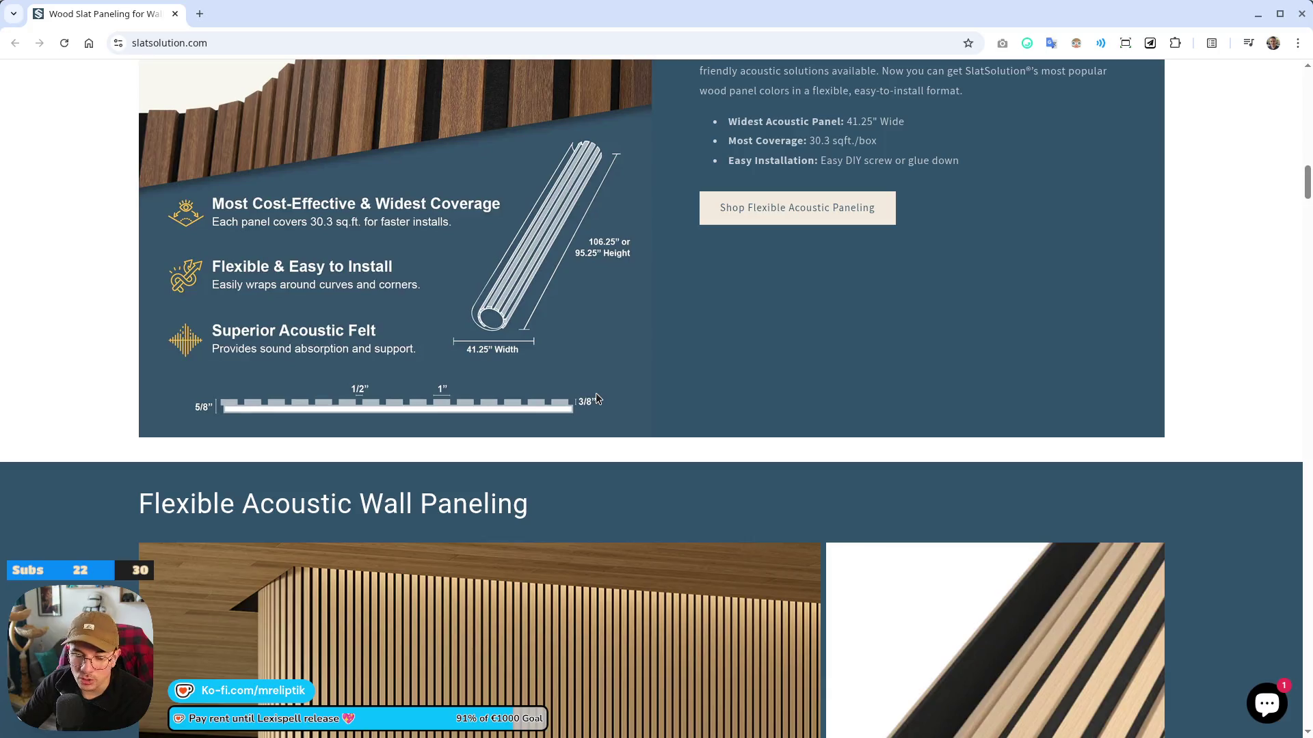
Browse the slat paneling site in Chrome, then return to the Godot editor showing letter.gd.
{"action": "scroll", "coordinate": [482, 372], "scroll_direction": "up", "scroll_amount": 7}
{"action": "scroll", "coordinate": [589, 549], "scroll_direction": "down", "scroll_amount": 4}
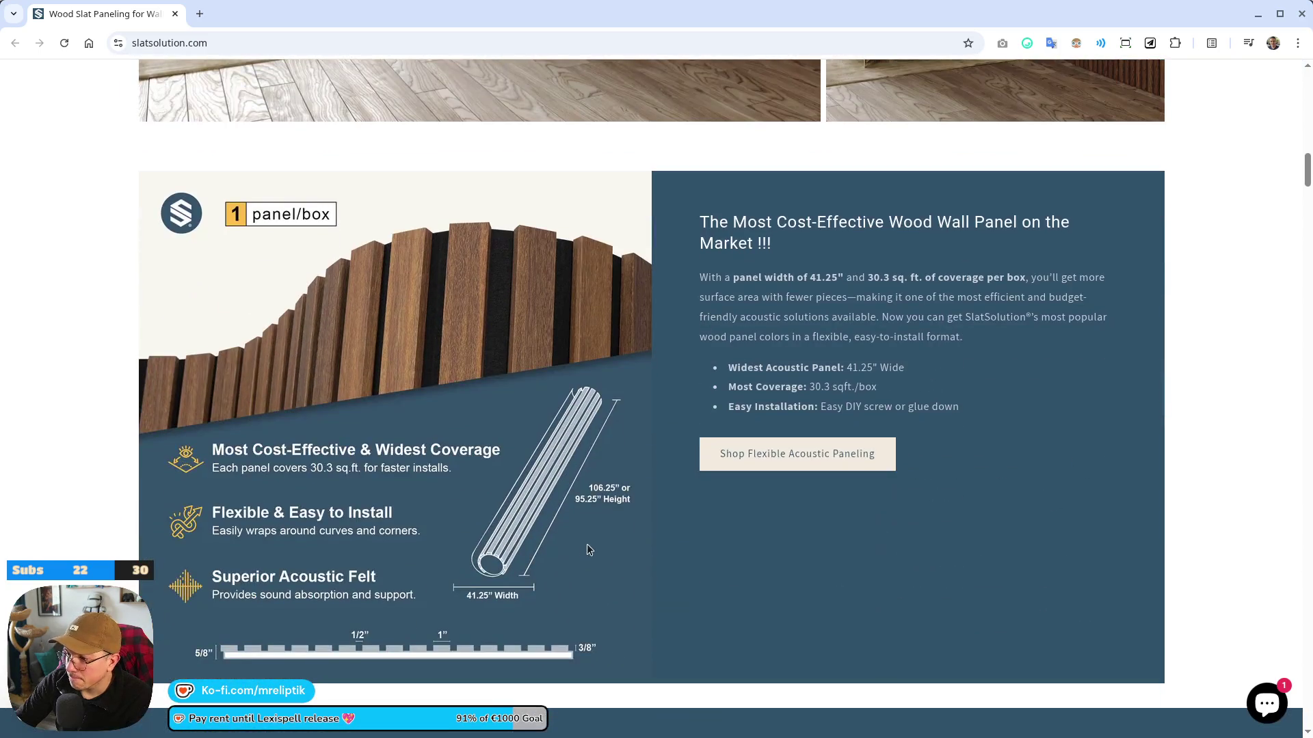
{"action": "scroll", "coordinate": [574, 540], "scroll_direction": "down", "scroll_amount": 10}
{"action": "scroll", "coordinate": [356, 424], "scroll_direction": "down", "scroll_amount": 5}
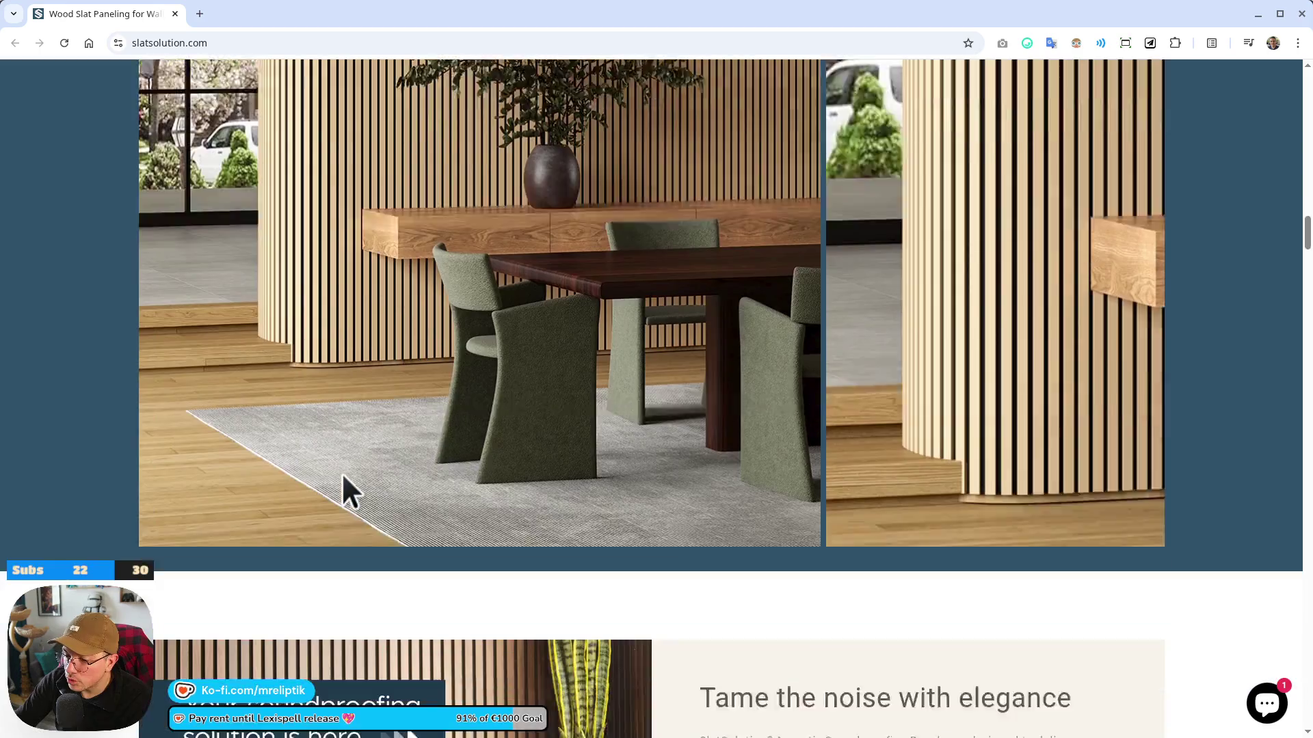
{"action": "scroll", "coordinate": [350, 492], "scroll_direction": "down", "scroll_amount": 8}
{"action": "scroll", "coordinate": [504, 557], "scroll_direction": "down", "scroll_amount": 5}
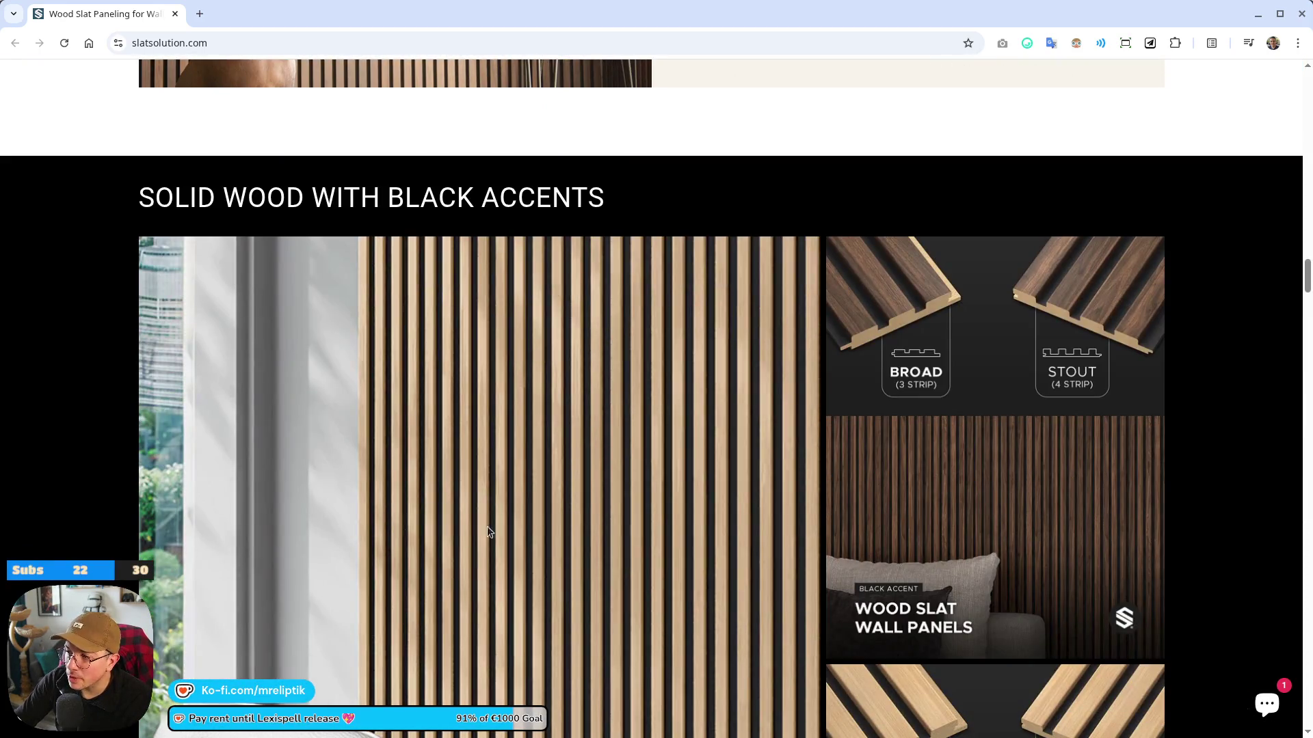
{"action": "scroll", "coordinate": [574, 528], "scroll_direction": "down", "scroll_amount": 15}
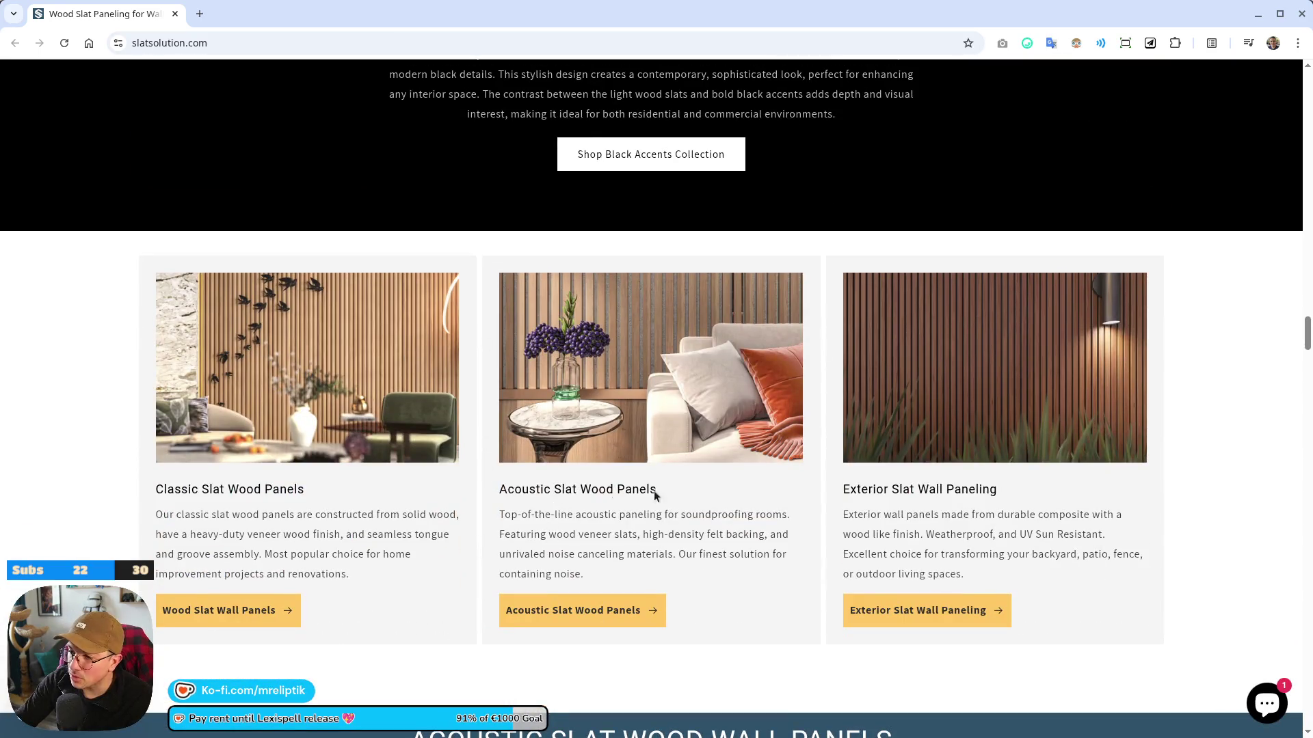
{"action": "scroll", "coordinate": [554, 463], "scroll_direction": "down", "scroll_amount": 8}
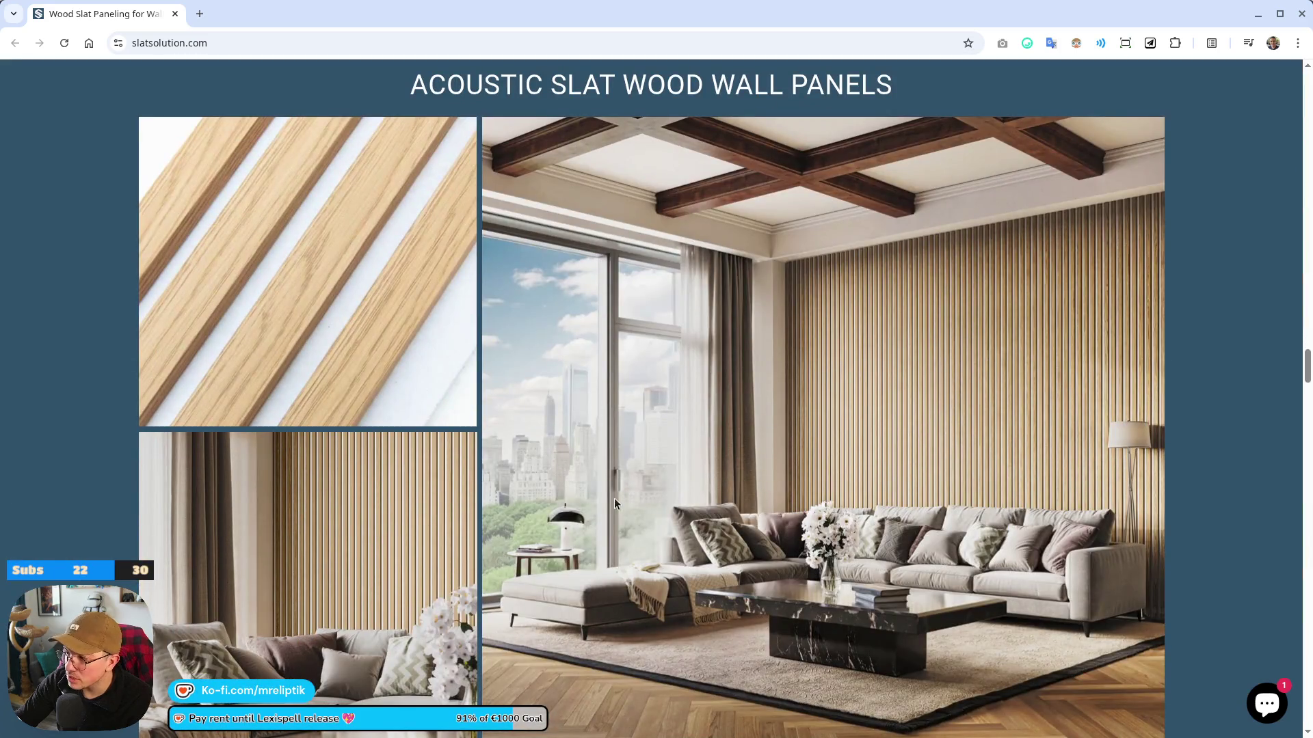
{"action": "scroll", "coordinate": [614, 497], "scroll_direction": "down", "scroll_amount": 14}
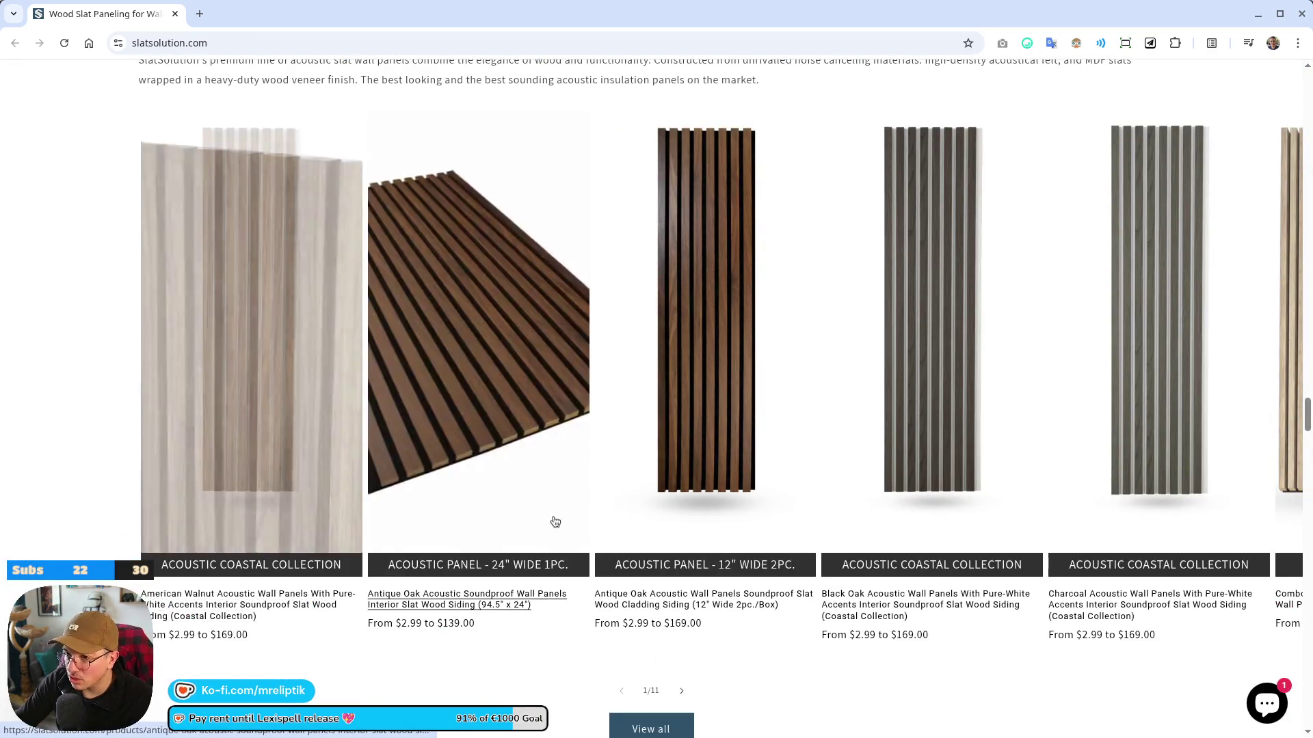
{"action": "scroll", "coordinate": [554, 478], "scroll_direction": "down", "scroll_amount": 7}
{"action": "scroll", "coordinate": [561, 379], "scroll_direction": "down", "scroll_amount": 6}
{"action": "scroll", "coordinate": [568, 375], "scroll_direction": "up", "scroll_amount": 20}
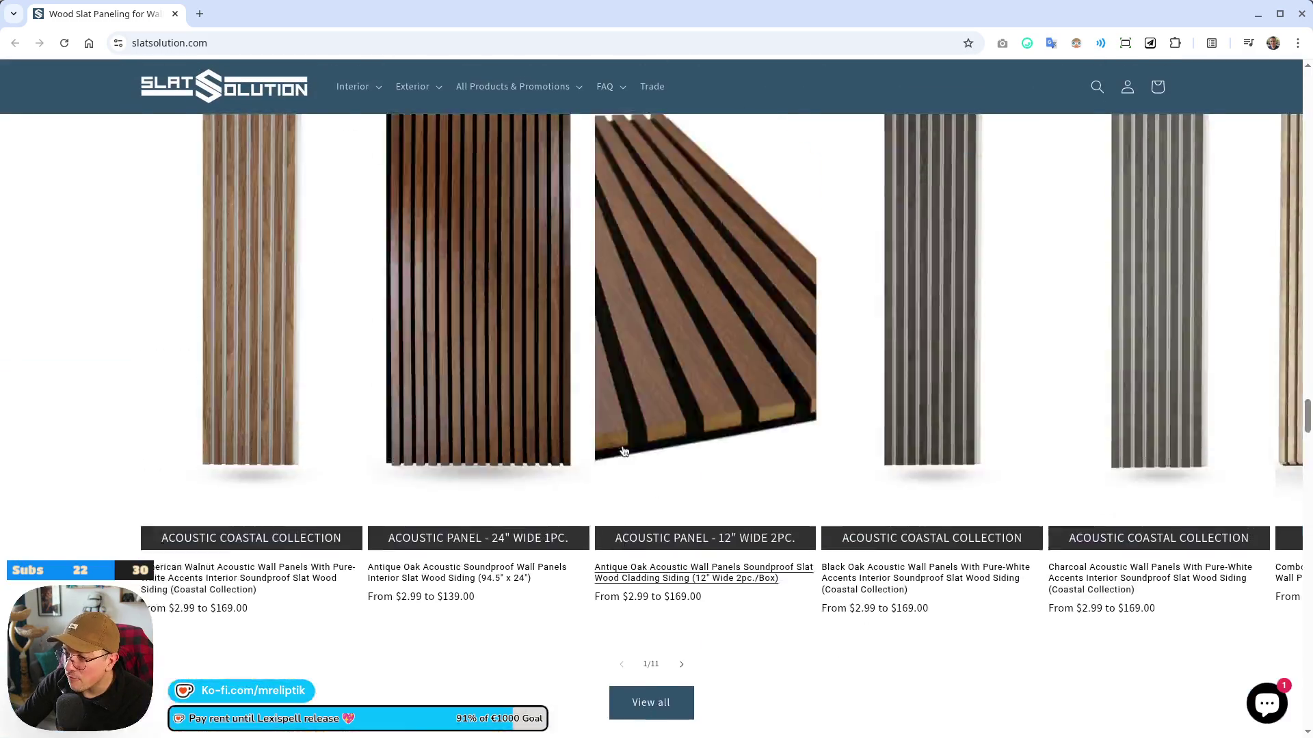
{"action": "scroll", "coordinate": [636, 452], "scroll_direction": "up", "scroll_amount": 15}
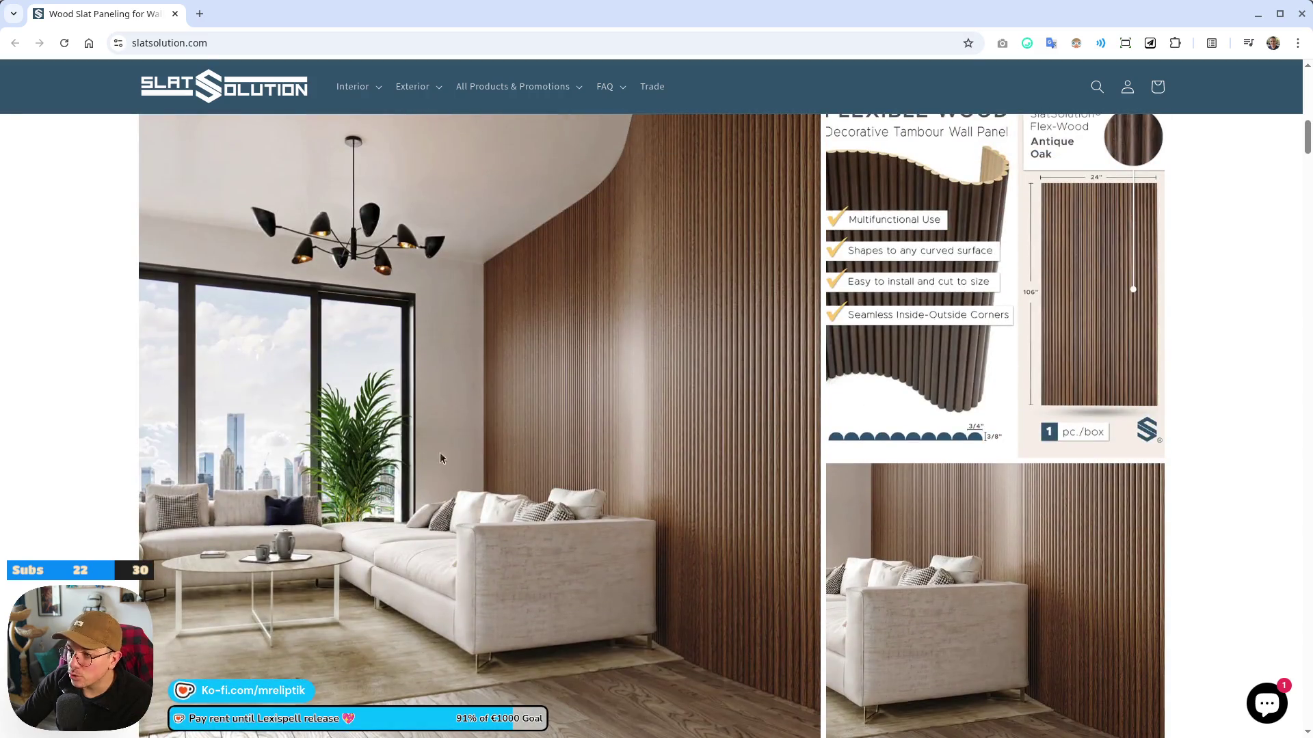
{"action": "scroll", "coordinate": [1009, 383], "scroll_direction": "down", "scroll_amount": 5}
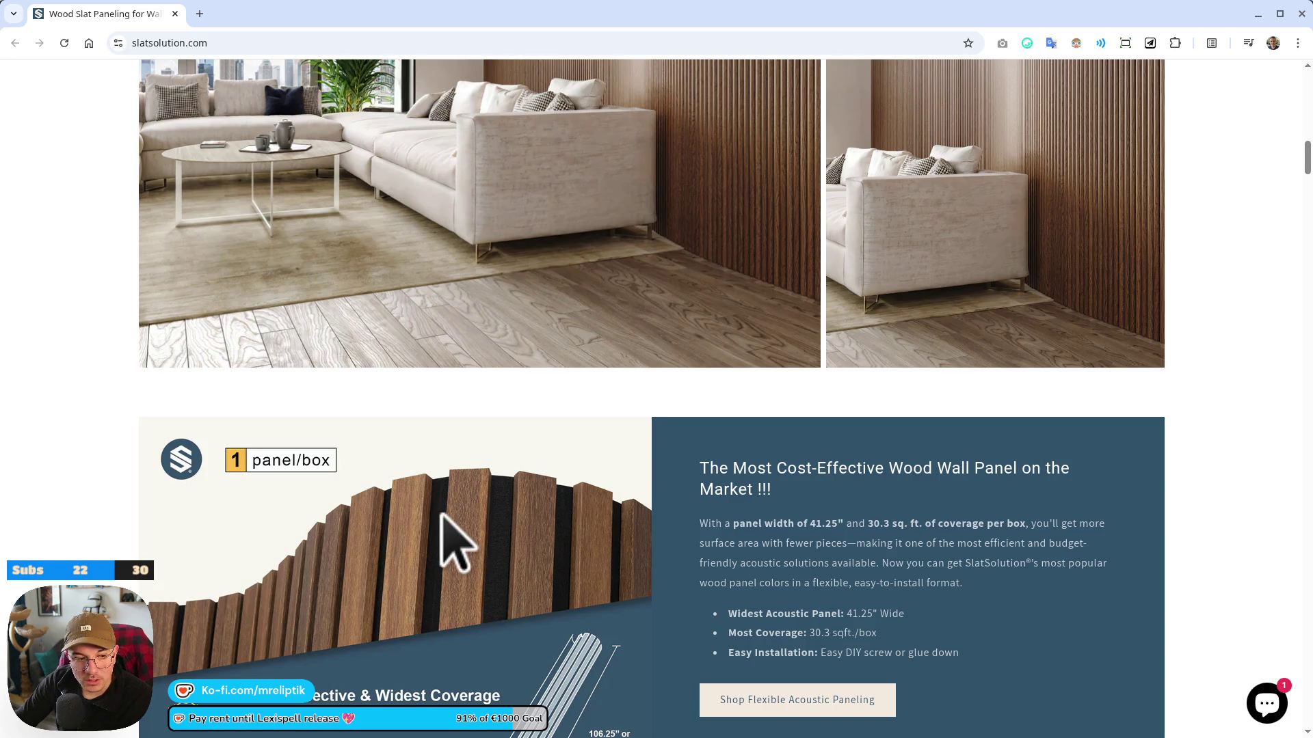
{"action": "scroll", "coordinate": [453, 547], "scroll_direction": "down", "scroll_amount": 7}
{"action": "scroll", "coordinate": [503, 504], "scroll_direction": "down", "scroll_amount": 17}
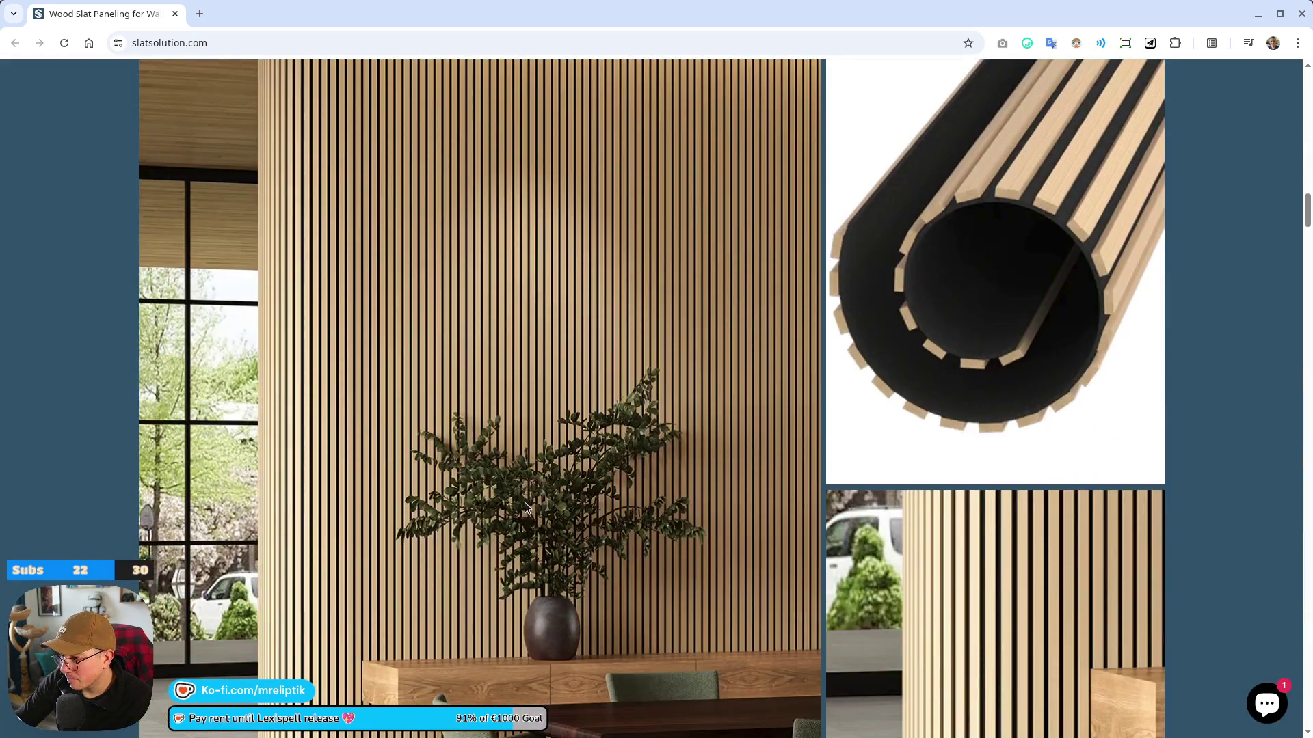
{"action": "scroll", "coordinate": [521, 513], "scroll_direction": "down", "scroll_amount": 5}
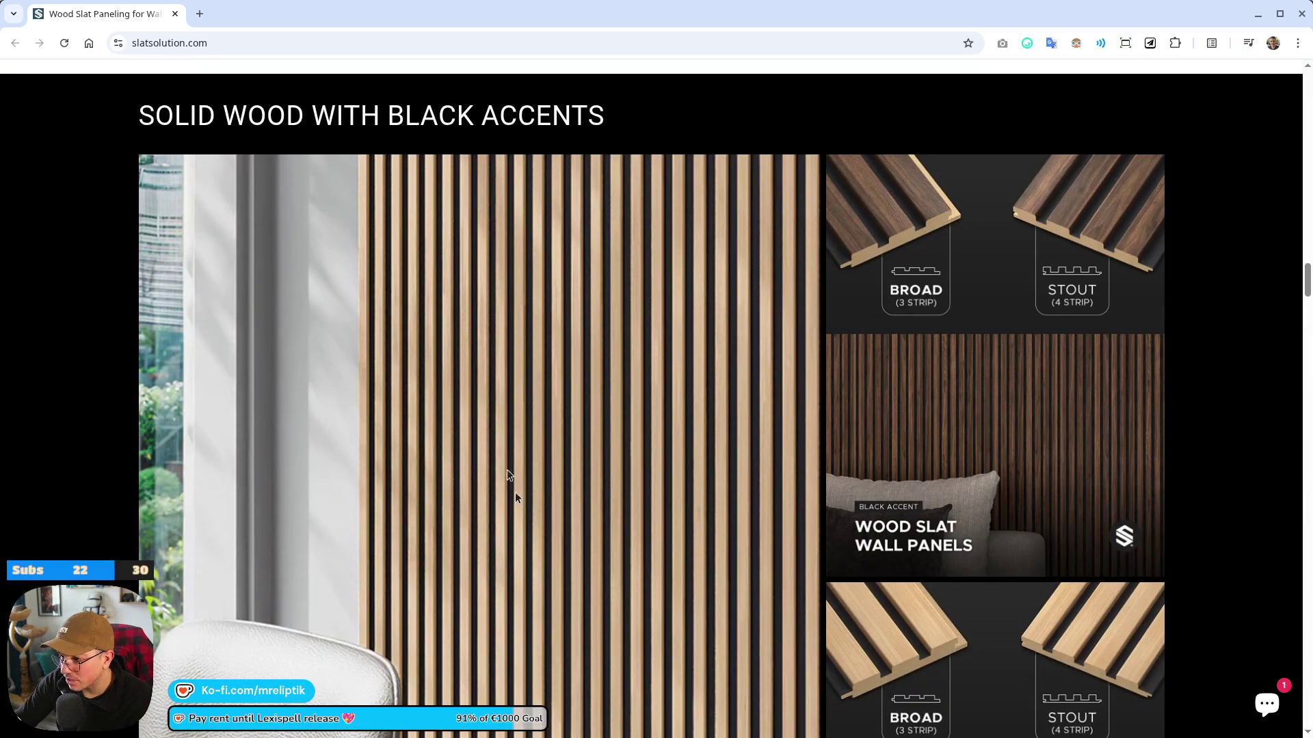
{"action": "scroll", "coordinate": [601, 446], "scroll_direction": "down", "scroll_amount": 5}
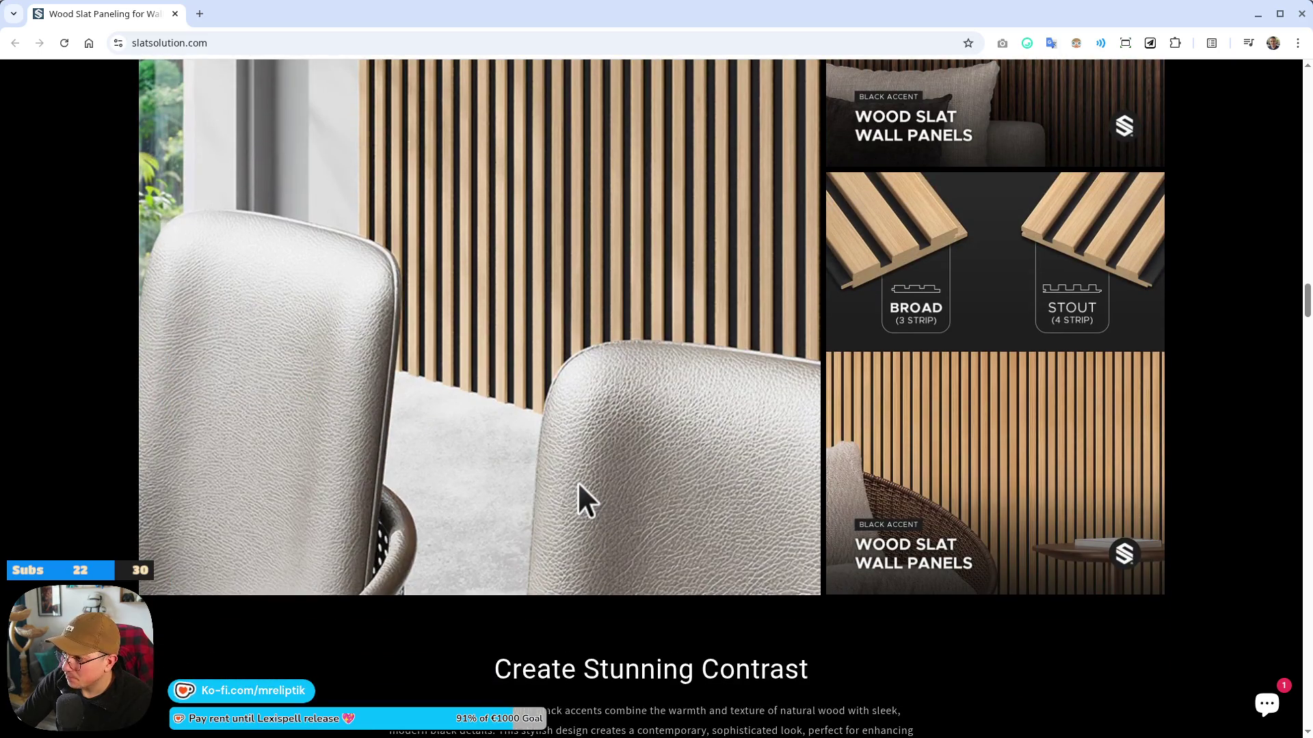
{"action": "scroll", "coordinate": [578, 479], "scroll_direction": "down", "scroll_amount": 10}
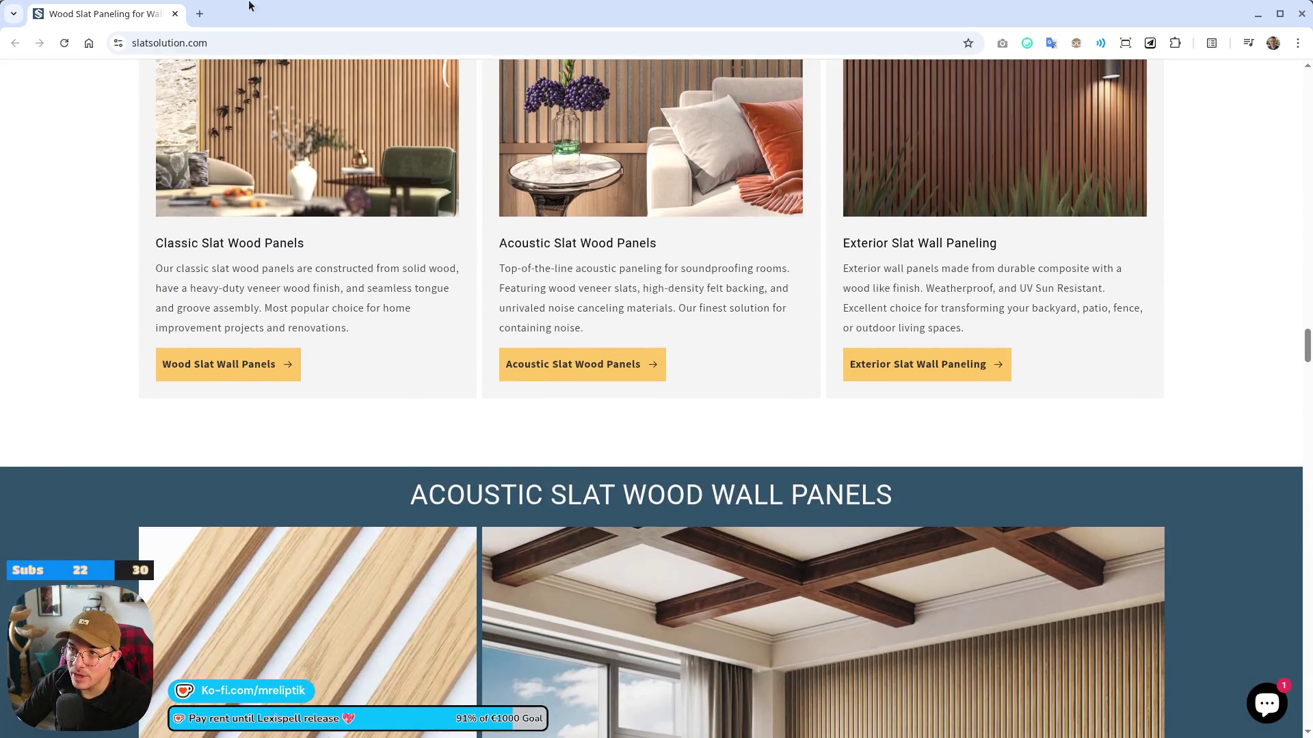
{"action": "key", "text": "alt+Tab"}
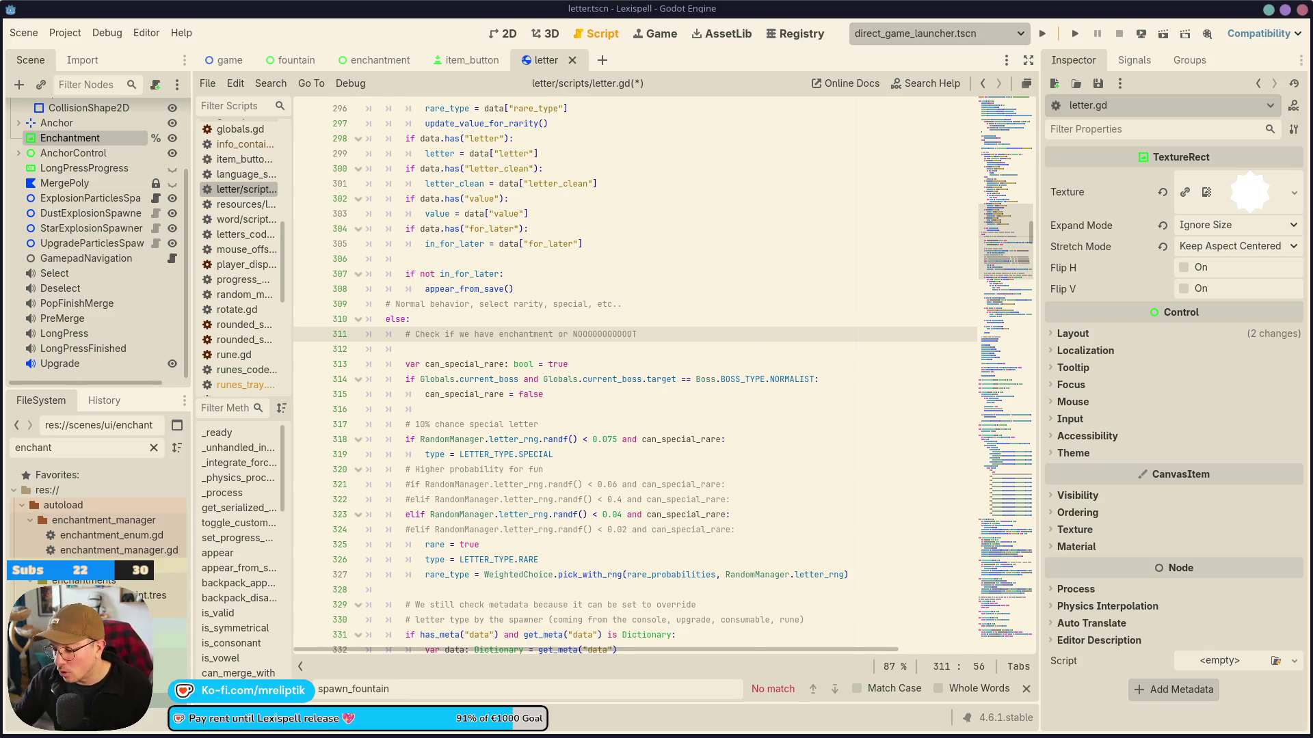
{"action": "left_click", "coordinate": [503, 350]}
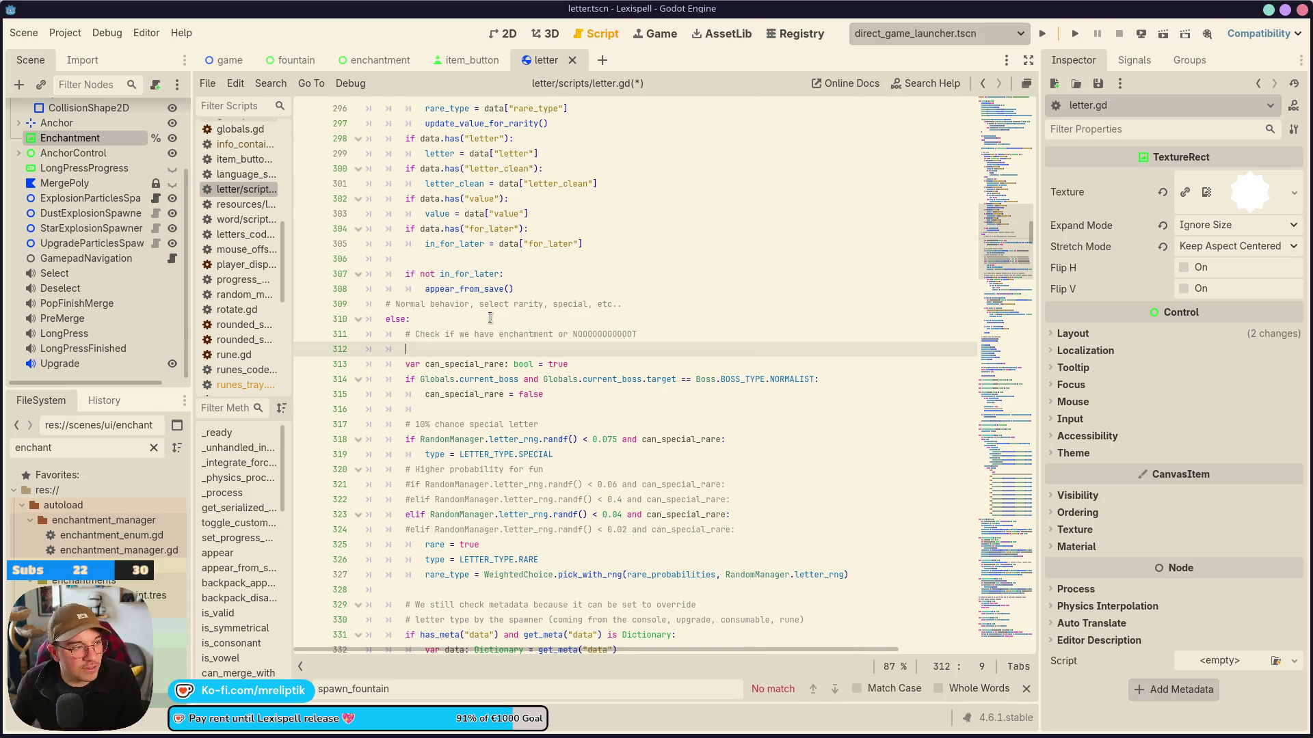
{"action": "scroll", "coordinate": [554, 321], "scroll_direction": "down", "scroll_amount": 2}
{"action": "left_click", "coordinate": [537, 350]}
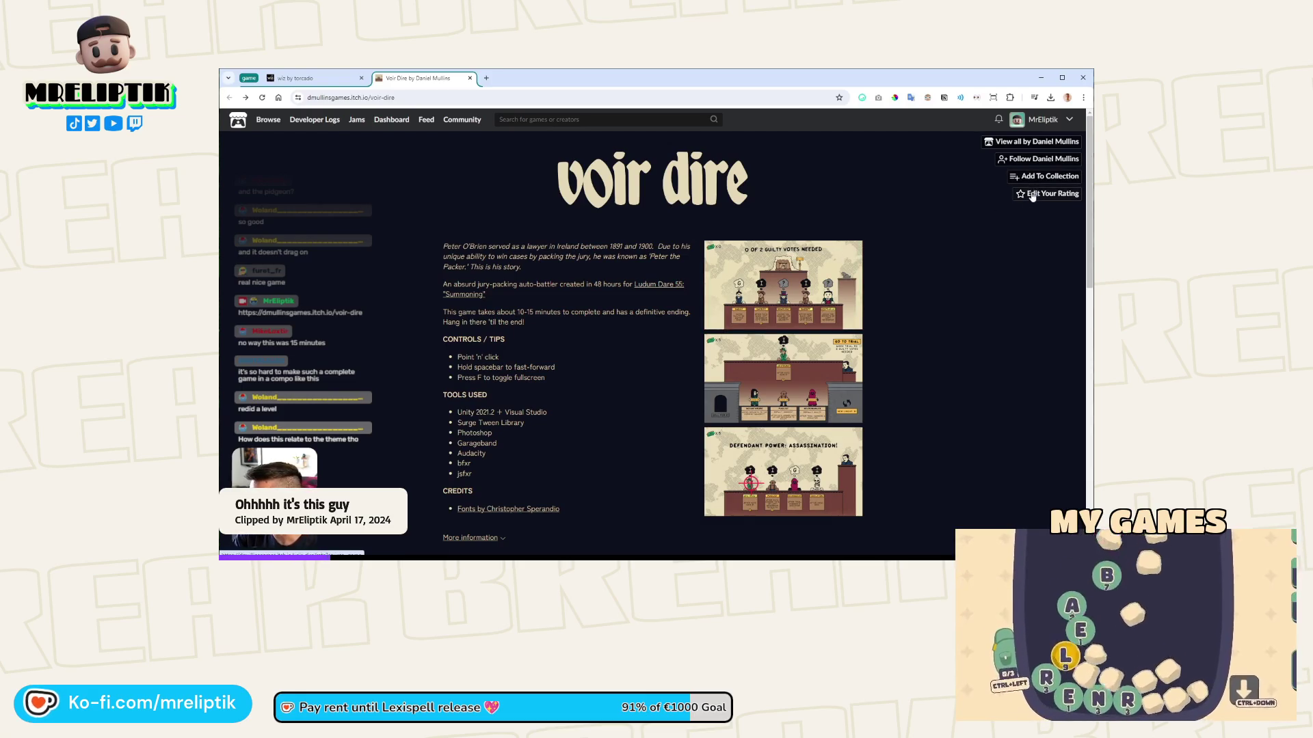
Follow Voir Dire on itch.io and open their game Sacrifices Must Be Made in a new tab.
{"action": "left_click", "coordinate": [1032, 160]}
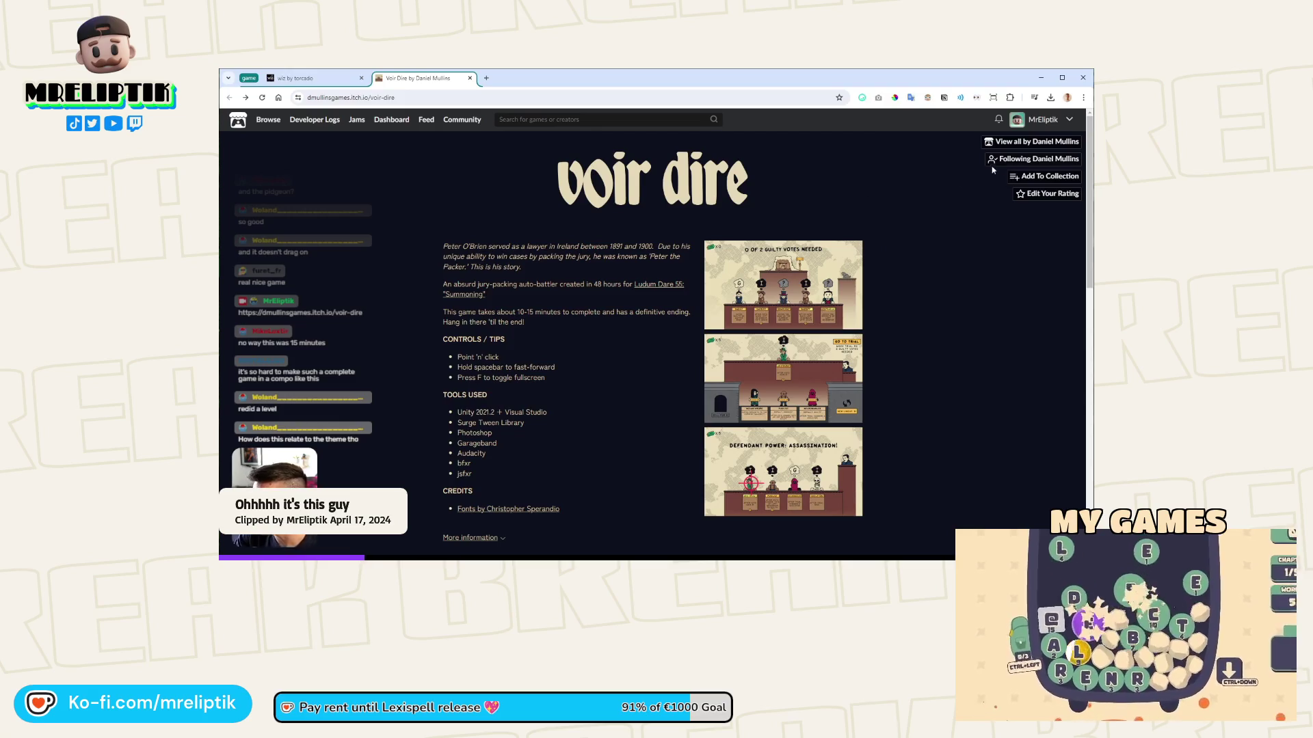
{"action": "scroll", "coordinate": [383, 244], "scroll_direction": "down", "scroll_amount": 5}
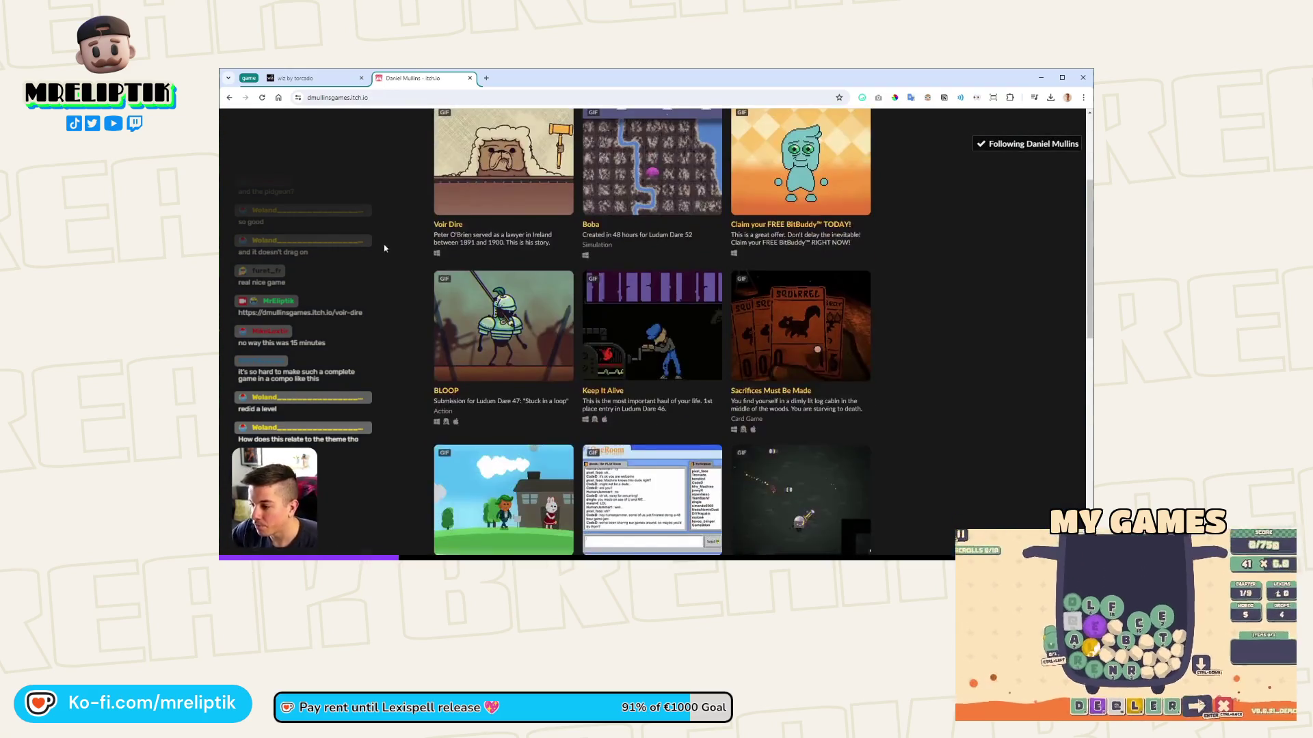
{"action": "scroll", "coordinate": [418, 251], "scroll_direction": "up", "scroll_amount": 2}
{"action": "scroll", "coordinate": [418, 251], "scroll_direction": "down", "scroll_amount": 2}
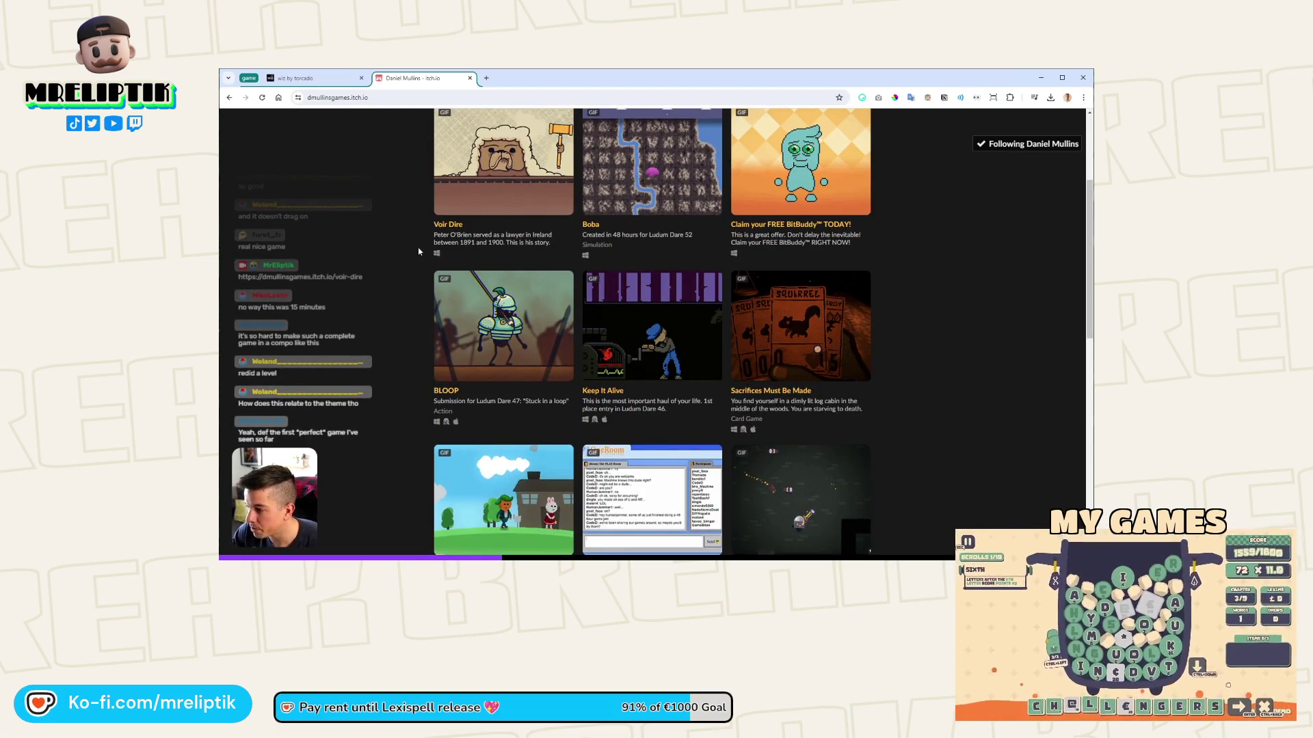
{"action": "scroll", "coordinate": [418, 251], "scroll_direction": "down", "scroll_amount": 2}
{"action": "middle_click", "coordinate": [775, 186]}
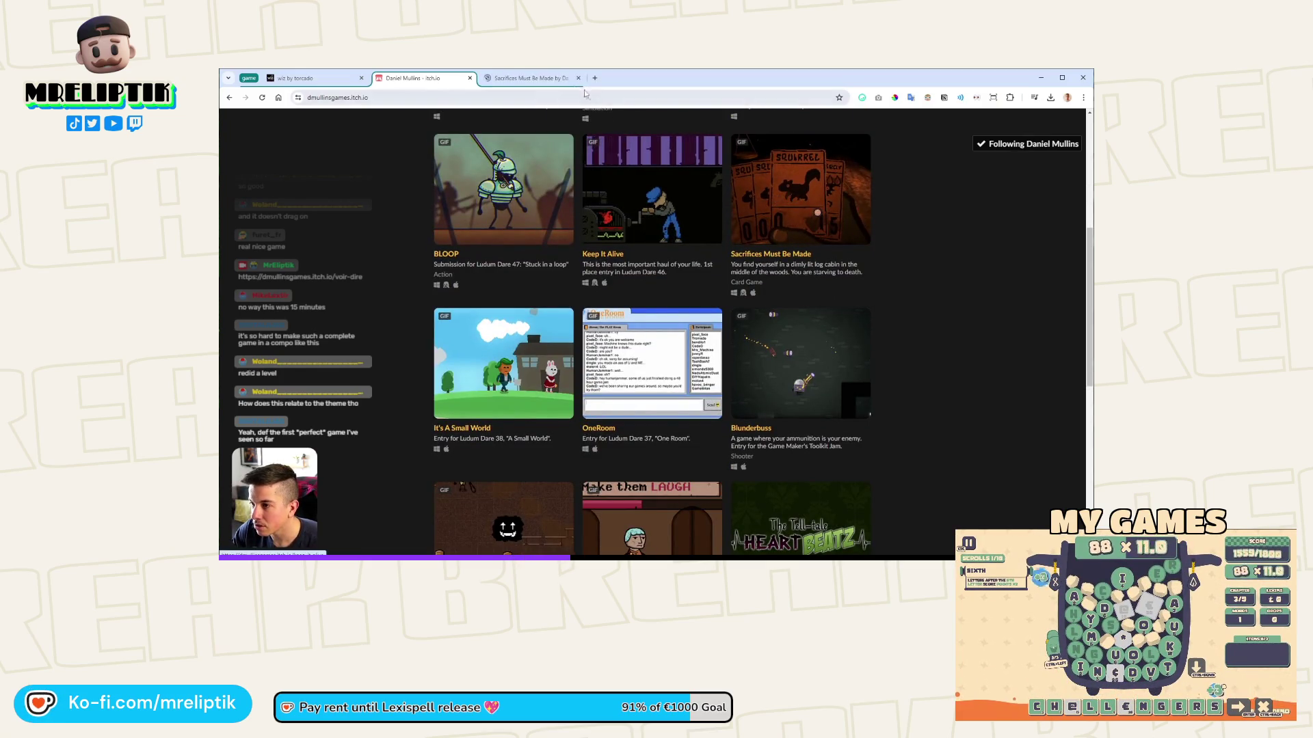
{"action": "left_click", "coordinate": [536, 81]}
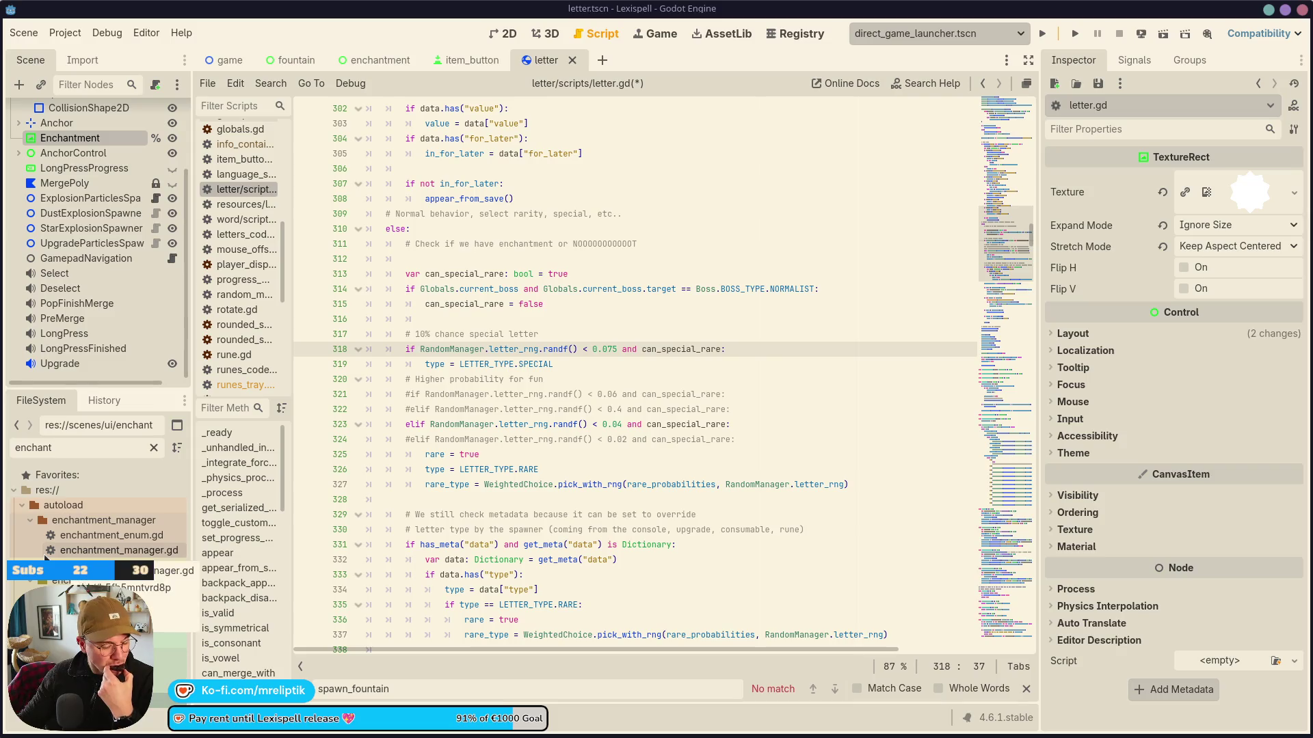
Insert a fresh line 312 in letter.gd and autocomplete EnchantmentManager on it.
{"action": "key", "text": "Right"}
{"action": "key", "text": "Right"}
{"action": "key", "text": "Right"}
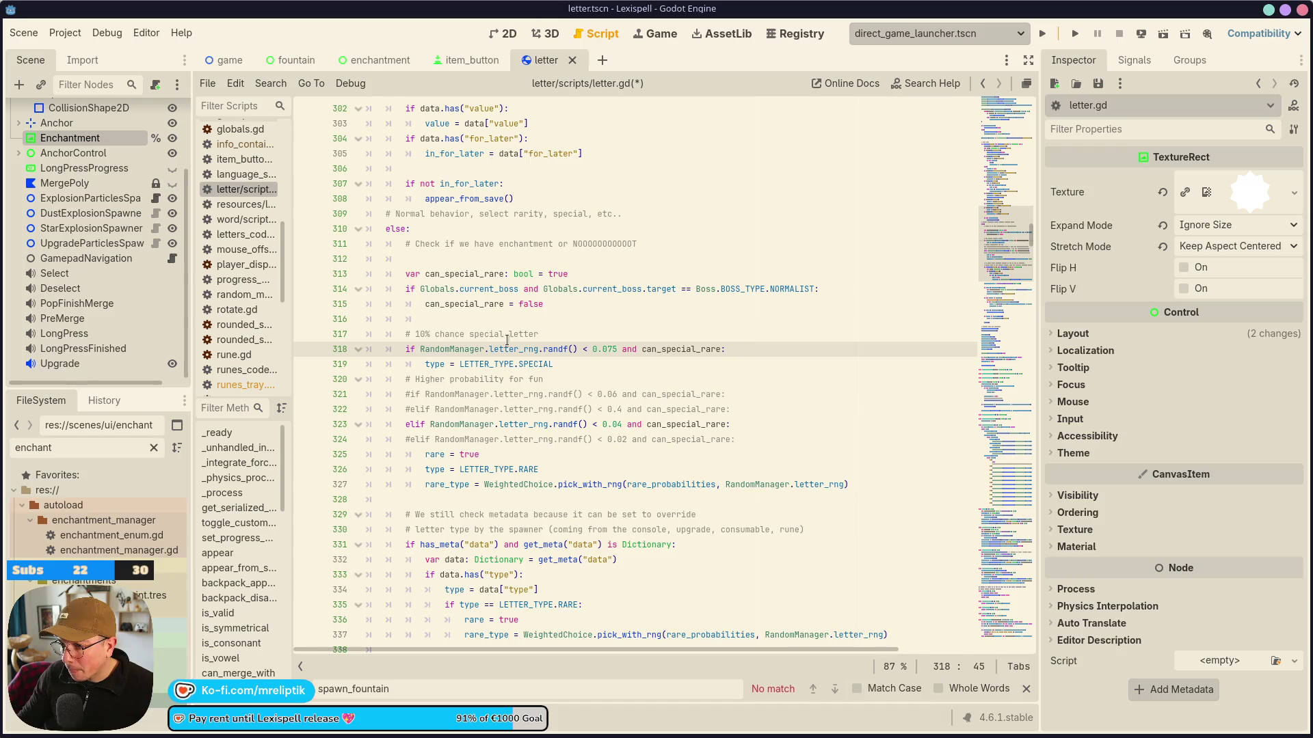
{"action": "left_click", "coordinate": [445, 270]}
{"action": "left_click", "coordinate": [469, 257]}
{"action": "key", "text": "ctrl+shift+Return"}
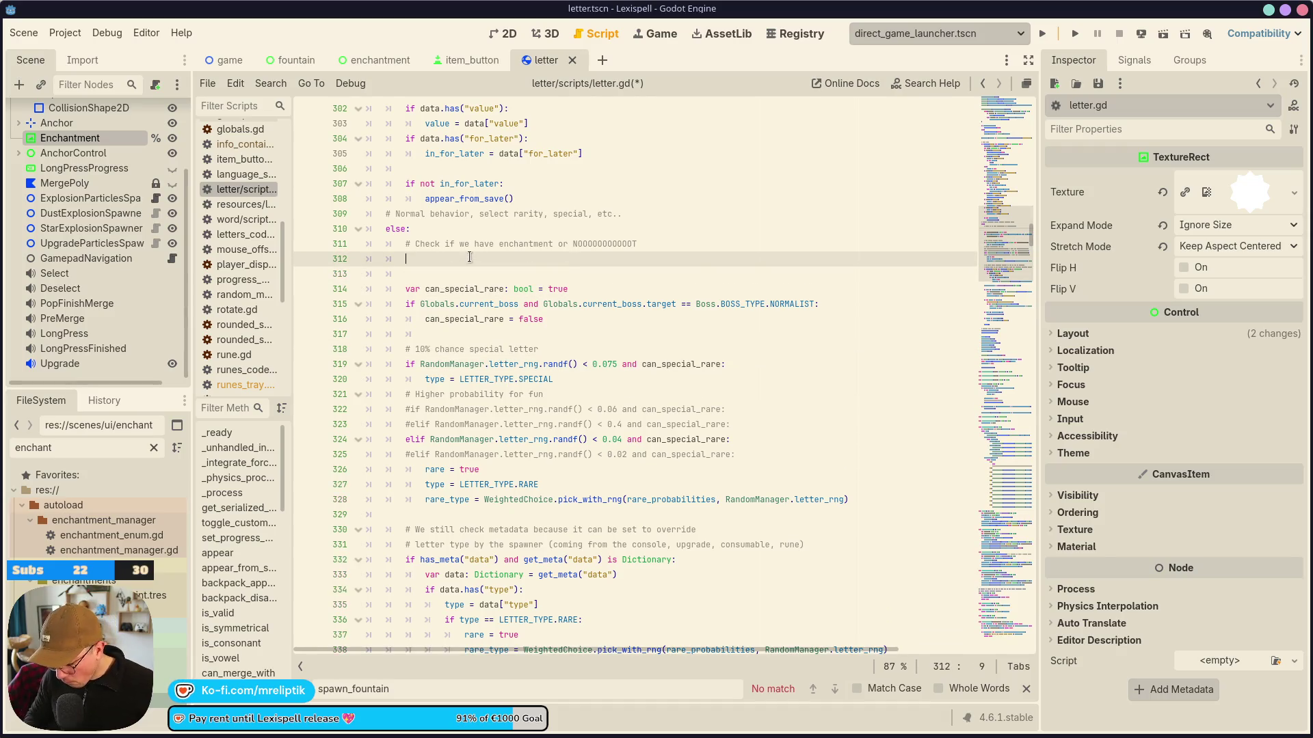
{"action": "type", "text": "Eb"}
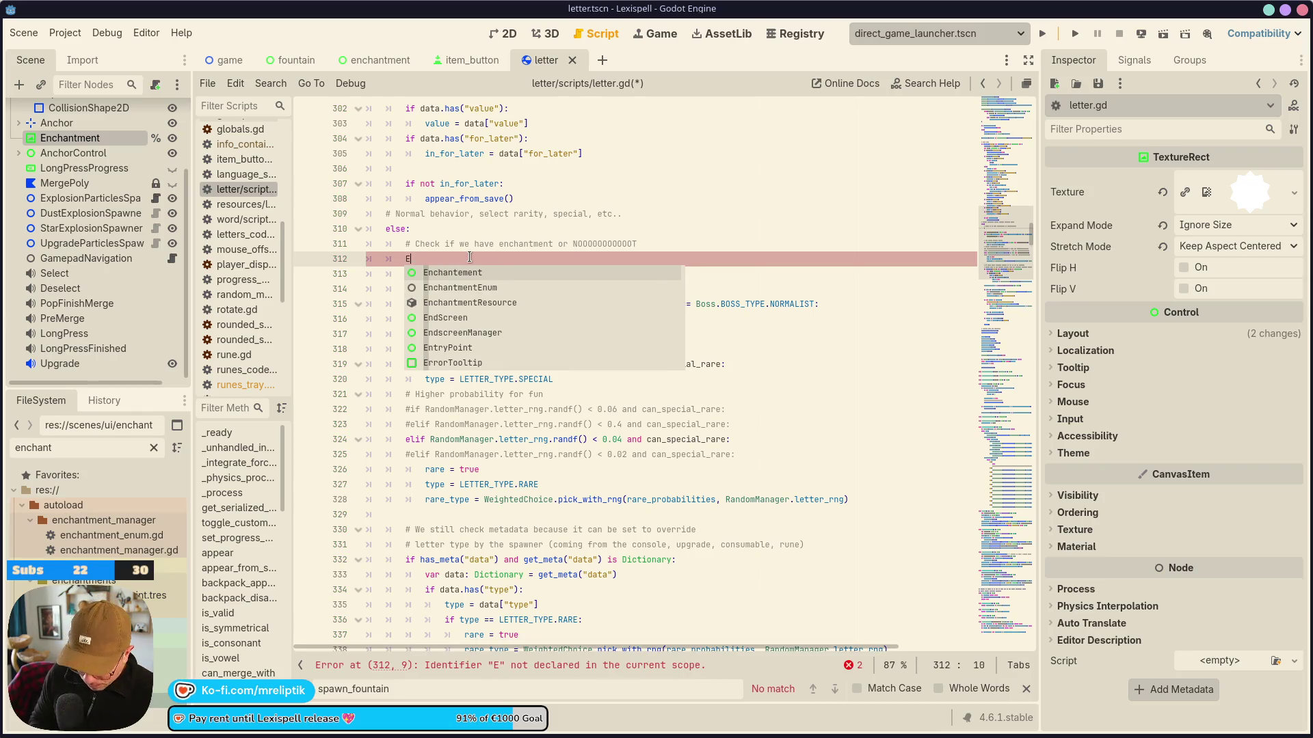
{"action": "type", "text": "nchan"}
{"action": "key", "text": "Down"}
{"action": "key", "text": "Down"}
{"action": "key", "text": "Down"}
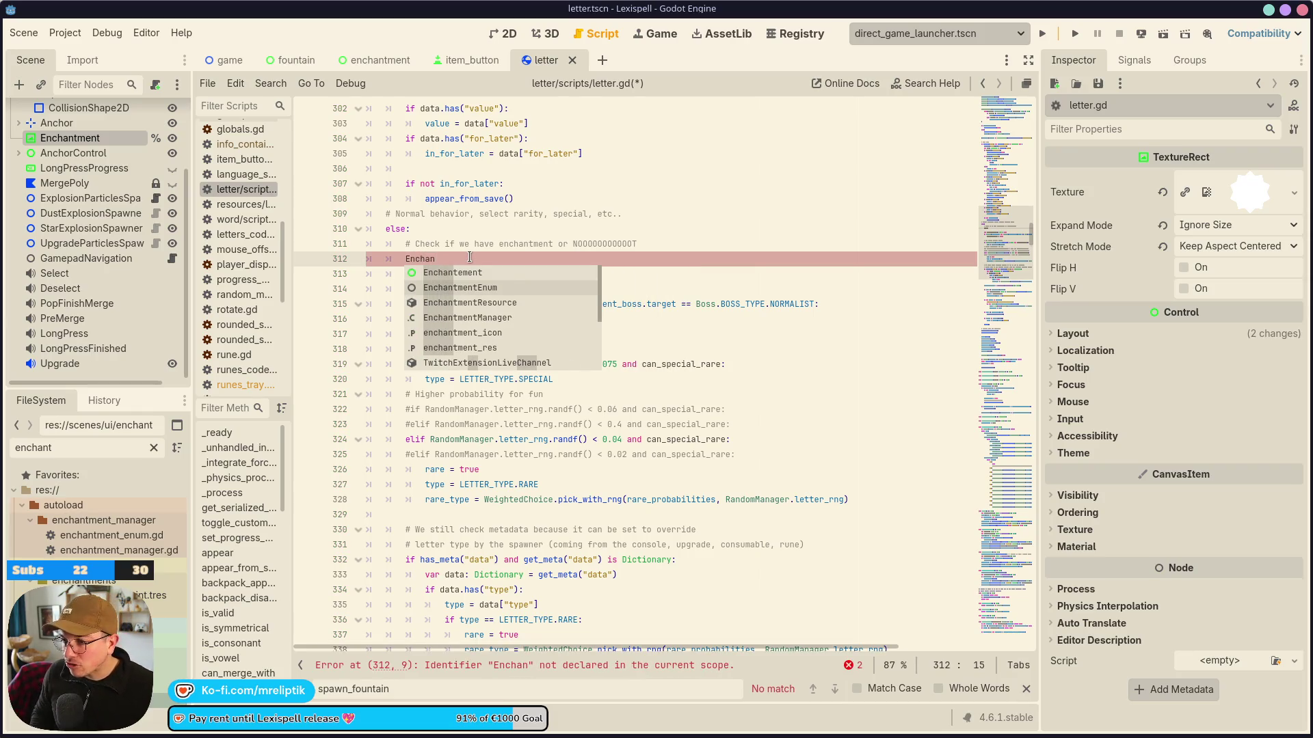
{"action": "key", "text": "Return"}
Replace the player member with a has_enchantment_by_enum call on EnchantmentManager.
{"action": "type", "text": "."}
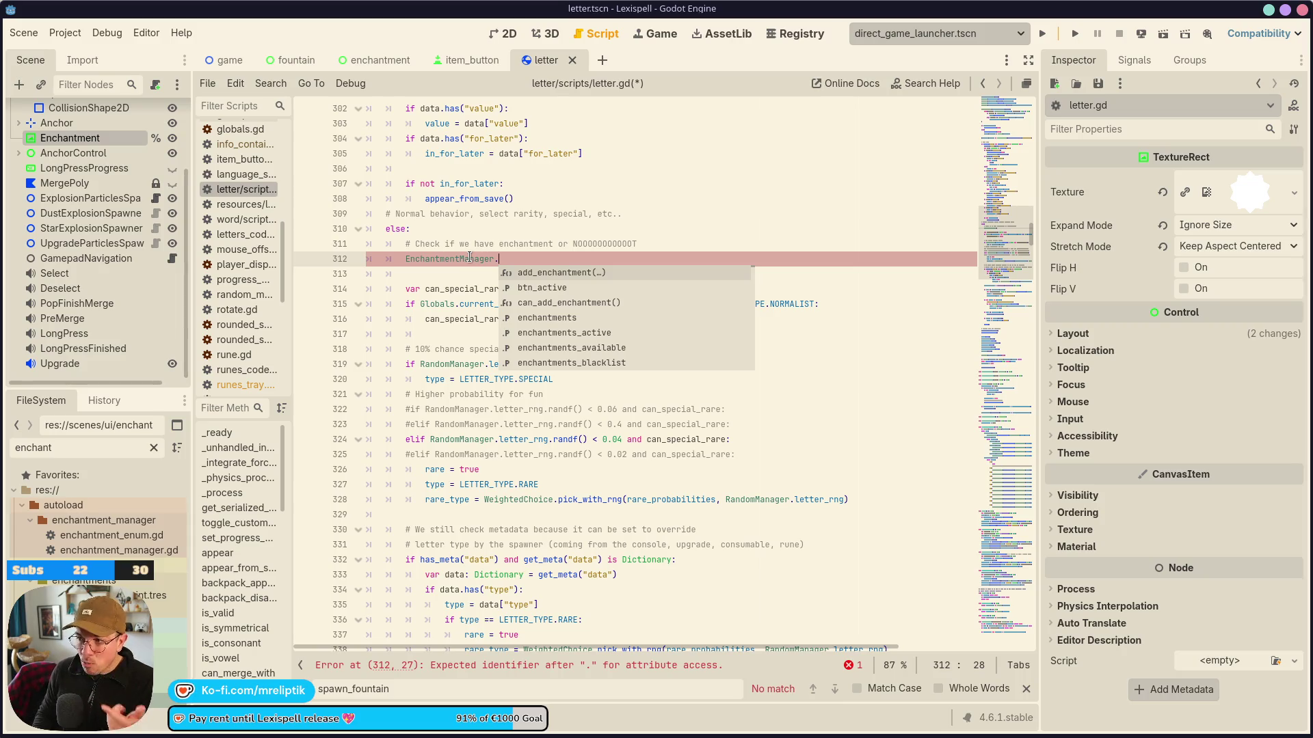
{"action": "key", "text": "Down"}
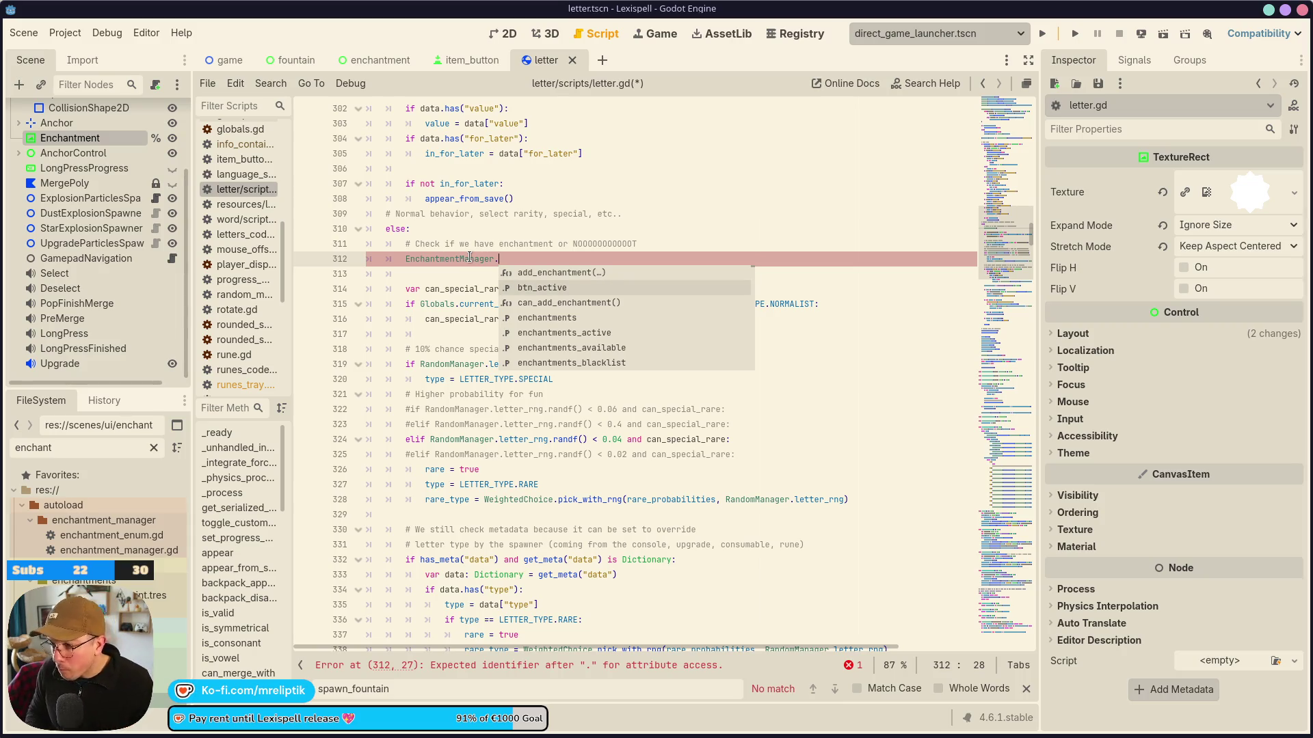
{"action": "type", "text": "player"}
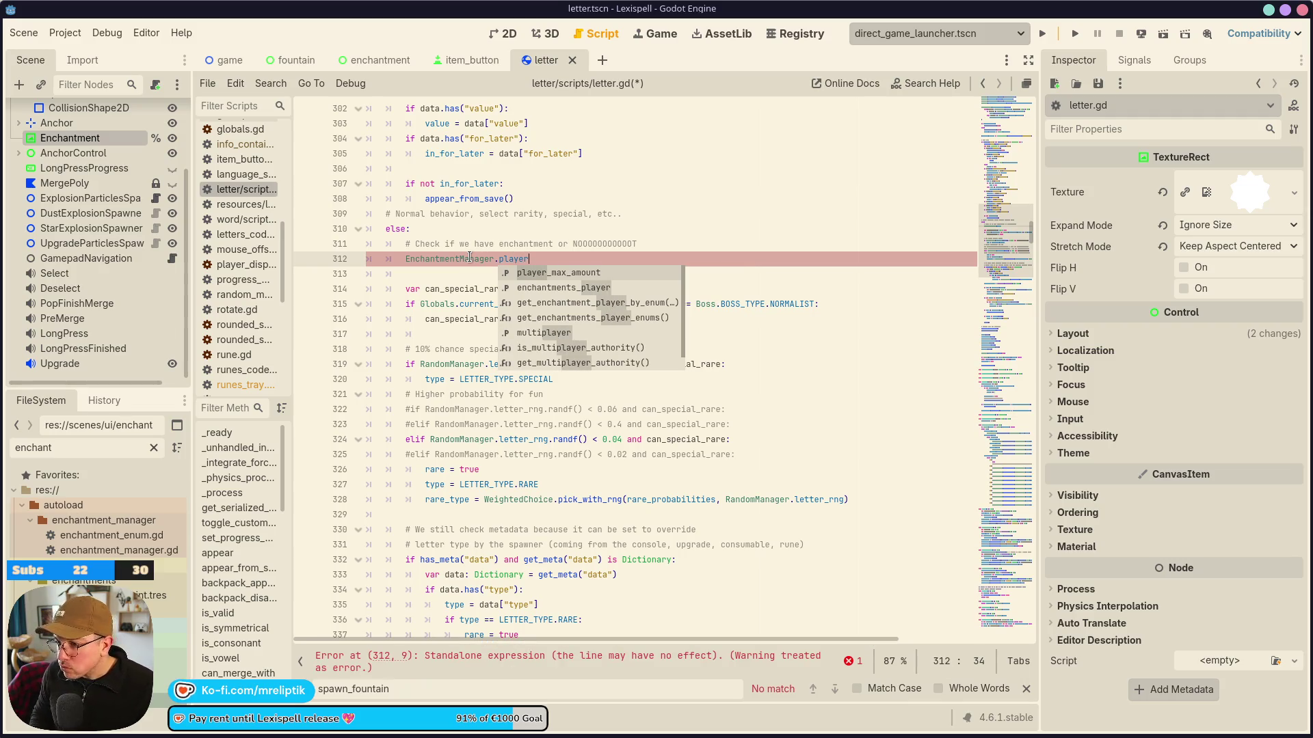
{"action": "key", "text": "BackSpace"}
{"action": "key", "text": "BackSpace"}
{"action": "key", "text": "BackSpace"}
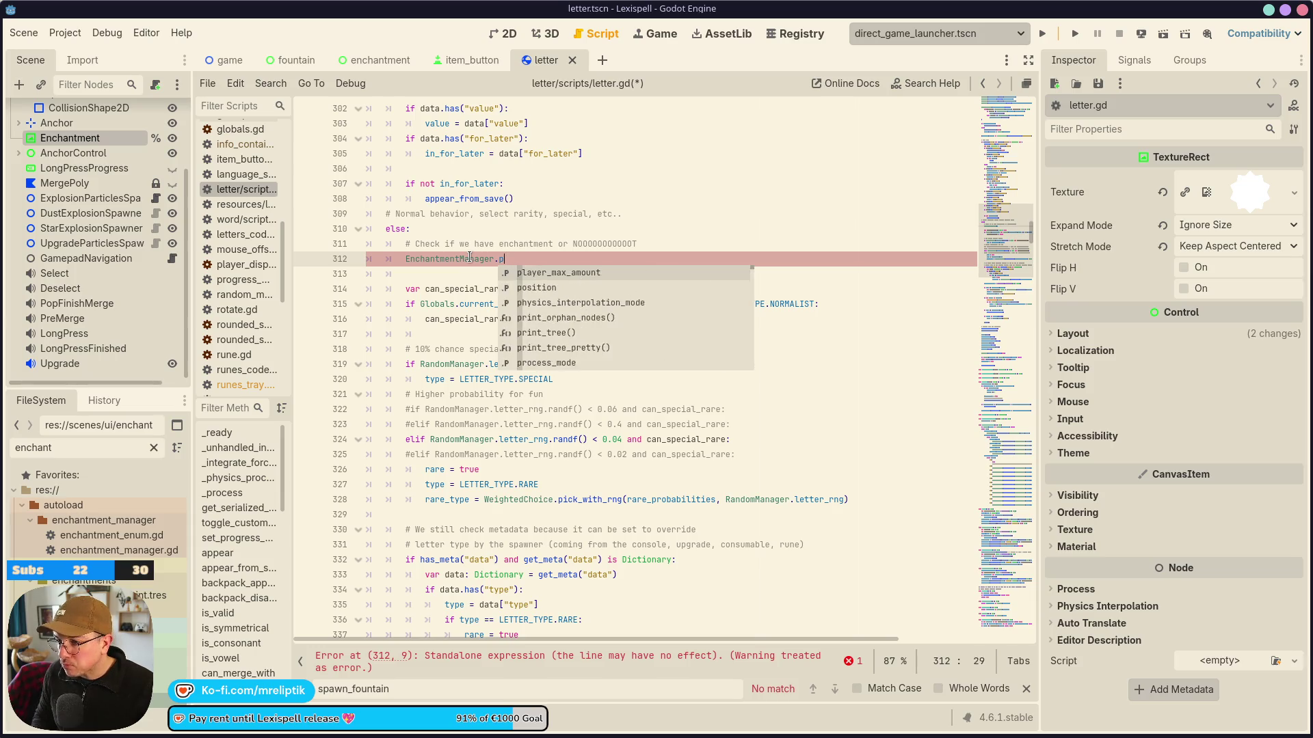
{"action": "key", "text": "BackSpace"}
{"action": "type", "text": "has"}
{"action": "key", "text": "Down"}
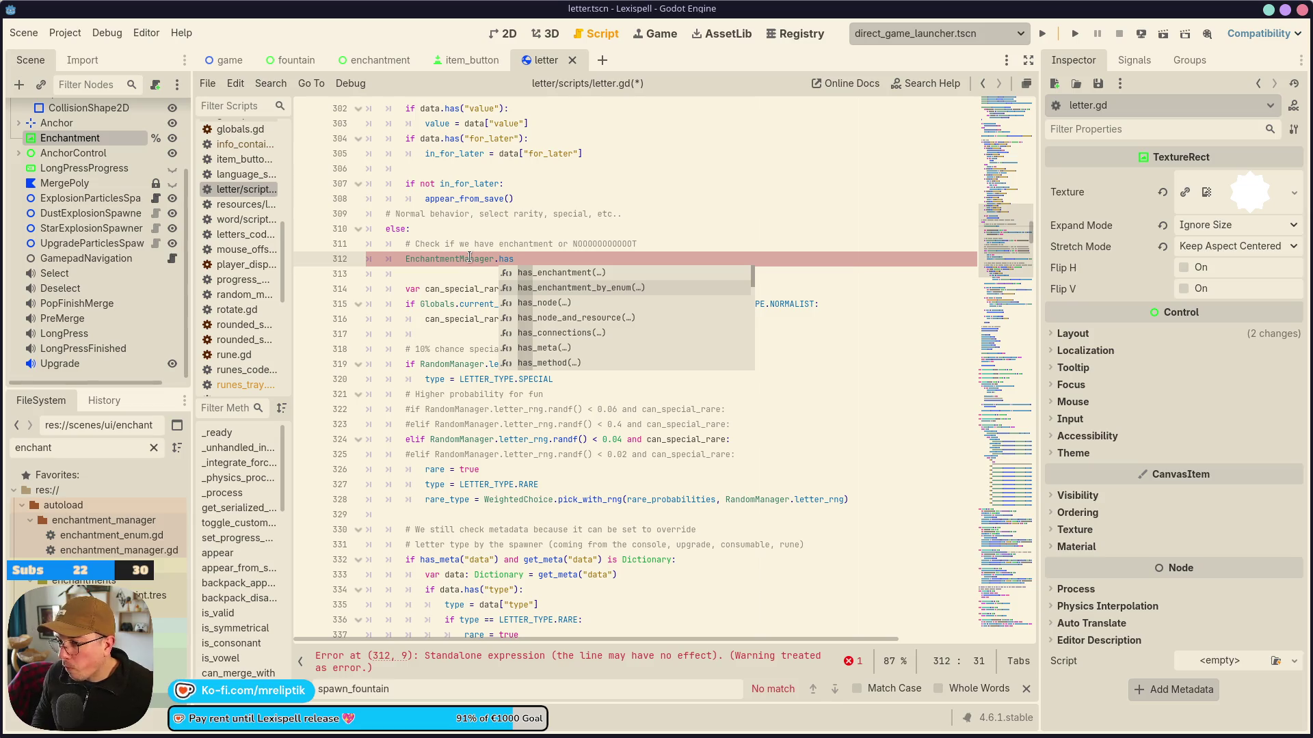
{"action": "key", "text": "Up"}
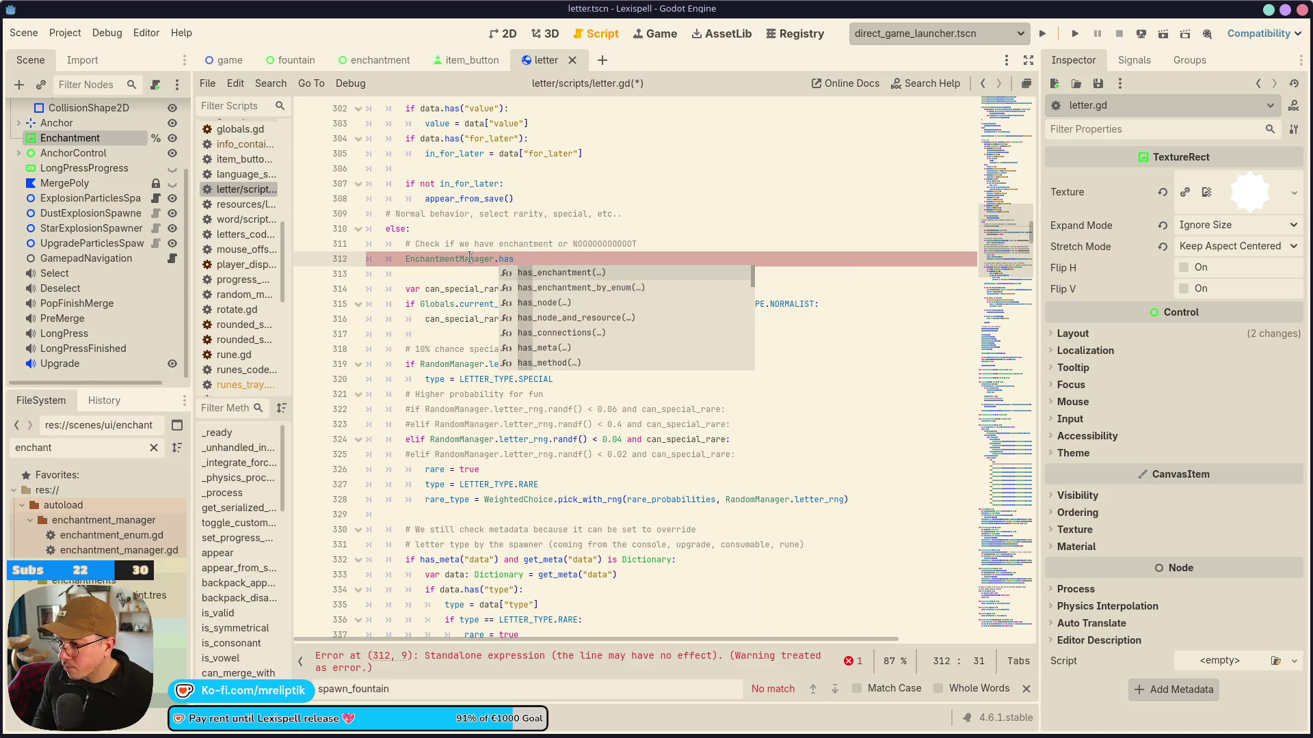
{"action": "key", "text": "Down"}
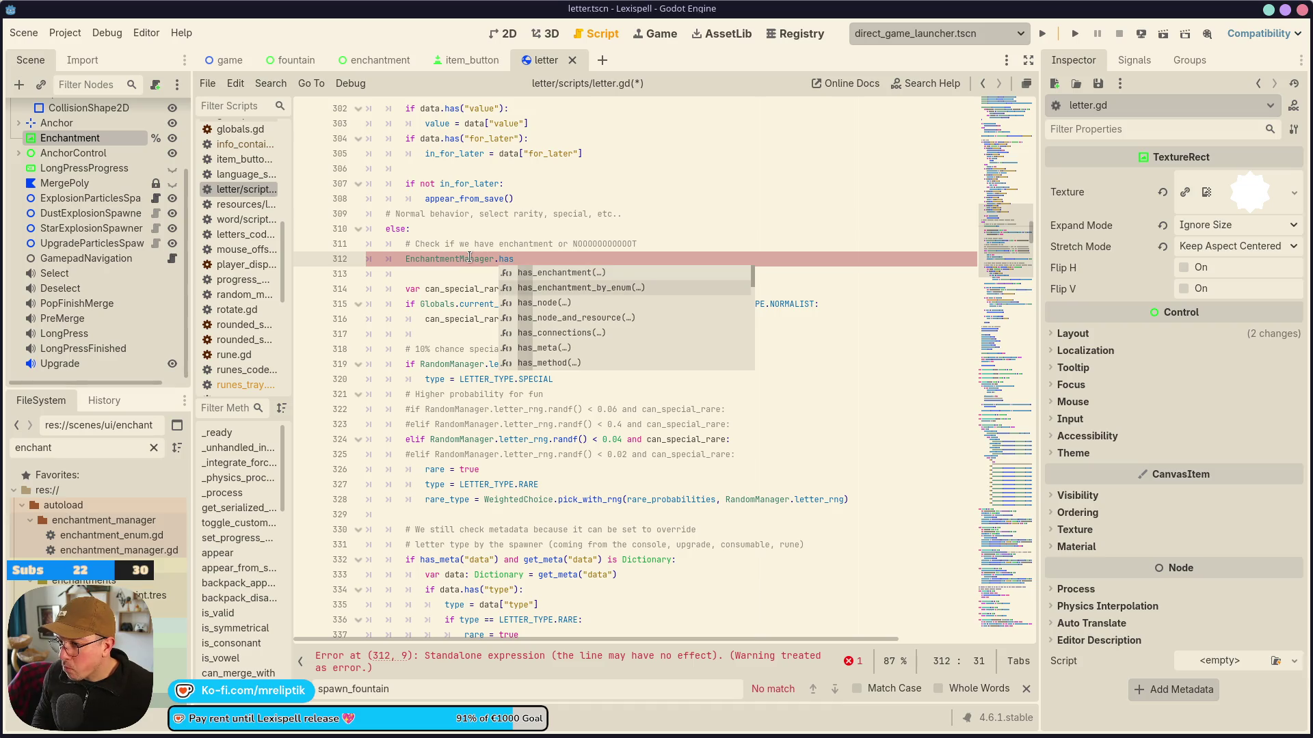
{"action": "key", "text": "Return"}
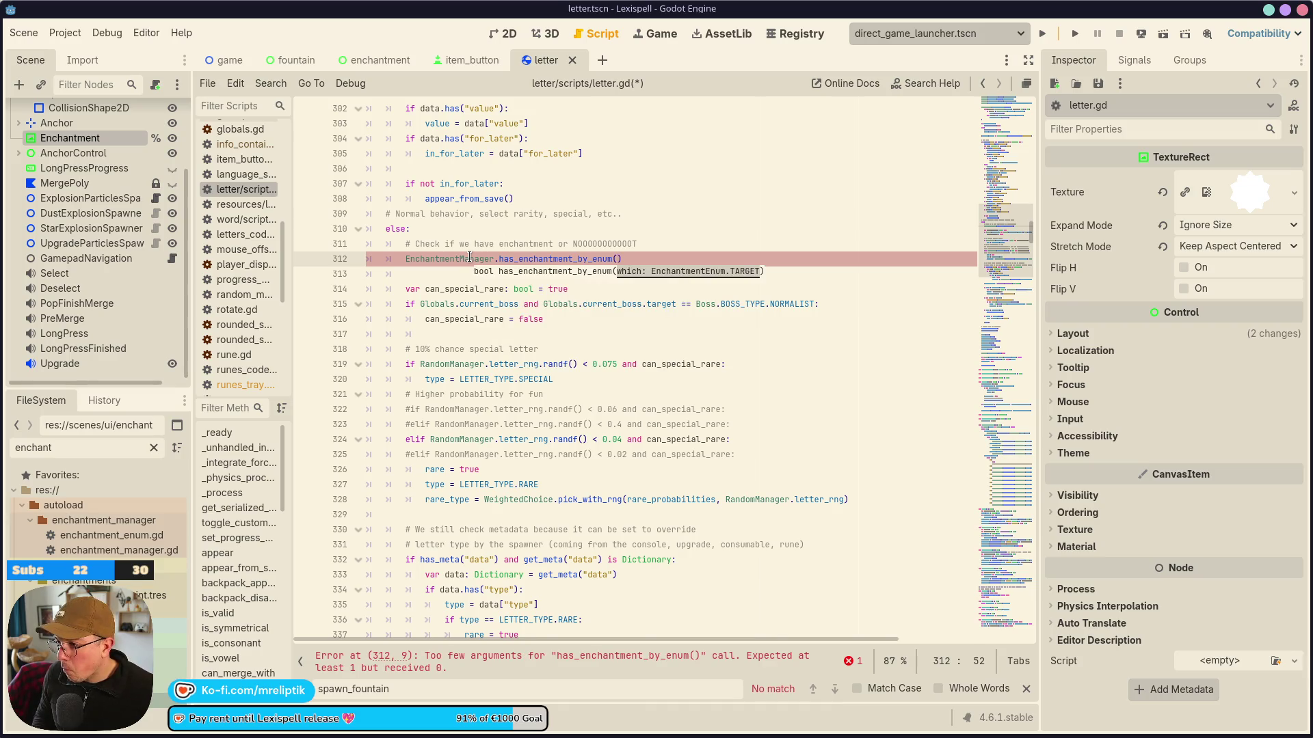
{"action": "left_click", "coordinate": [471, 259], "text": "ctrl"}
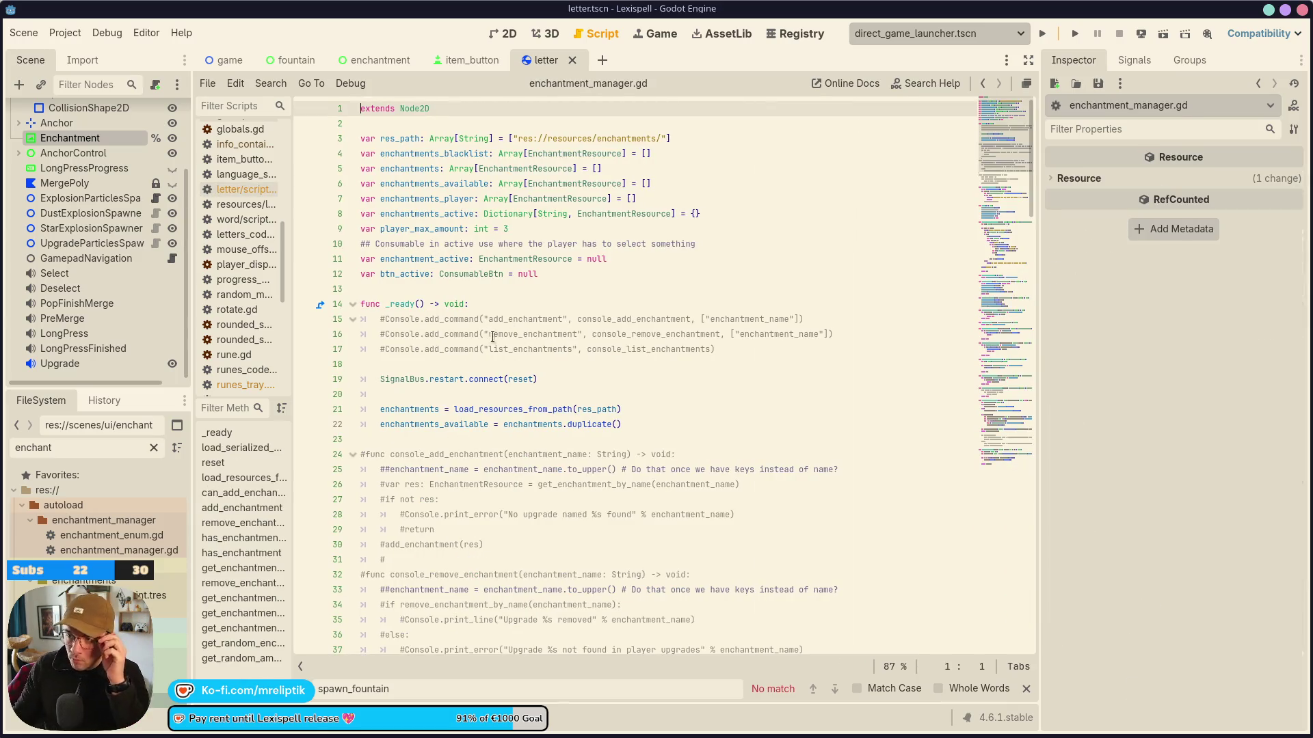
Declare func get_enchantment_for_letter(letter: String) -> void: on line 114 of enchantment_manager.gd.
{"action": "scroll", "coordinate": [486, 365], "scroll_direction": "down", "scroll_amount": 6}
{"action": "scroll", "coordinate": [486, 365], "scroll_direction": "down", "scroll_amount": 12}
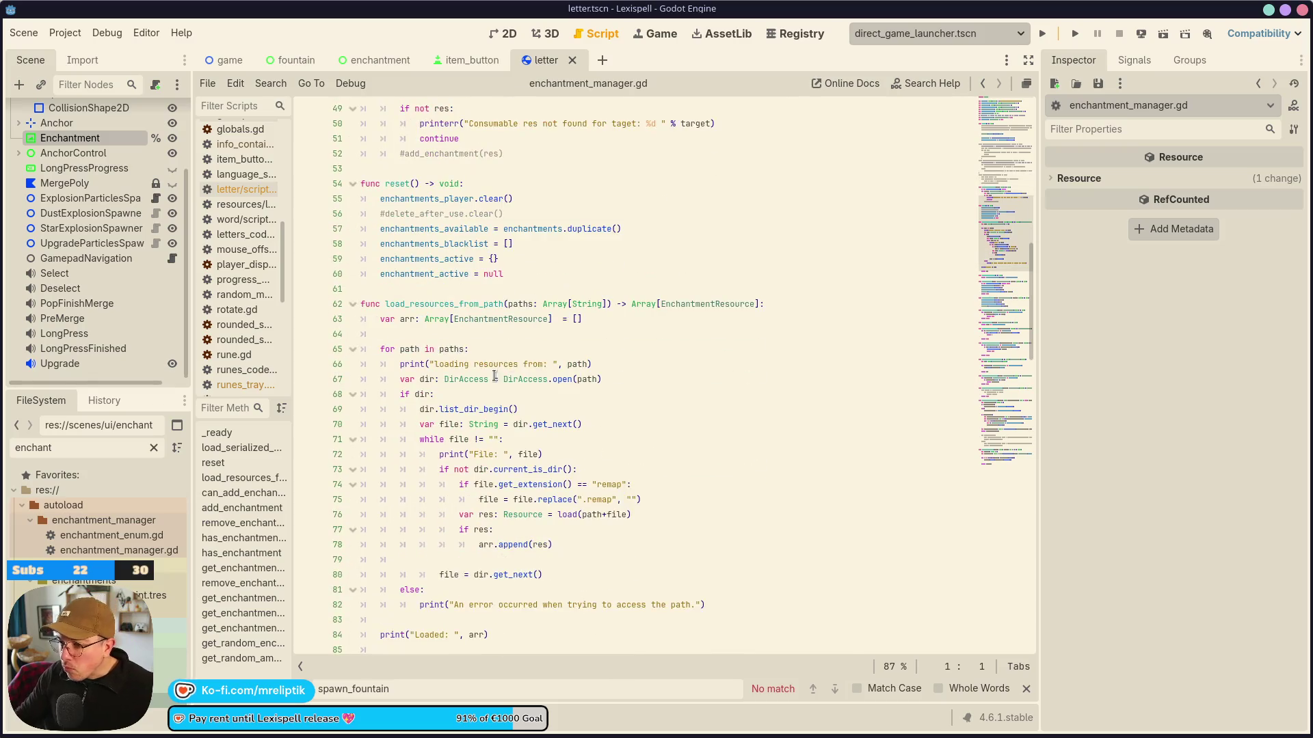
{"action": "scroll", "coordinate": [527, 448], "scroll_direction": "down", "scroll_amount": 10}
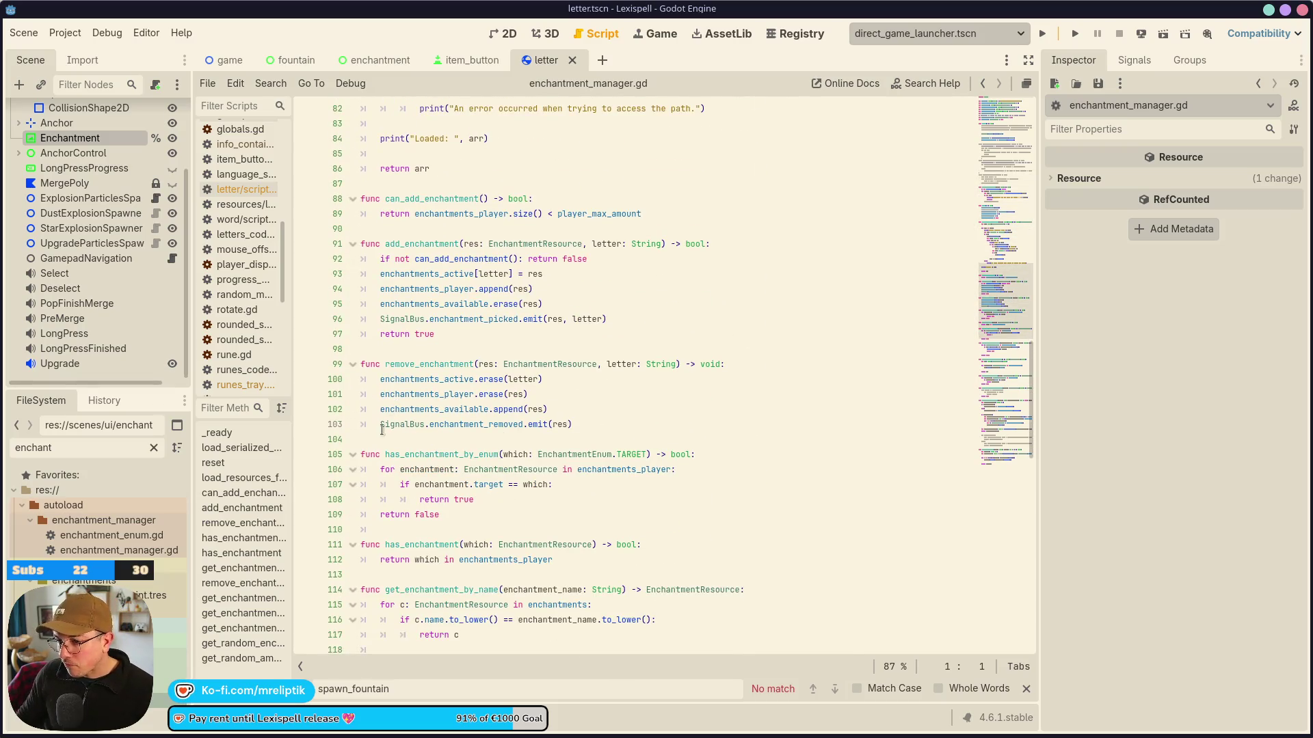
{"action": "scroll", "coordinate": [417, 466], "scroll_direction": "down", "scroll_amount": 1}
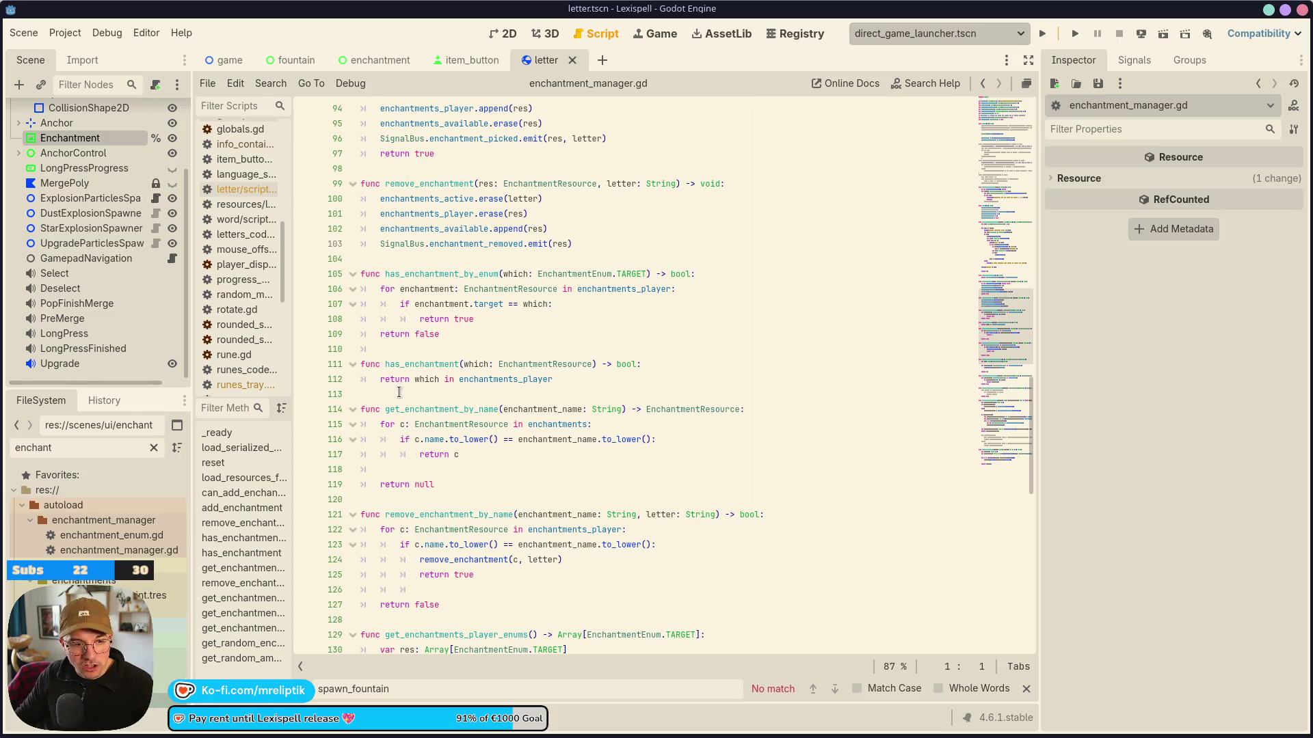
{"action": "left_click", "coordinate": [423, 391]}
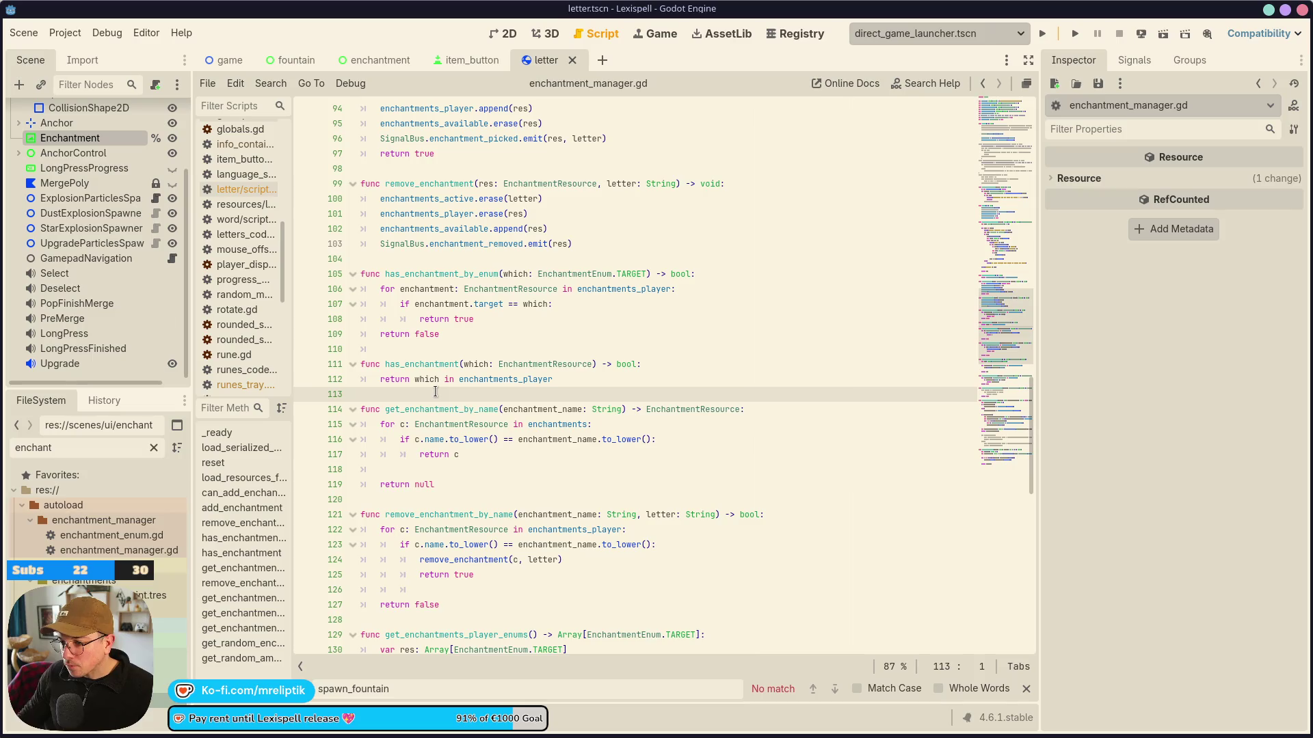
{"action": "key", "text": "Return"}
{"action": "key", "text": "Return"}
{"action": "key", "text": "Up"}
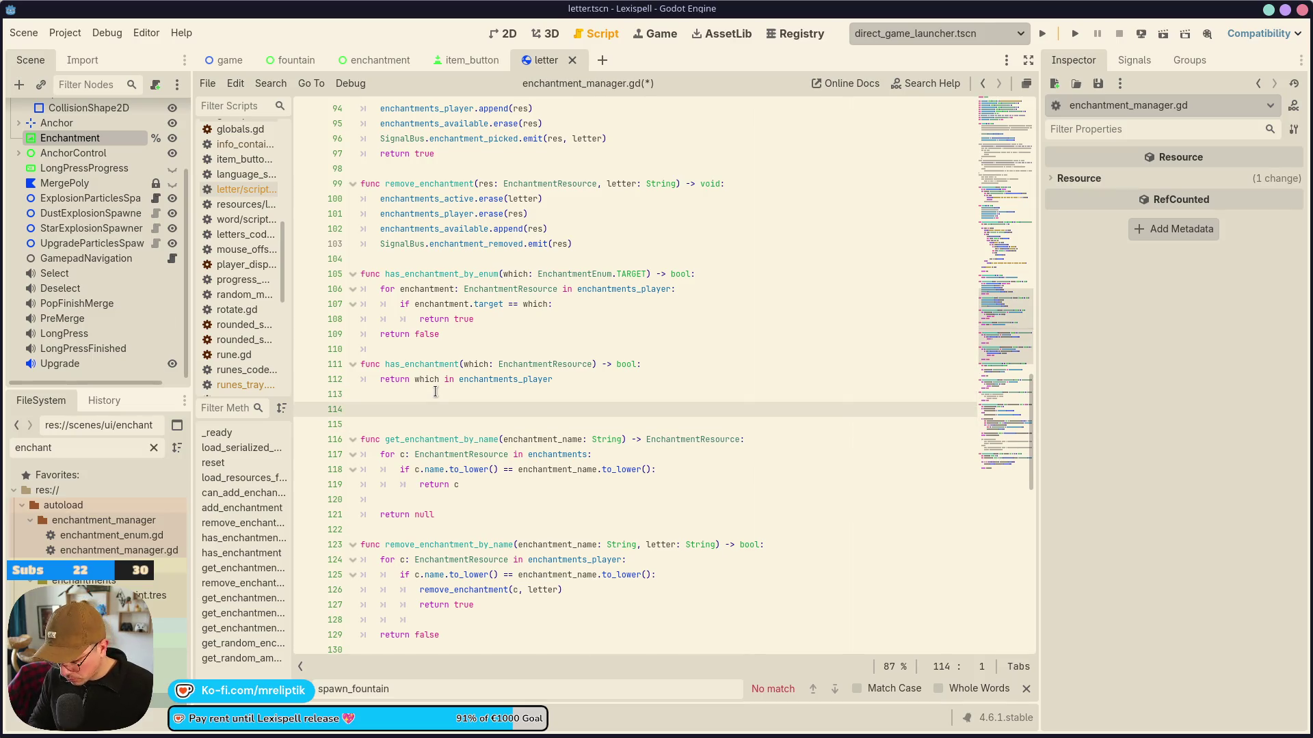
{"action": "type", "text": "func "}
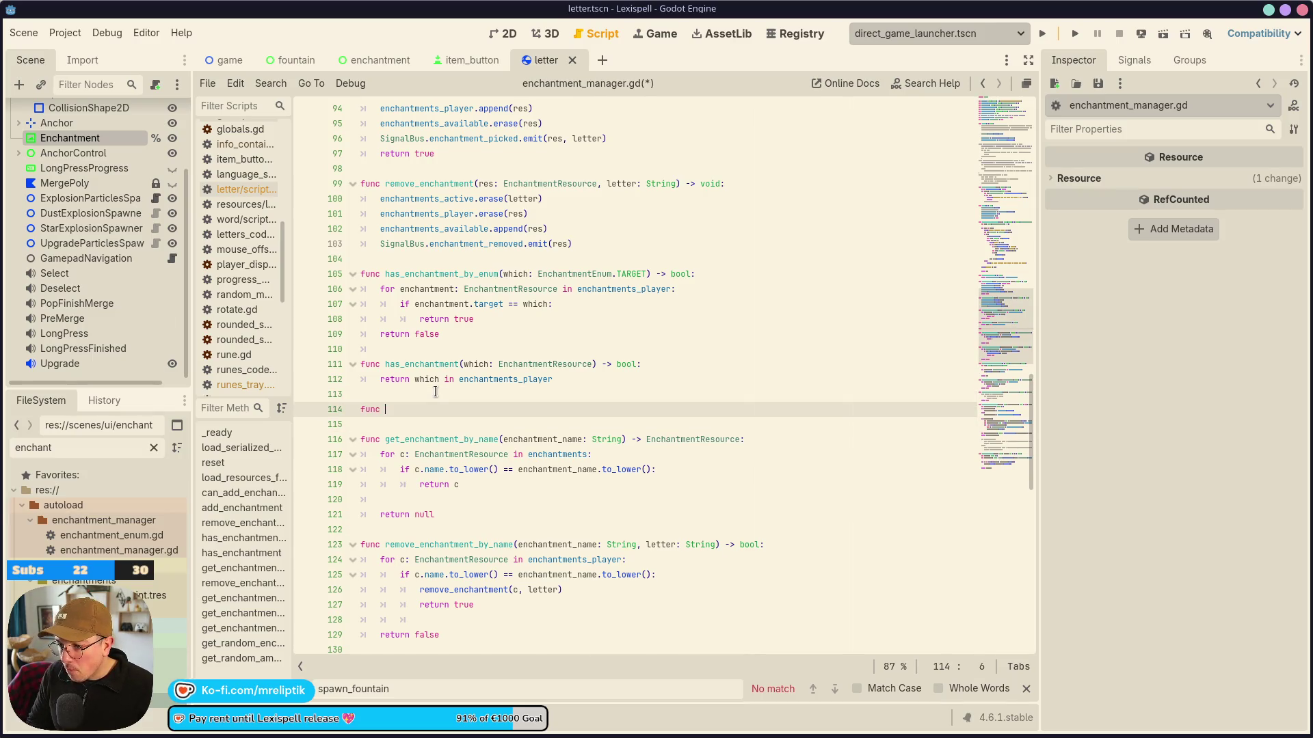
{"action": "type", "text": "get_"}
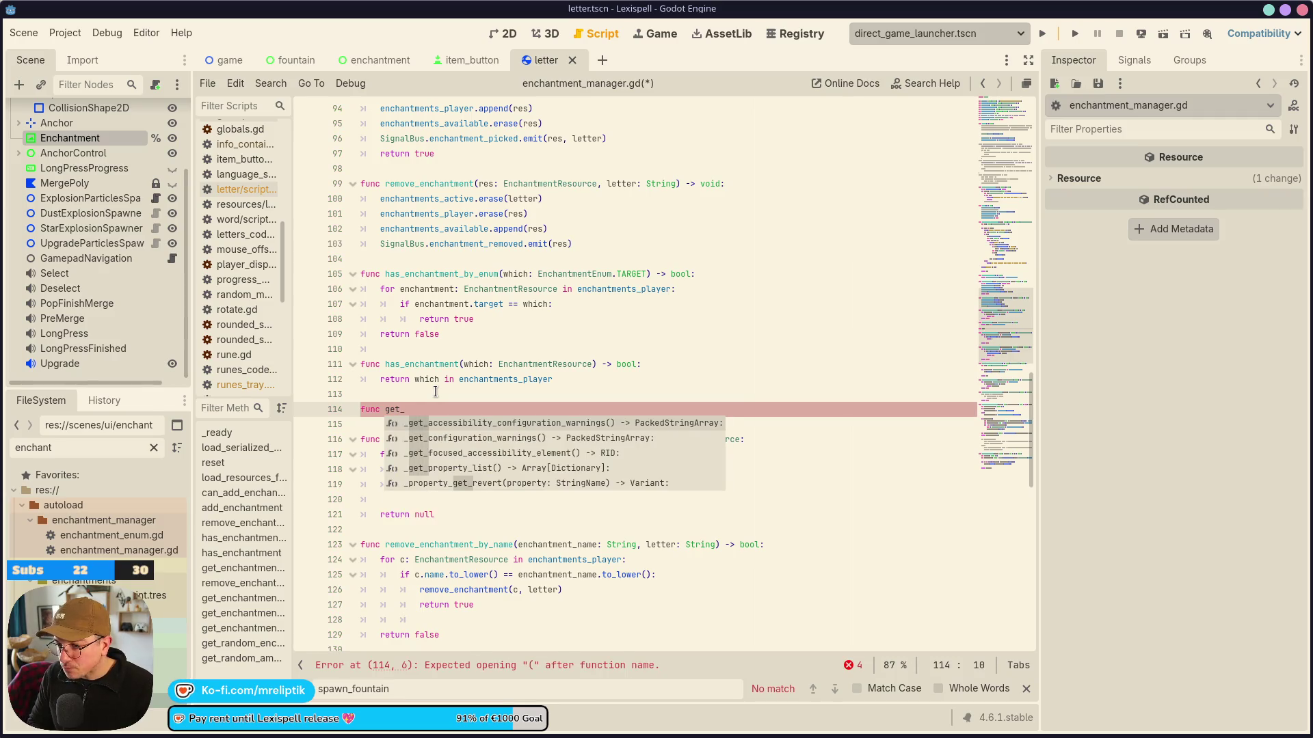
{"action": "type", "text": "enchan"}
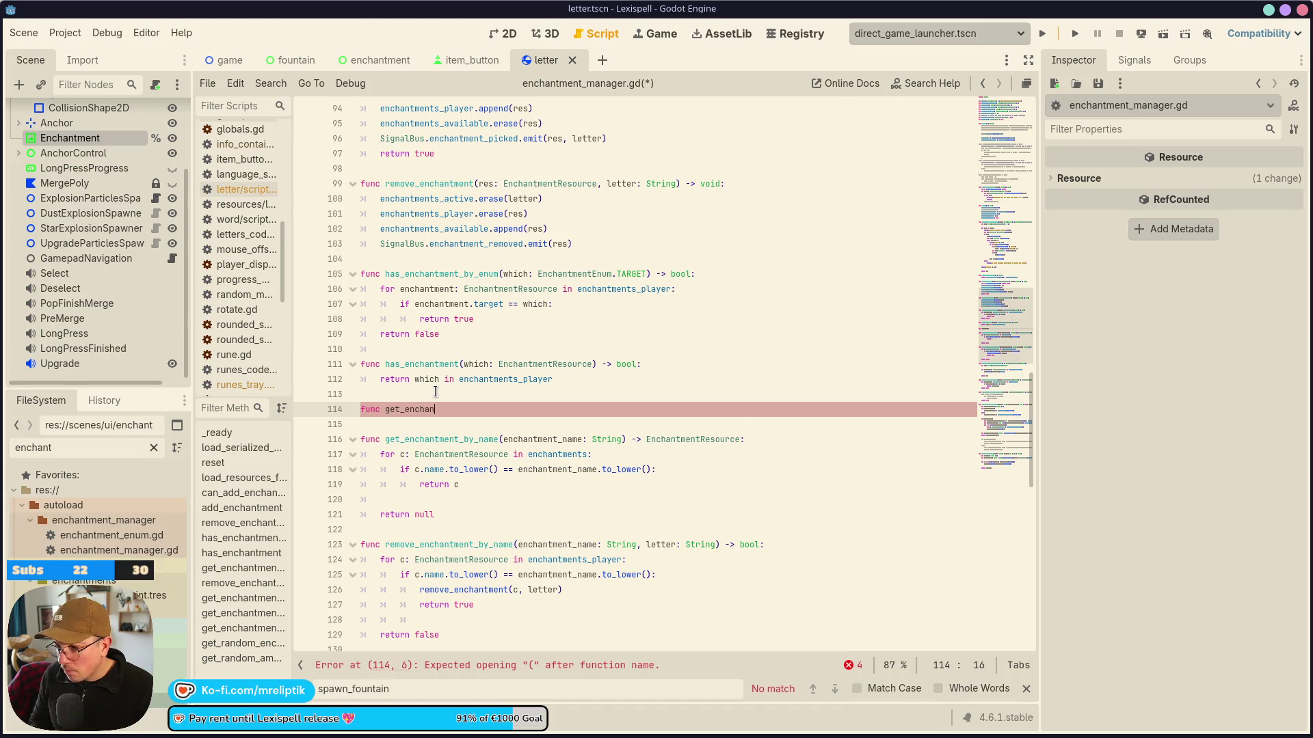
{"action": "type", "text": "tment"}
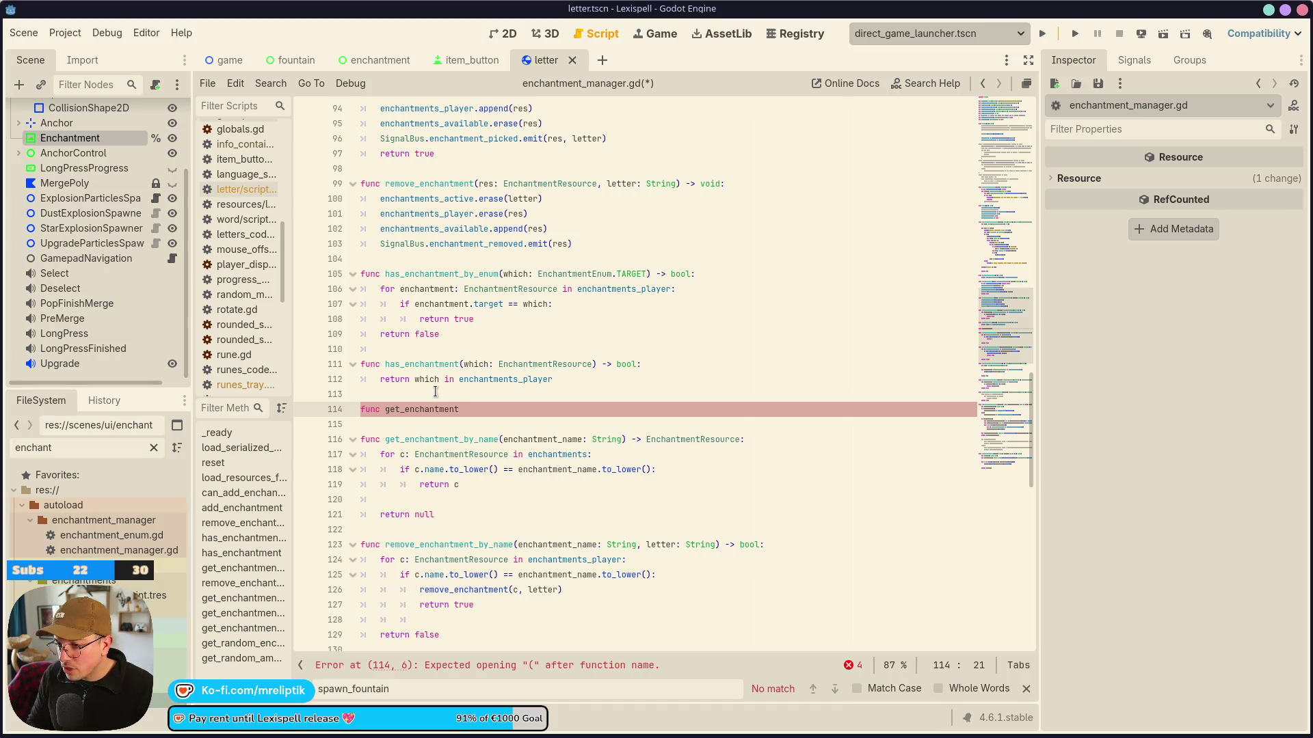
{"action": "type", "text": "_for_letter("}
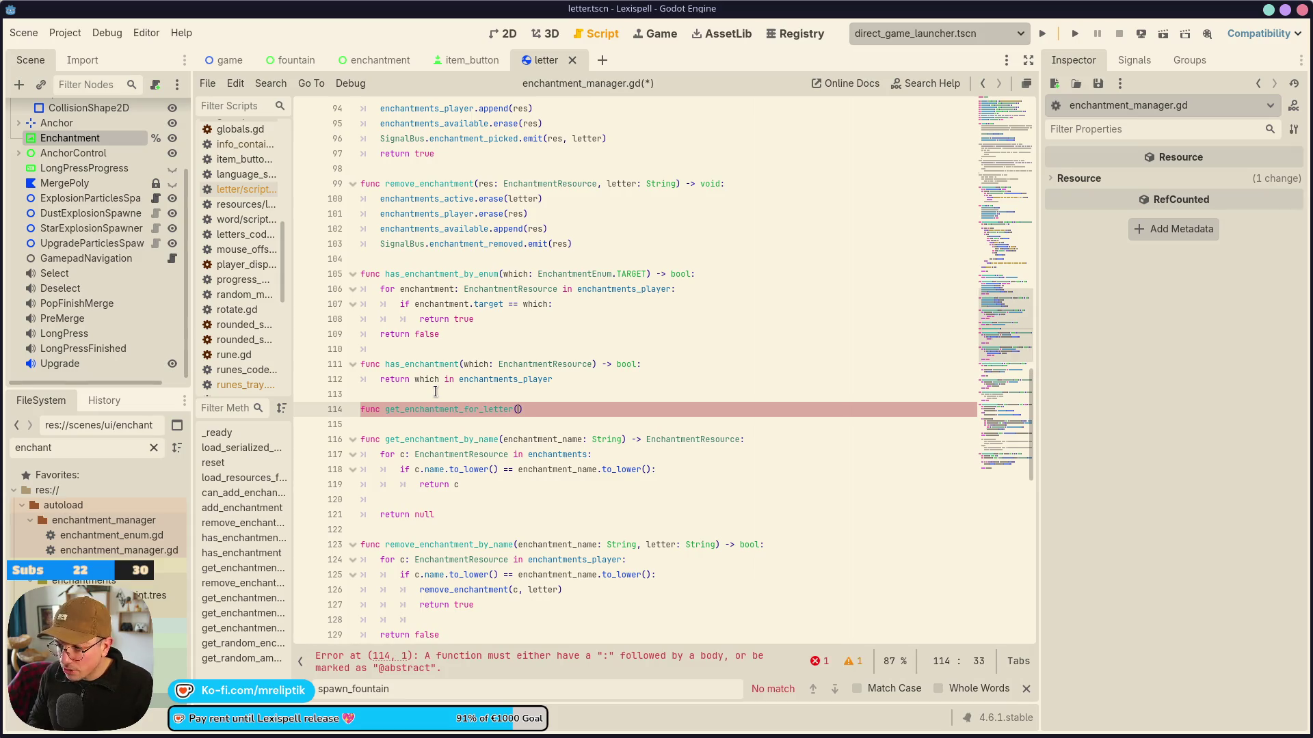
{"action": "type", "text": "letter: String )"}
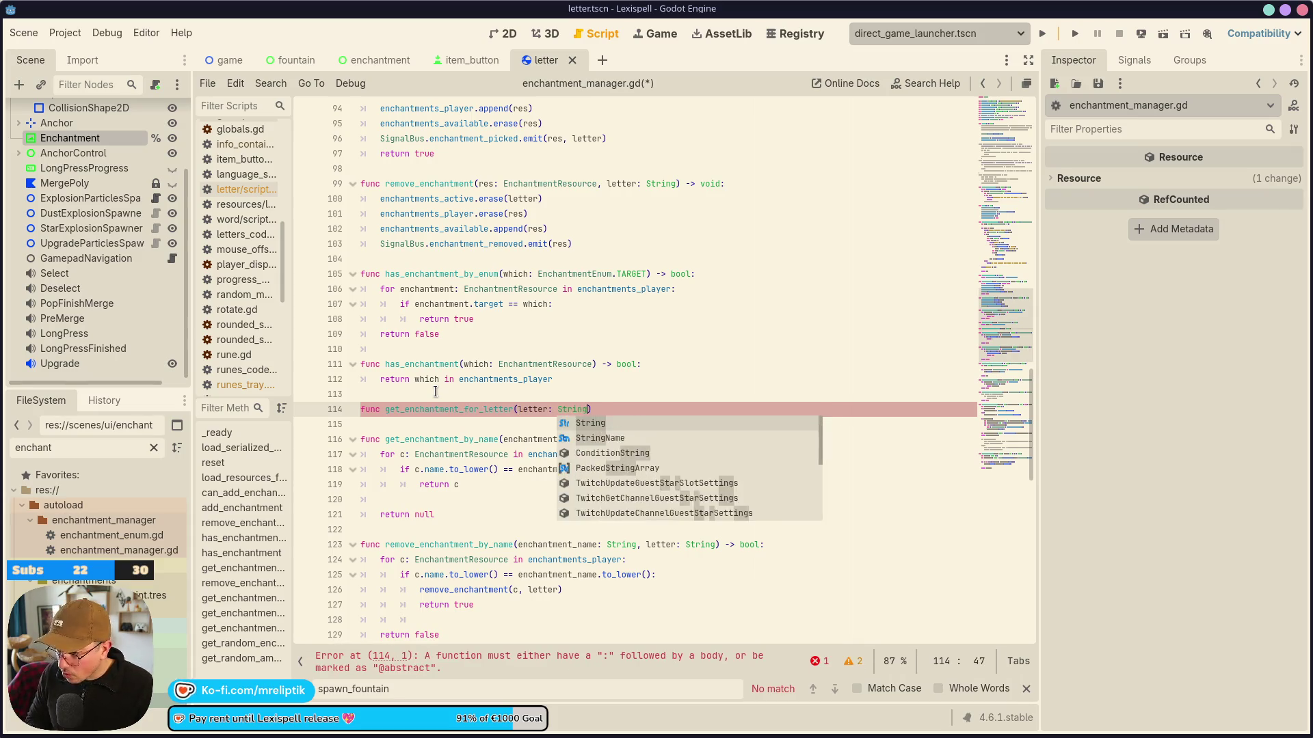
{"action": "type", "text": " -> void:"}
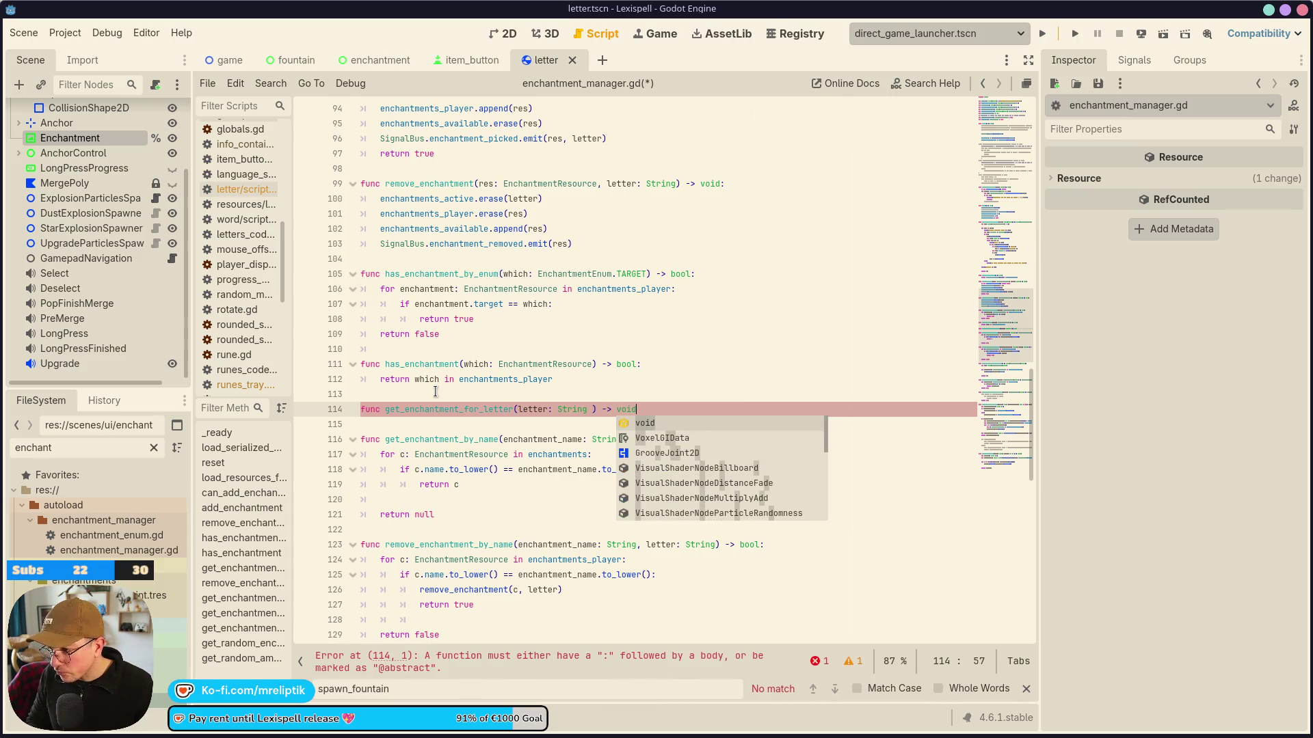
{"action": "left_click", "coordinate": [592, 408]}
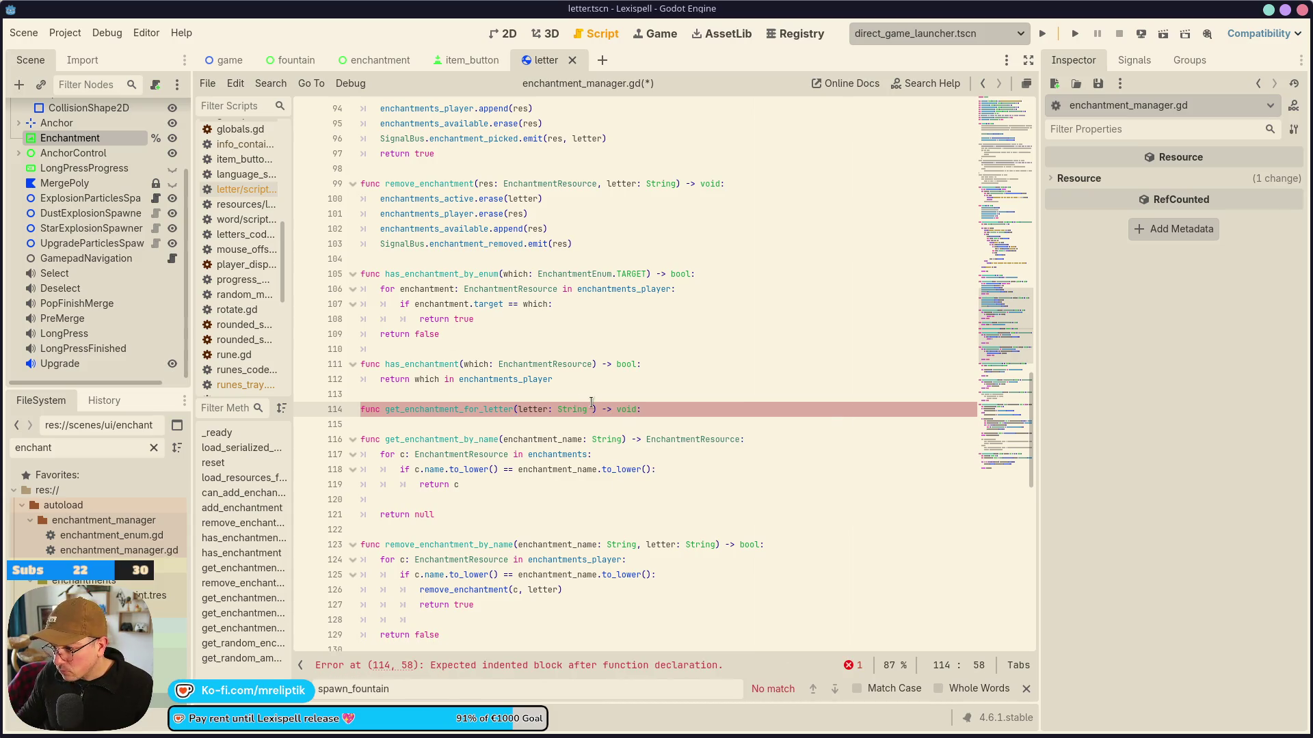
{"action": "key", "text": "BackSpace"}
{"action": "scroll", "coordinate": [602, 444], "scroll_direction": "down", "scroll_amount": 4}
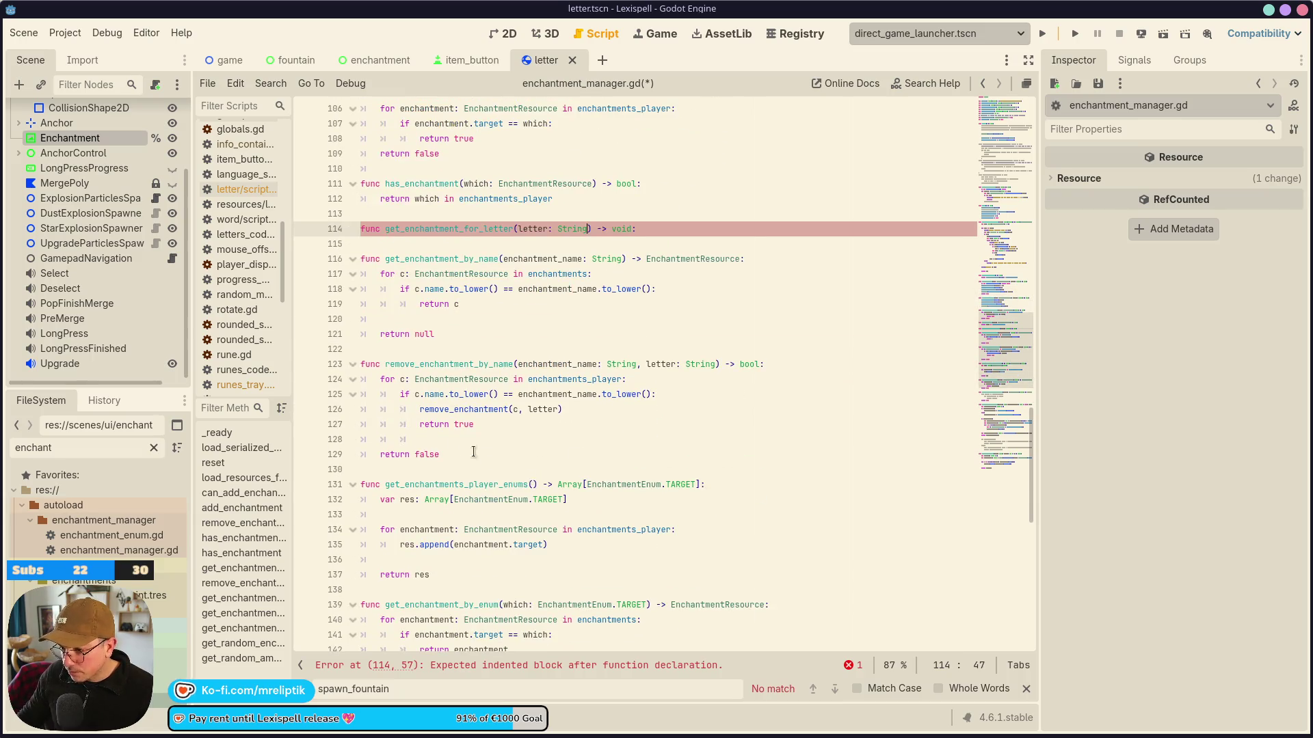
Copy the for loop and return null from get_enchantment_by_name into get_enchantment_for_letter's body.
{"action": "scroll", "coordinate": [472, 451], "scroll_direction": "up", "scroll_amount": 2}
{"action": "left_click_drag", "start_coordinate": [380, 364], "coordinate": [435, 424]}
{"action": "key", "text": "ctrl+c"}
{"action": "left_click", "coordinate": [409, 332]}
{"action": "key", "text": "Return"}
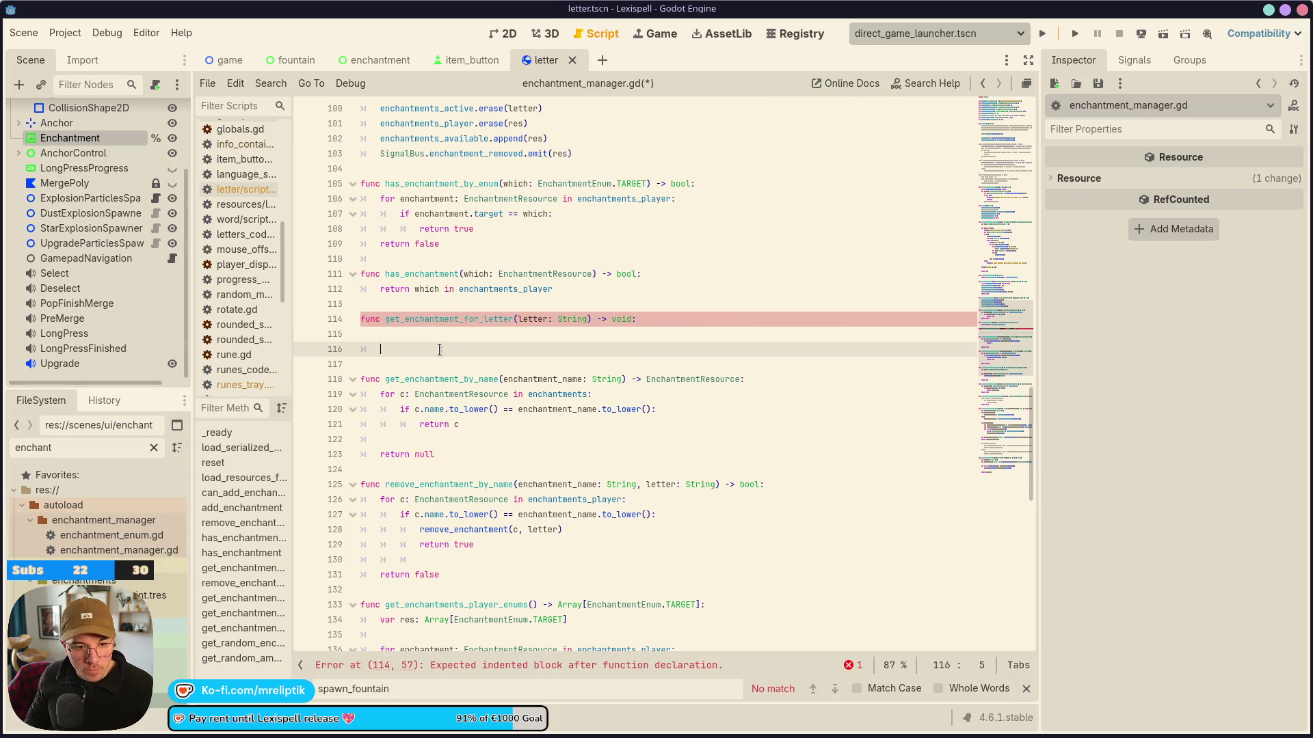
{"action": "key", "text": "ctrl+v"}
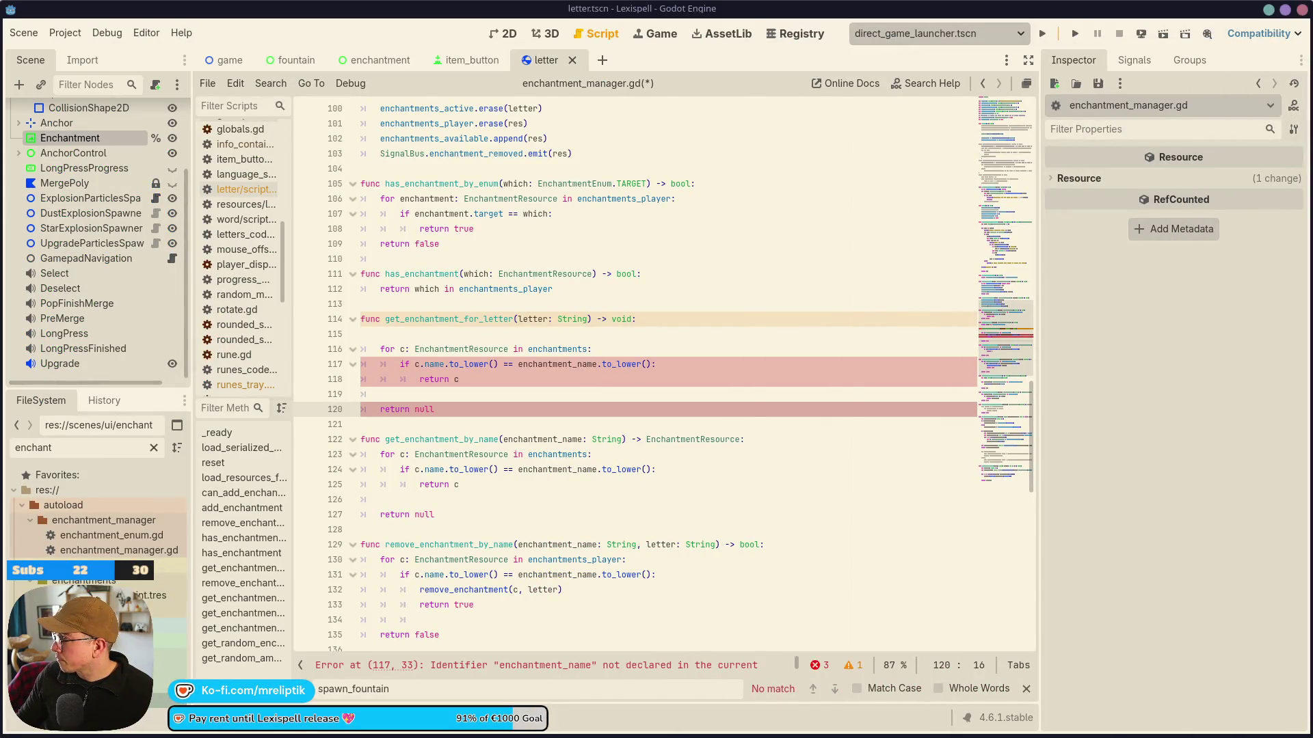
{"action": "left_click", "coordinate": [477, 377]}
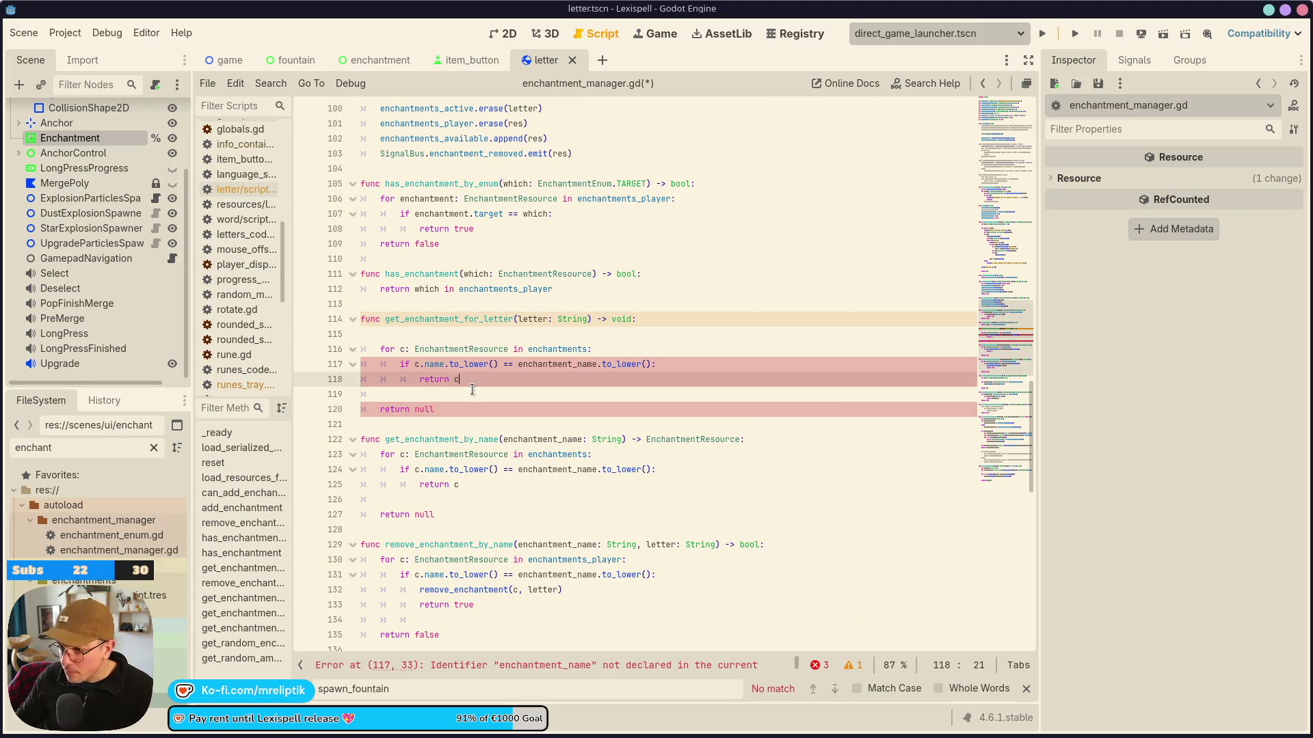
{"action": "mouse_move", "coordinate": [490, 287]}
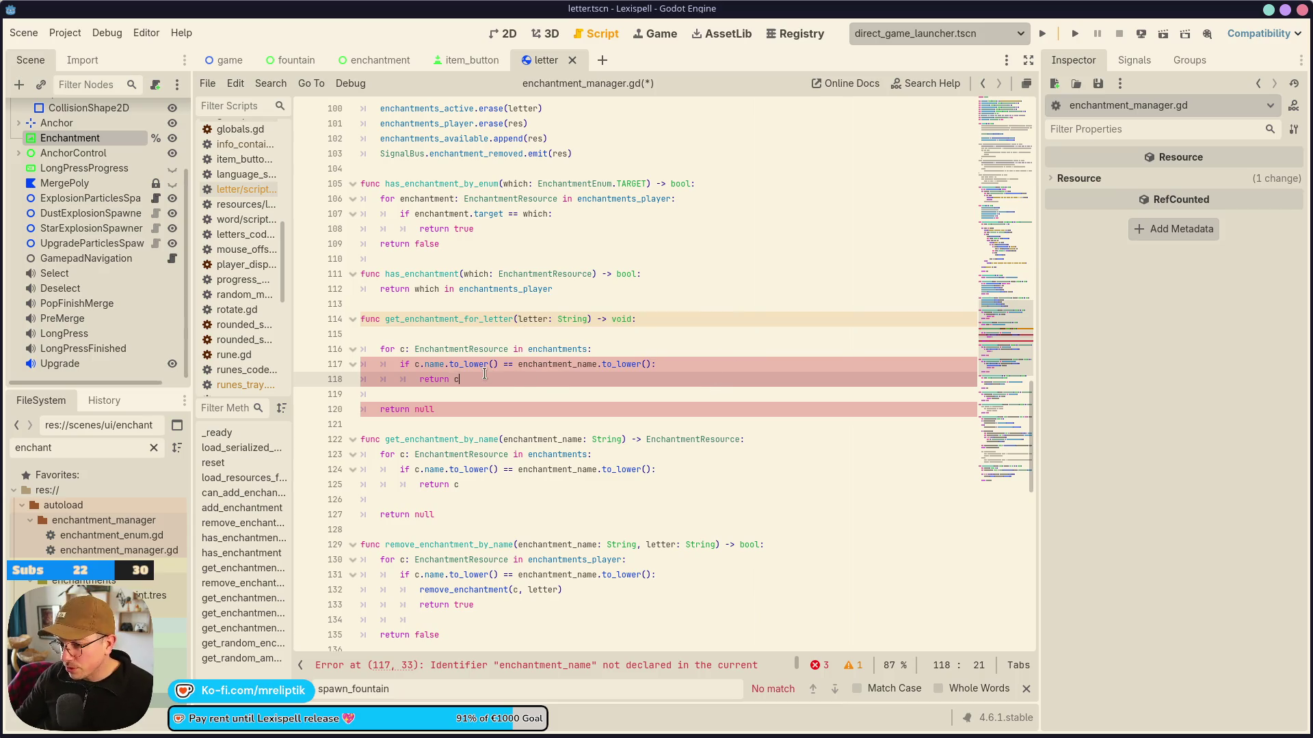
{"action": "double_click", "coordinate": [547, 349]}
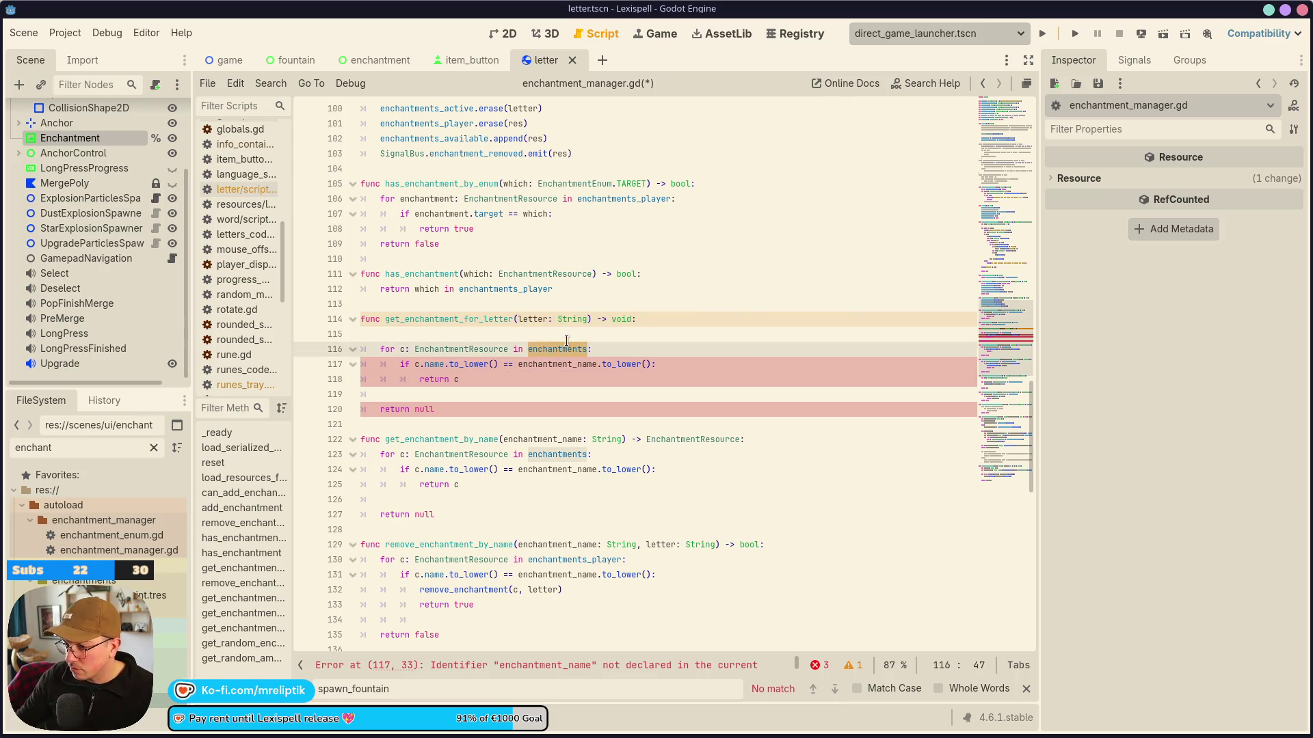
Paste enchantments_player over enchantments in the new function's loop and save.
{"action": "mouse_move", "coordinate": [555, 347]}
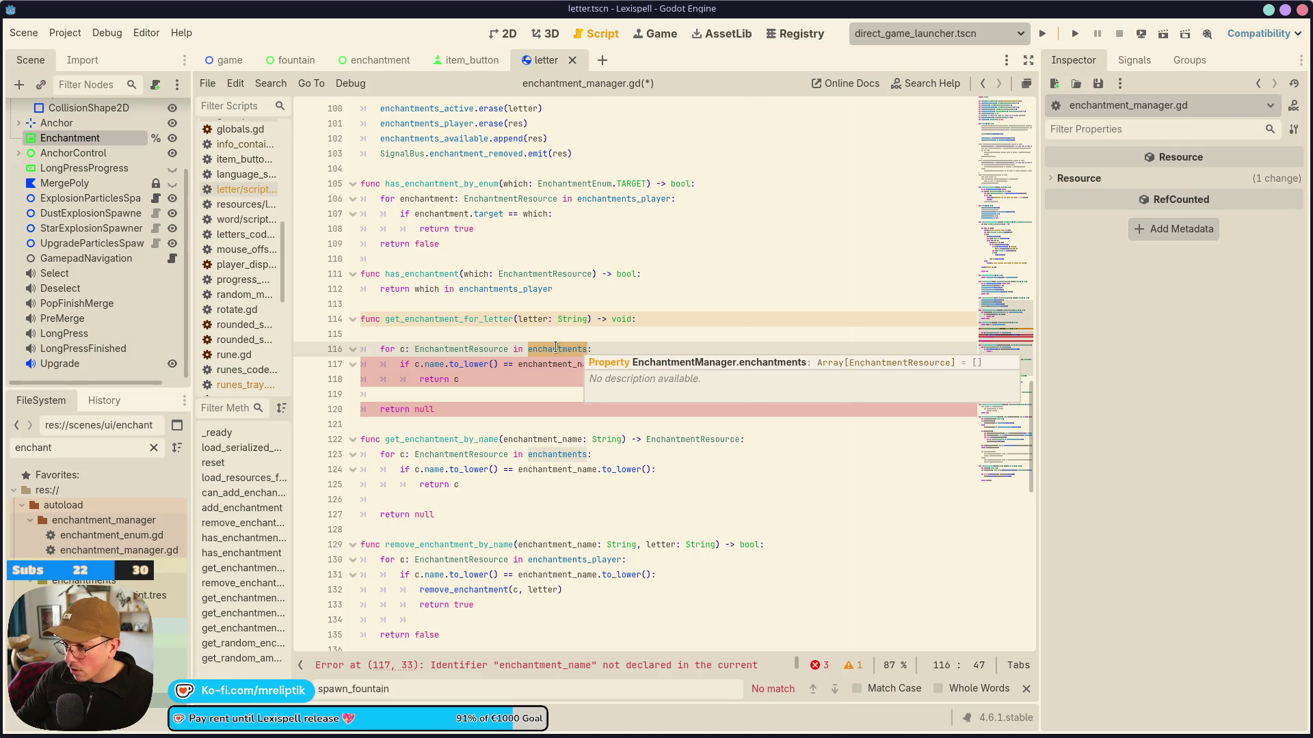
{"action": "double_click", "coordinate": [592, 198]}
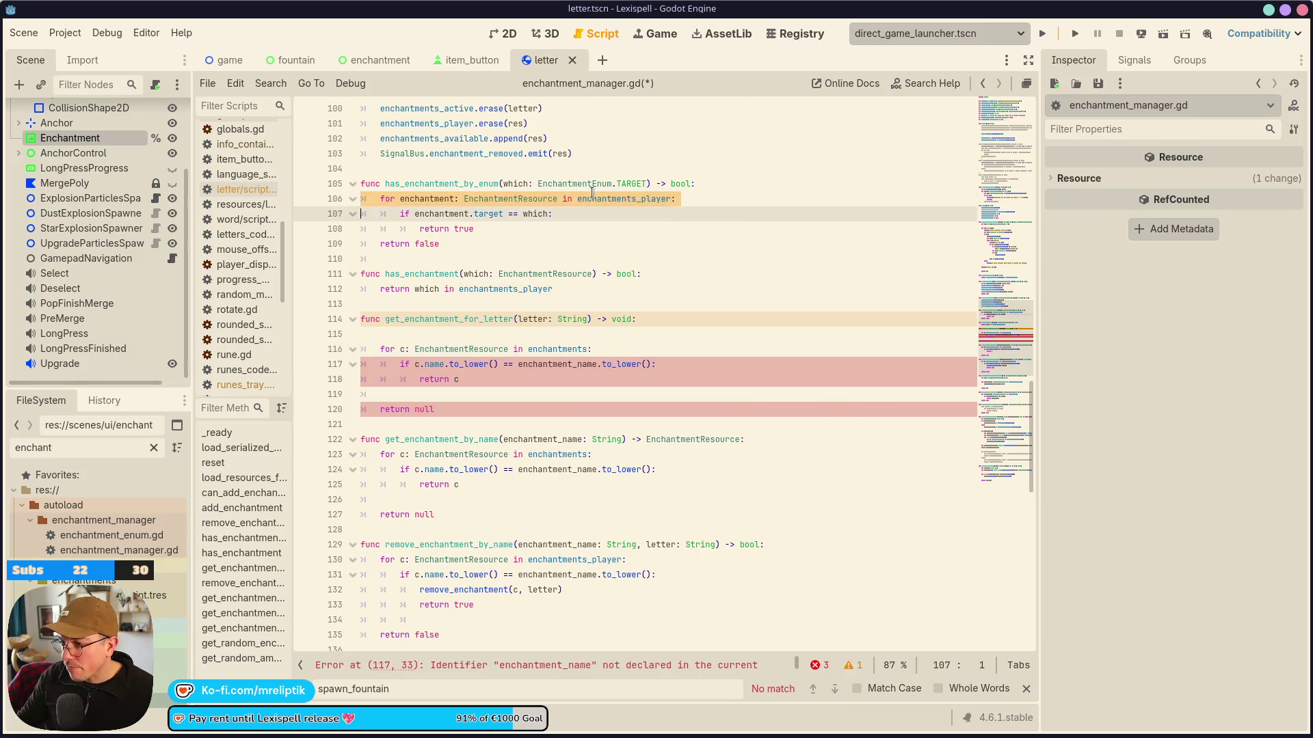
{"action": "double_click", "coordinate": [547, 350]}
{"action": "key", "text": "ctrl+v"}
{"action": "key", "text": "ctrl+s"}
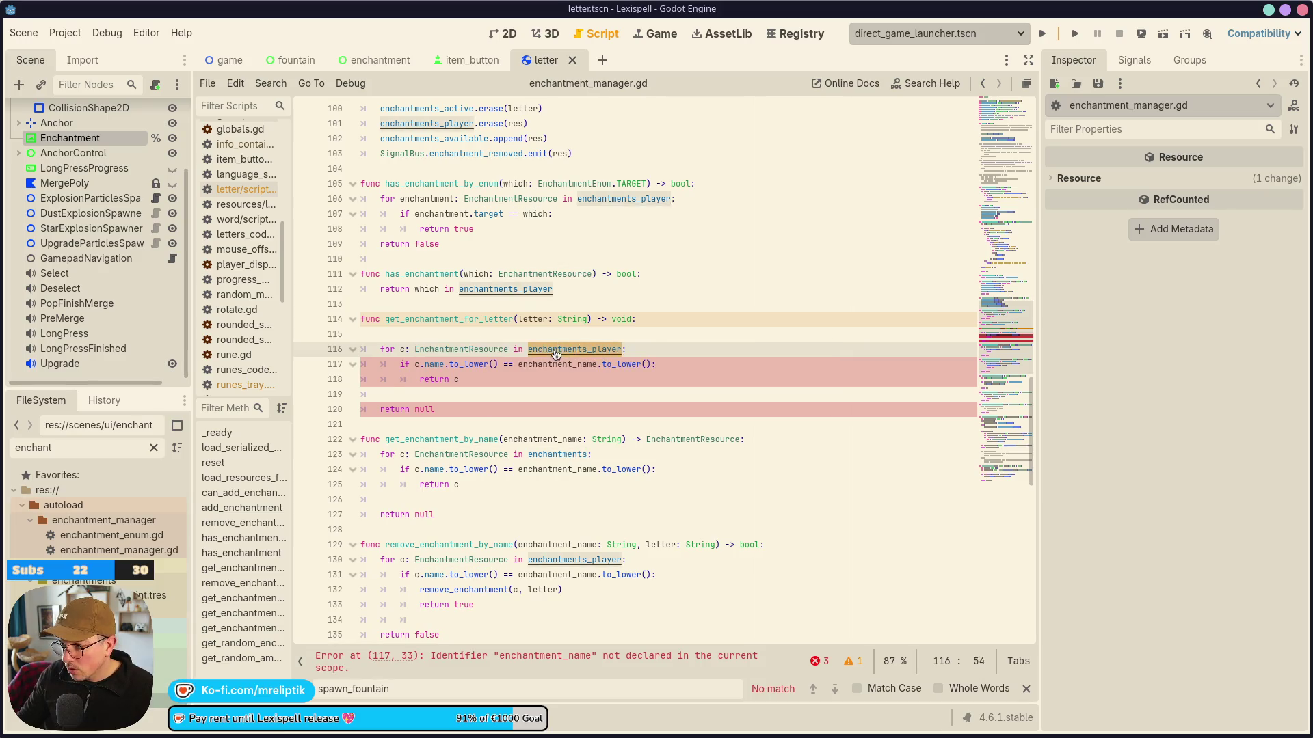
Copy the enchantments_active name from its declaration and paste it over enchantments_player in the loop header.
{"action": "left_click", "coordinate": [552, 349], "text": "ctrl"}
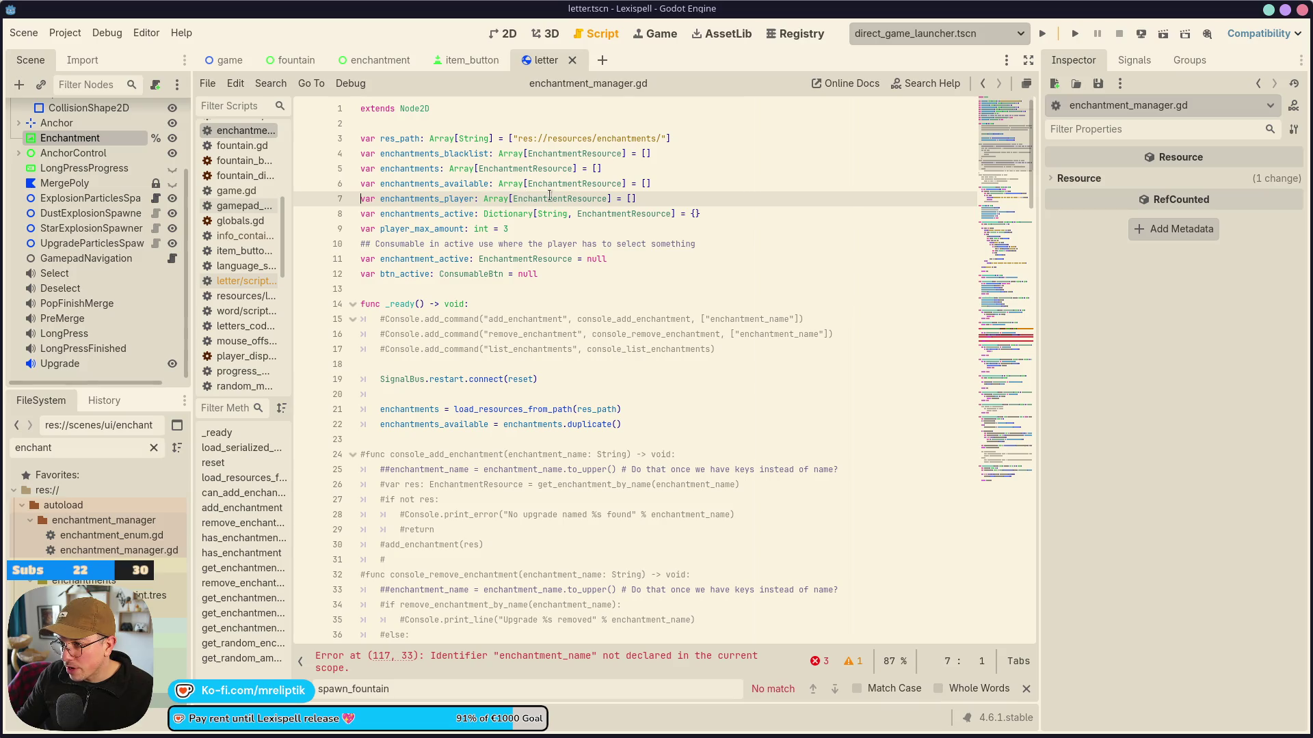
{"action": "double_click", "coordinate": [428, 199]}
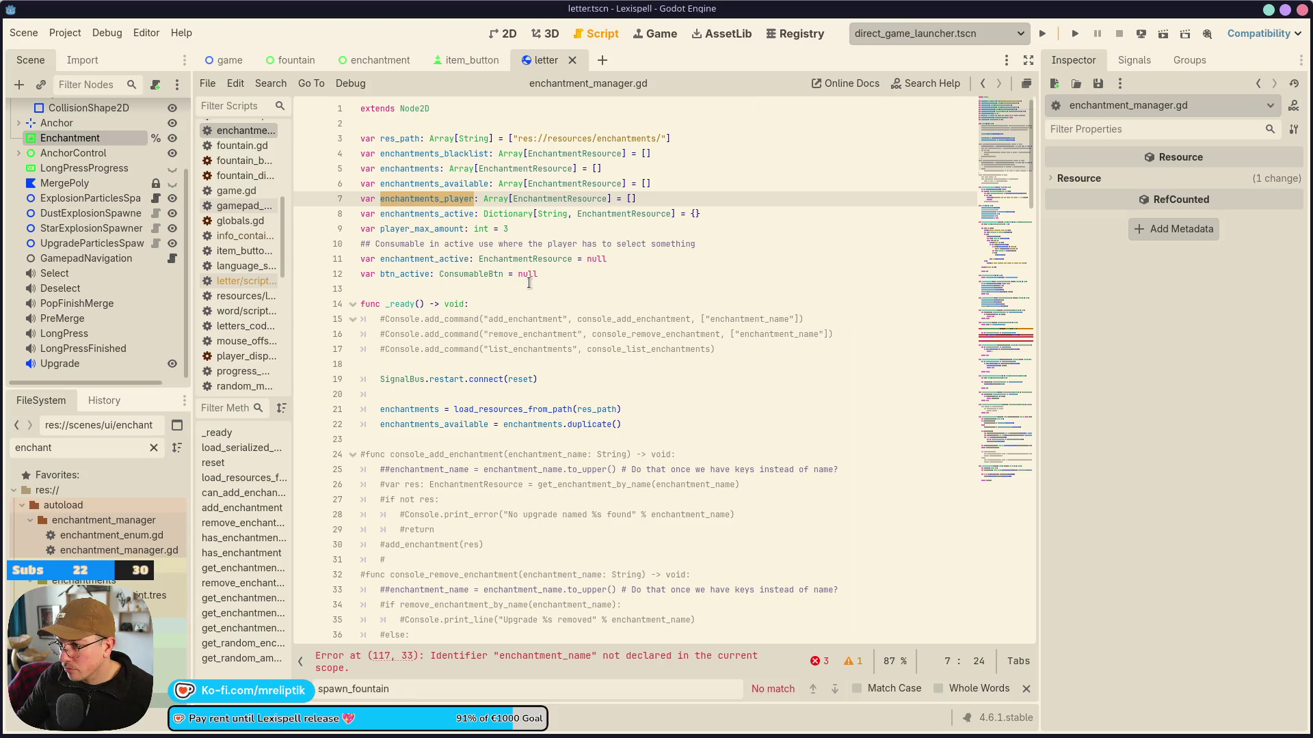
{"action": "double_click", "coordinate": [440, 214]}
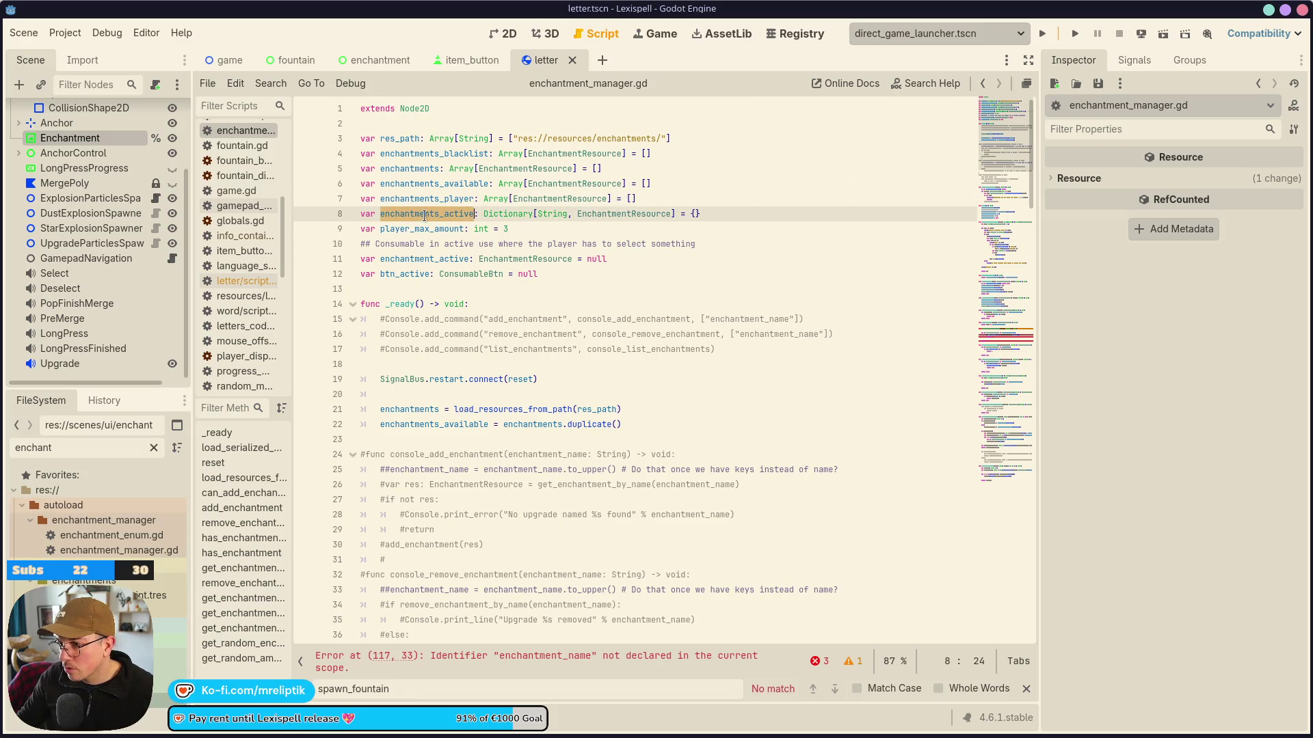
{"action": "right_click", "coordinate": [425, 215]}
{"action": "left_click", "coordinate": [489, 273]}
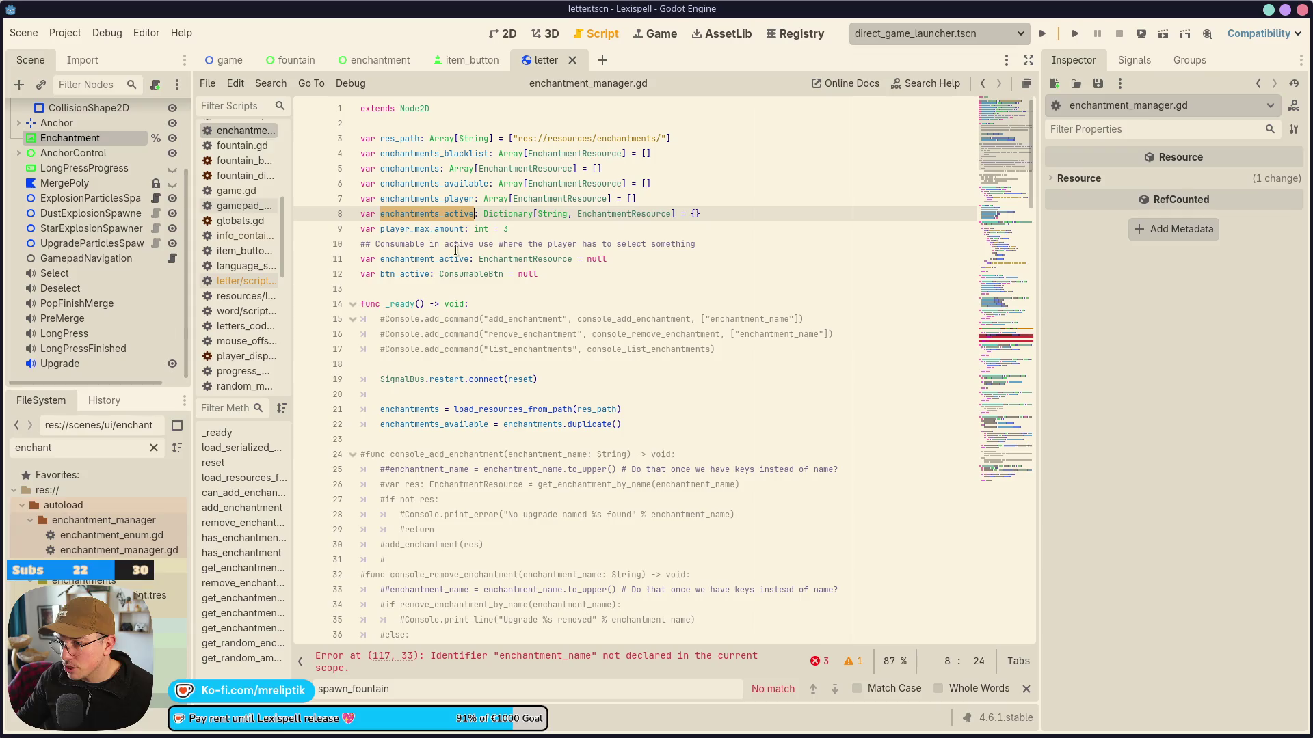
{"action": "left_click", "coordinate": [529, 661]}
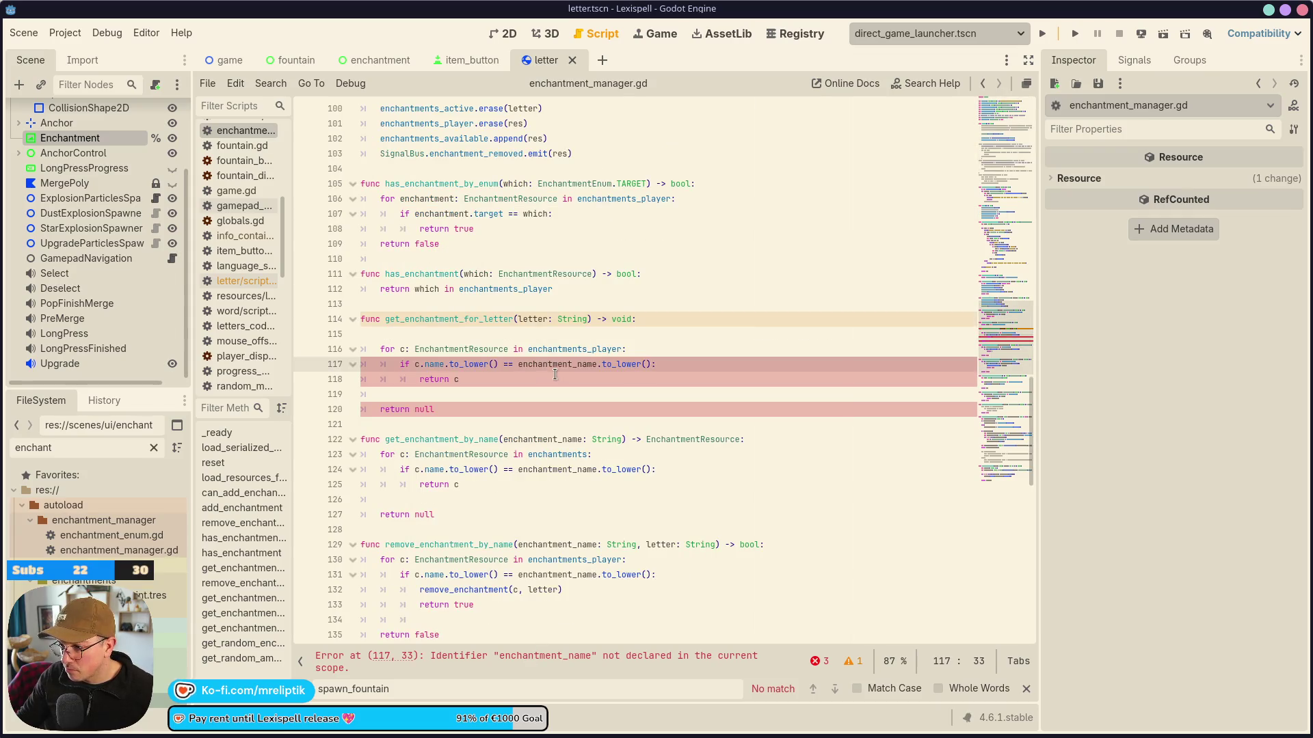
{"action": "double_click", "coordinate": [562, 350]}
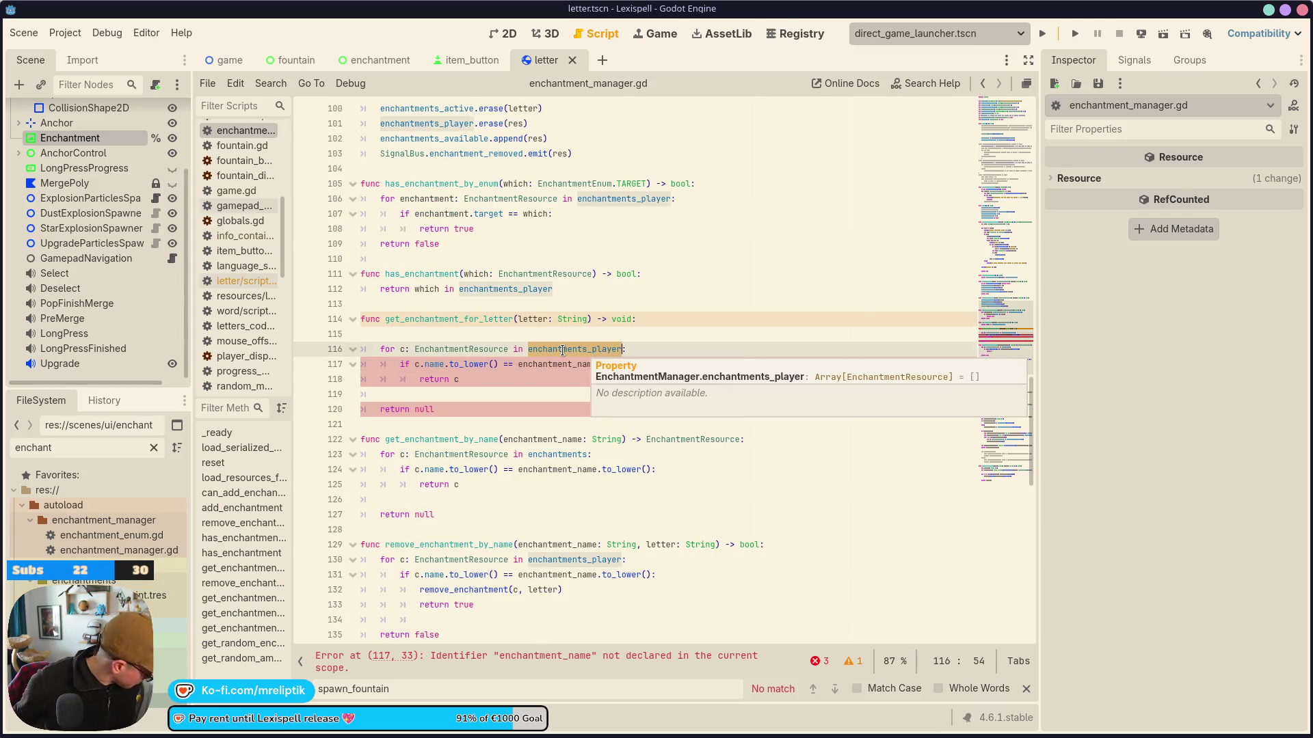
{"action": "key", "text": "ctrl+v"}
{"action": "left_click", "coordinate": [473, 346]}
{"action": "double_click", "coordinate": [473, 347]}
Retype the loop variable as d: Dictionary and save the script.
{"action": "key", "text": "BackSpace"}
{"action": "key", "text": "BackSpace"}
{"action": "key", "text": "BackSpace"}
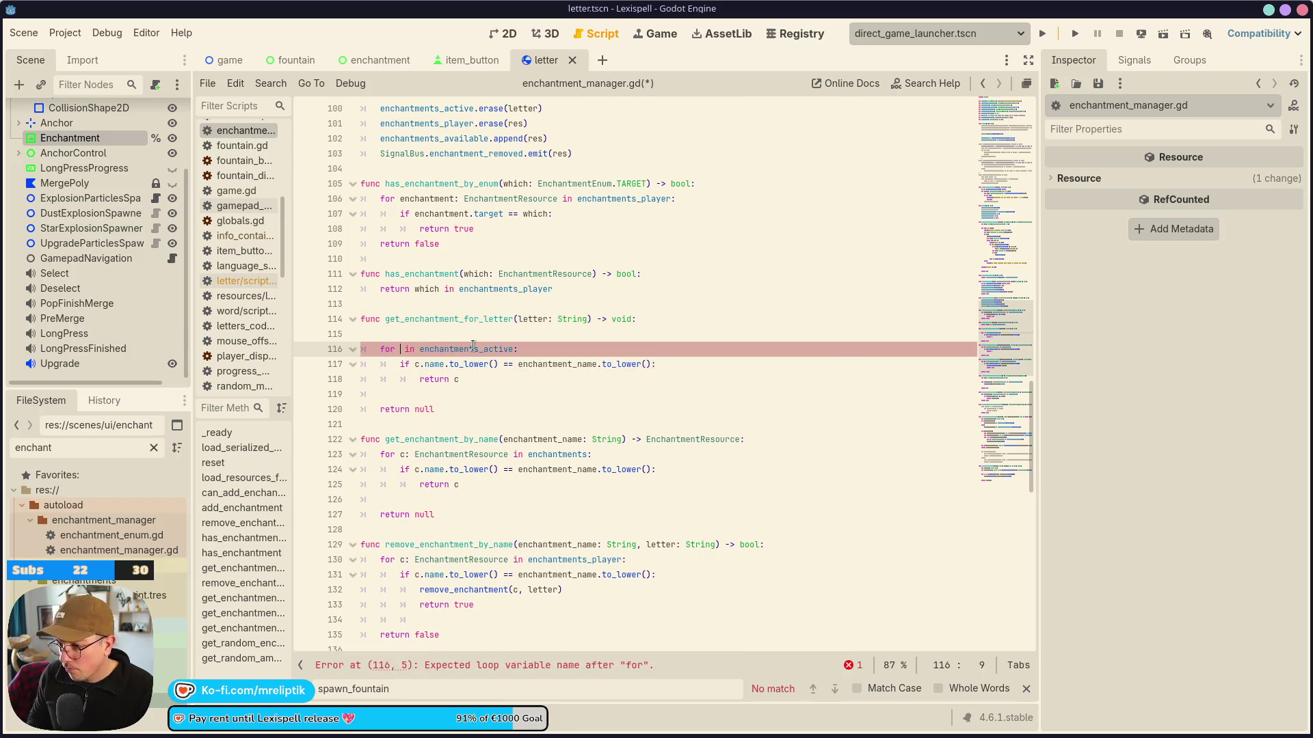
{"action": "type", "text": "d: Dict"}
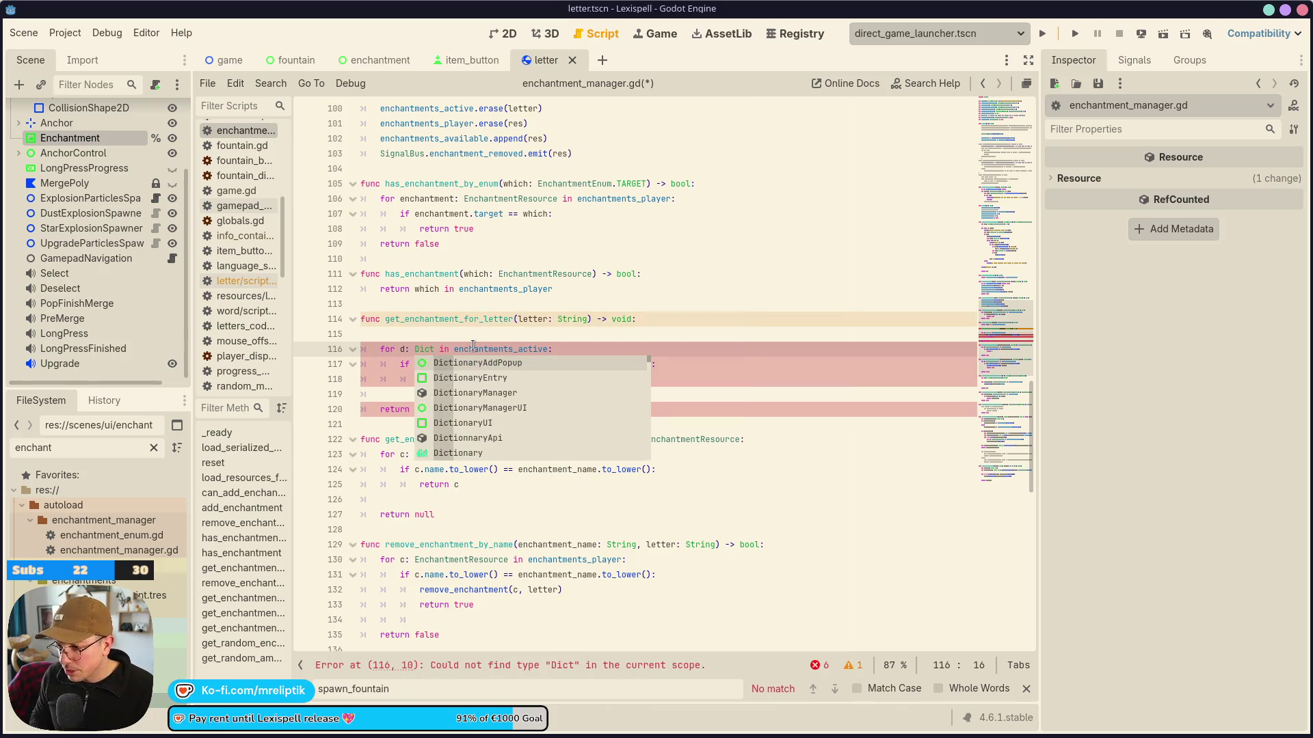
{"action": "key", "text": "Down"}
{"action": "key", "text": "Down"}
{"action": "key", "text": "Down"}
{"action": "key", "text": "Return"}
{"action": "key", "text": "ctrl+s"}
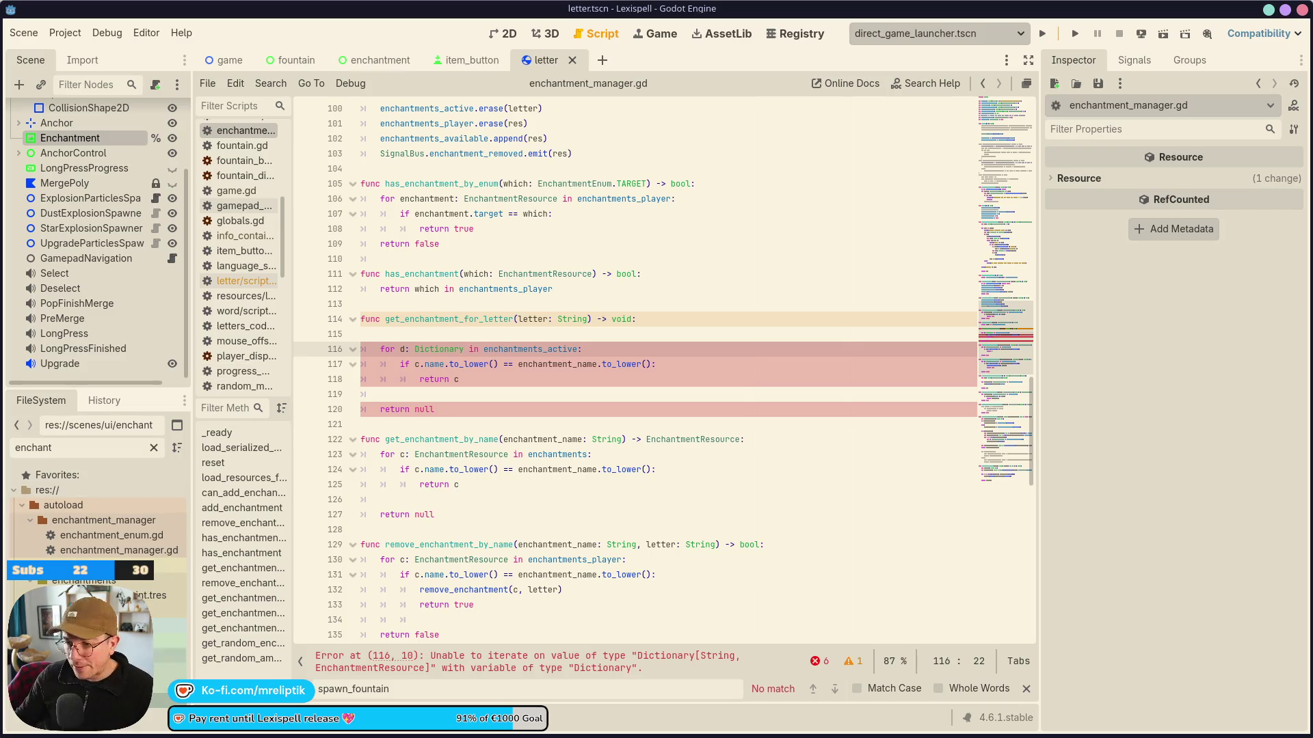
Delete c.name.to_lower() from the loop's if condition.
{"action": "left_click", "coordinate": [450, 379]}
{"action": "left_click", "coordinate": [534, 349]}
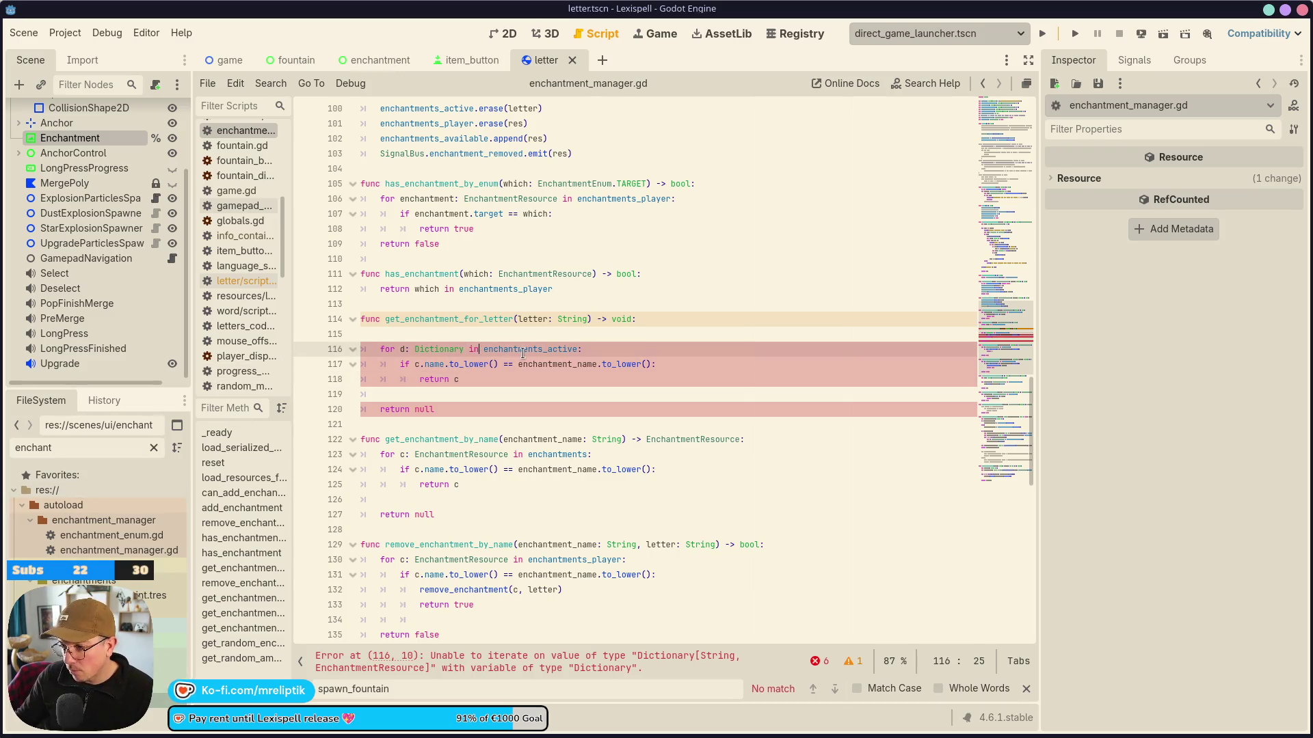
{"action": "left_click", "coordinate": [445, 363]}
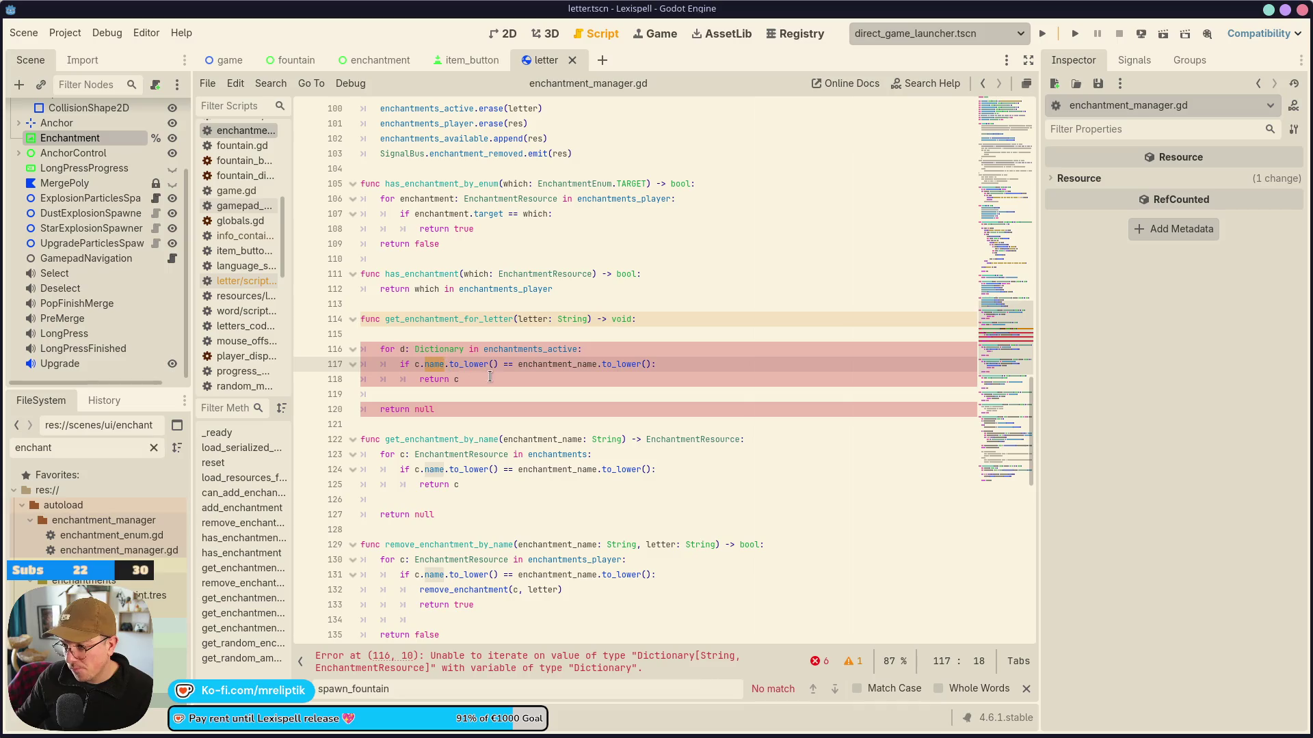
{"action": "left_click", "coordinate": [445, 349]}
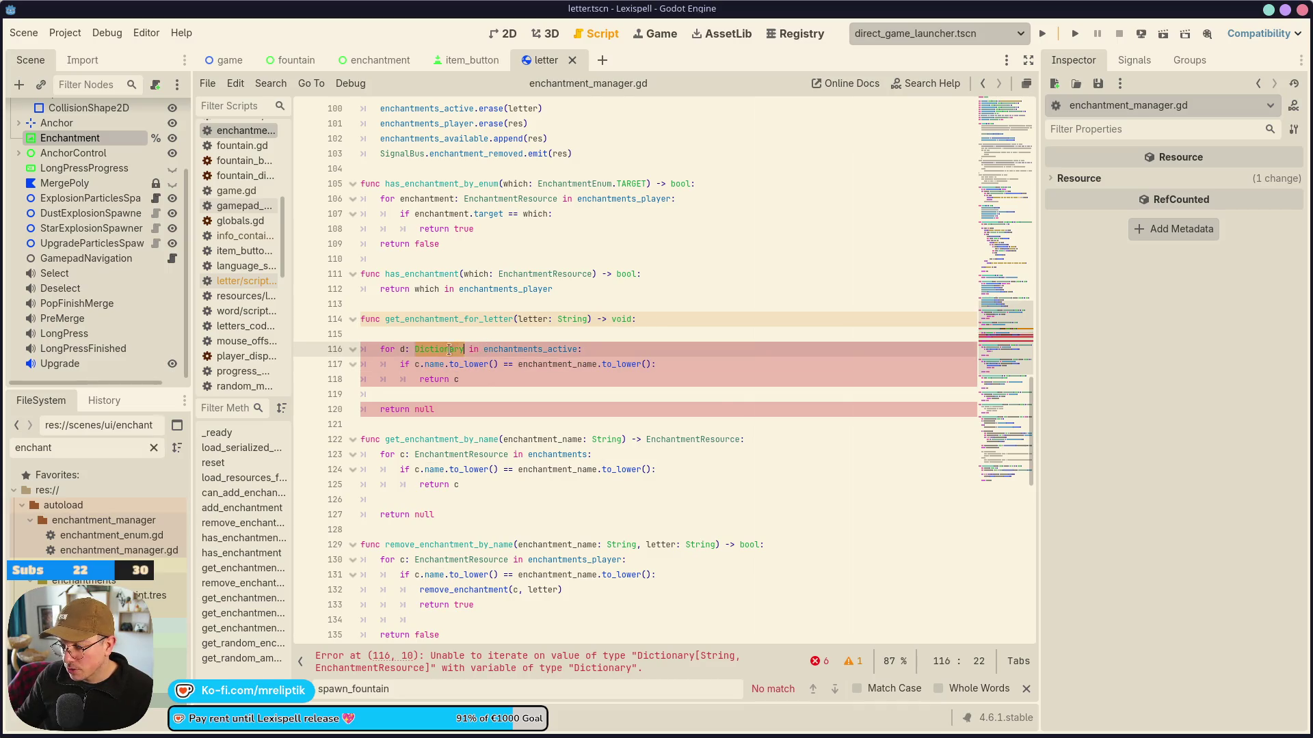
{"action": "left_click", "coordinate": [502, 349], "text": "ctrl"}
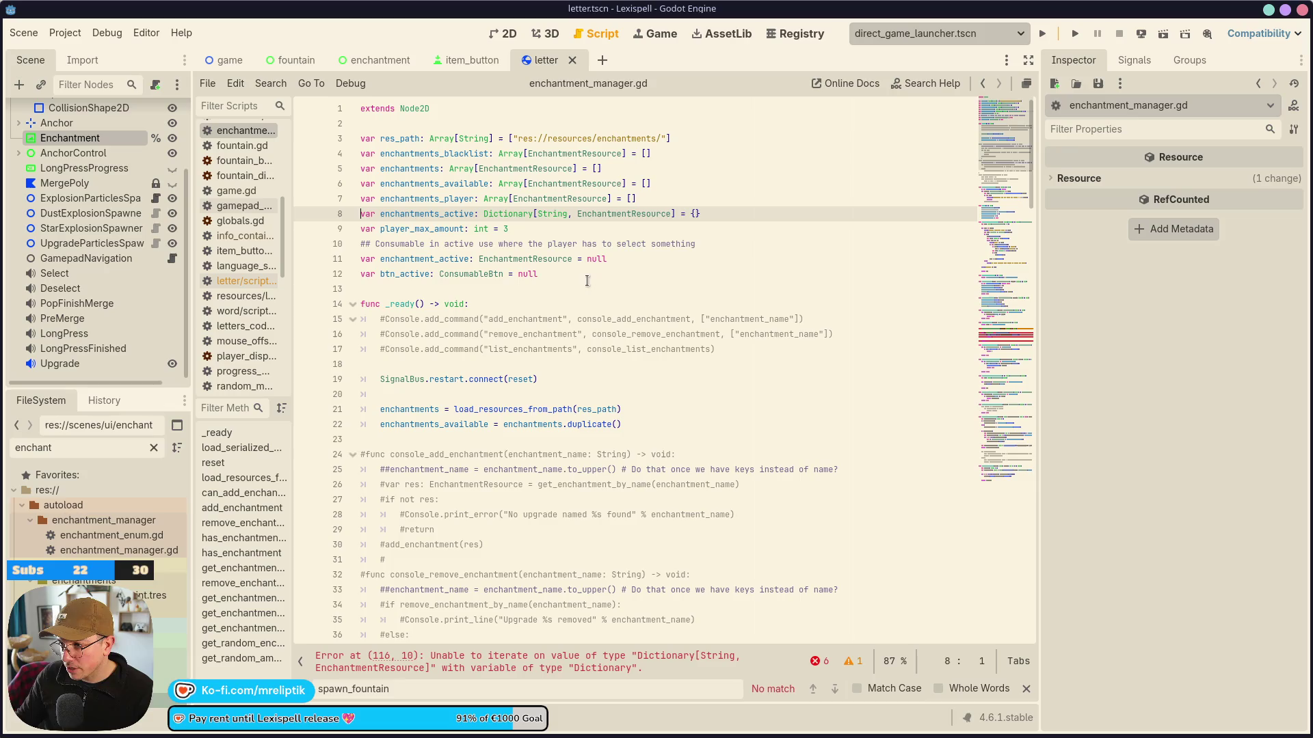
{"action": "left_click", "coordinate": [460, 661]}
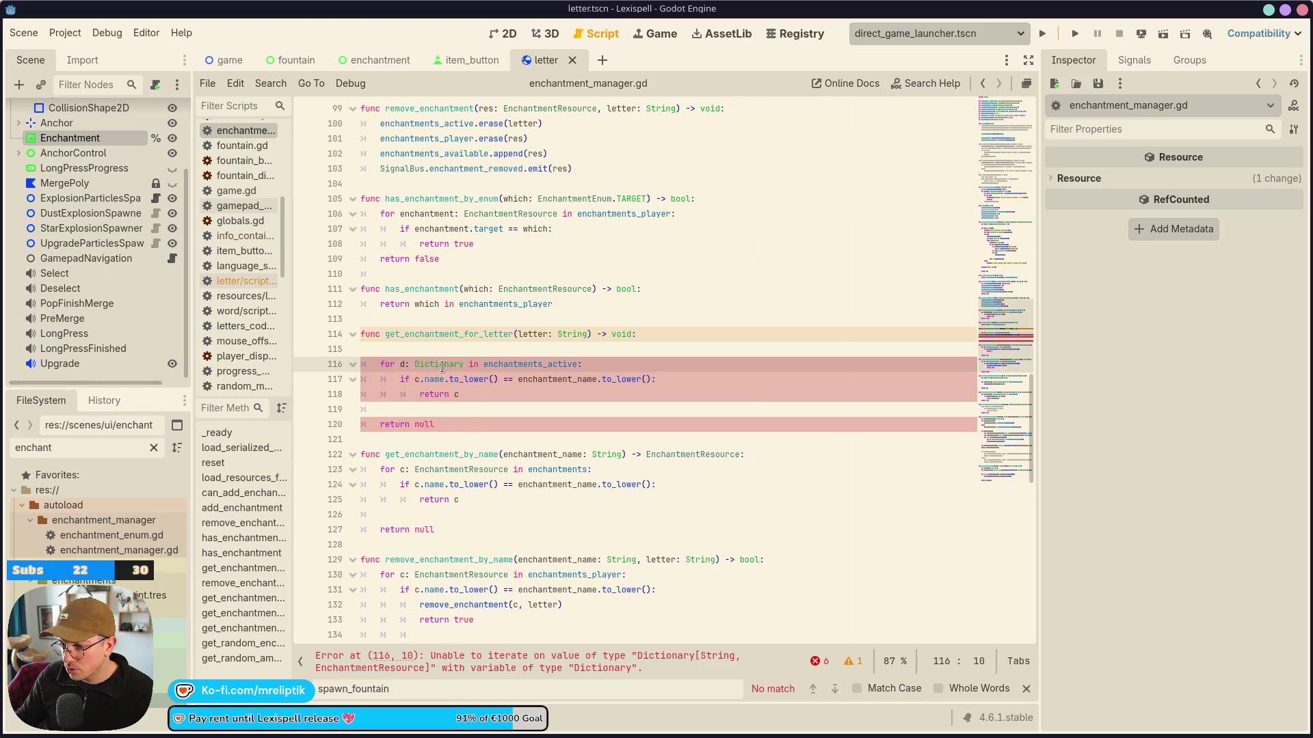
{"action": "left_click", "coordinate": [485, 379]}
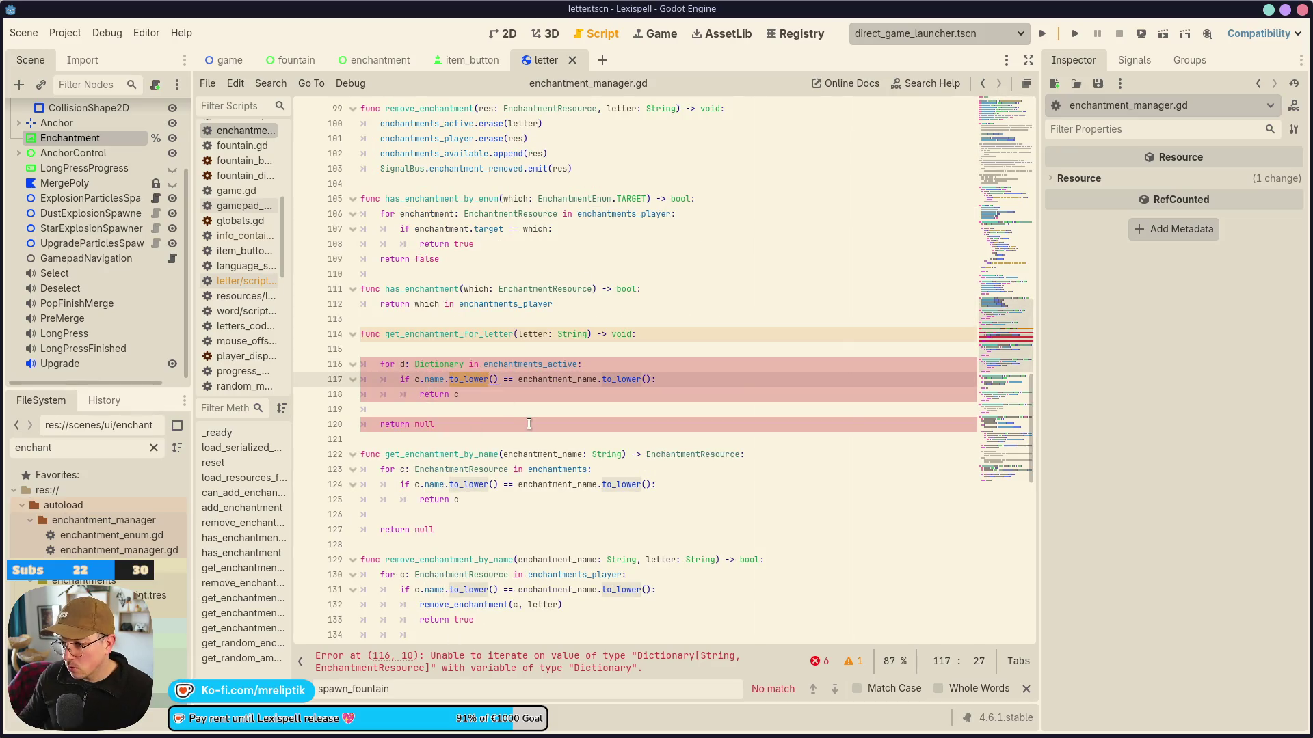
{"action": "key", "text": "BackSpace"}
{"action": "key", "text": "BackSpace"}
{"action": "key", "text": "BackSpace"}
{"action": "key", "text": "BackSpace"}
{"action": "key", "text": "BackSpace"}
{"action": "key", "text": "BackSpace"}
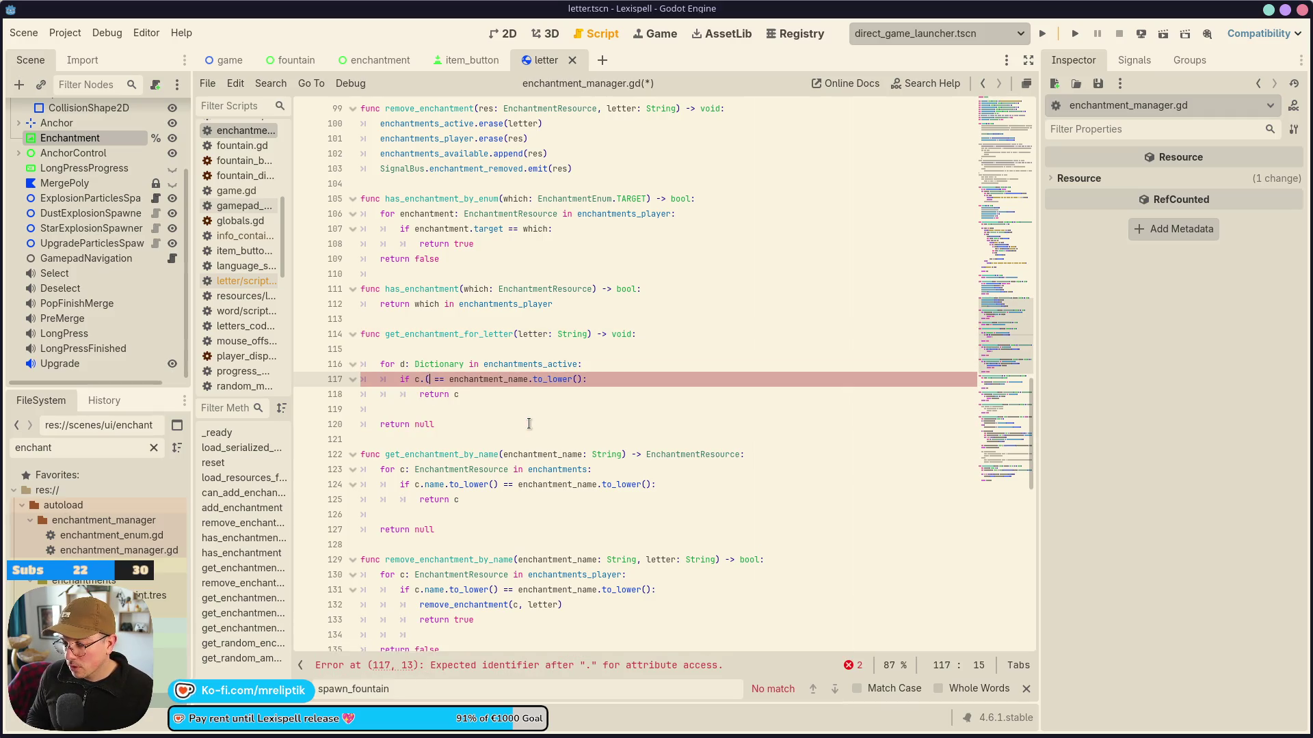
Remove the empty line above the loop and recheck the enchantments_active declaration.
{"action": "left_click", "coordinate": [404, 364]}
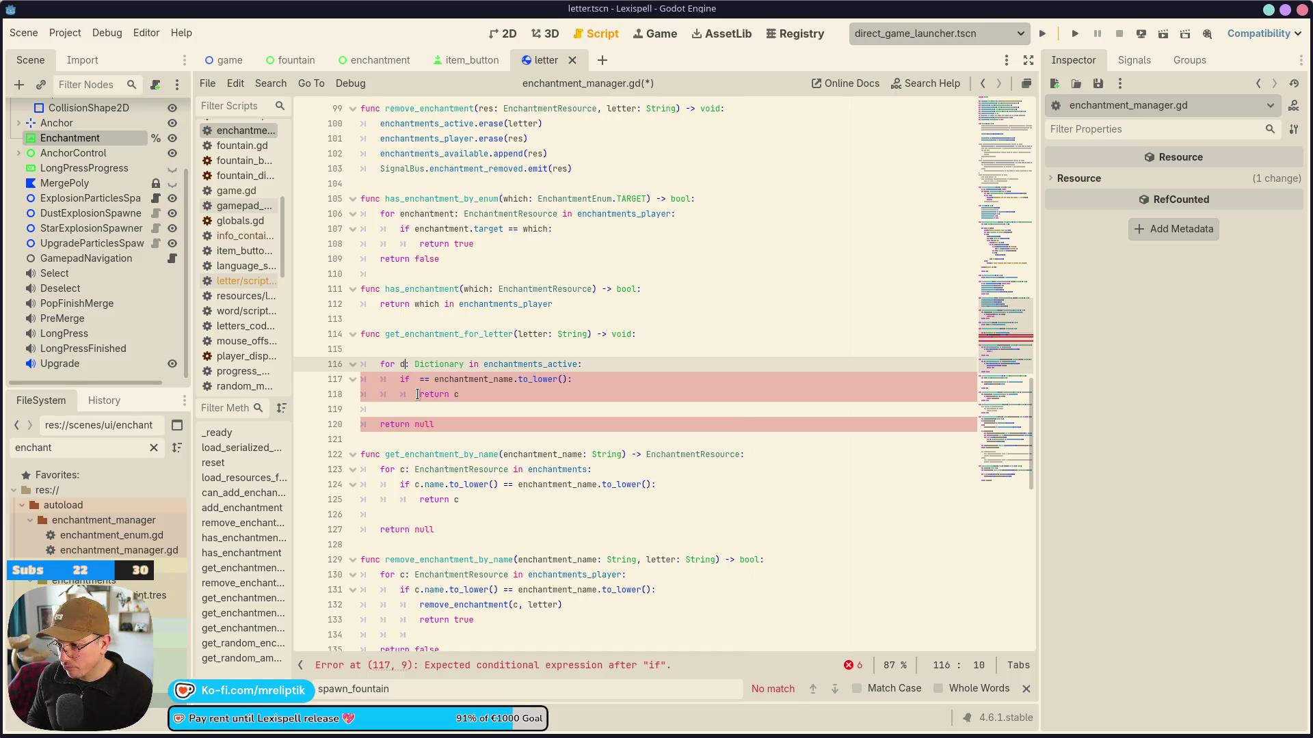
{"action": "key", "text": "Up"}
{"action": "key", "text": "Delete"}
{"action": "key", "text": "Down"}
{"action": "key", "text": "ctrl+Right"}
{"action": "key", "text": "ctrl+Right"}
{"action": "key", "text": "Right"}
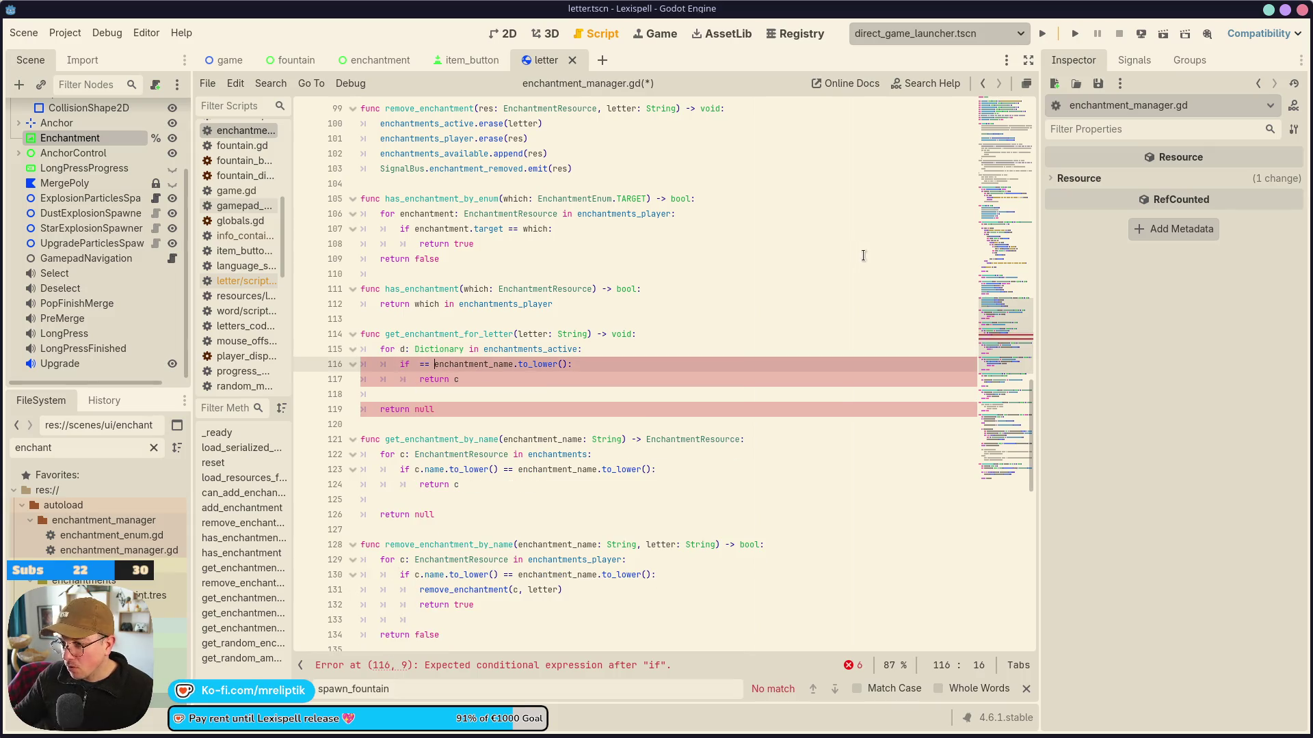
{"action": "left_click", "coordinate": [525, 349], "text": "ctrl"}
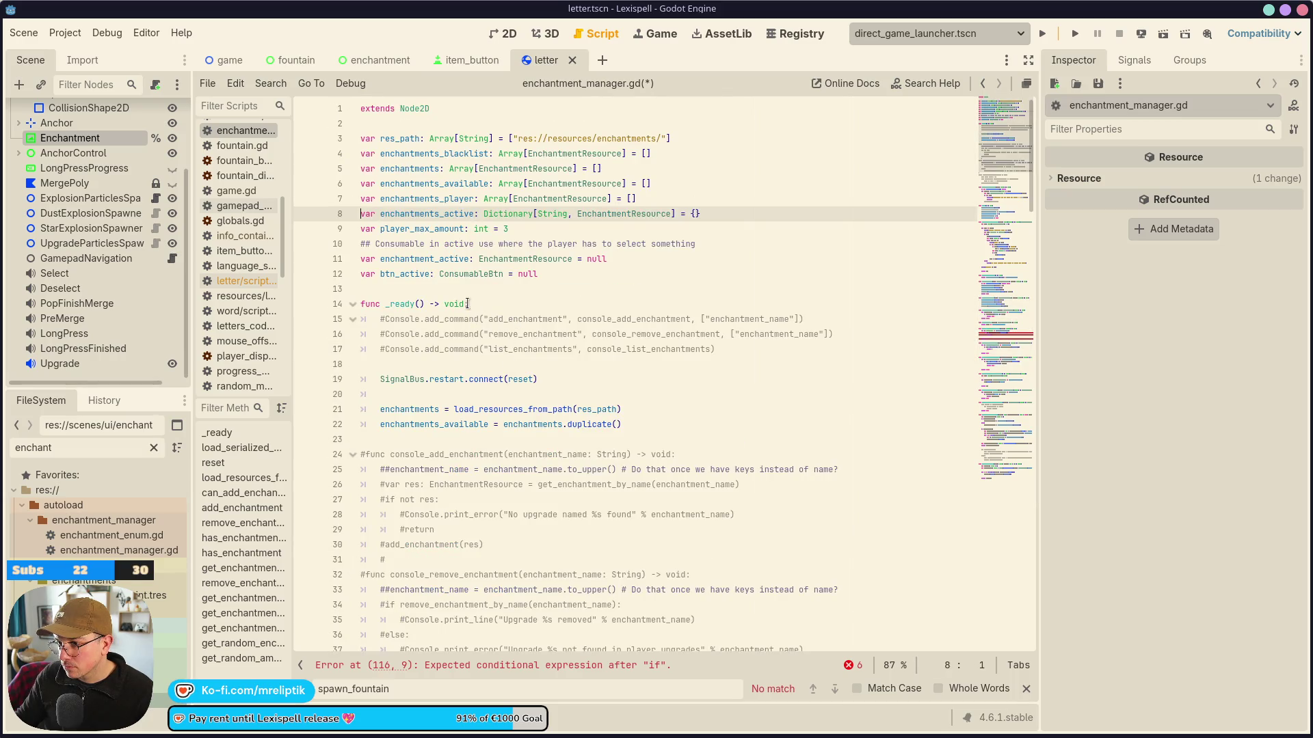
{"action": "double_click", "coordinate": [433, 214]}
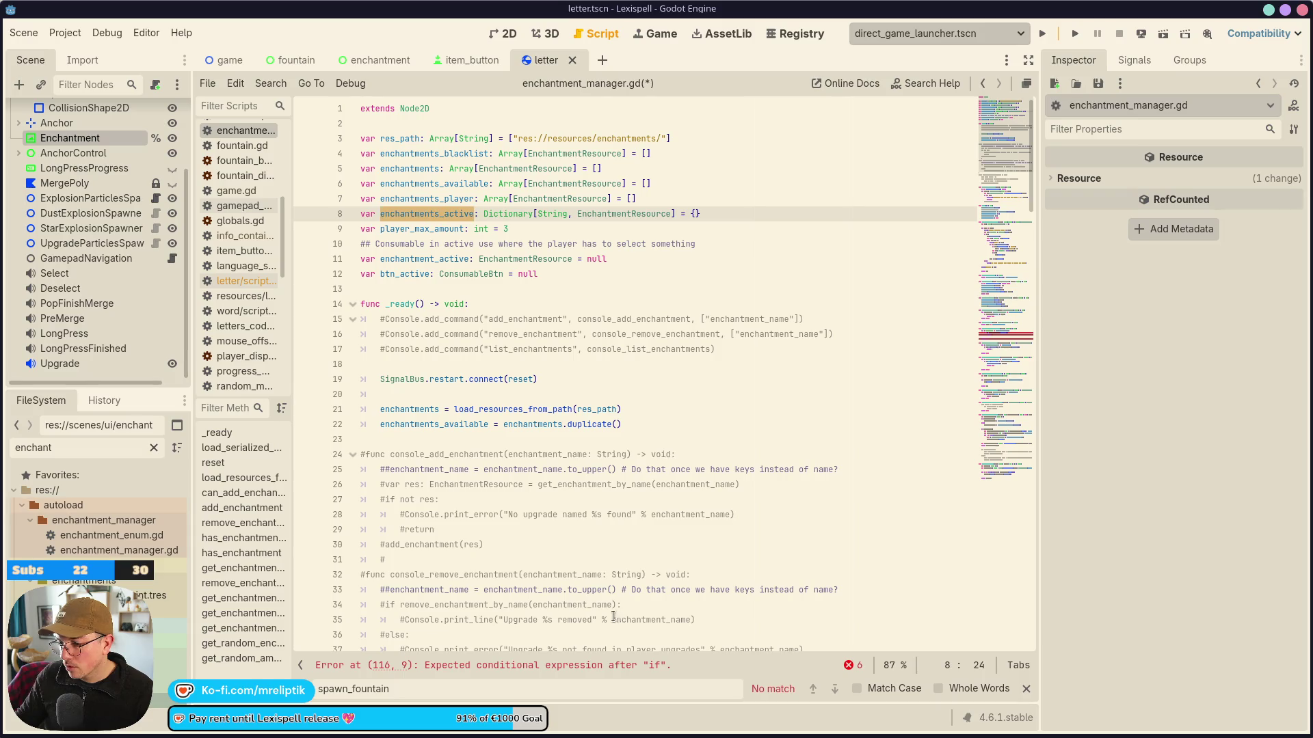
{"action": "left_click", "coordinate": [525, 667]}
{"action": "left_click", "coordinate": [688, 348]}
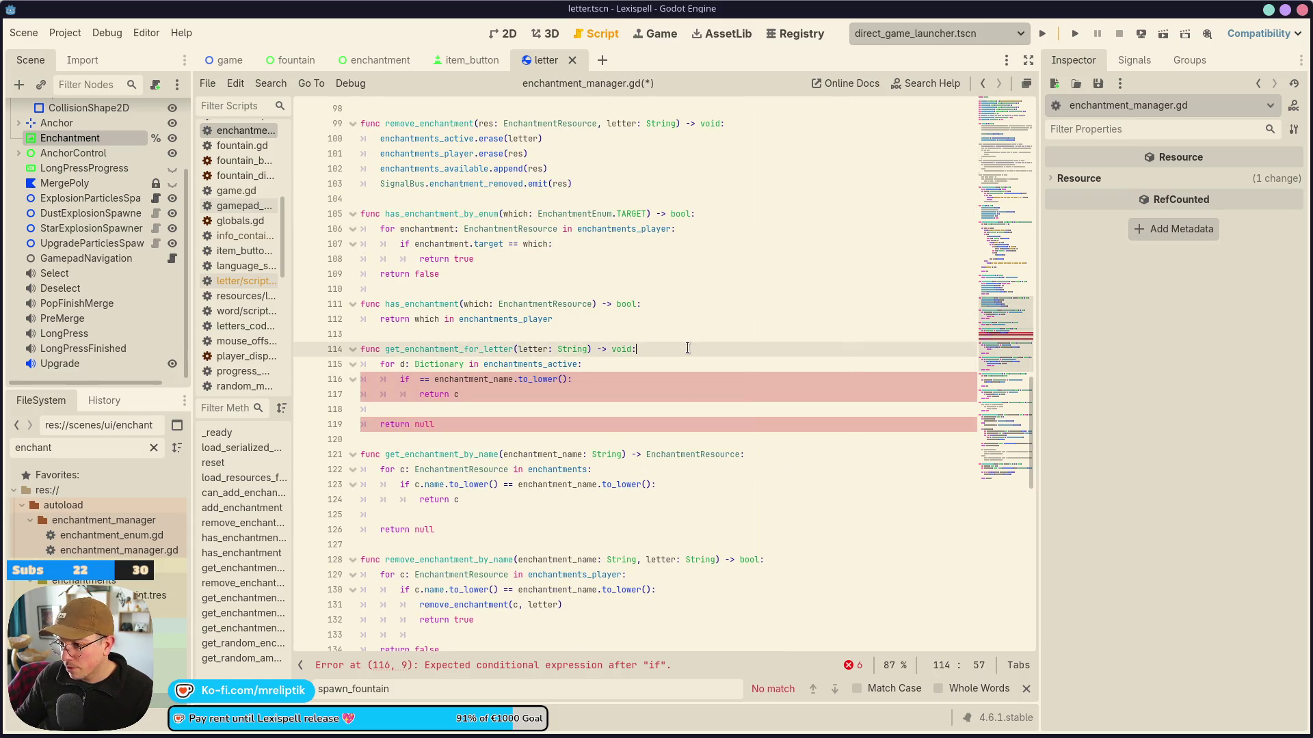
Add a guard returning null when enchantments_active does not have the letter.
{"action": "key", "text": "Return"}
{"action": "key", "text": "Return"}
{"action": "key", "text": "Up"}
{"action": "type", "text": "enchantments"}
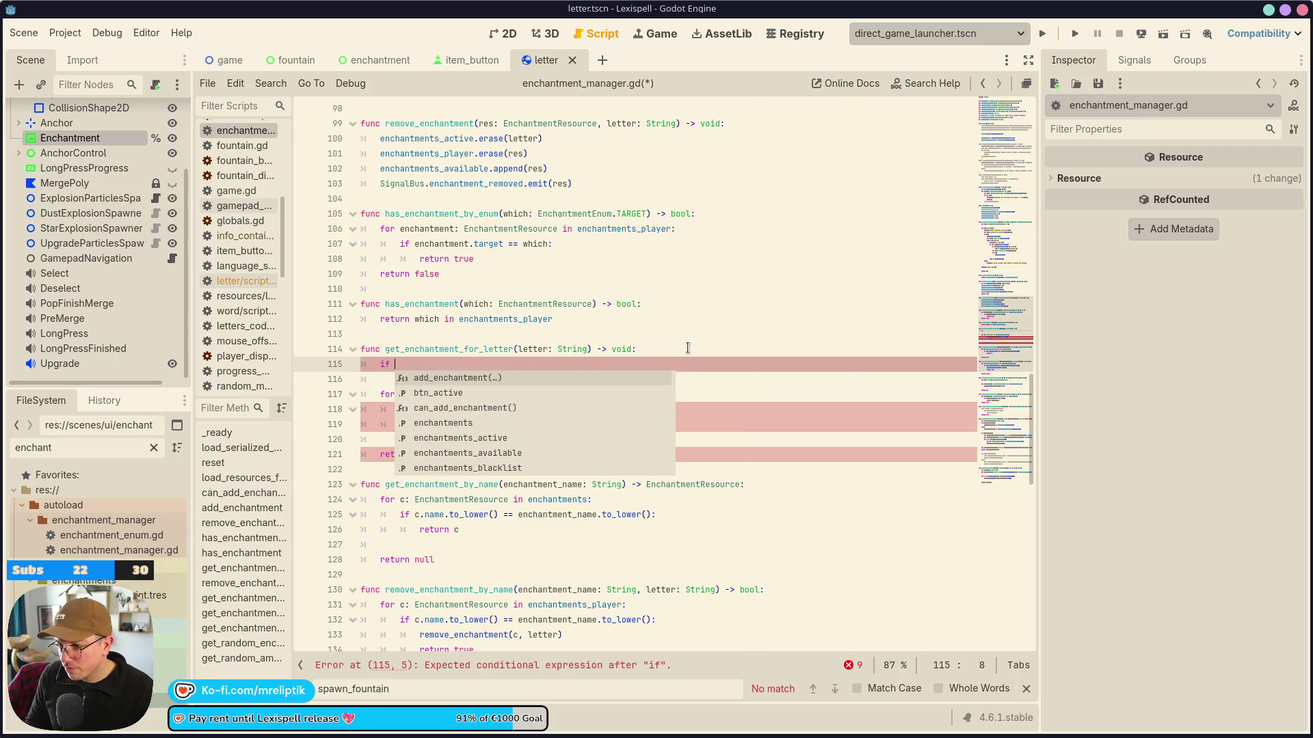
{"action": "key", "text": "Down"}
{"action": "key", "text": "Return"}
{"action": "type", "text": ".has"}
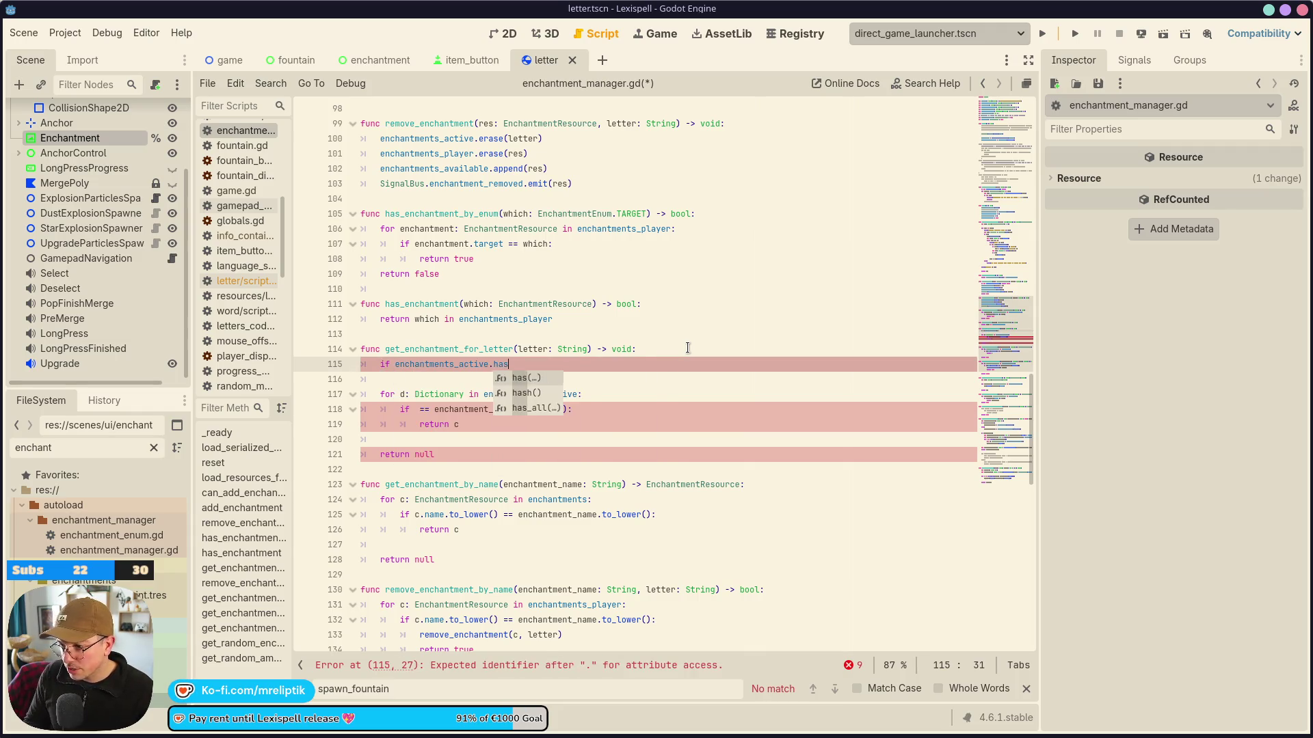
{"action": "type", "text": "(letter"}
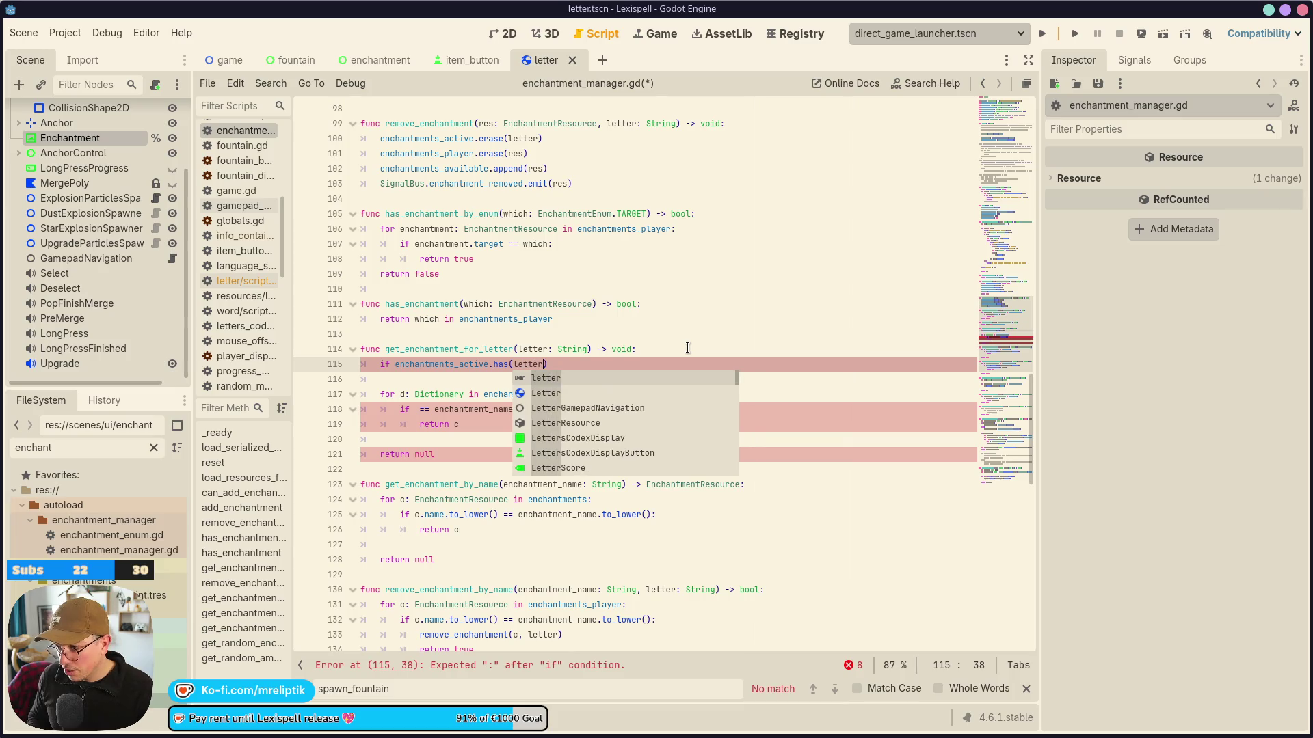
{"action": "key", "text": "ctrl+Left"}
{"action": "key", "text": "ctrl+Left"}
{"action": "key", "text": "ctrl+Left"}
{"action": "type", "text": "not"}
{"action": "key", "text": "End"}
{"action": "type", "text": ": re"}
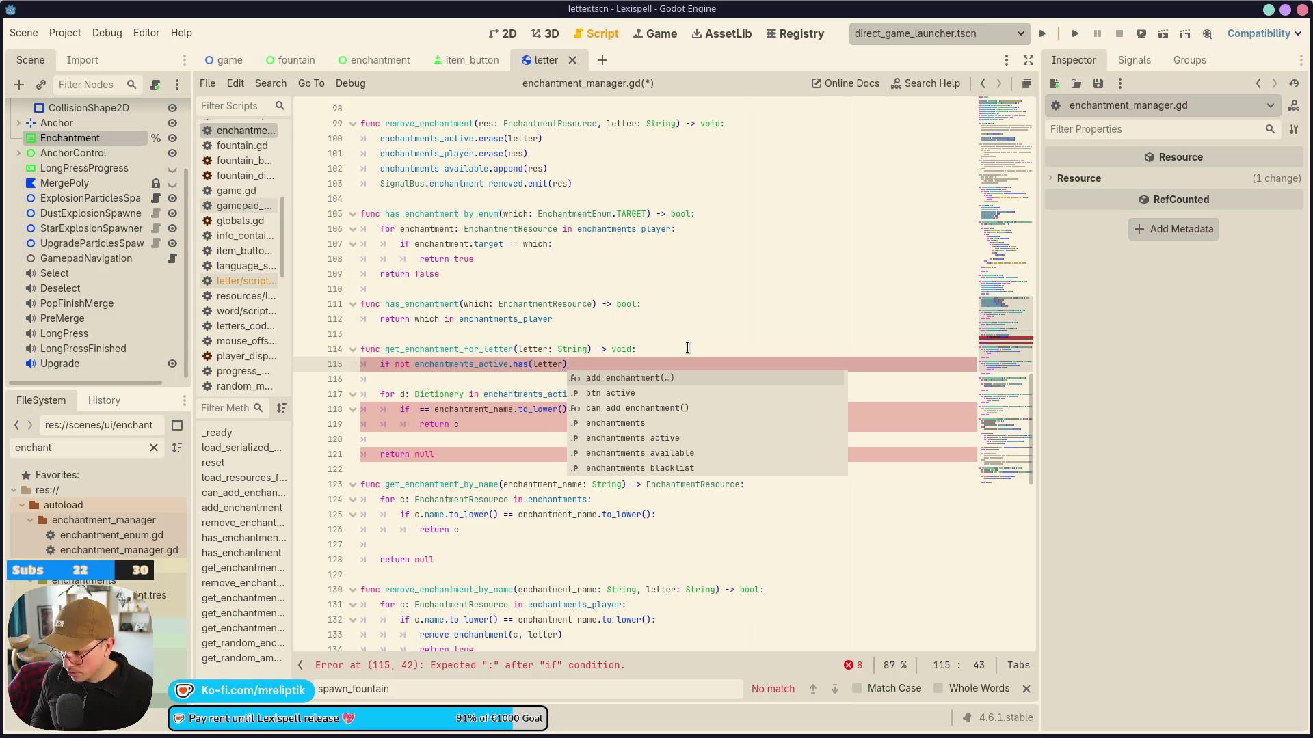
{"action": "type", "text": "turn nbull"}
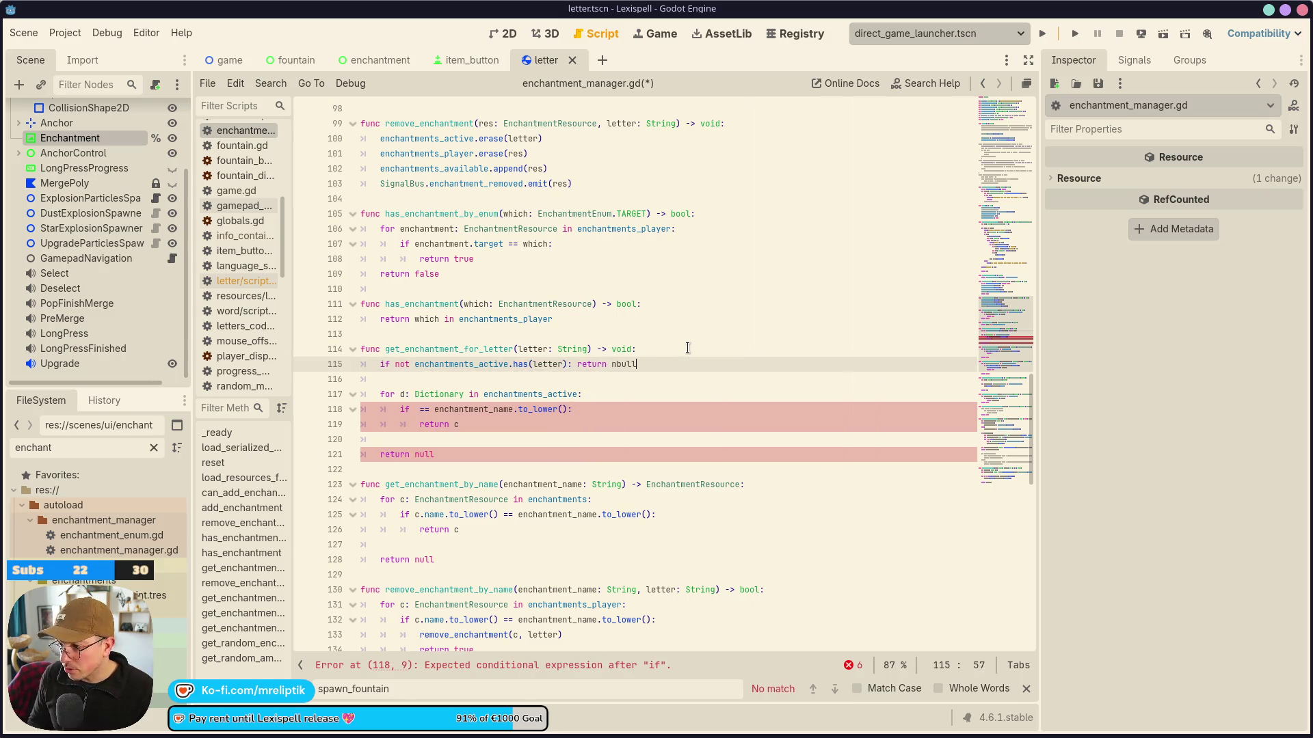
{"action": "key", "text": "BackSpace"}
{"action": "type", "text": "ull"}
Change the function's return type from void to EnchantmentResource and save.
{"action": "key", "text": "Up"}
{"action": "key", "text": "ctrl+Left"}
{"action": "key", "text": "ctrl+Delete"}
{"action": "type", "text": "Ench"}
{"action": "key", "text": "Down"}
{"action": "key", "text": "Down"}
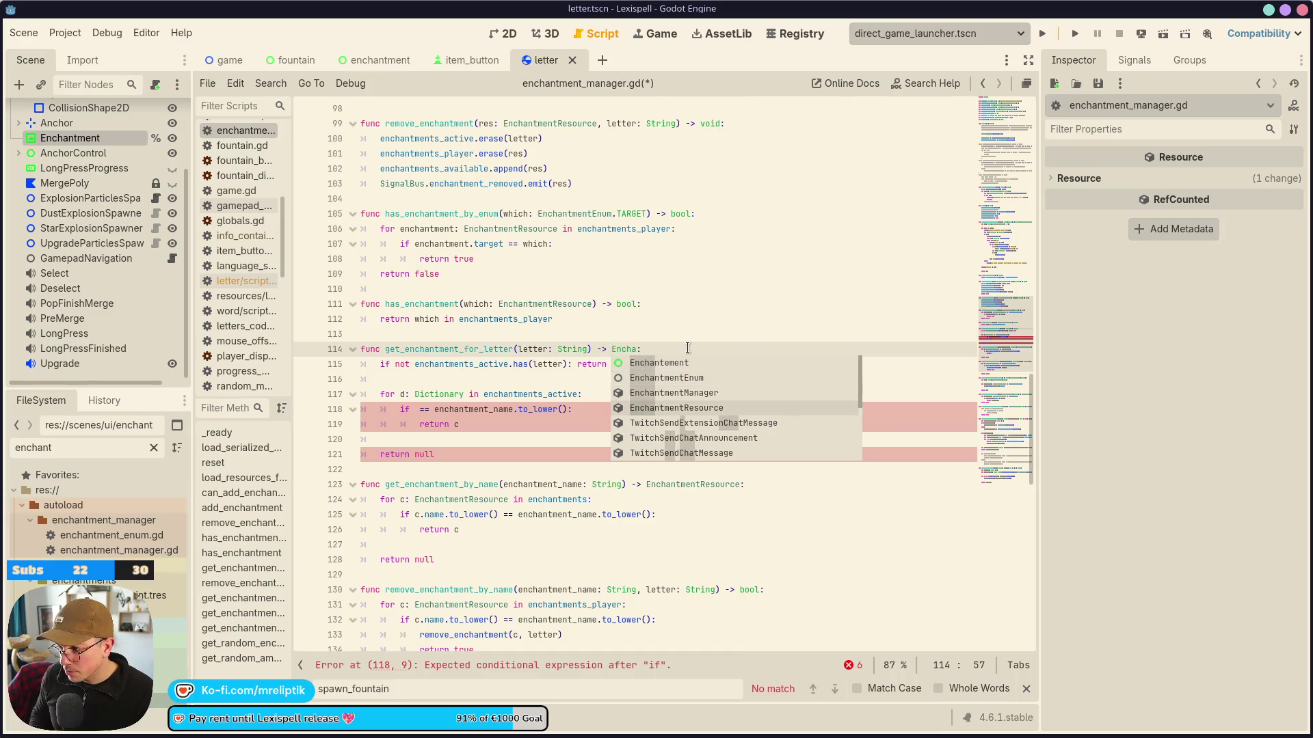
{"action": "key", "text": "Return"}
{"action": "key", "text": "ctrl+s"}
Add 'return enchantments_active[letter]' on the line after the null check.
{"action": "left_click", "coordinate": [677, 394]}
{"action": "left_click", "coordinate": [673, 366]}
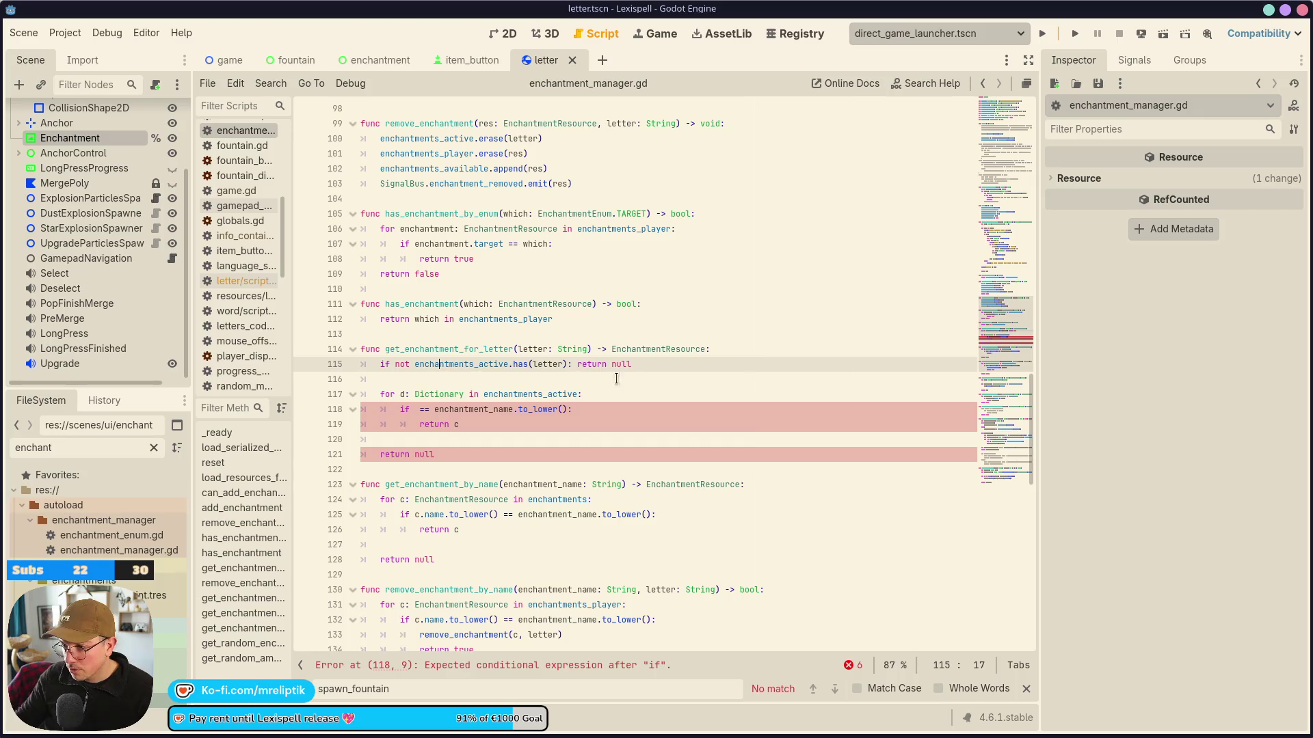
{"action": "key", "text": "Return"}
{"action": "type", "text": "return echant"}
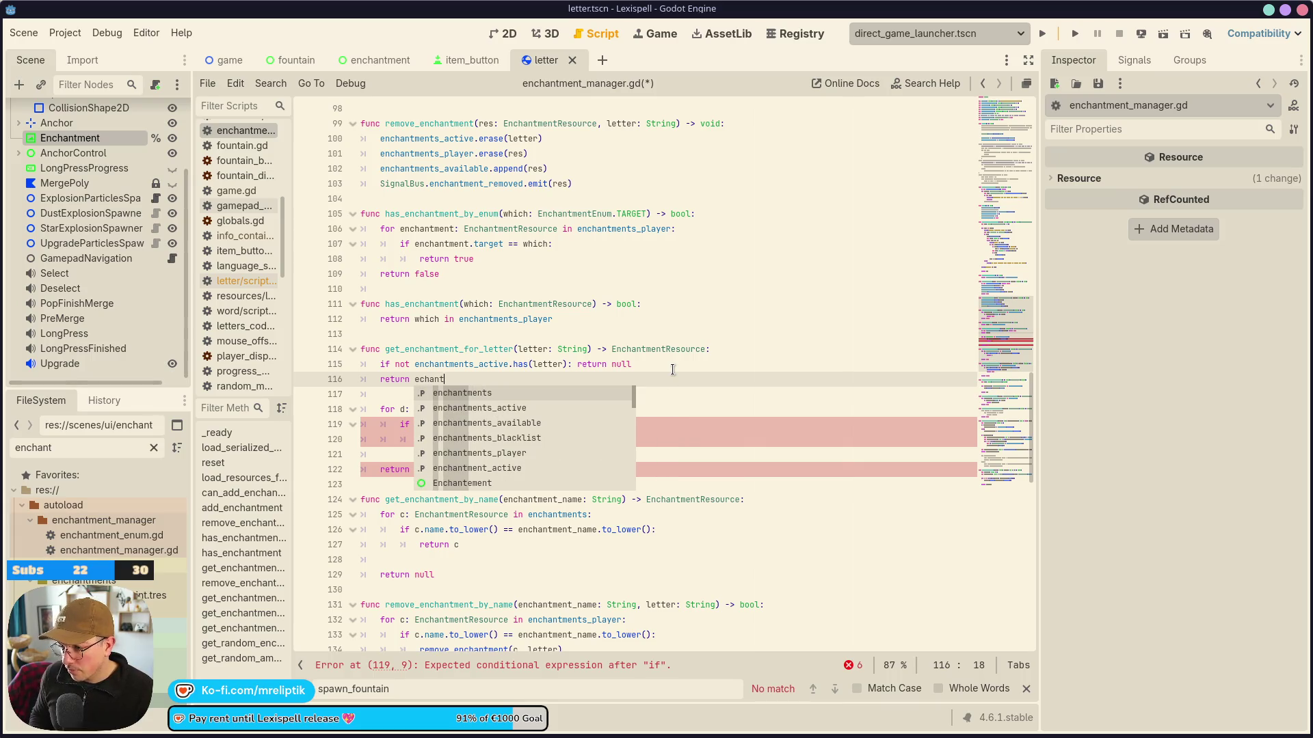
{"action": "key", "text": "Down"}
{"action": "key", "text": "Return"}
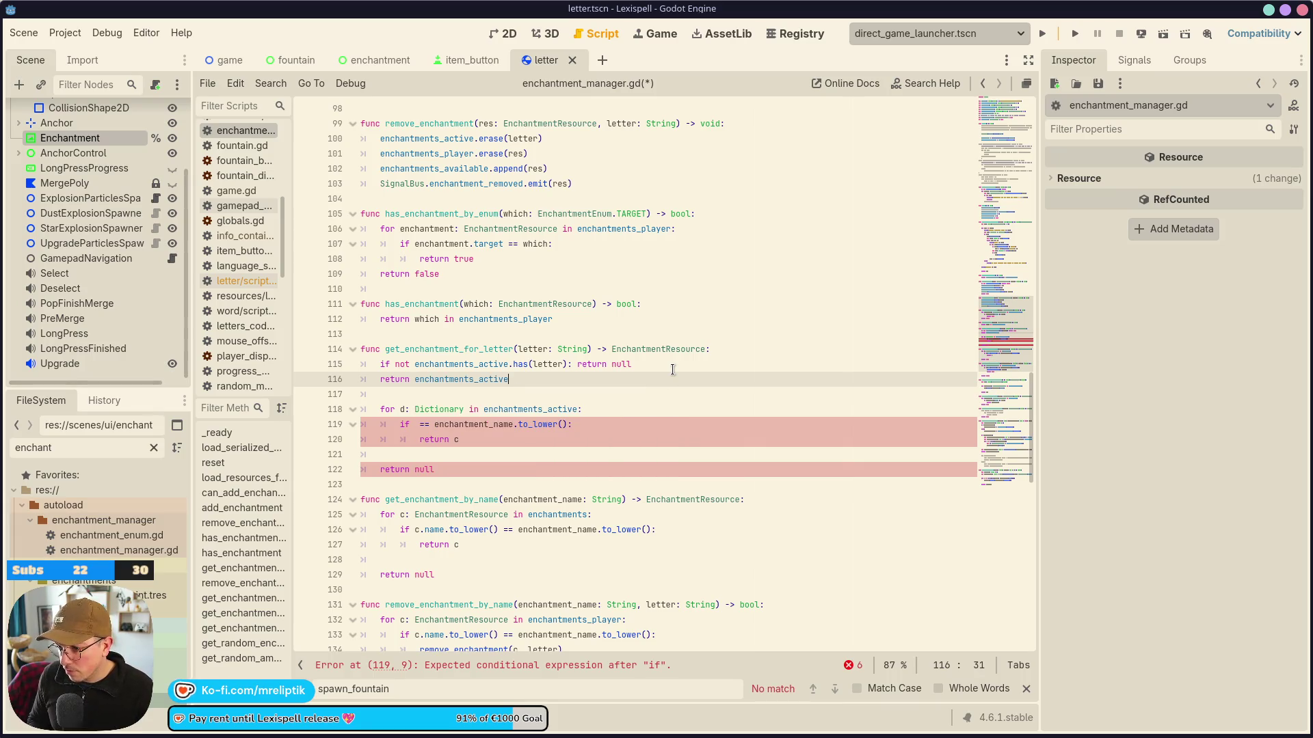
{"action": "type", "text": "[letter]"}
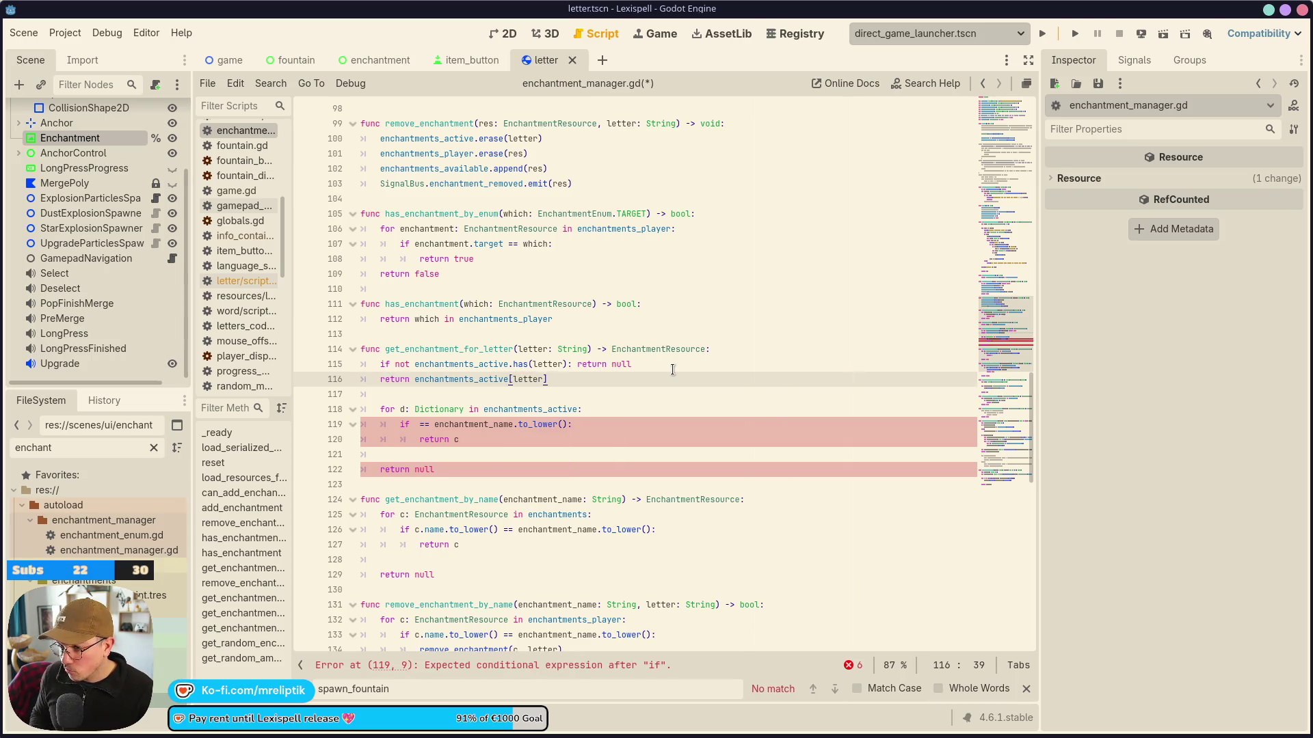
Delete the old for loop and trailing return null, then save enchantment_manager.gd.
{"action": "left_click", "coordinate": [601, 410]}
{"action": "key", "text": "ctrl+shift+k"}
{"action": "key", "text": "ctrl+shift+k"}
{"action": "key", "text": "ctrl+shift+k"}
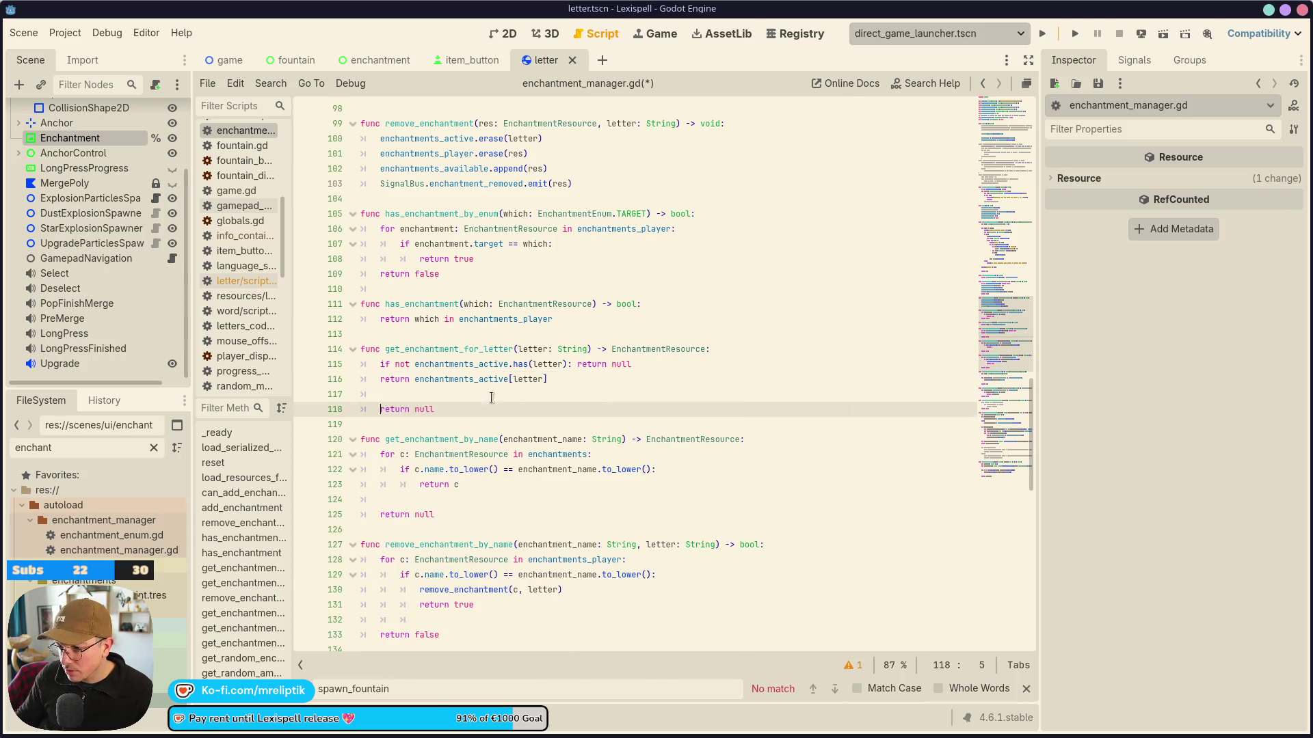
{"action": "key", "text": "ctrl+shift+k"}
{"action": "key", "text": "ctrl+shift+k"}
{"action": "key", "text": "ctrl+s"}
{"action": "left_click", "coordinate": [438, 349]}
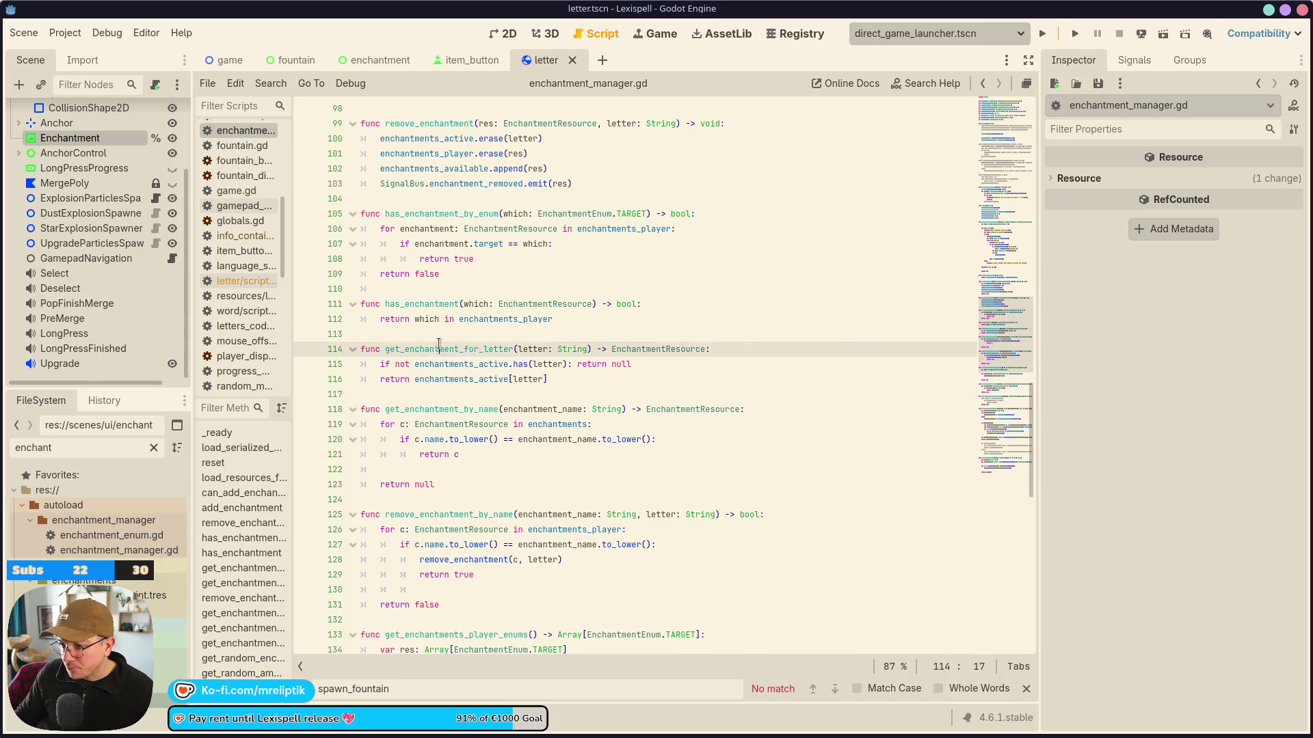
{"action": "key", "text": "alt+Left"}
Replace the has_enchantment_by_enum call with get_enchantment_for_letter() and save.
{"action": "double_click", "coordinate": [551, 259]}
{"action": "type", "text": "get_enchantment_for_letter"}
{"action": "key", "text": "ctrl+s"}
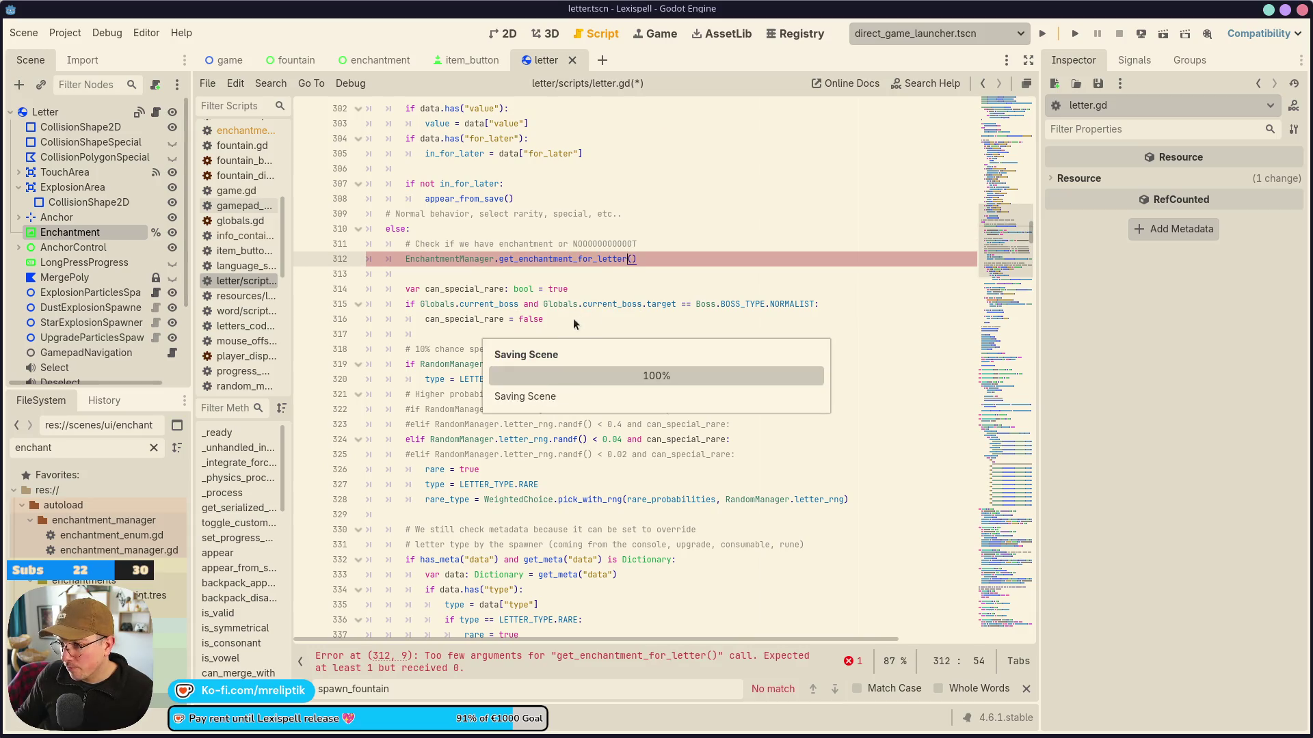
Store the lookup on line 312 in 'var res: EnchantmentResource ='.
{"action": "key", "text": "Home"}
{"action": "type", "text": "var res: Enchant"}
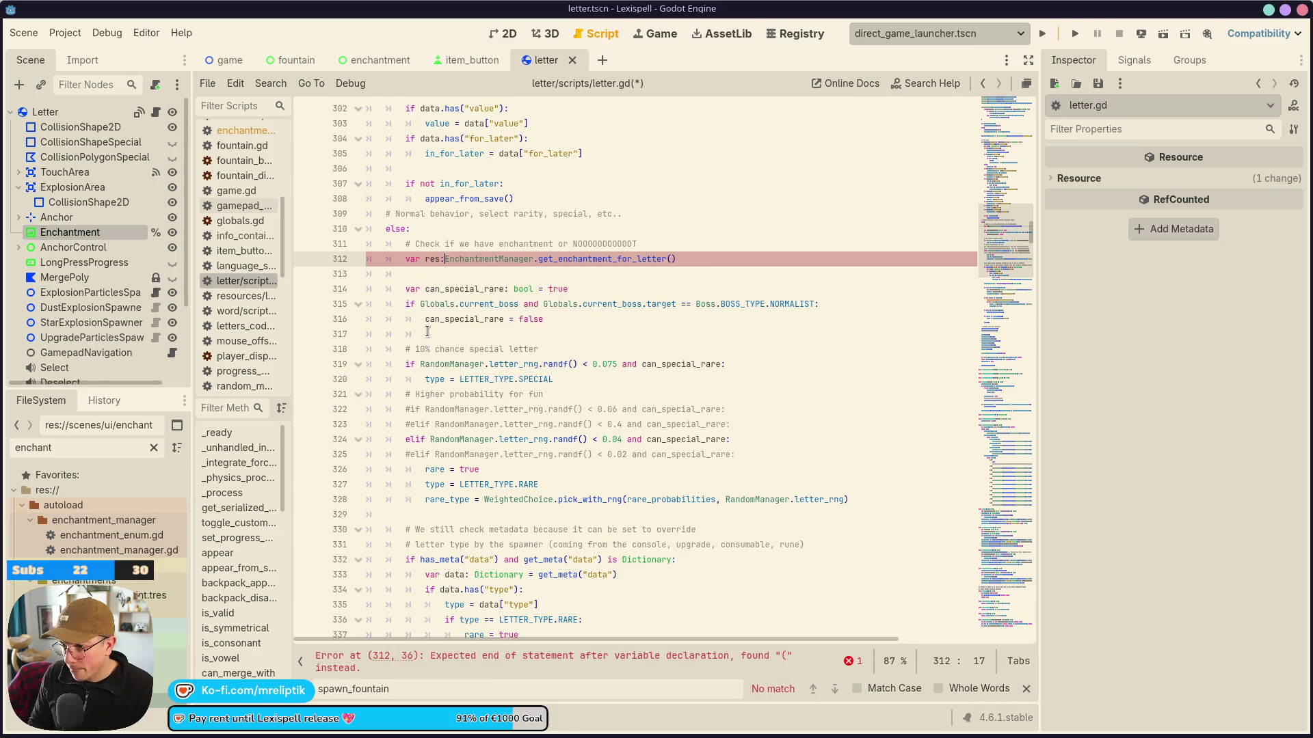
{"action": "key", "text": "Down"}
{"action": "key", "text": "Down"}
{"action": "key", "text": "Down"}
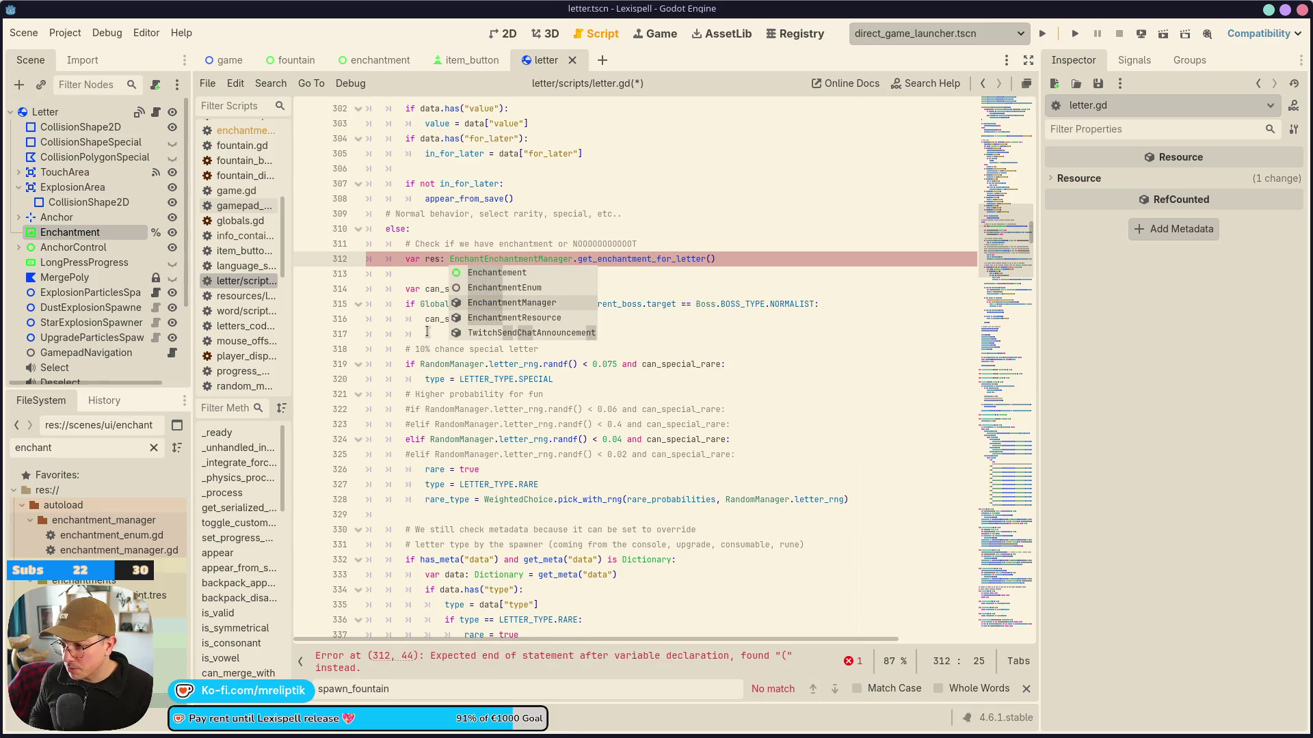
{"action": "key", "text": "Return"}
{"action": "type", "text": "="}
{"action": "key", "text": "Down"}
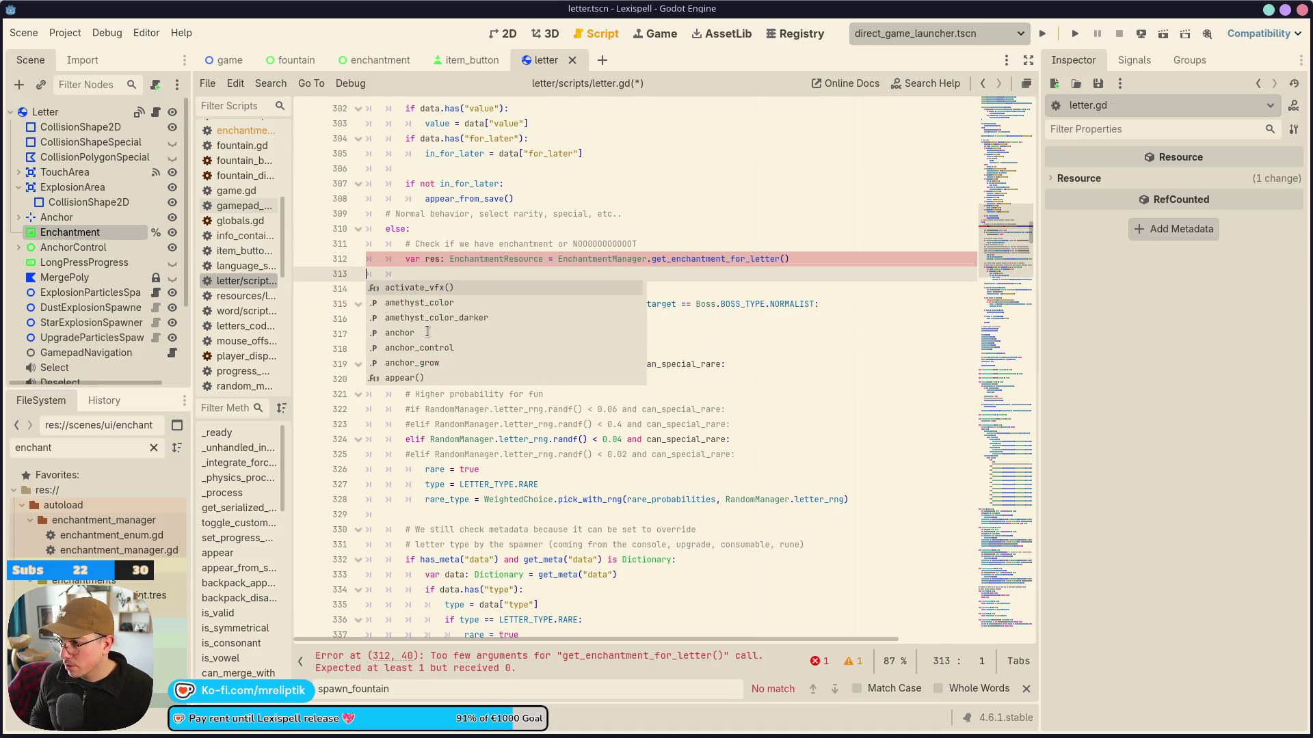
{"action": "key", "text": "Escape"}
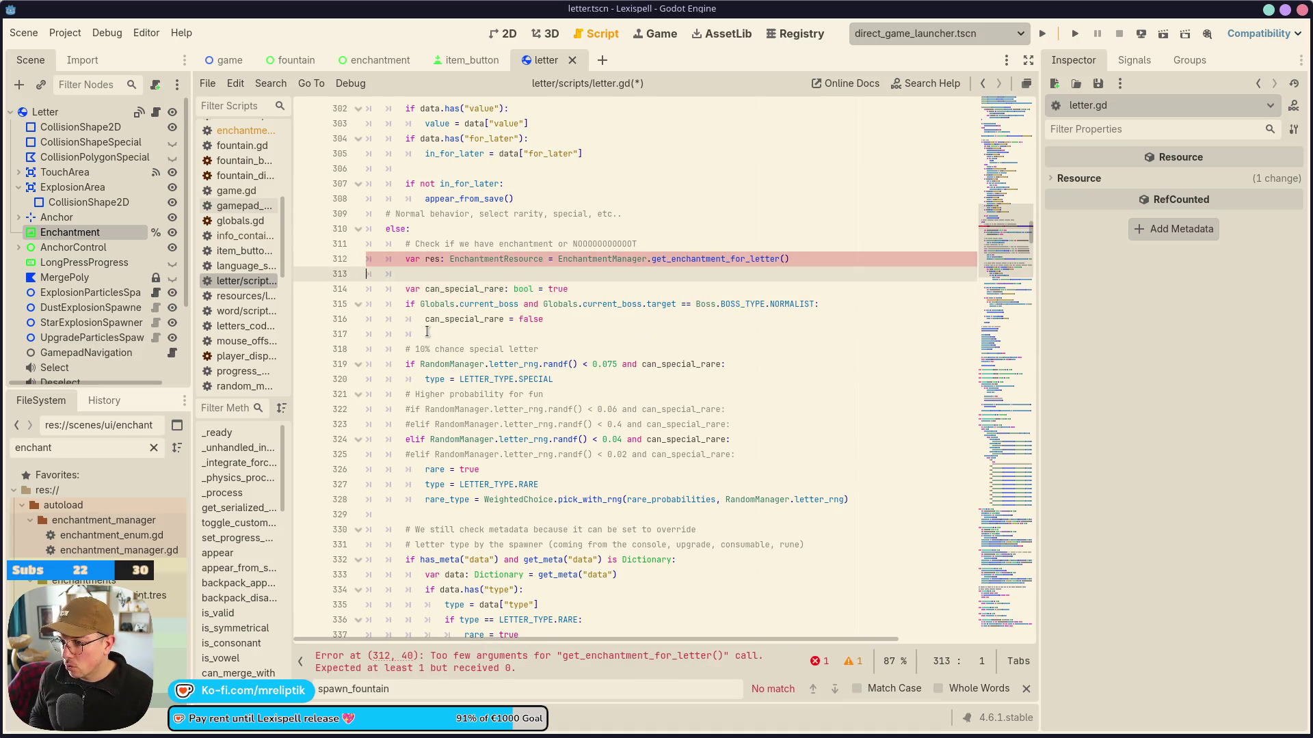
Add an 'if res:' block that sets enchantment_res = res, fixing a wrong autocomplete.
{"action": "key", "text": "Return"}
{"action": "key", "text": "Return"}
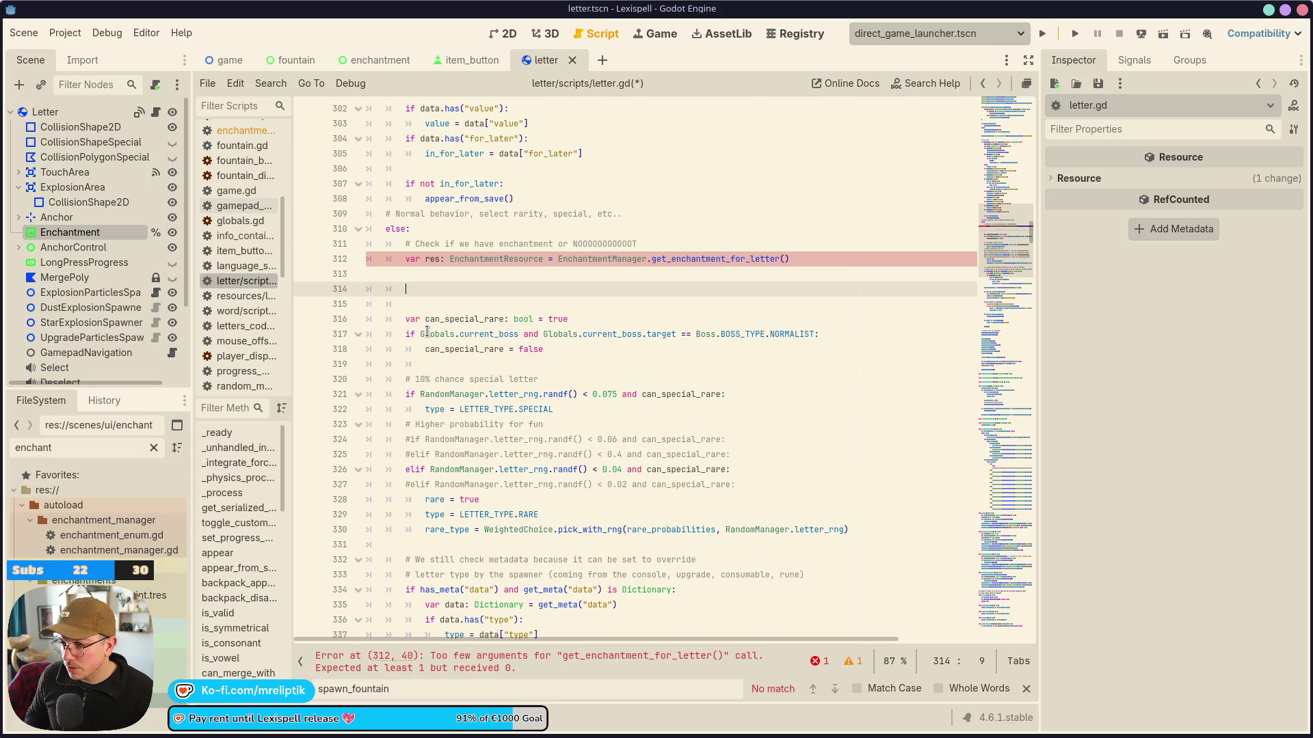
{"action": "key", "text": "BackSpace"}
{"action": "type", "text": "if res:"}
{"action": "key", "text": "Return"}
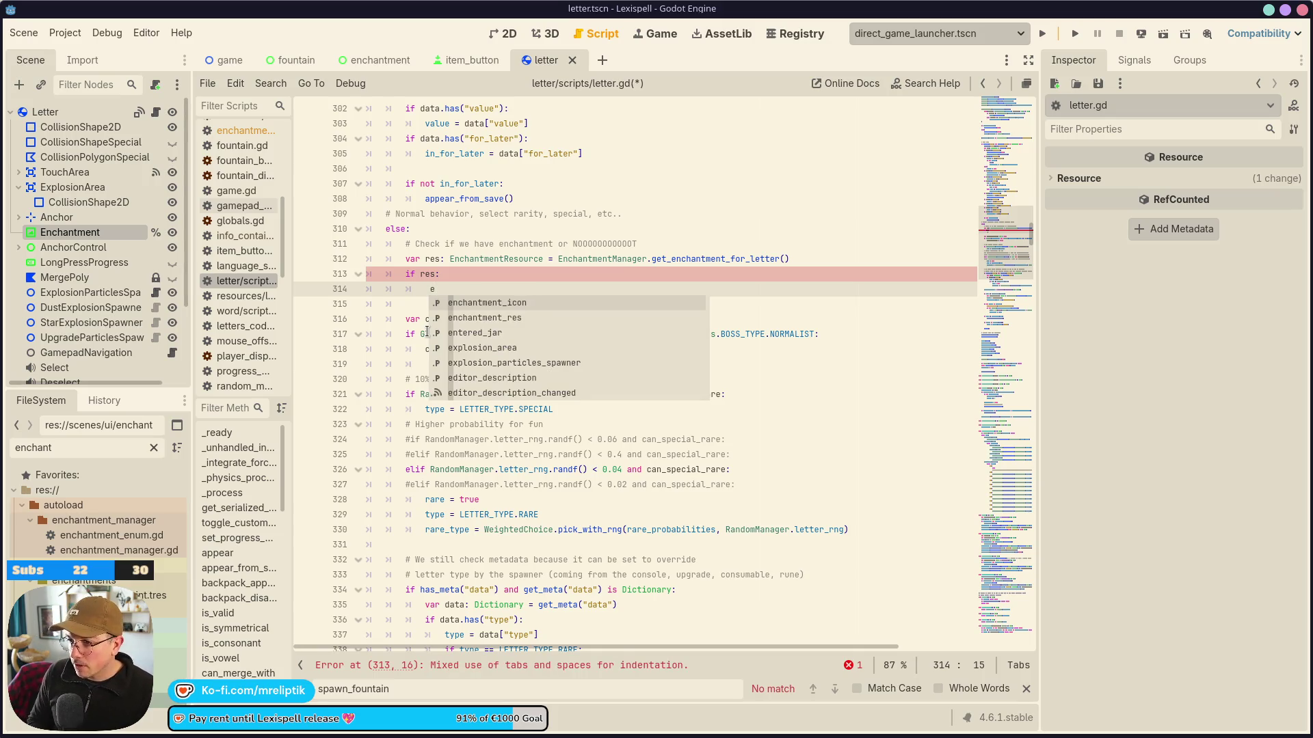
{"action": "key", "text": "Down"}
{"action": "key", "text": "Return"}
{"action": "type", "text": "= r"}
{"action": "key", "text": "ctrl+s"}
{"action": "key", "text": "Return"}
{"action": "key", "text": "ctrl+BackSpace"}
{"action": "key", "text": "ctrl+BackSpace"}
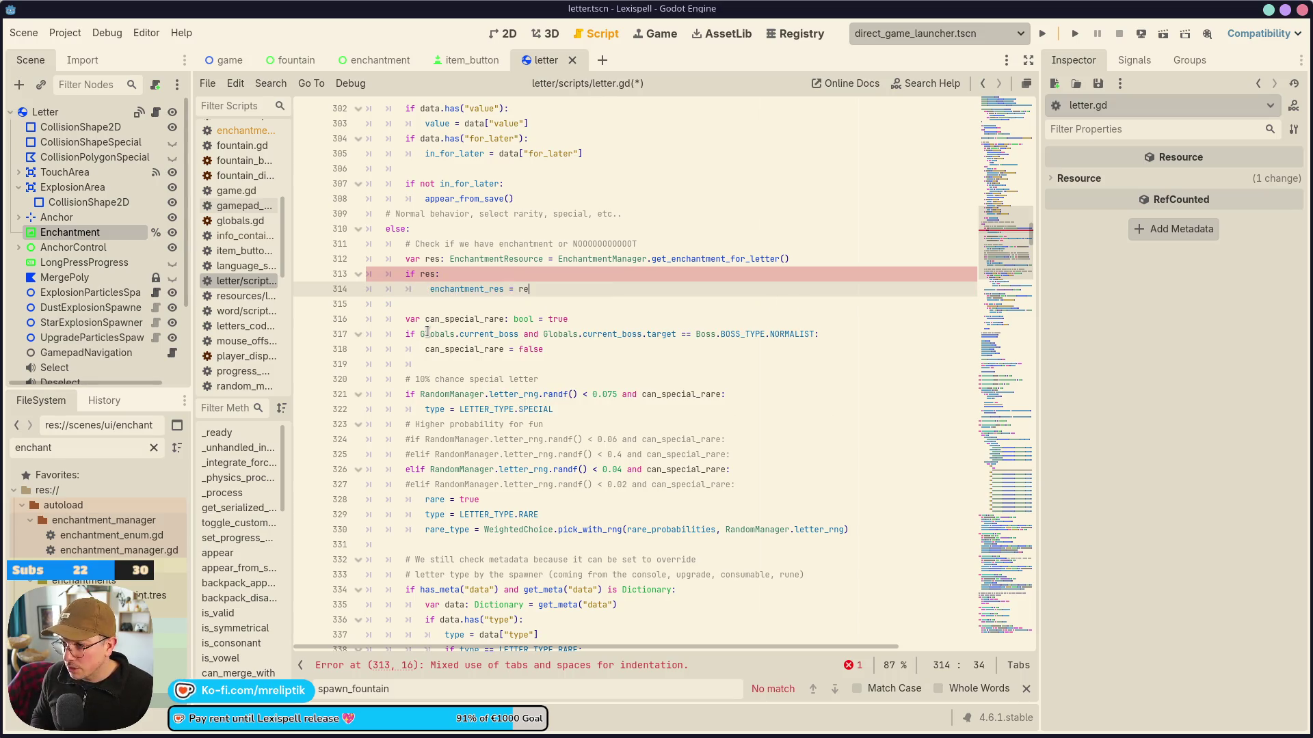
{"action": "type", "text": "res"}
{"action": "key", "text": "Escape"}
Add 'icon.texture = res.icon' inside the if block, remove a stray space, and save.
{"action": "key", "text": "Return"}
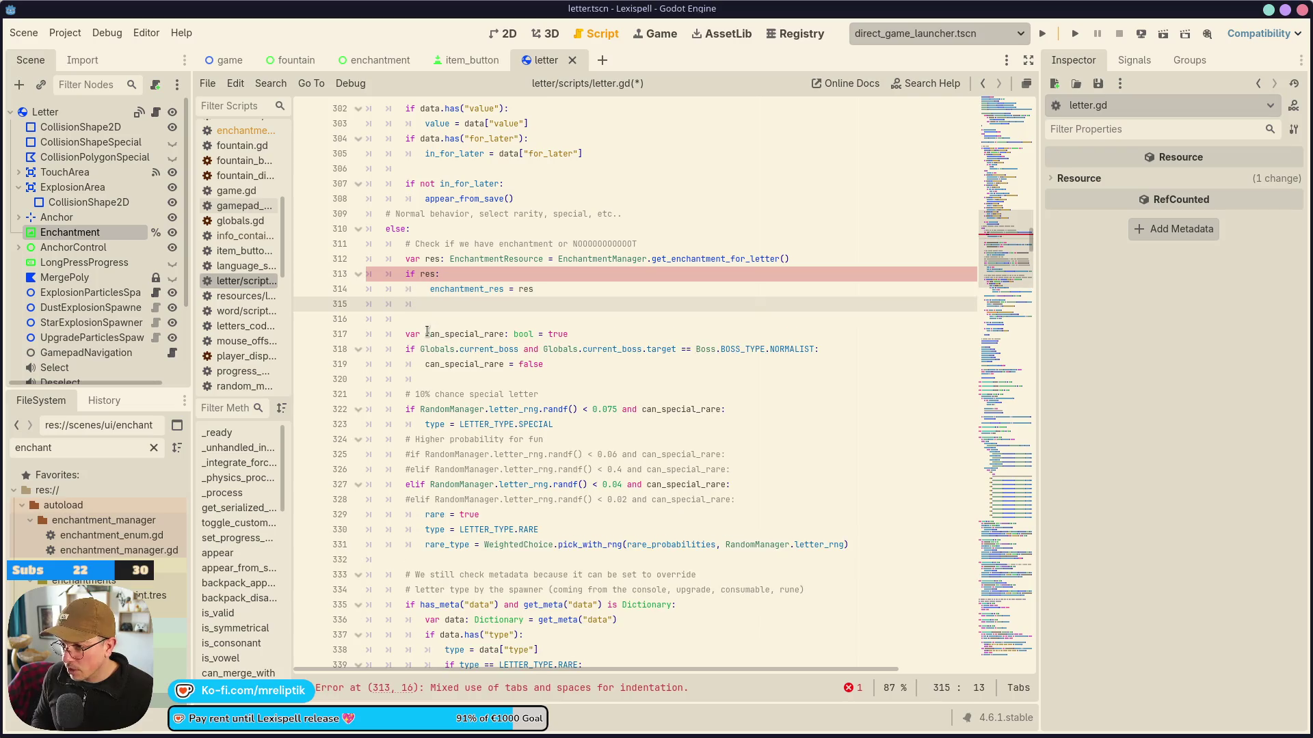
{"action": "type", "text": "icon."}
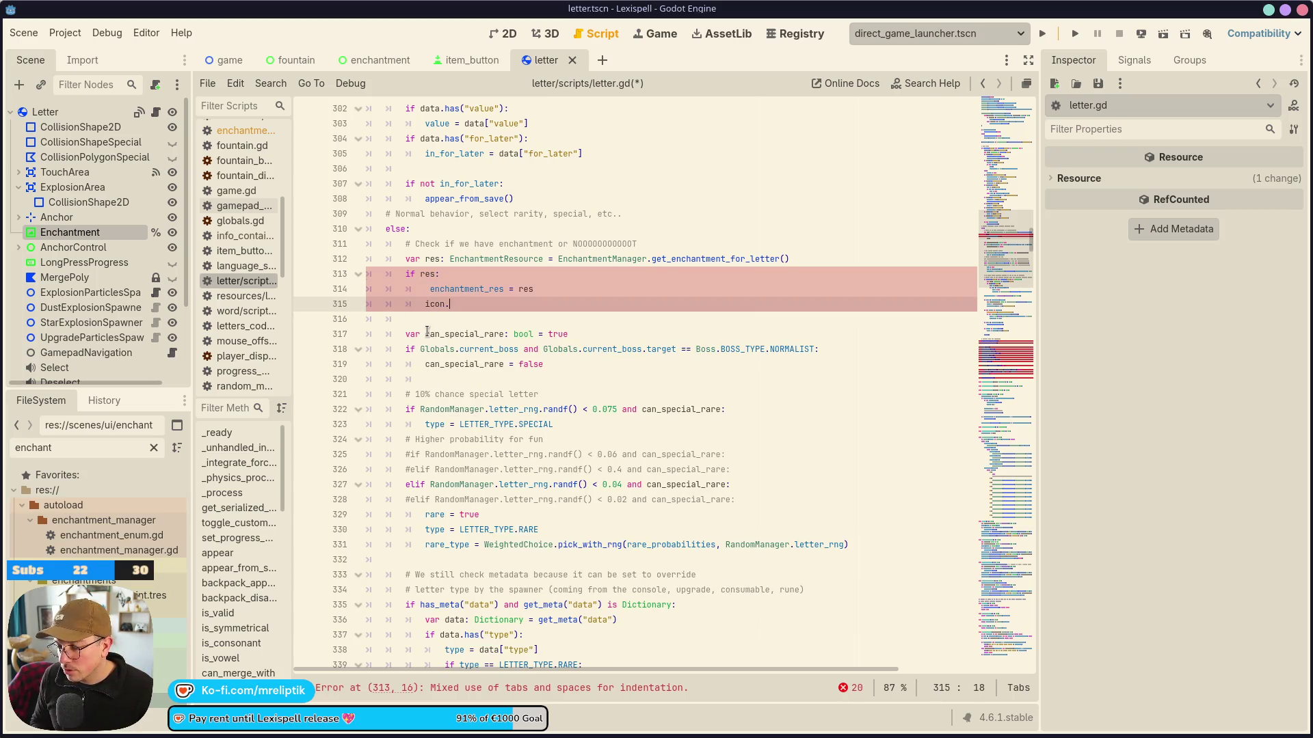
{"action": "type", "text": "texture = res."}
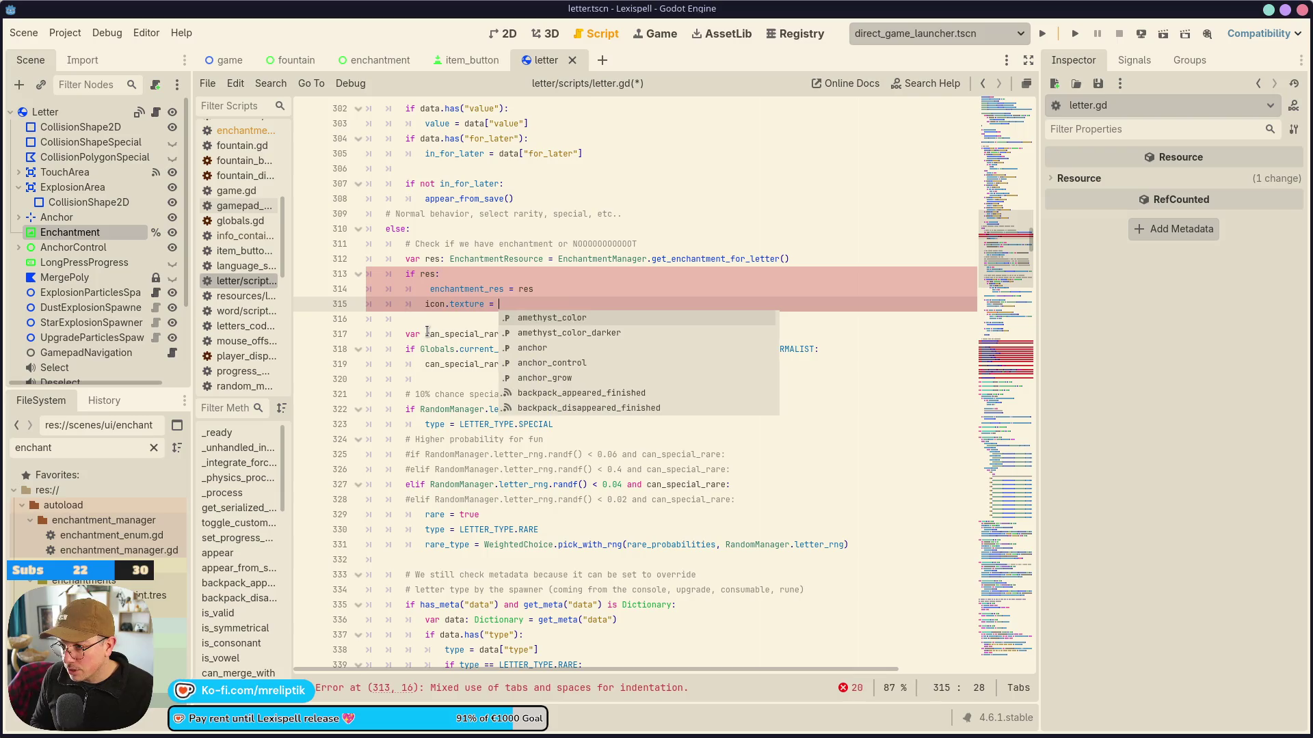
{"action": "type", "text": "icon"}
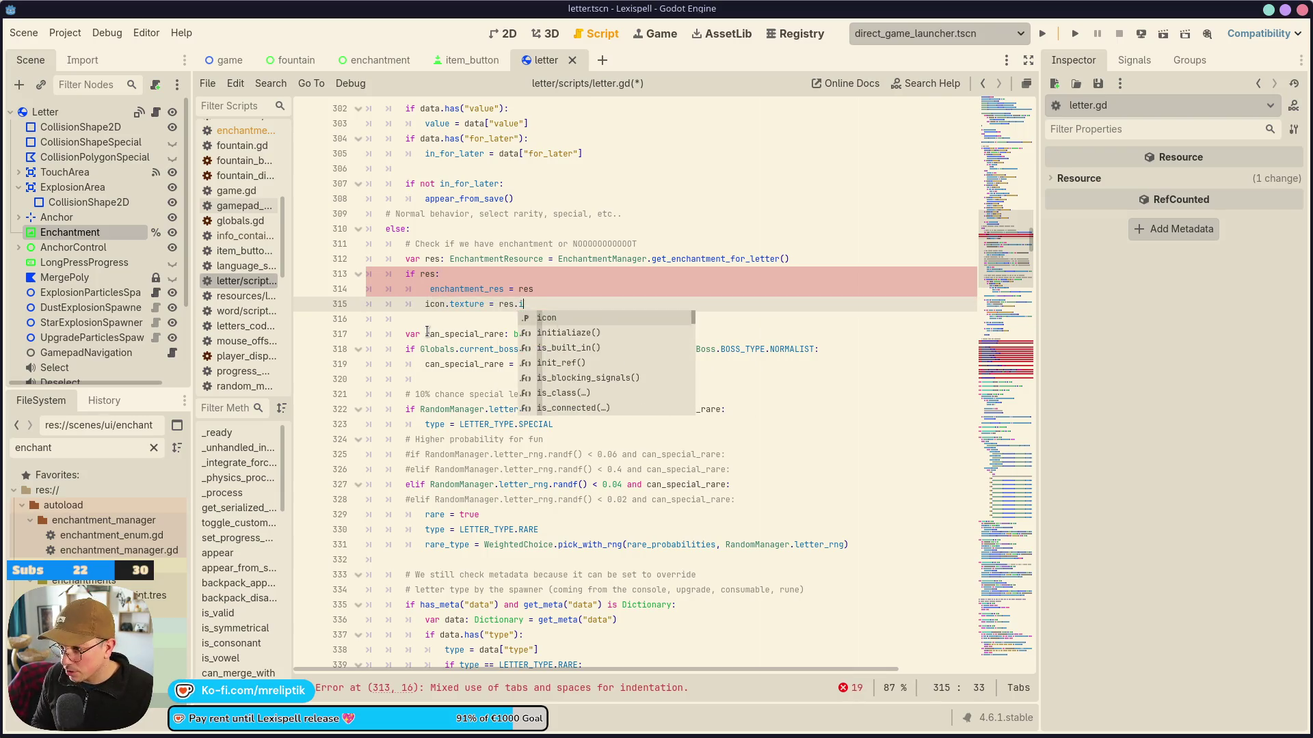
{"action": "key", "text": "ctrl+s"}
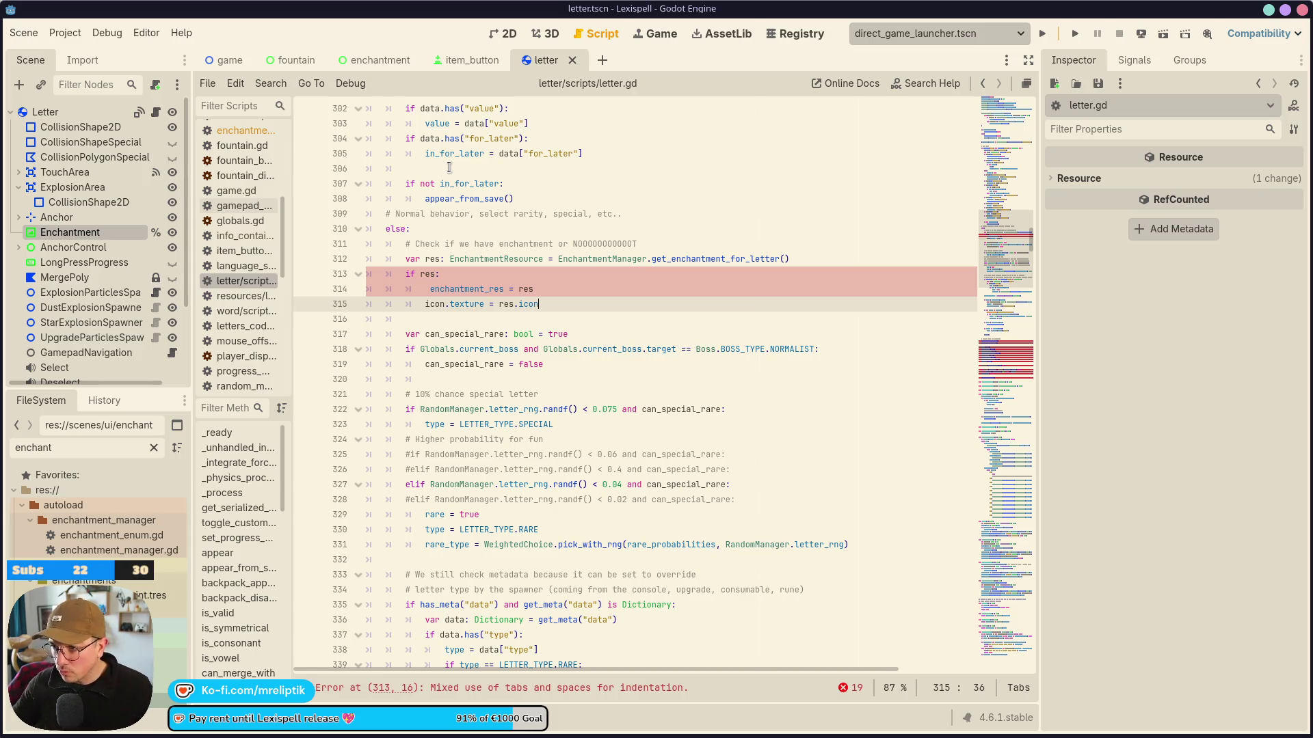
{"action": "double_click", "coordinate": [463, 290]}
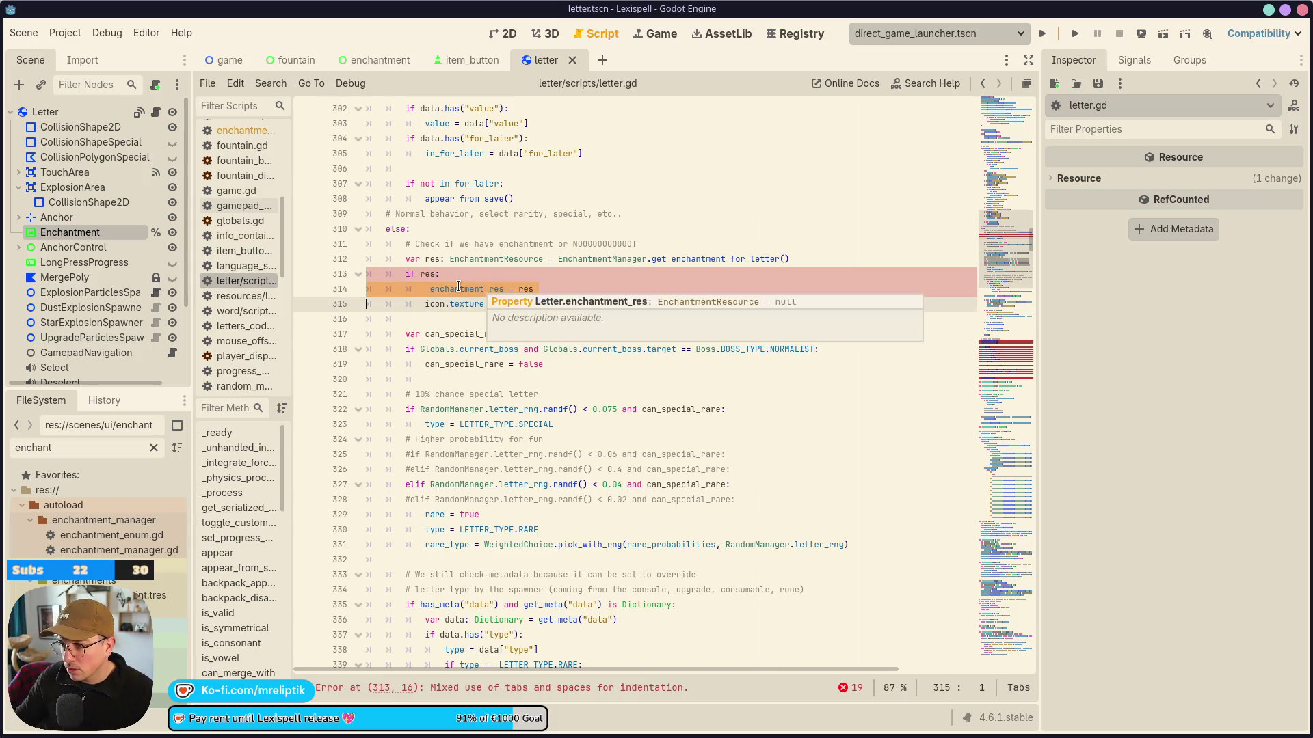
{"action": "left_click", "coordinate": [428, 289]}
{"action": "key", "text": "BackSpace"}
{"action": "key", "text": "ctrl+s"}
Save, glance at the item_button scene, and return to the letter.gd script.
{"action": "left_click", "coordinate": [559, 304]}
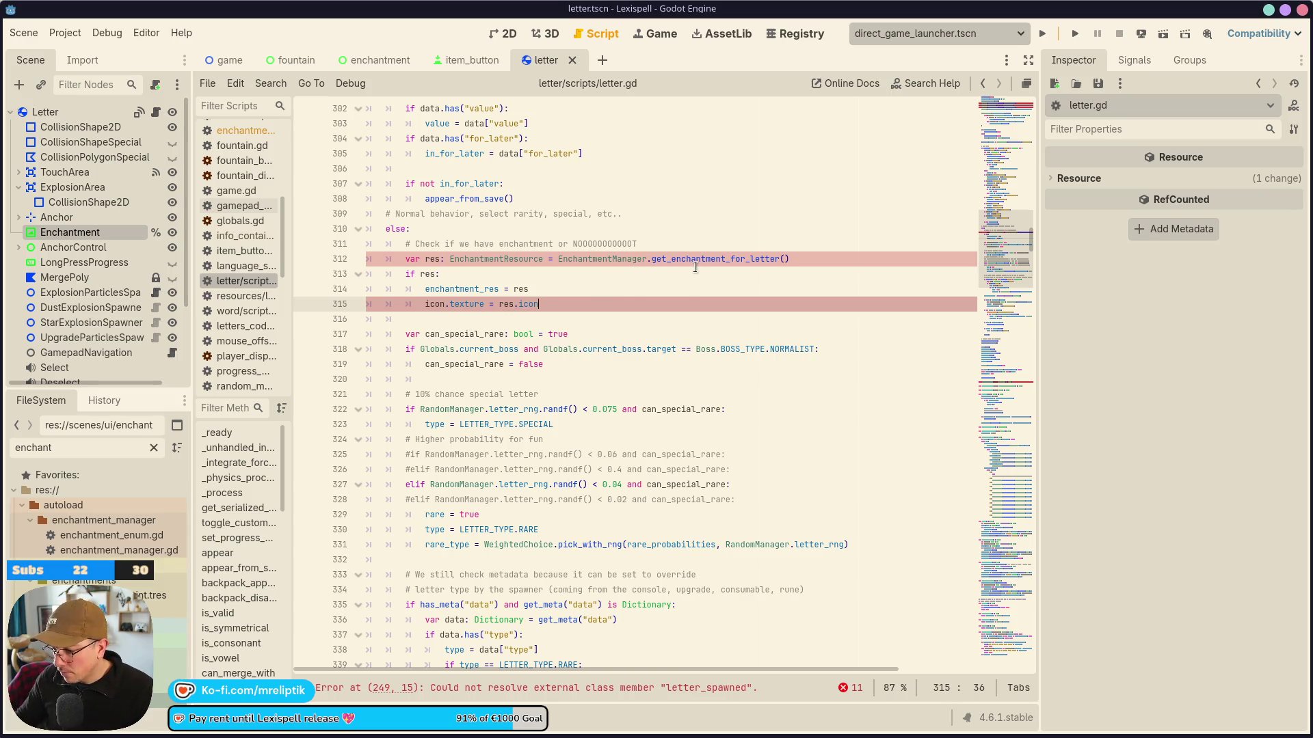
{"action": "left_click", "coordinate": [449, 260]}
{"action": "key", "text": "ctrl+s"}
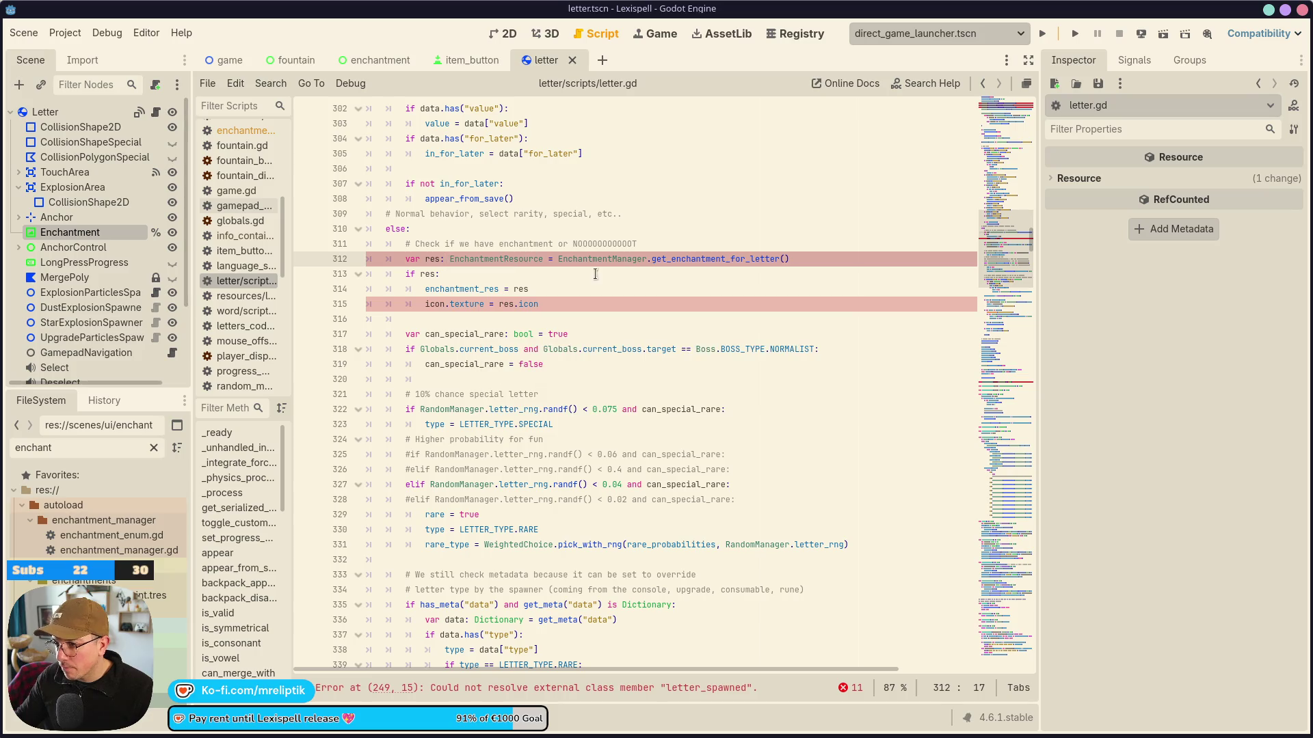
{"action": "left_click", "coordinate": [464, 60]}
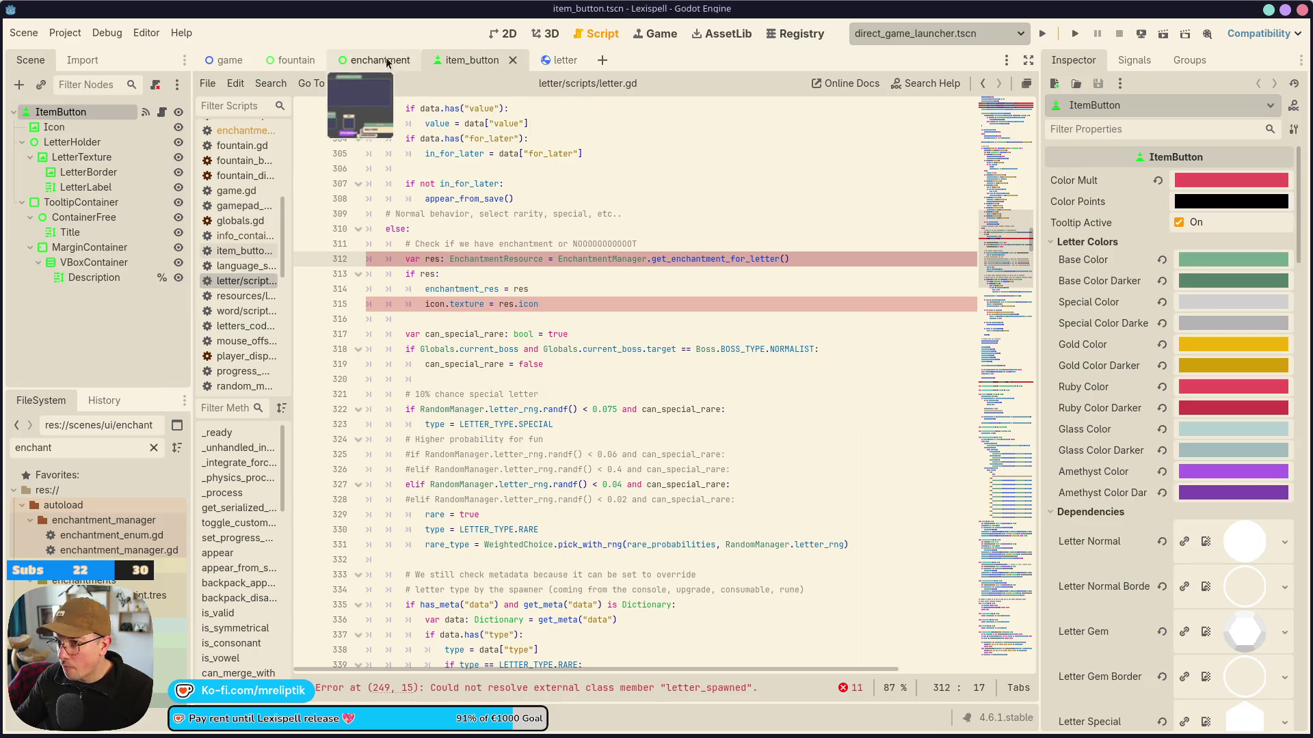
{"action": "left_click", "coordinate": [510, 34]}
{"action": "left_click", "coordinate": [545, 60]}
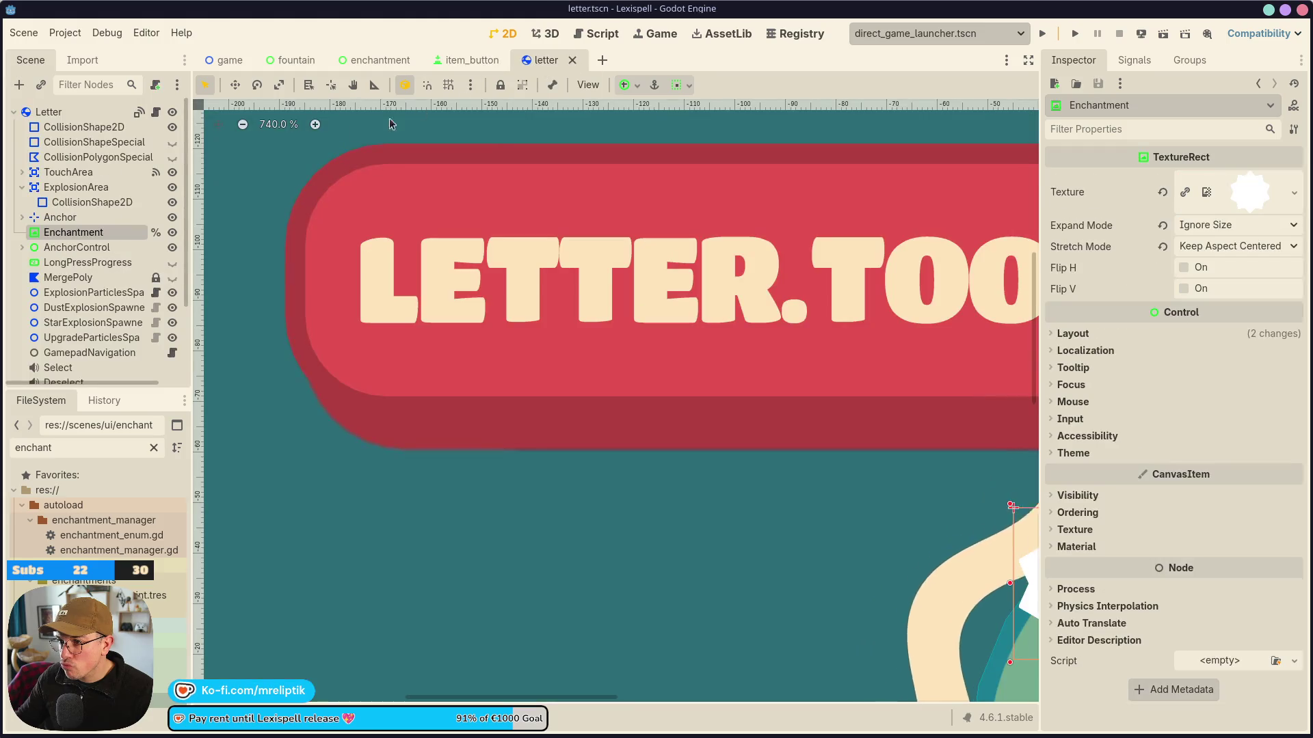
{"action": "left_click", "coordinate": [596, 34]}
{"action": "key", "text": "ctrl+s"}
Inspect the EnchantmentManager lookup on line 312, then jump to the error at line 249.
{"action": "left_click", "coordinate": [578, 272]}
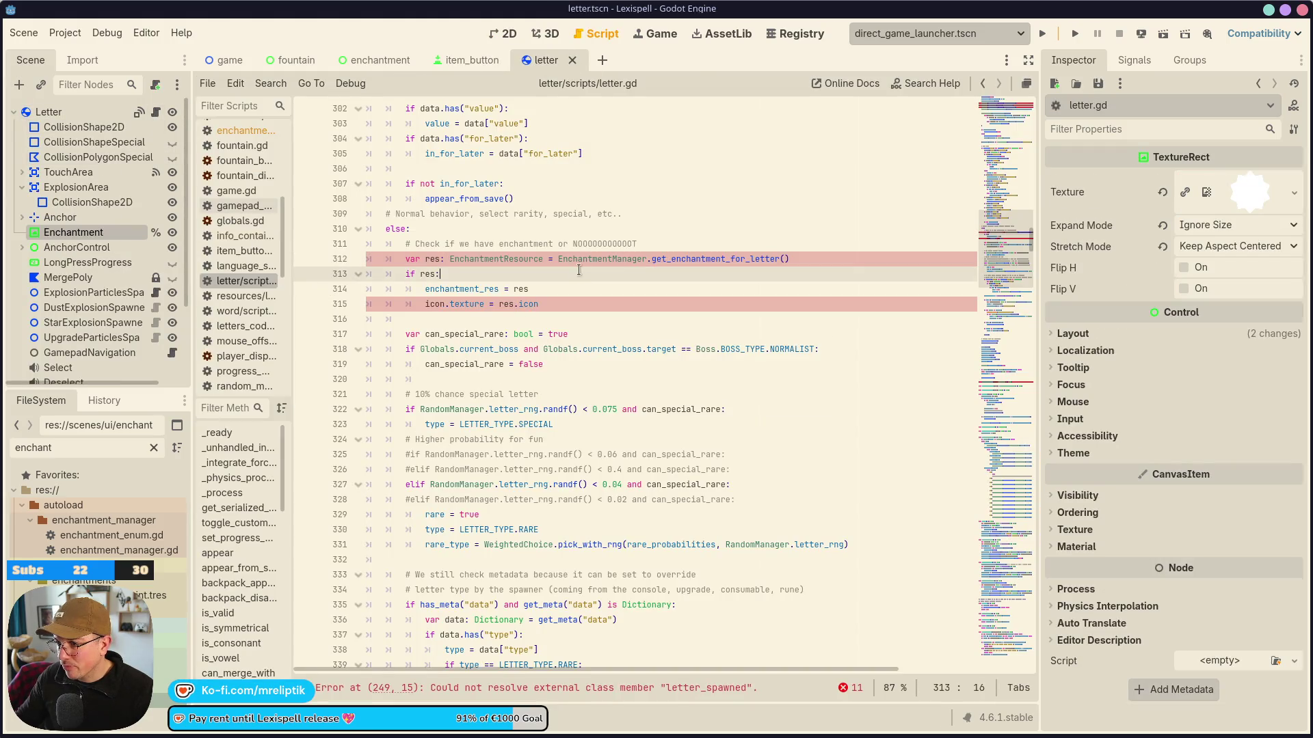
{"action": "double_click", "coordinate": [578, 259]}
{"action": "double_click", "coordinate": [672, 259]}
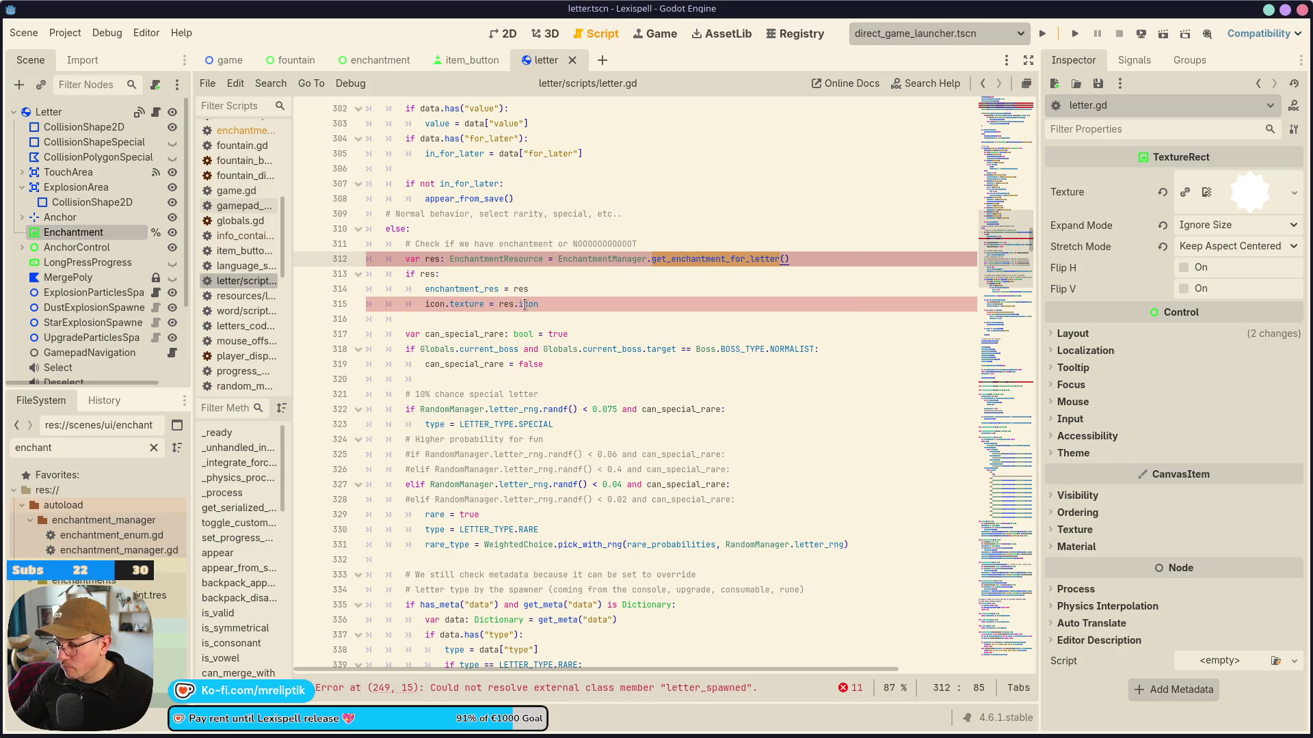
{"action": "mouse_move", "coordinate": [510, 304]}
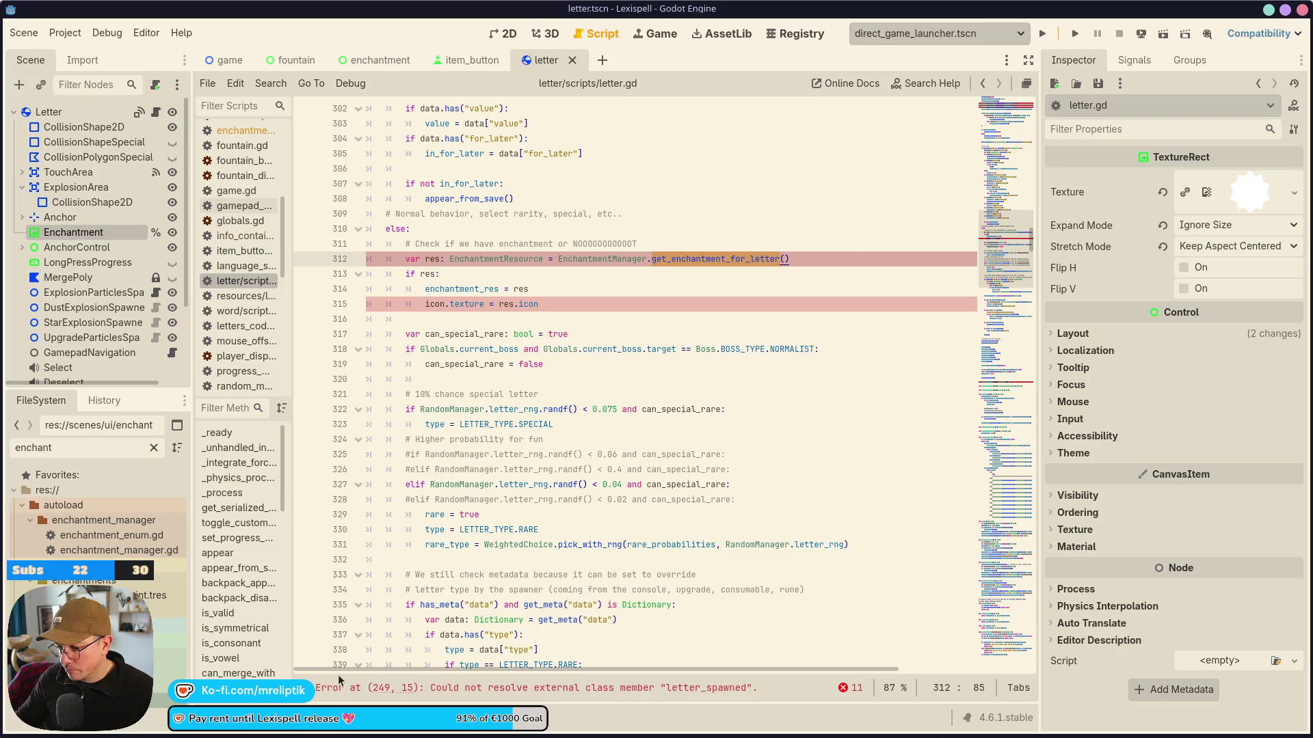
{"action": "left_click", "coordinate": [403, 687]}
Close and reopen letter.tscn through the quick scene opener after line 249 was duplicated.
{"action": "left_click", "coordinate": [679, 376]}
{"action": "key", "text": "ctrl+s"}
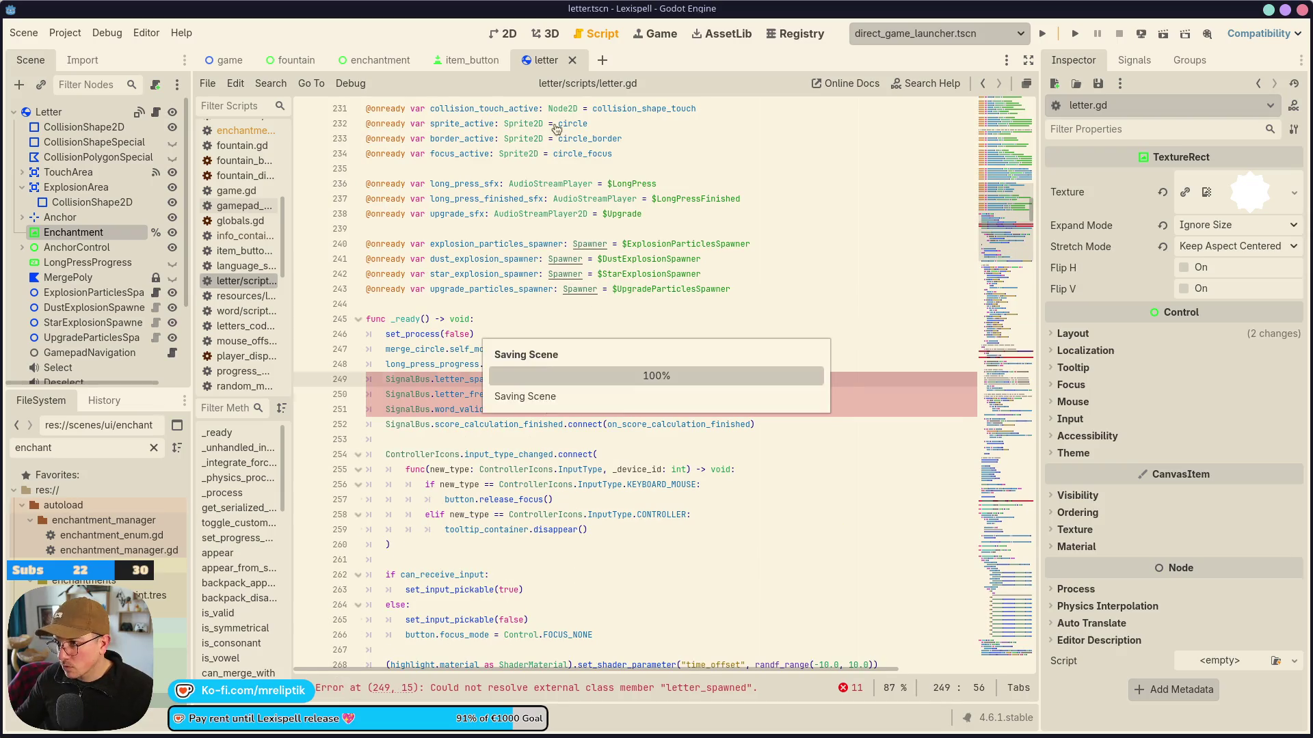
{"action": "key", "text": "ctrl+shift+d"}
{"action": "key", "text": "ctrl+shift+w"}
{"action": "key", "text": "ctrl+shift+o"}
{"action": "type", "text": "letter"}
{"action": "key", "text": "Return"}
{"action": "left_click", "coordinate": [664, 305]}
Undo the duplicated line 249 and pass letter_clean to get_enchantment_for_letter().
{"action": "scroll", "coordinate": [684, 520], "scroll_direction": "down", "scroll_amount": 15}
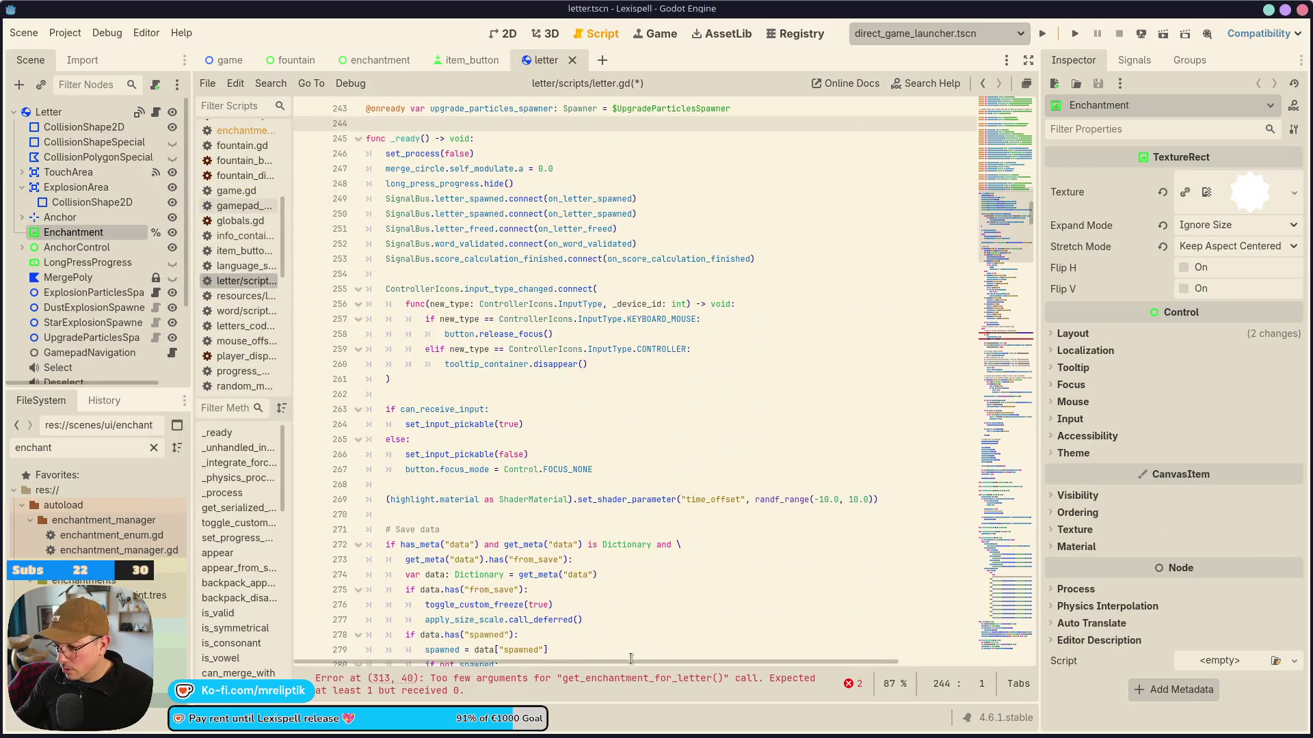
{"action": "key", "text": "ctrl+z"}
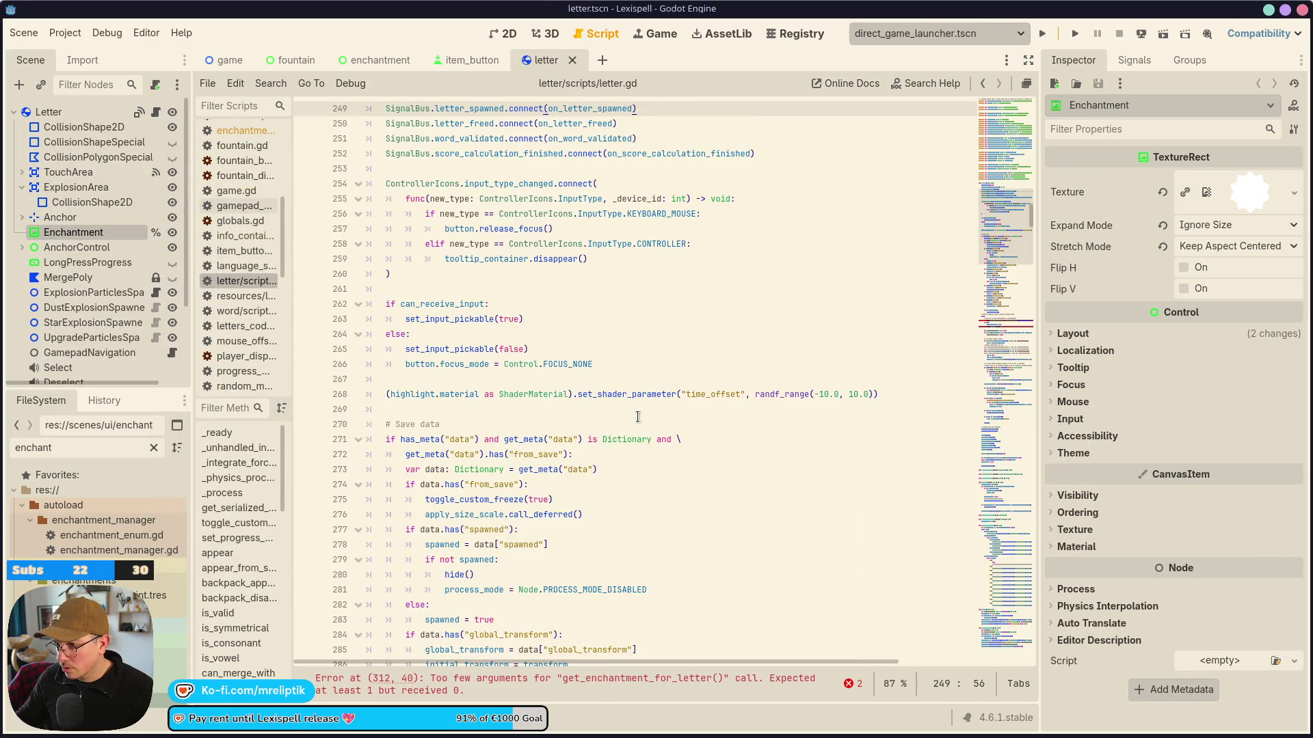
{"action": "key", "text": "ctrl+s"}
{"action": "left_click", "coordinate": [609, 680]}
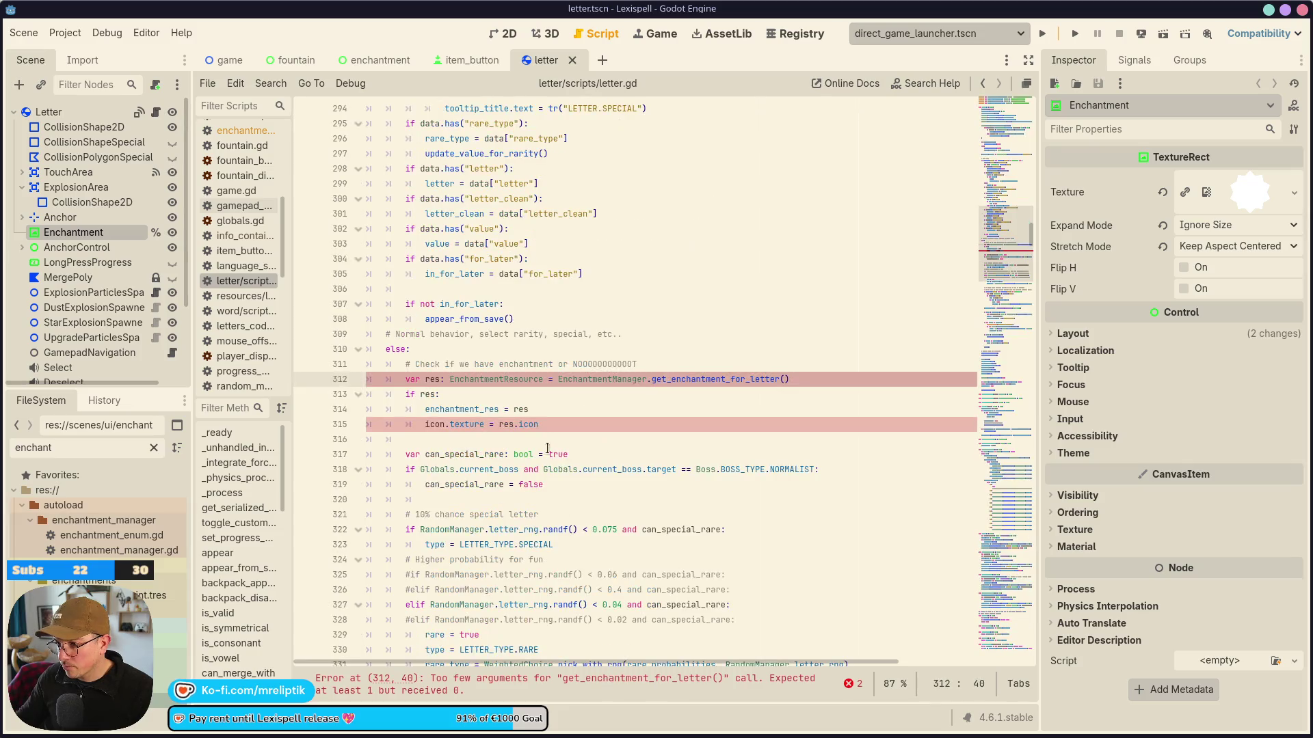
{"action": "left_click", "coordinate": [587, 403]}
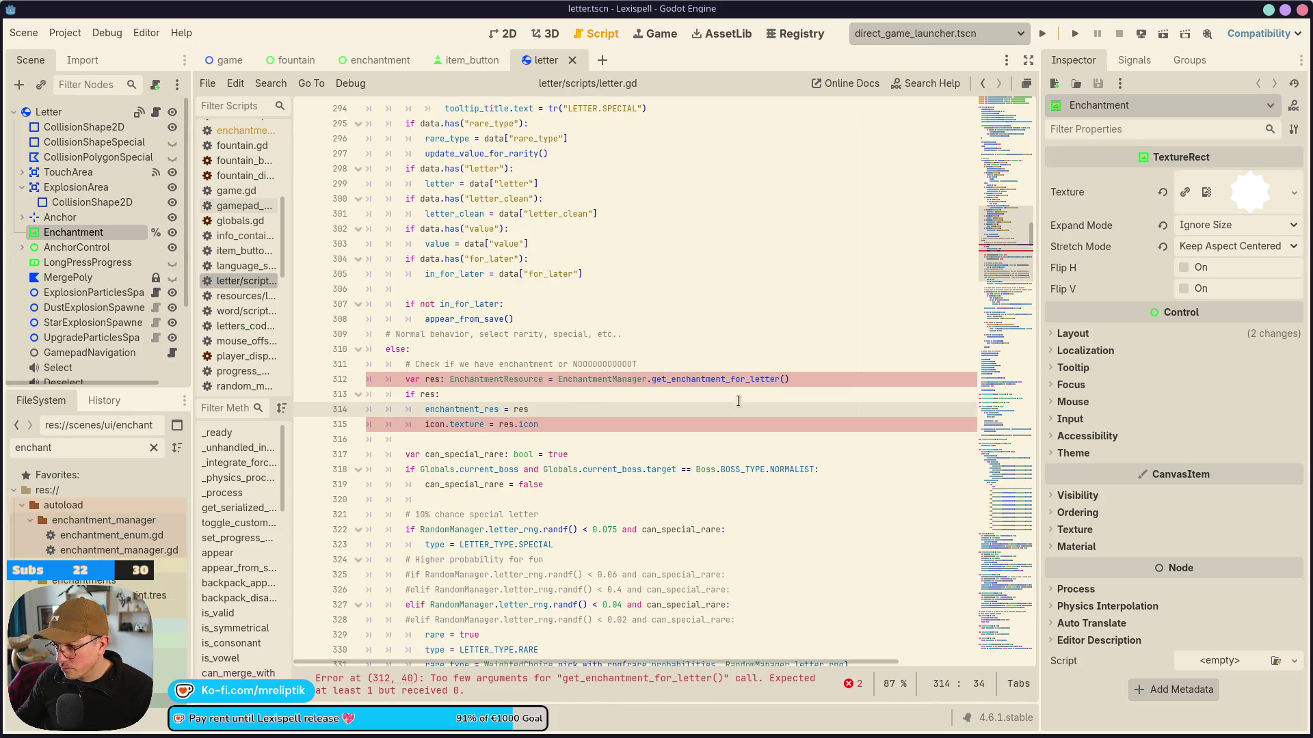
{"action": "double_click", "coordinate": [716, 378]}
{"action": "left_click", "coordinate": [785, 378]}
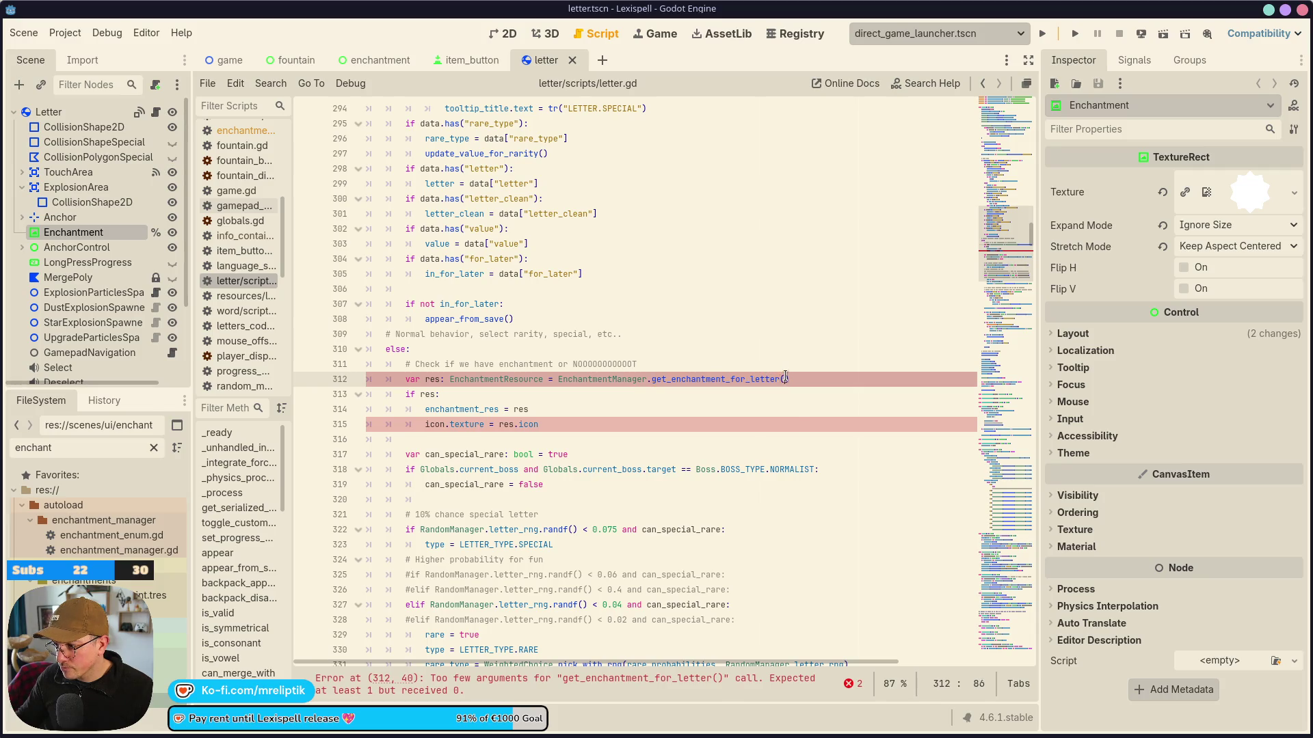
{"action": "type", "text": "letter_clean"}
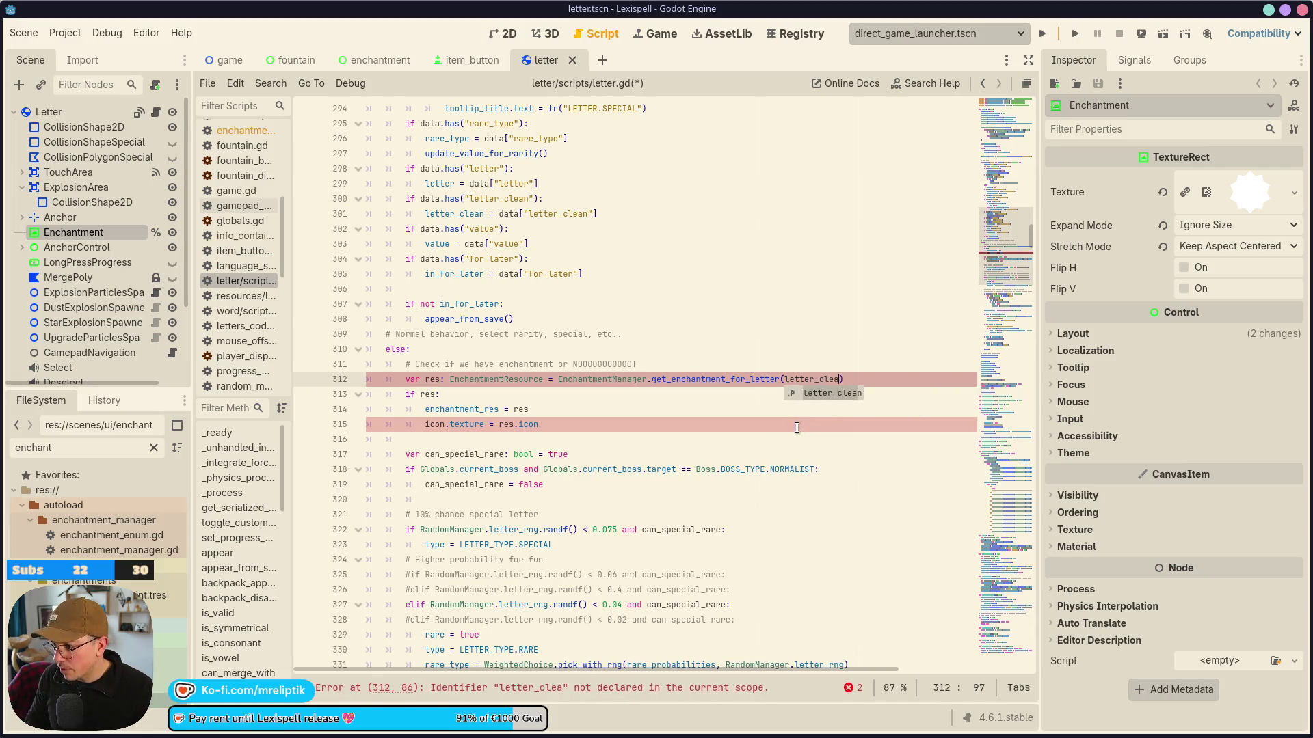
{"action": "key", "text": "ctrl+s"}
Replace the undeclared icon with enchantment_icon on line 315, save, and view the 2D canvas.
{"action": "left_click", "coordinate": [664, 429]}
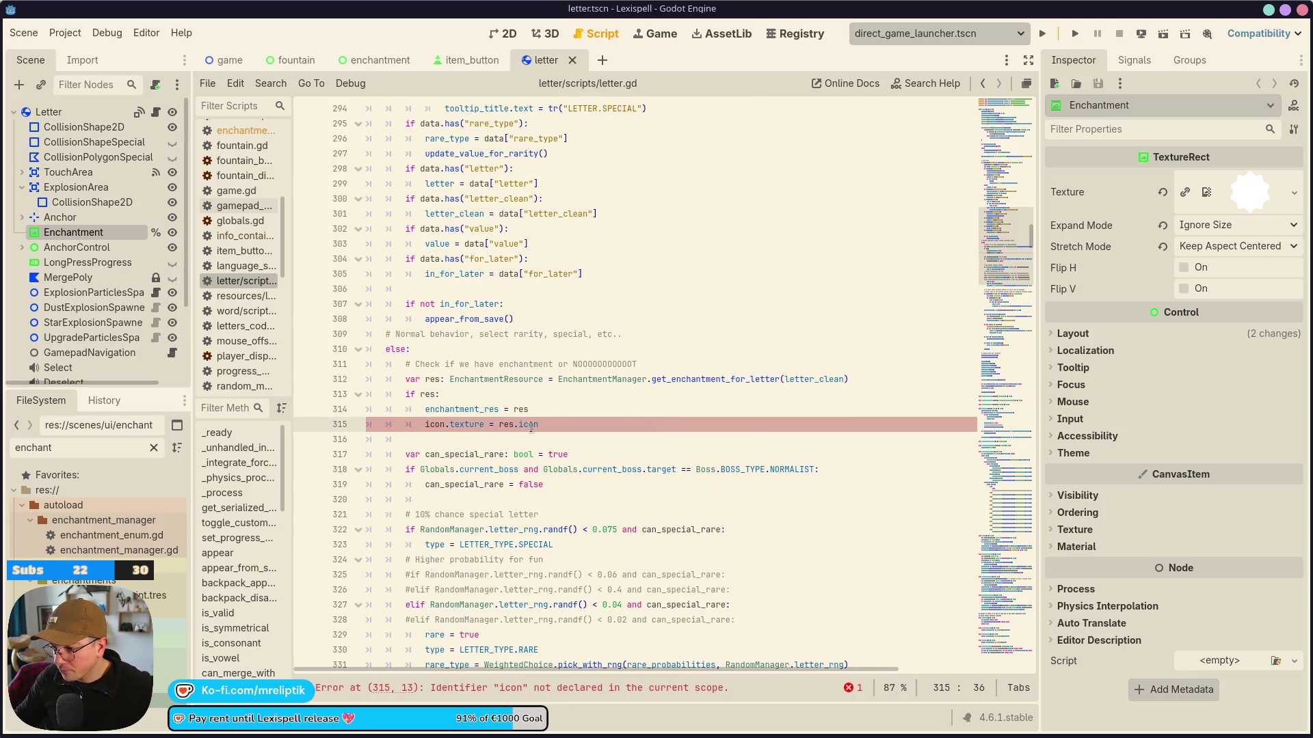
{"action": "double_click", "coordinate": [431, 423]}
{"action": "type", "text": "ench"}
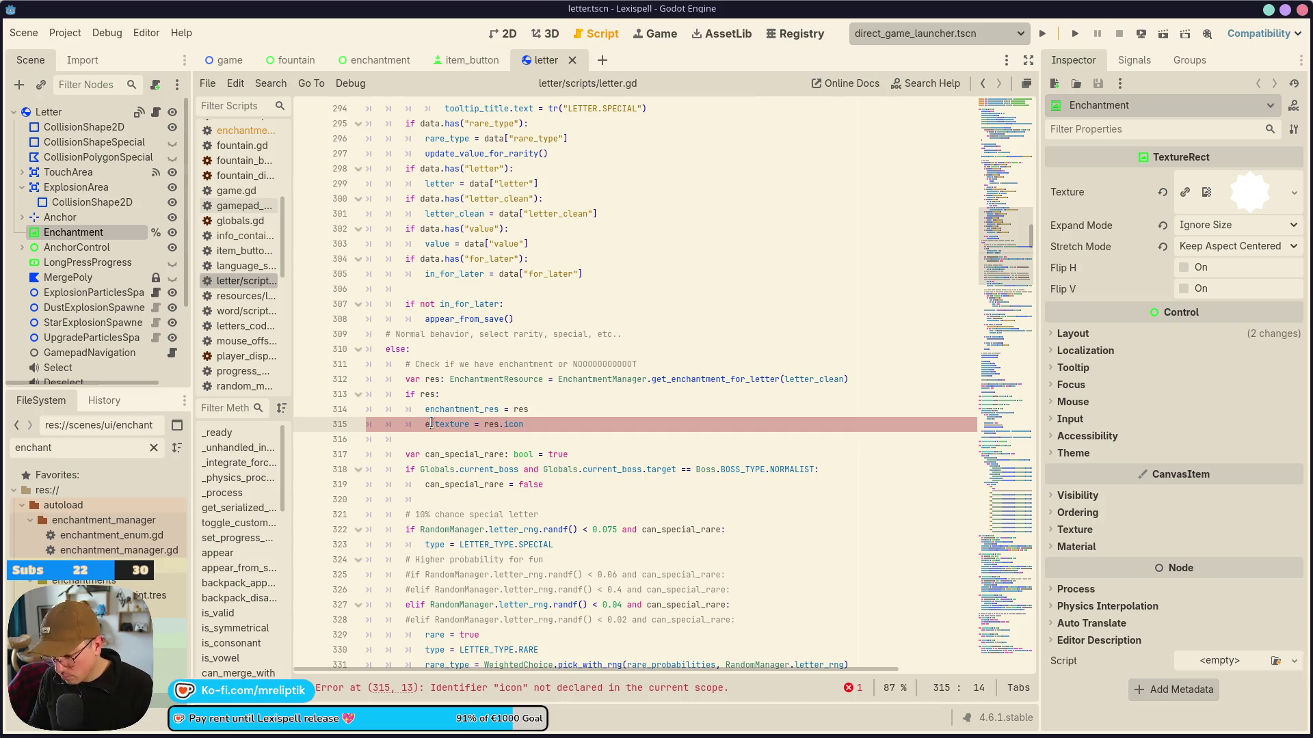
{"action": "key", "text": "Return"}
{"action": "key", "text": "ctrl+s"}
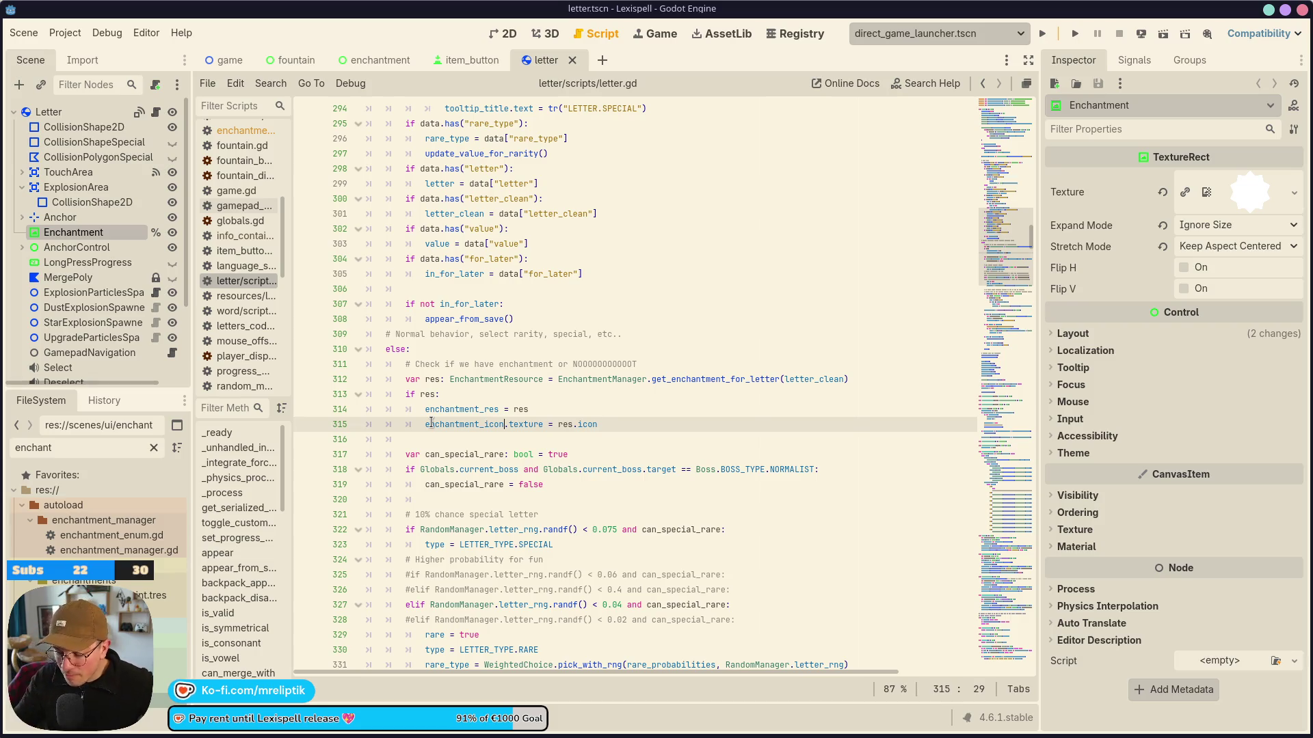
{"action": "left_click", "coordinate": [504, 34]}
{"action": "scroll", "coordinate": [425, 249], "scroll_direction": "down", "scroll_amount": 5}
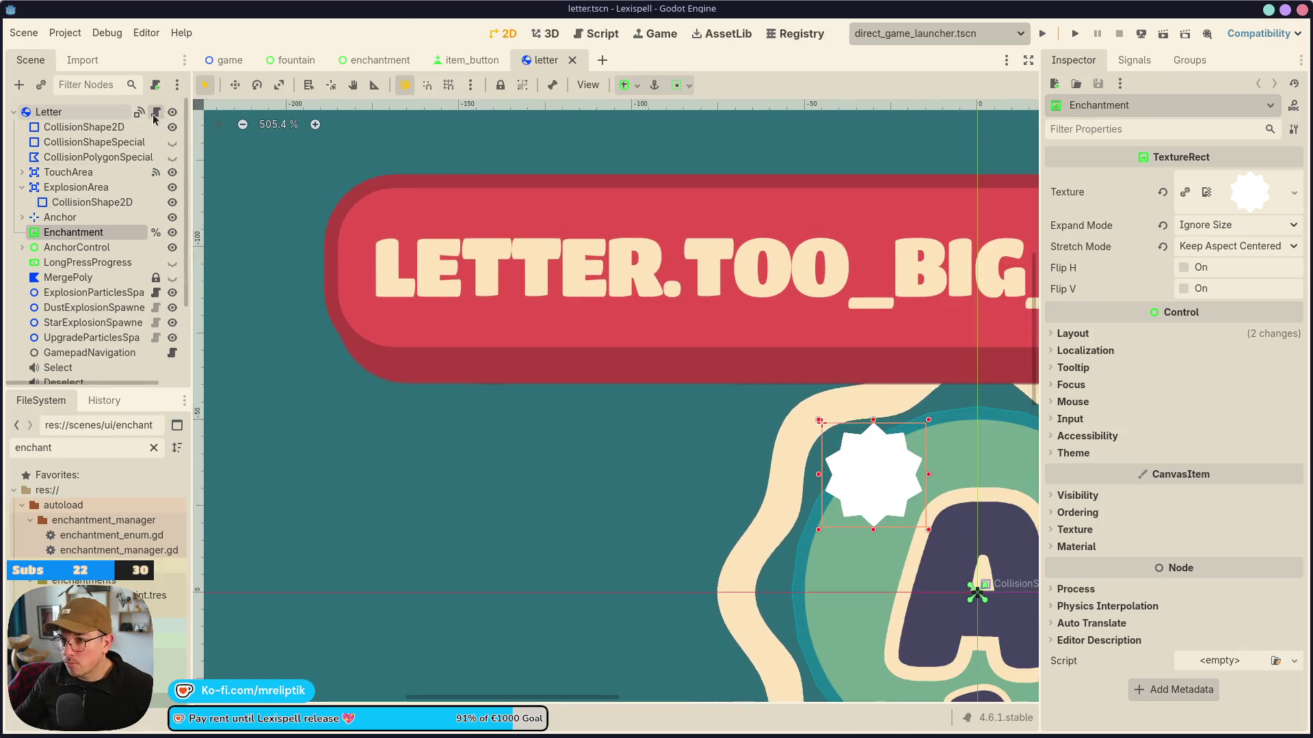
Add 'enchantment_icon.visible = res != null' below the enchantment lookup line and save.
{"action": "key", "text": "ctrl+F3"}
{"action": "left_click", "coordinate": [443, 394]}
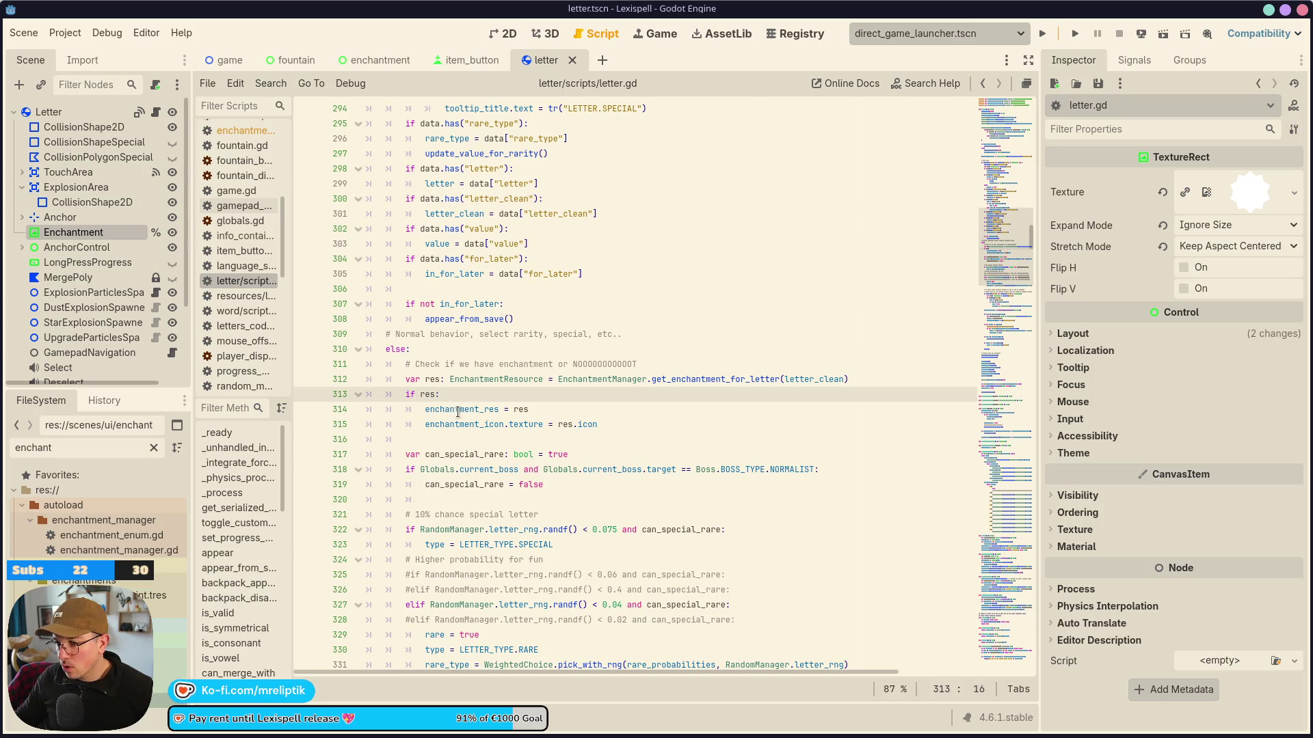
{"action": "left_click", "coordinate": [459, 409]}
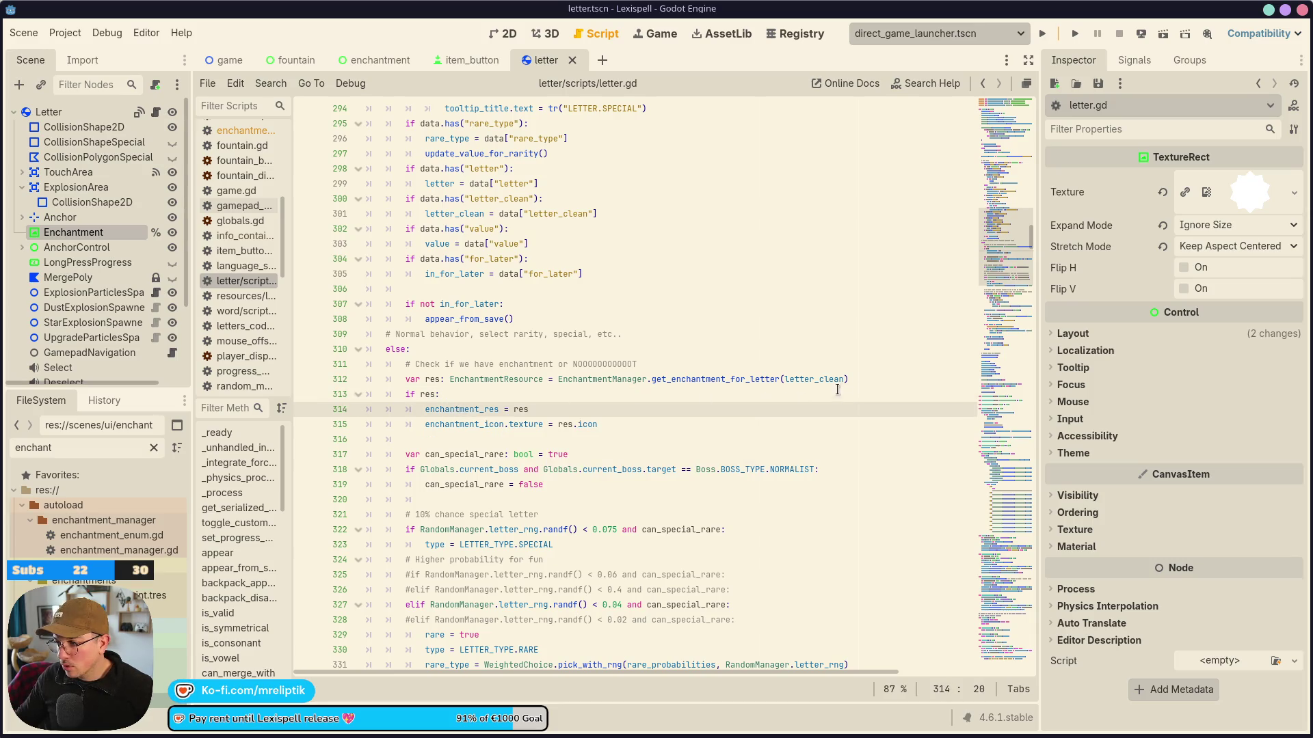
{"action": "left_click", "coordinate": [856, 378]}
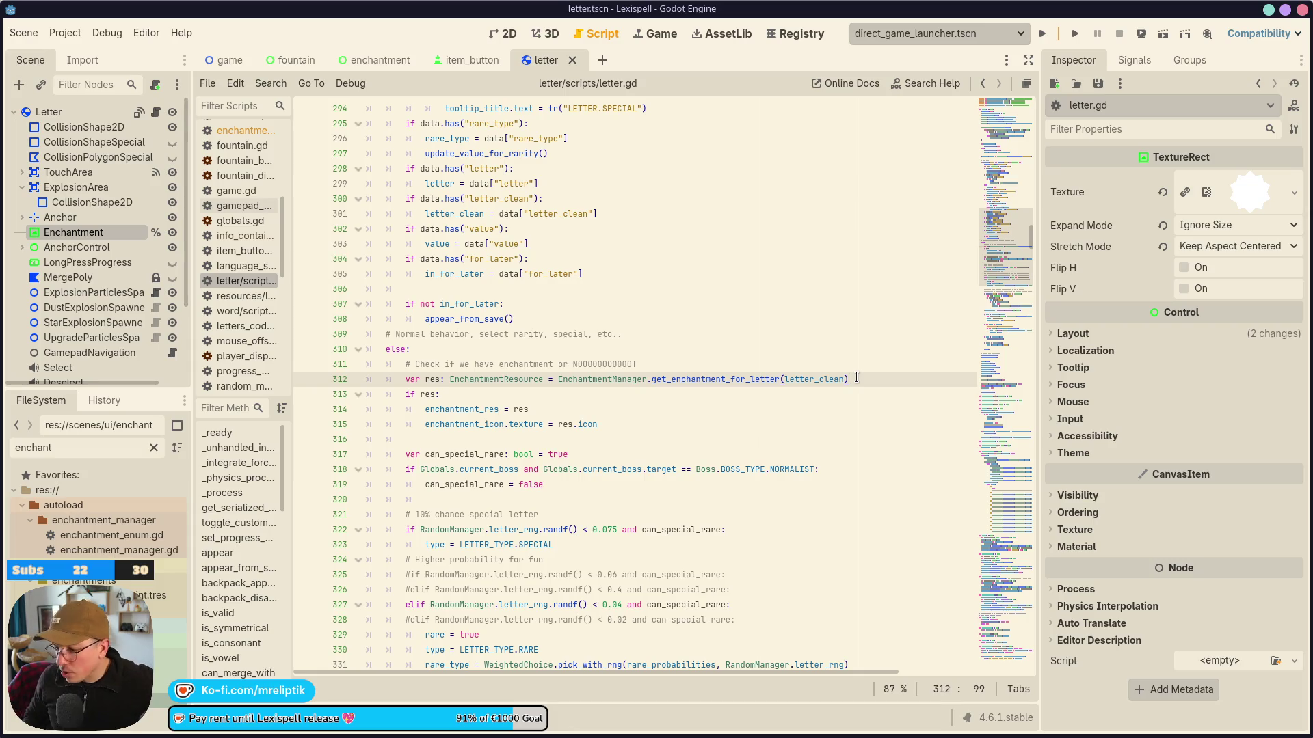
{"action": "key", "text": "Return"}
{"action": "type", "text": "enchan"}
{"action": "key", "text": "Down"}
{"action": "key", "text": "Return"}
{"action": "type", "text": ".visi"}
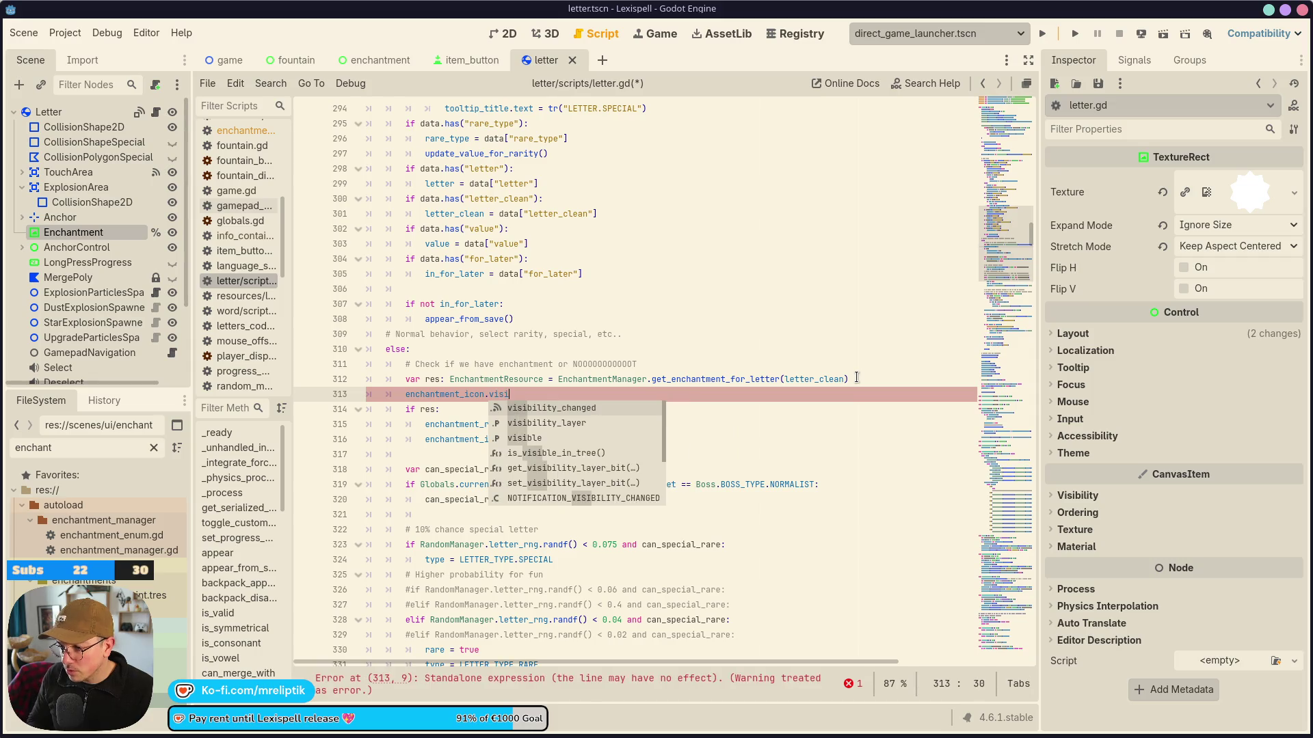
{"action": "type", "text": "ble = re"}
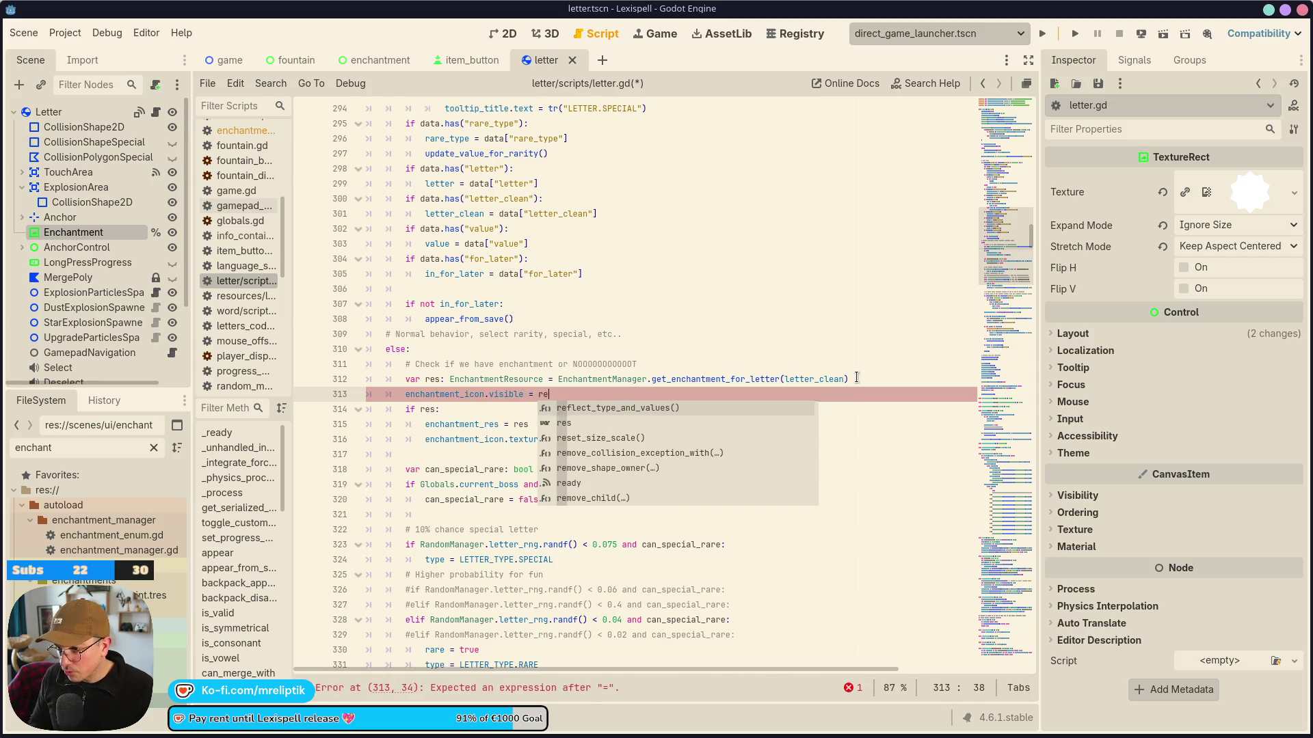
{"action": "type", "text": "s != nu"}
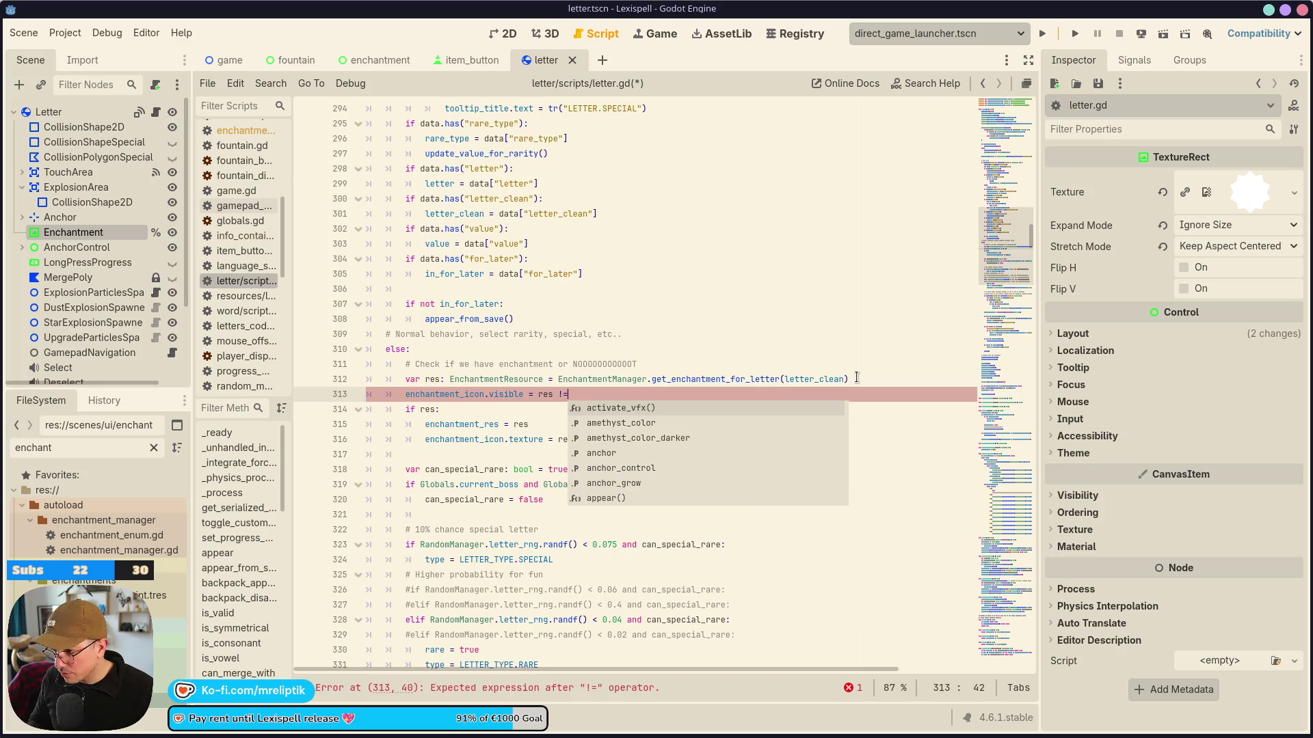
{"action": "key", "text": "Return"}
{"action": "key", "text": "ctrl+s"}
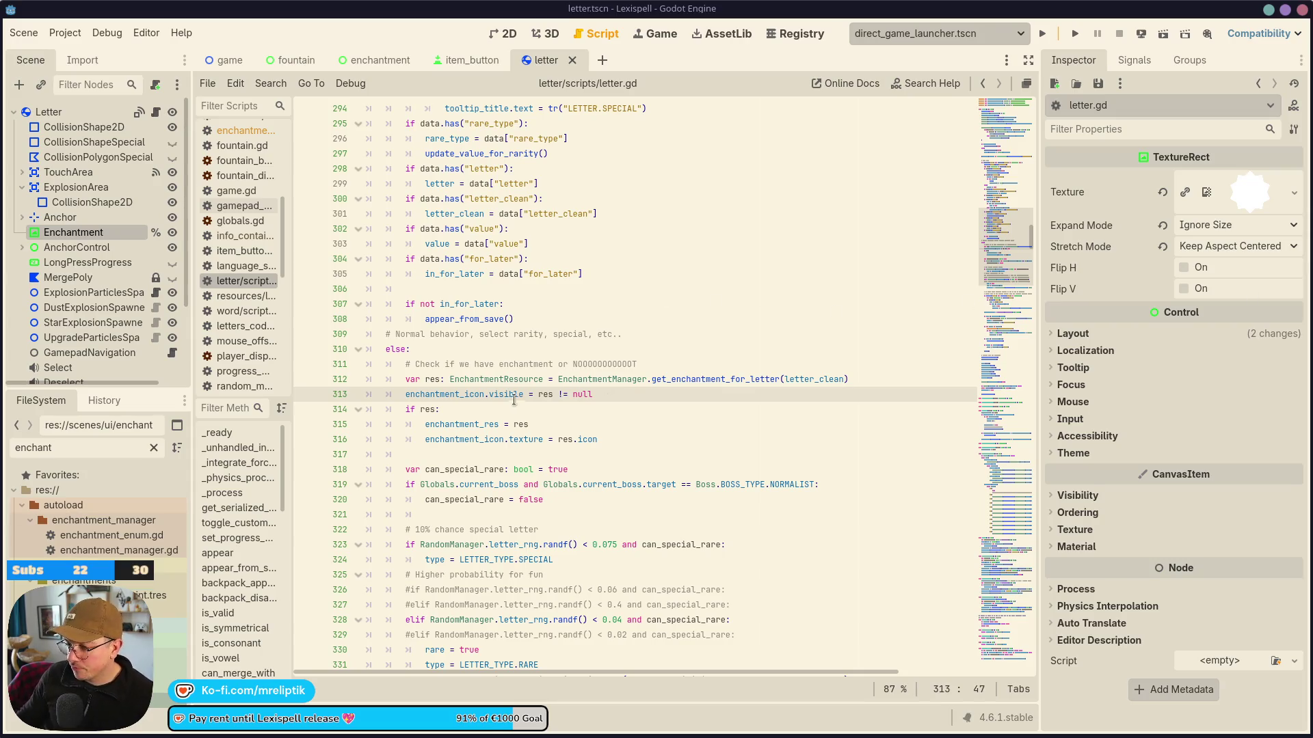
Add '# TODO: handle enchantment mark from save' at line 306, save, and open item_button.
{"action": "left_click", "coordinate": [662, 419]}
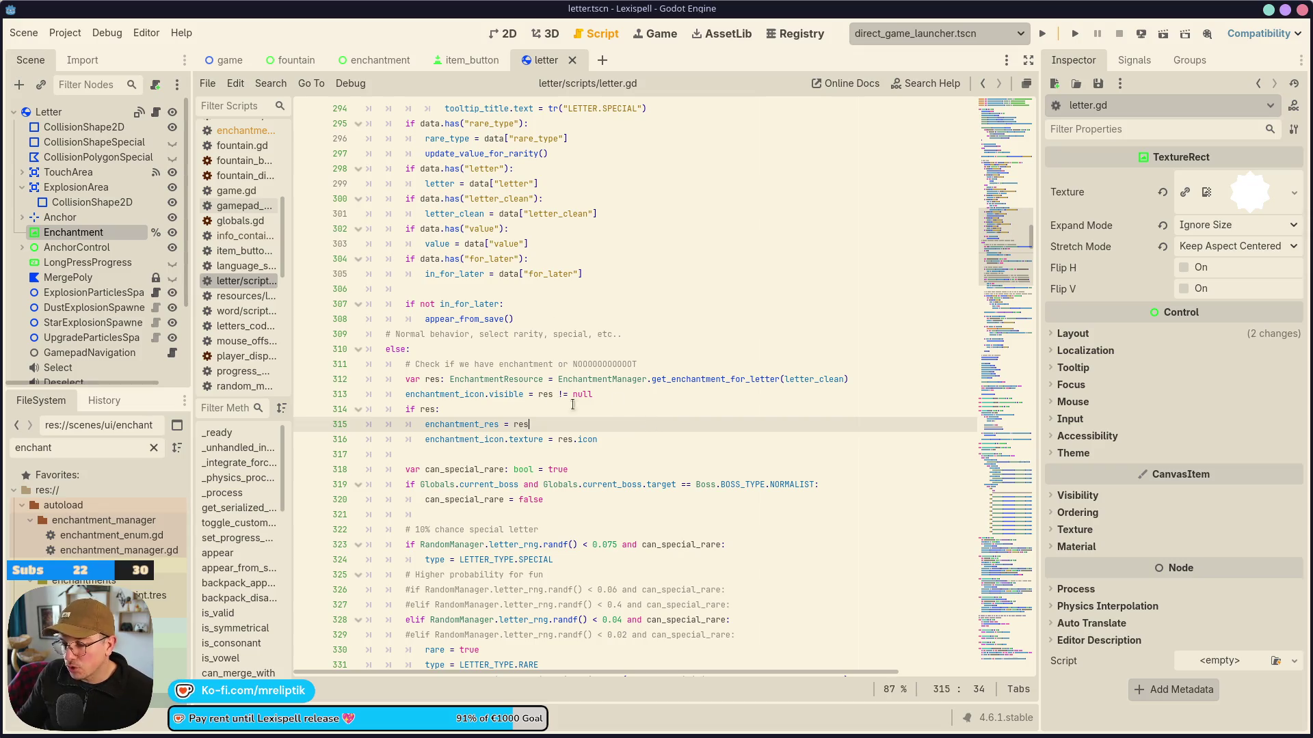
{"action": "key", "text": "Up"}
{"action": "key", "text": "Up"}
{"action": "key", "text": "Up"}
{"action": "scroll", "coordinate": [484, 411], "scroll_direction": "up", "scroll_amount": 4}
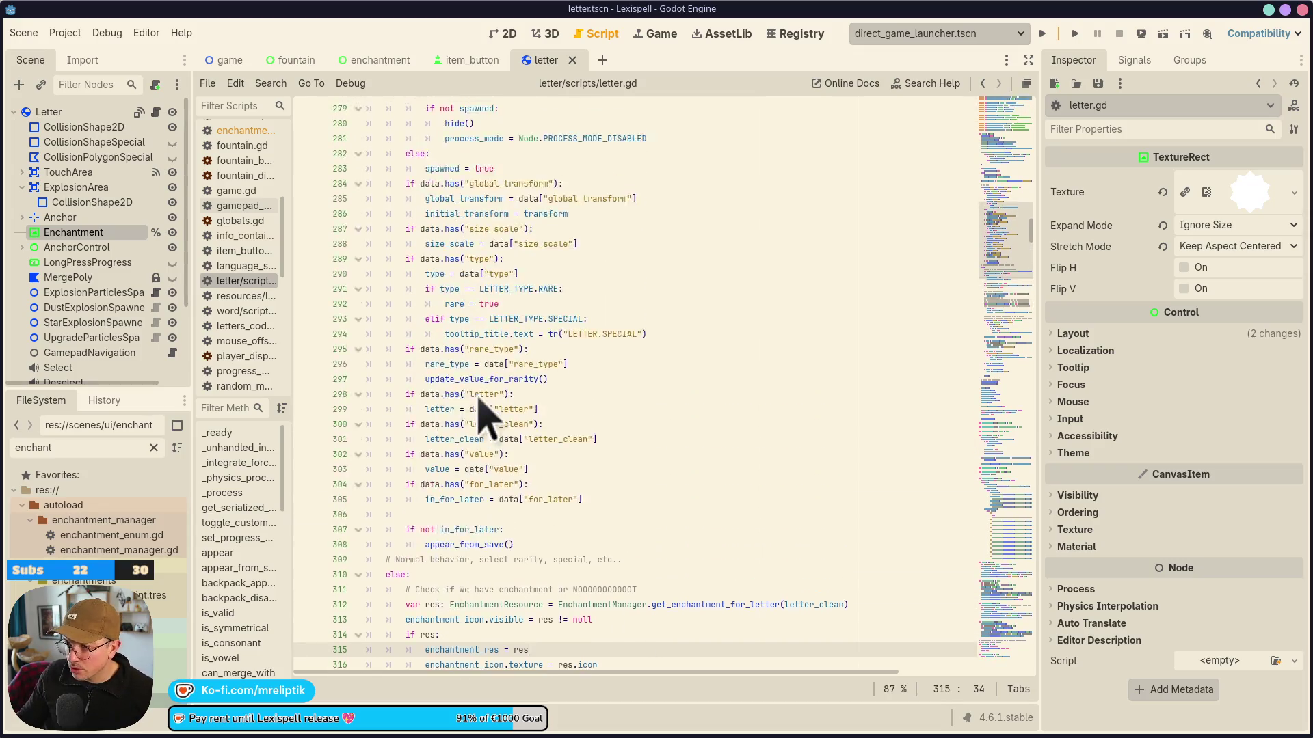
{"action": "scroll", "coordinate": [552, 411], "scroll_direction": "up", "scroll_amount": 4}
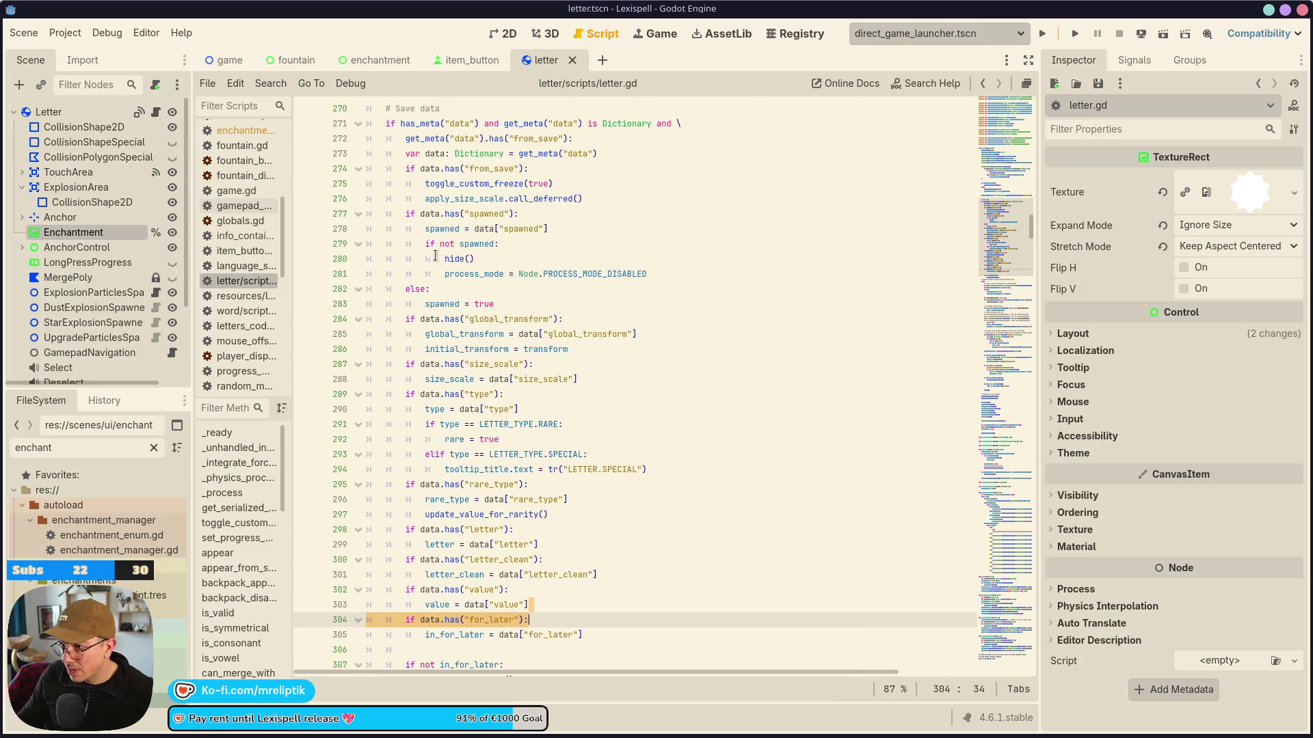
{"action": "scroll", "coordinate": [427, 298], "scroll_direction": "down", "scroll_amount": 5}
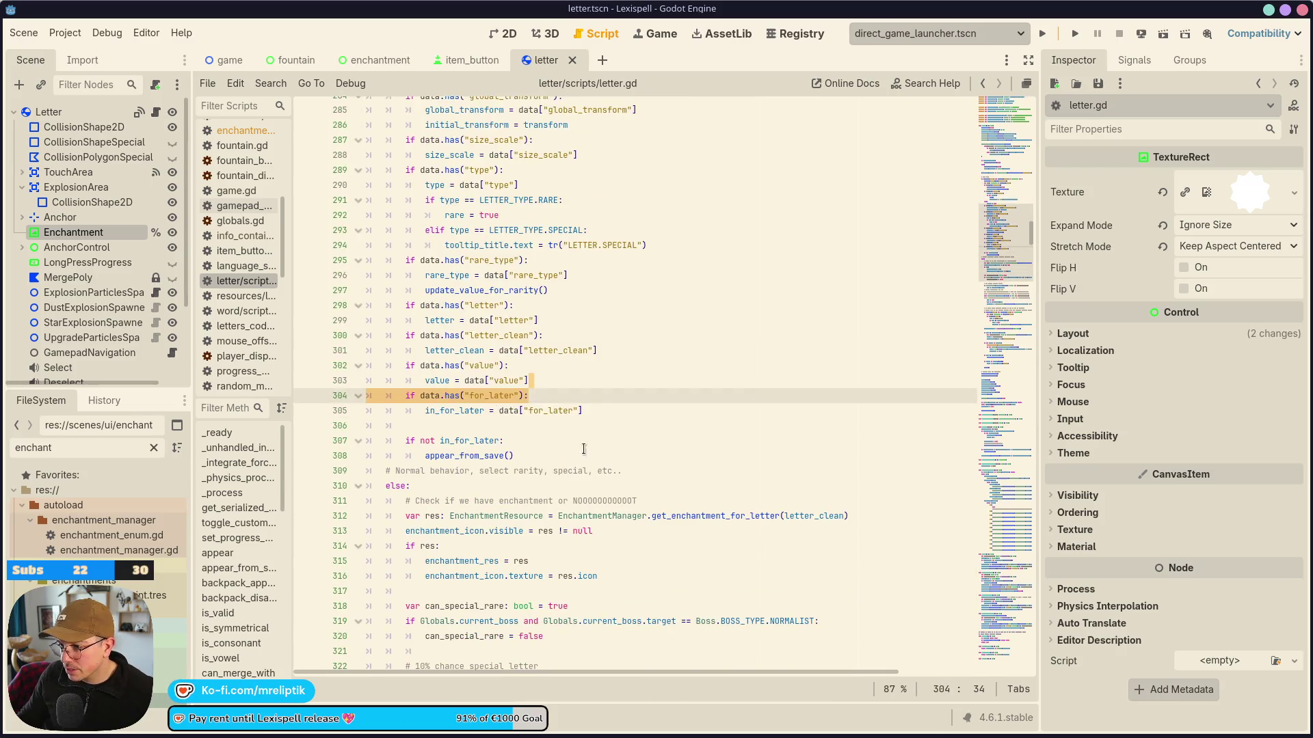
{"action": "left_click", "coordinate": [602, 409]}
{"action": "key", "text": "Return"}
{"action": "type", "text": "# TODO: "}
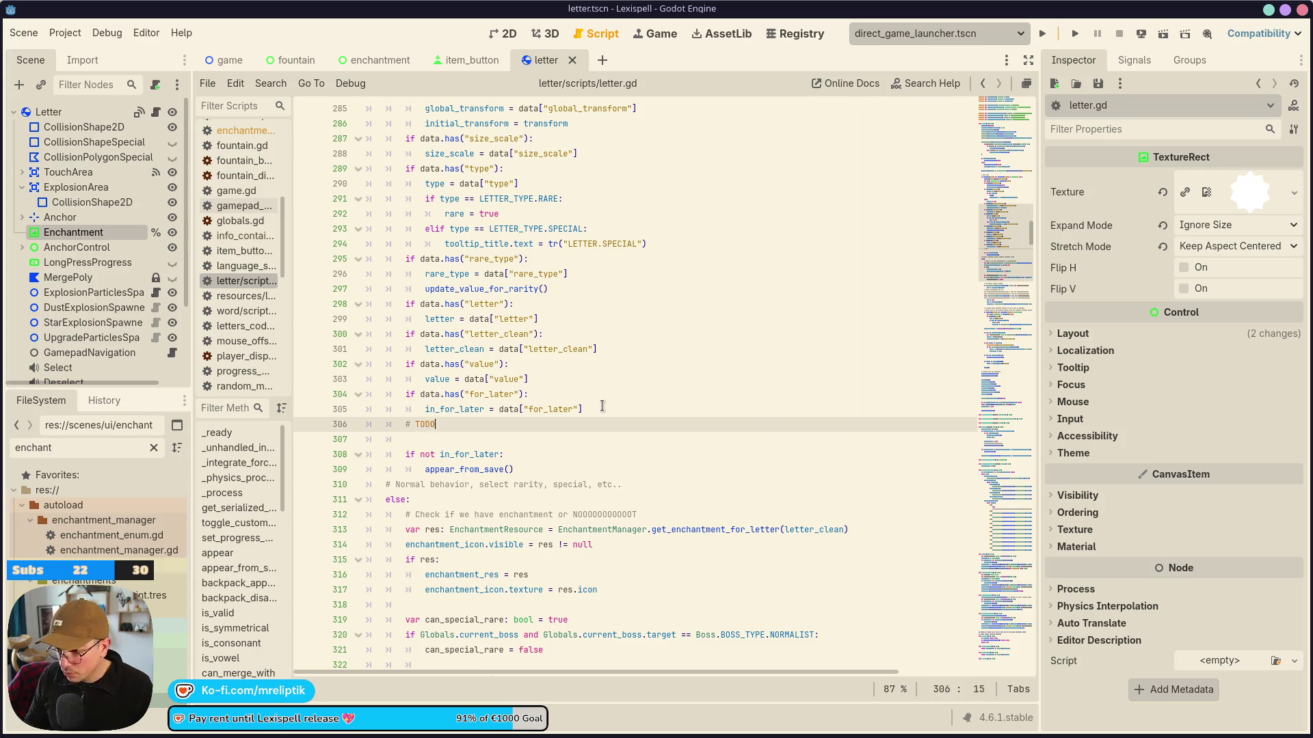
{"action": "type", "text": "handle e"}
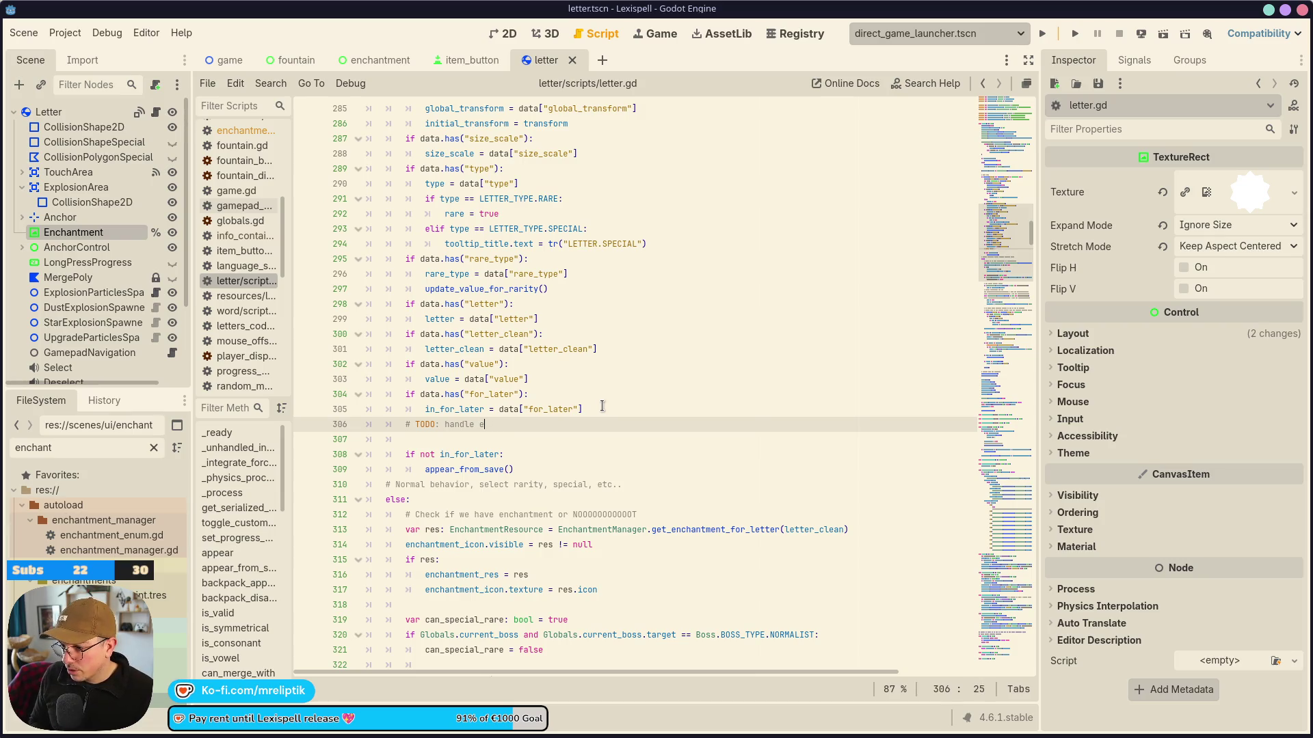
{"action": "type", "text": "t m"}
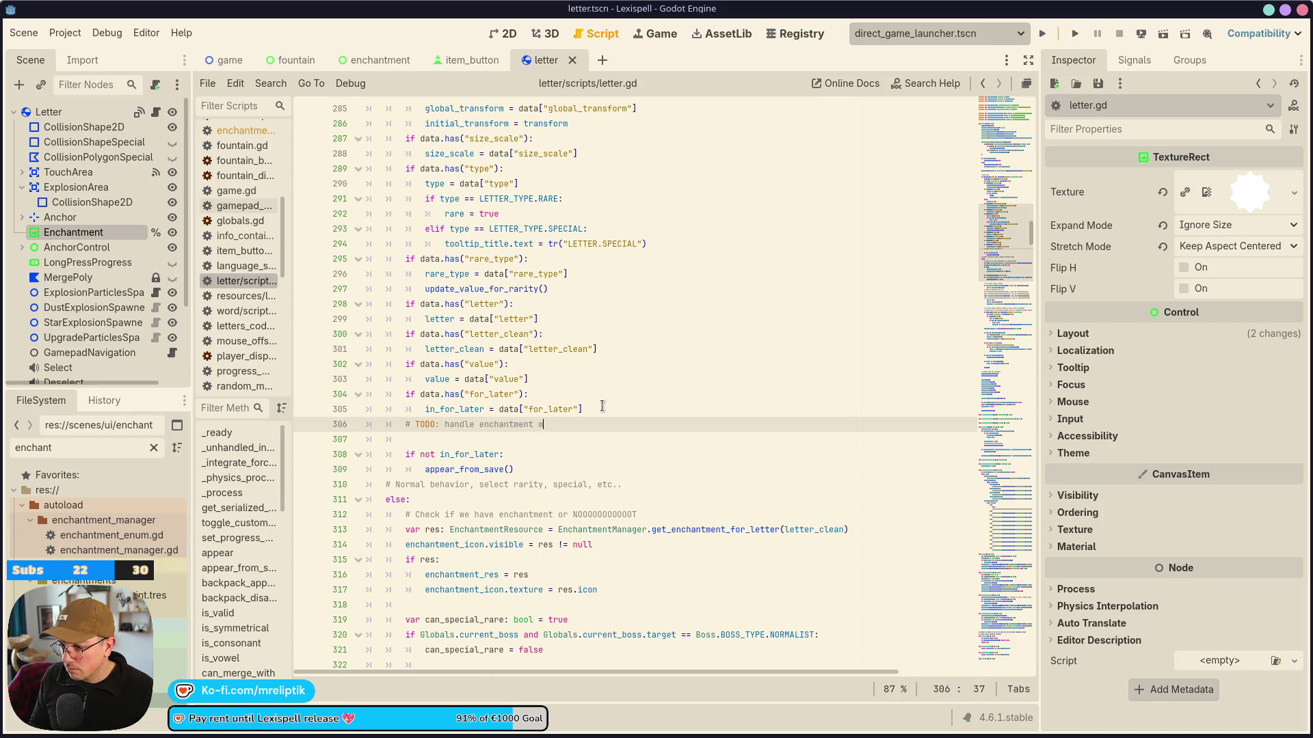
{"action": "type", "text": "ark from save"}
{"action": "key", "text": "ctrl+s"}
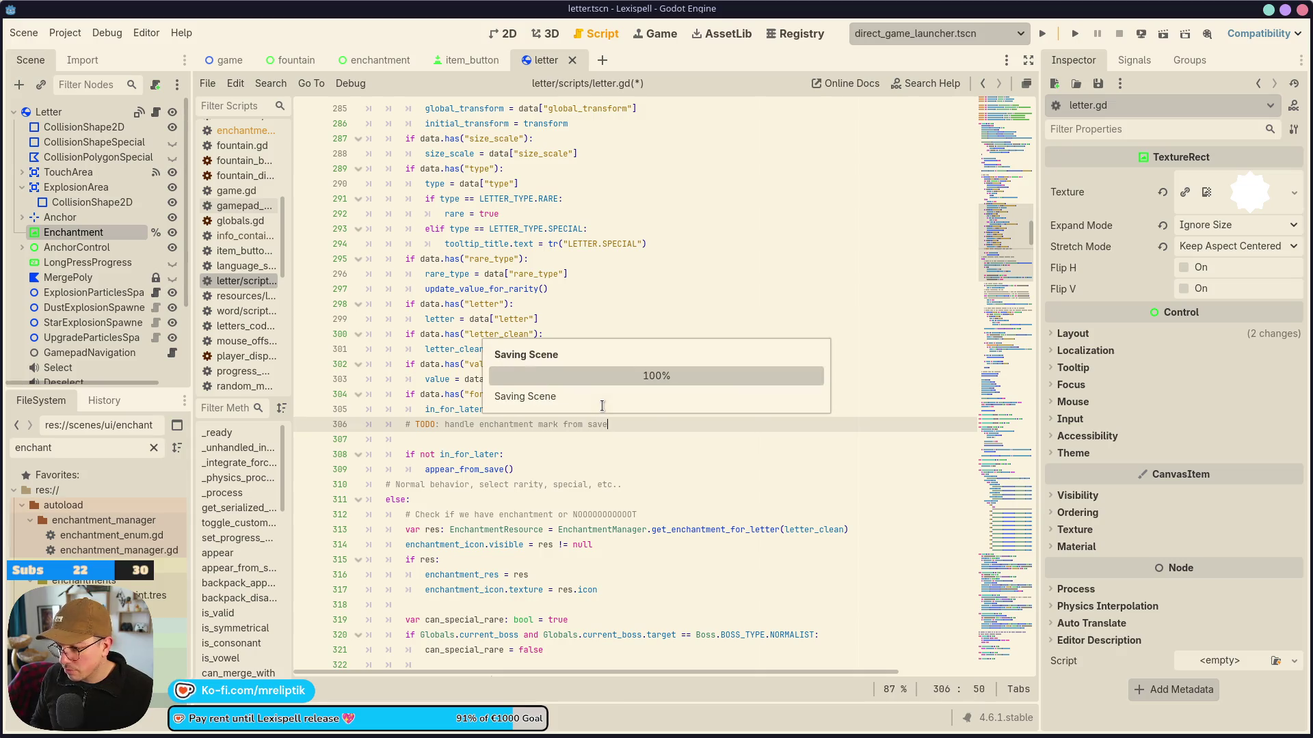
{"action": "scroll", "coordinate": [615, 410], "scroll_direction": "down", "scroll_amount": 4}
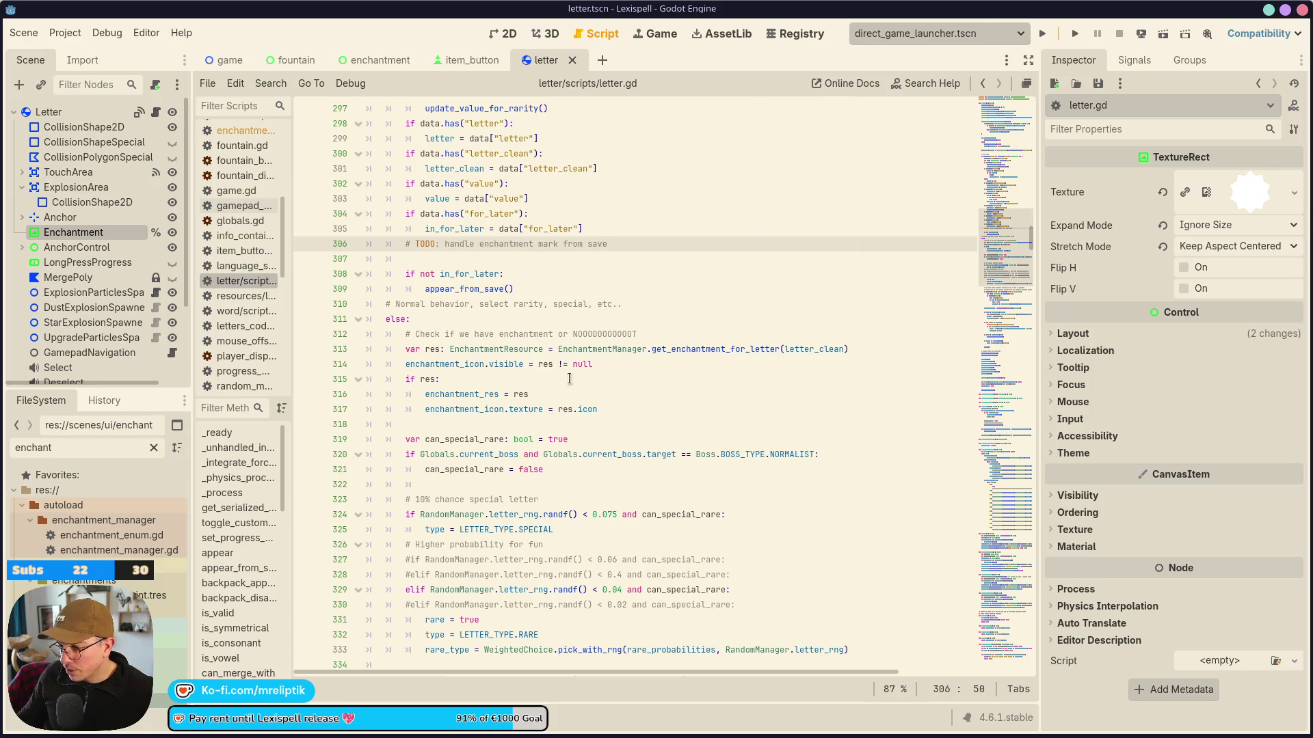
{"action": "left_click", "coordinate": [471, 60]}
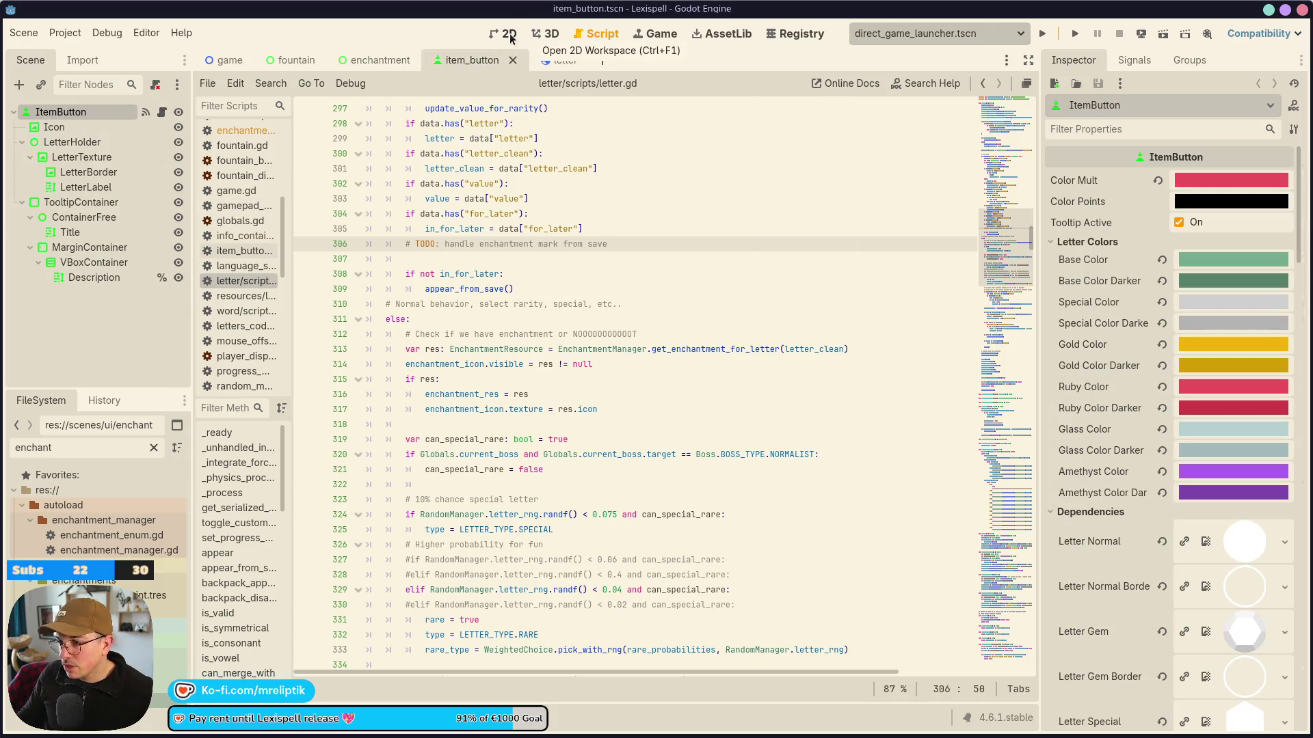
Copy the Enchantment TextureRect from the letter scene and paste it under ItemButton.
{"action": "left_click", "coordinate": [509, 35]}
{"action": "left_click", "coordinate": [565, 60]}
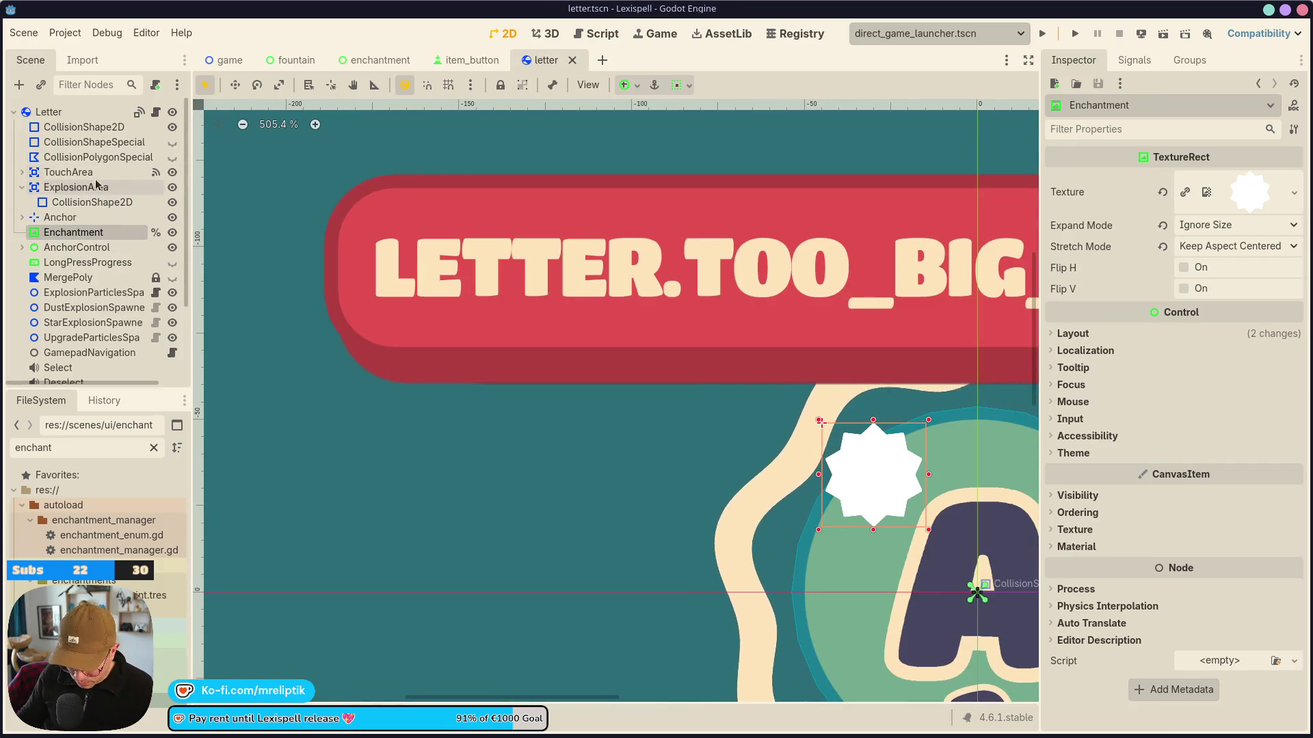
{"action": "left_click", "coordinate": [89, 277]}
{"action": "left_click", "coordinate": [109, 232]}
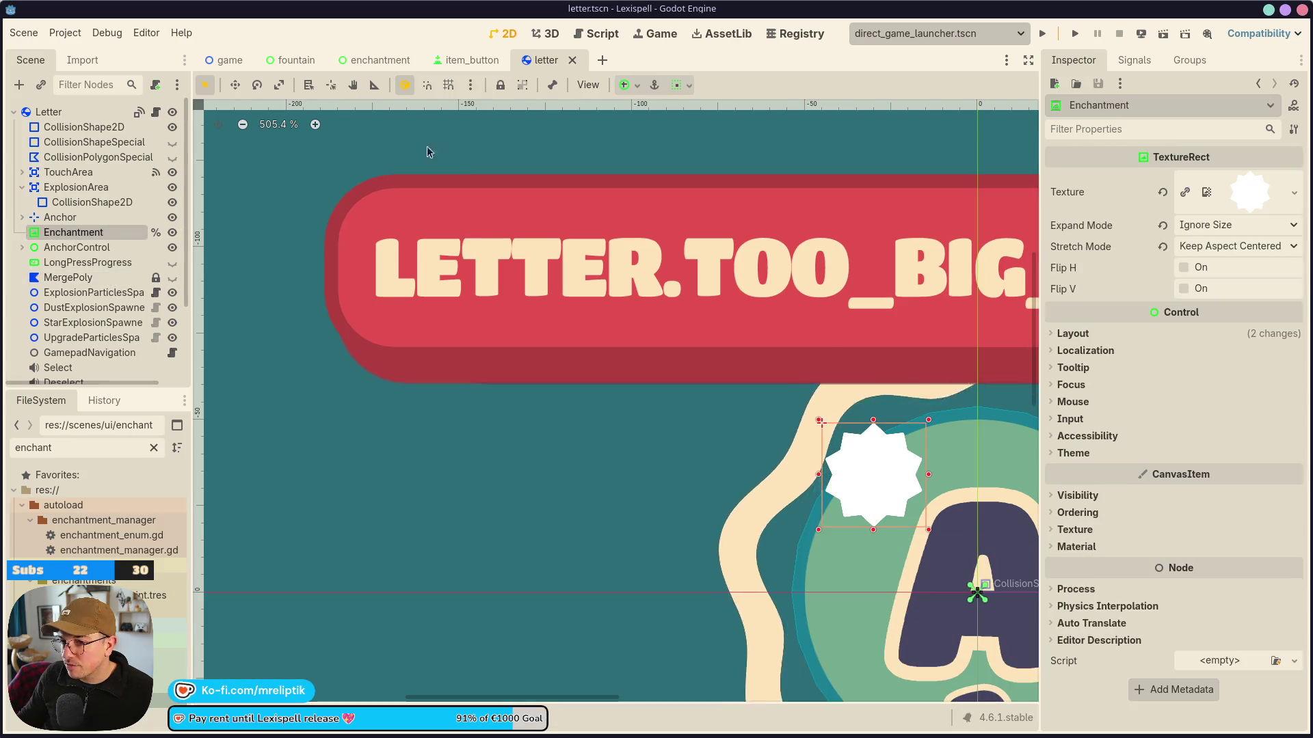
{"action": "left_click", "coordinate": [451, 60]}
{"action": "left_click", "coordinate": [61, 112]}
{"action": "key", "text": "ctrl+v"}
Nudge the Enchantment icon with the arrow keys onto the button icon's top-left corner.
{"action": "scroll", "coordinate": [452, 357], "scroll_direction": "up", "scroll_amount": 3}
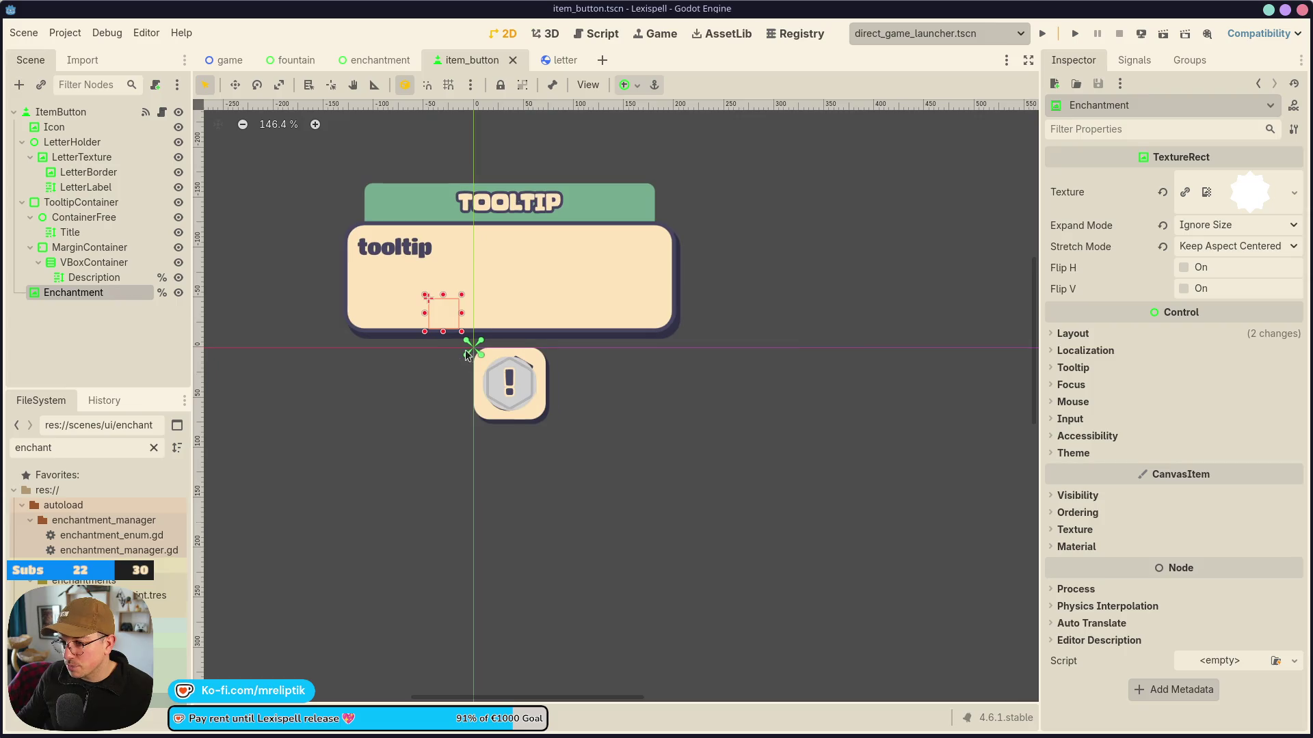
{"action": "scroll", "coordinate": [471, 348], "scroll_direction": "up", "scroll_amount": 5}
{"action": "key", "text": "Right"}
{"action": "key", "text": "Right"}
{"action": "key", "text": "Right"}
{"action": "key", "text": "Down"}
{"action": "key", "text": "Down"}
{"action": "key", "text": "Down"}
{"action": "key", "text": "Down"}
{"action": "key", "text": "Down"}
{"action": "key", "text": "Down"}
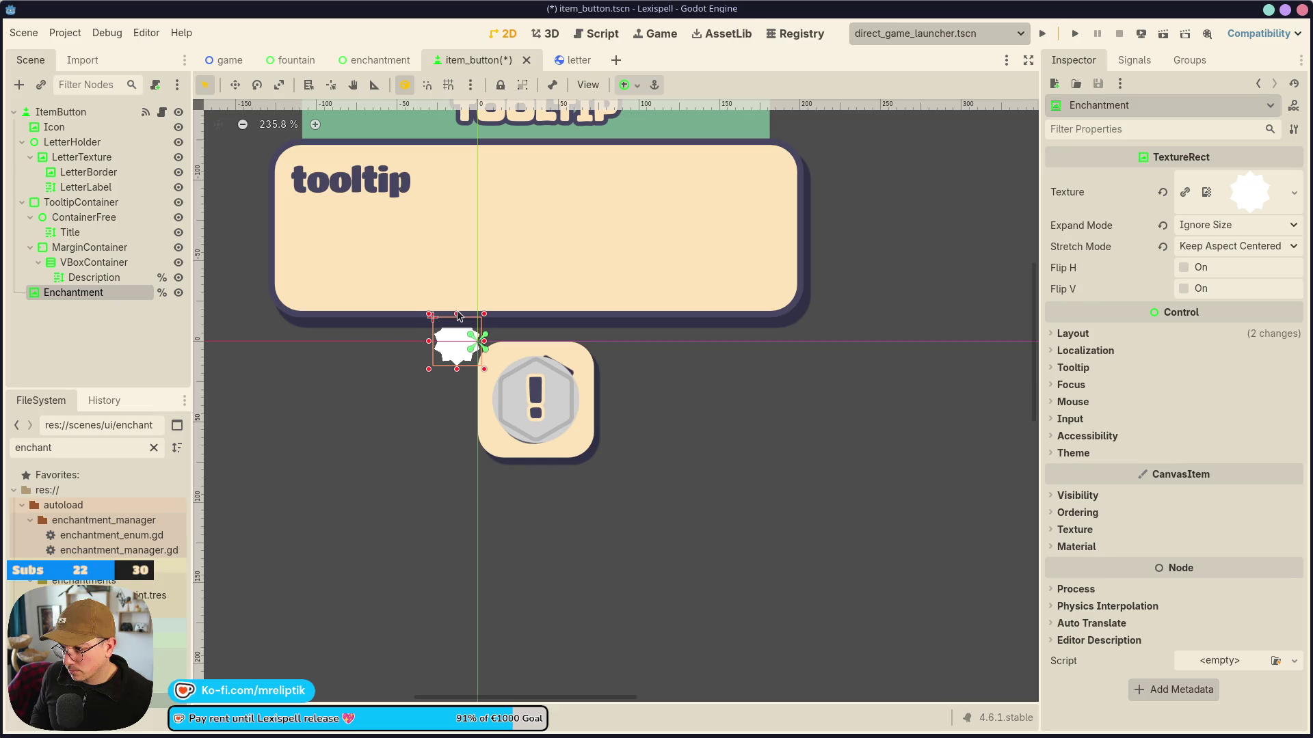
{"action": "key", "text": "Right"}
{"action": "key", "text": "Right"}
{"action": "key", "text": "Right"}
{"action": "key", "text": "Down"}
{"action": "key", "text": "Down"}
{"action": "key", "text": "Down"}
{"action": "key", "text": "Right"}
{"action": "key", "text": "Left"}
{"action": "key", "text": "Left"}
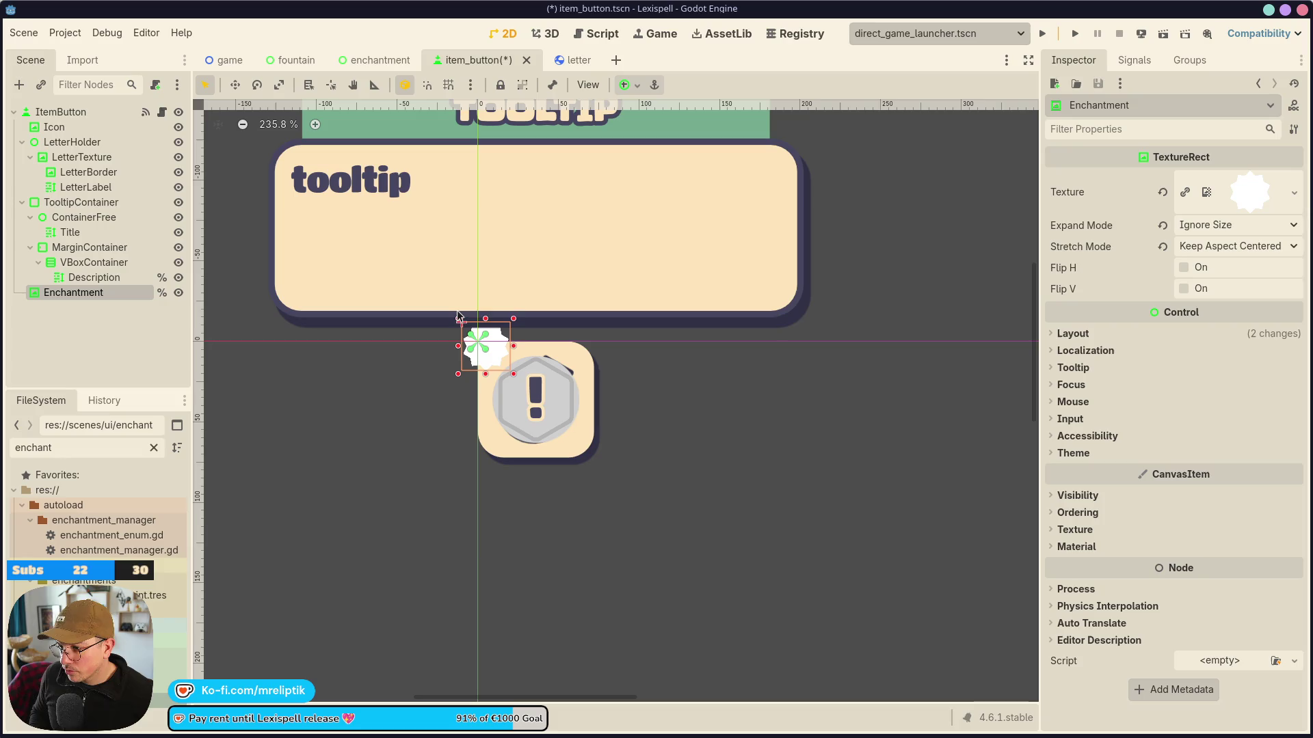
{"action": "key", "text": "Down"}
{"action": "key", "text": "Right"}
{"action": "key", "text": "Left"}
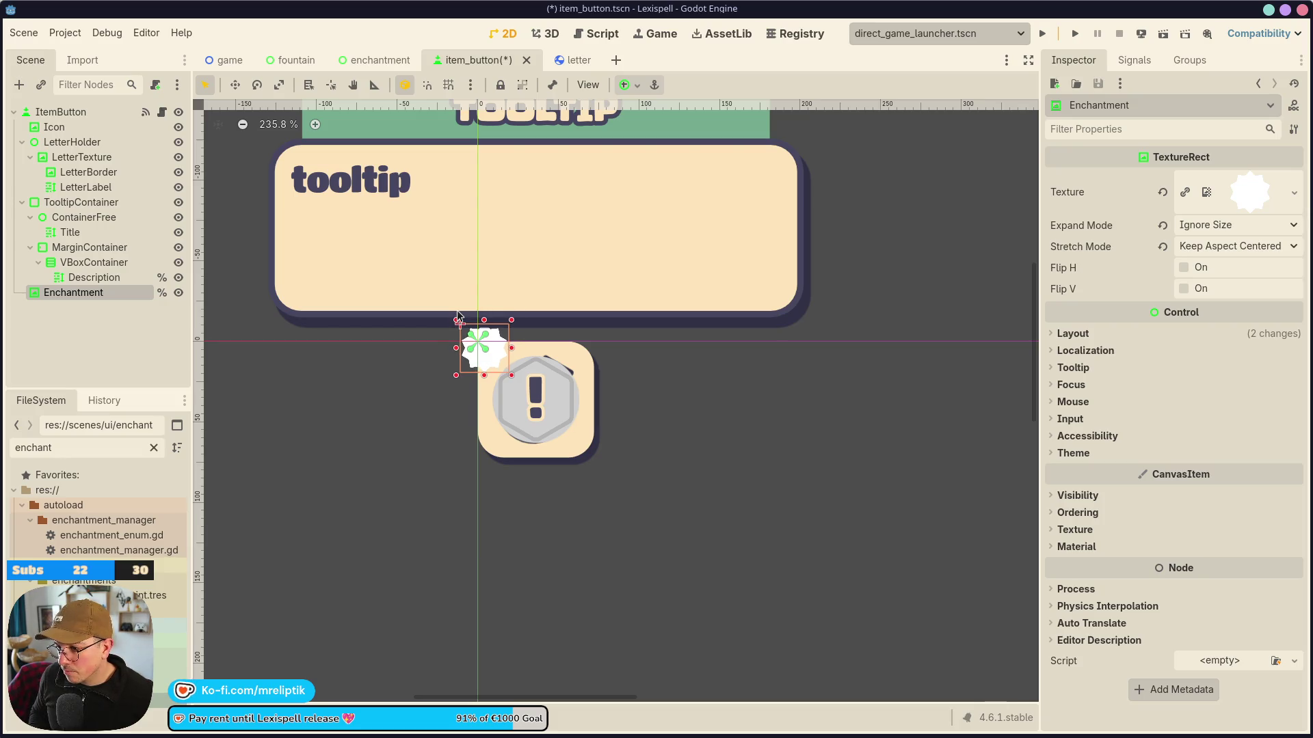
{"action": "key", "text": "Right"}
{"action": "key", "text": "Down"}
{"action": "key", "text": "Right"}
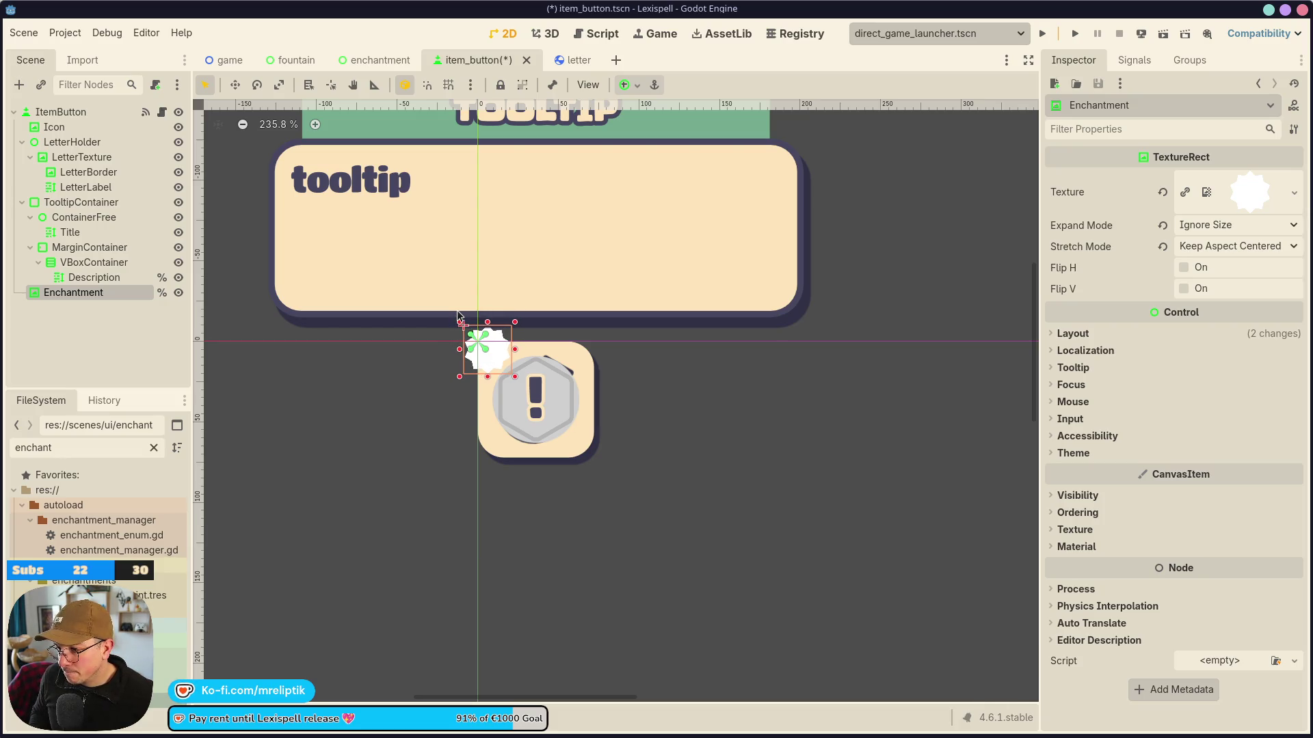
{"action": "left_click", "coordinate": [1072, 386]}
Set the item_button Enchantment node's Mouse Filter to Ignore and save the scene.
{"action": "left_click", "coordinate": [1081, 388]}
{"action": "left_click", "coordinate": [1072, 402]}
{"action": "left_click", "coordinate": [1231, 417]}
{"action": "left_click", "coordinate": [1210, 476]}
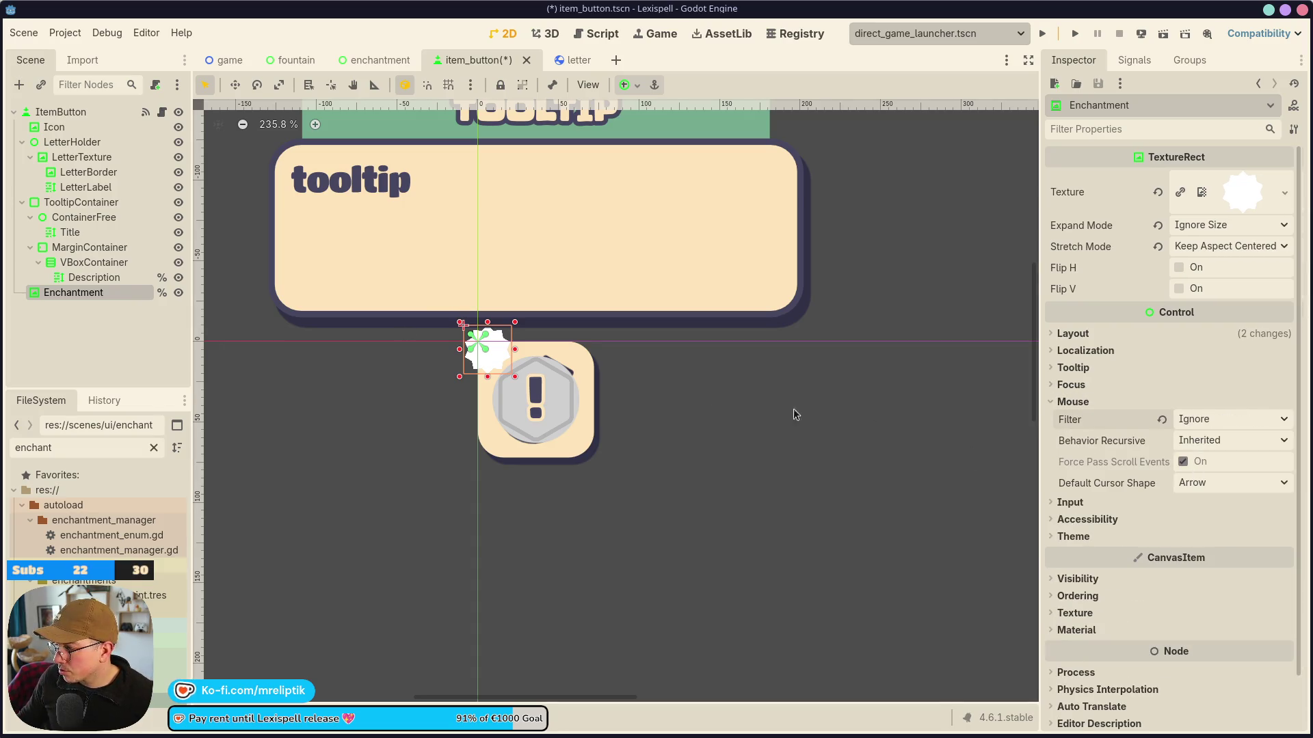
{"action": "key", "text": "ctrl+s"}
Set the letter scene's Enchantment Mouse Filter to Ignore, save, and return to item_button.
{"action": "key", "text": "ctrl+Tab"}
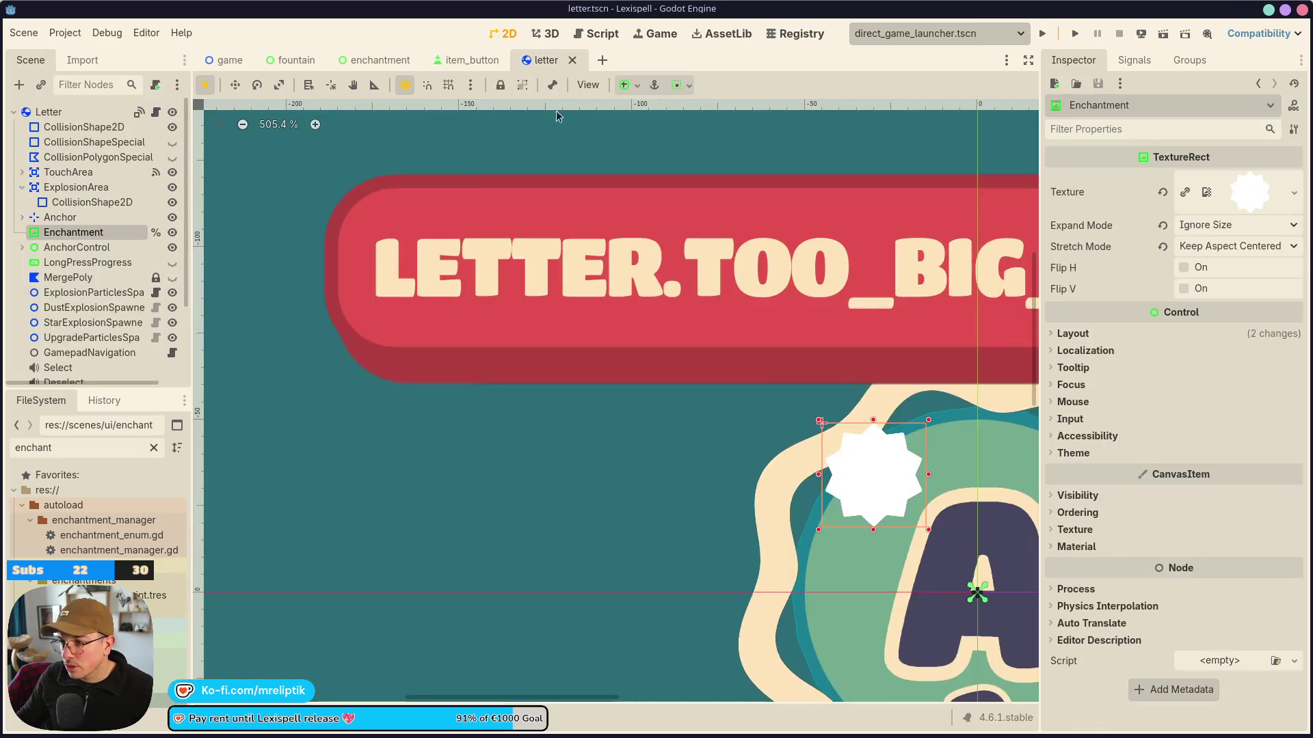
{"action": "left_click", "coordinate": [1070, 419]}
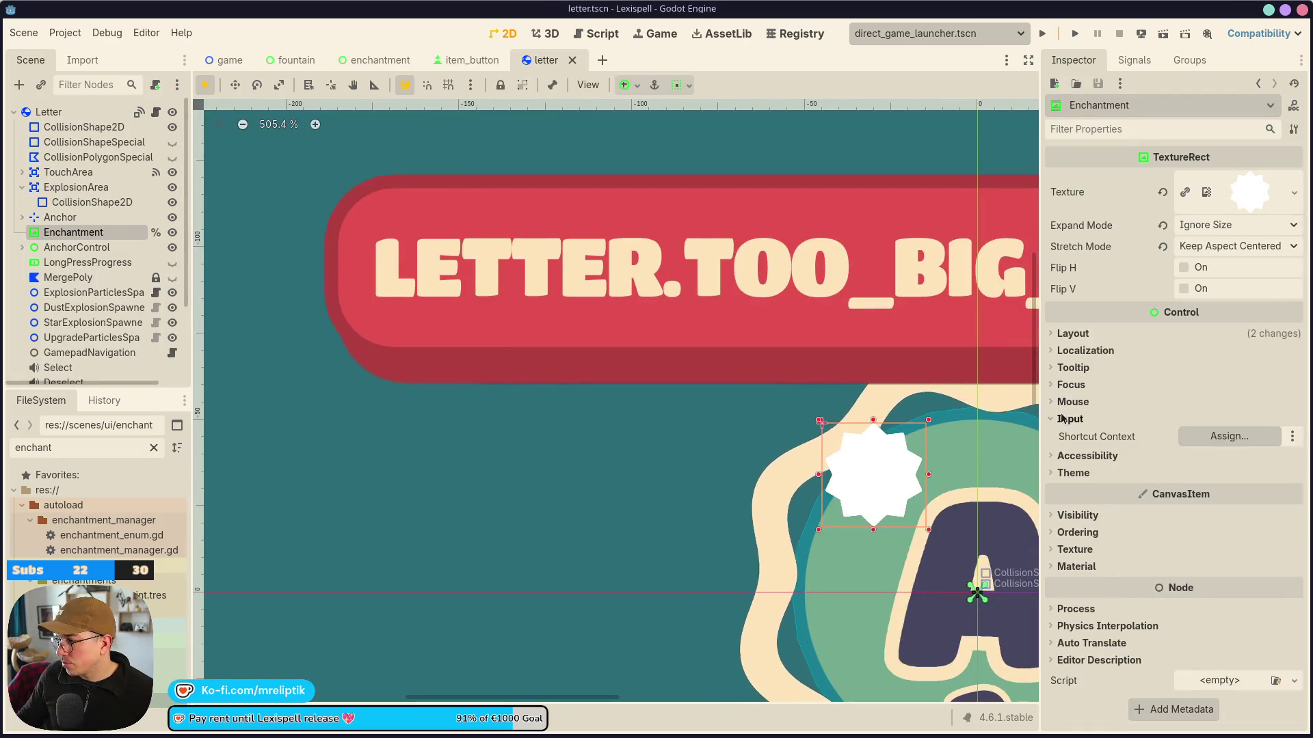
{"action": "left_click", "coordinate": [1072, 402]}
{"action": "left_click", "coordinate": [1227, 419]}
{"action": "left_click", "coordinate": [1207, 472]}
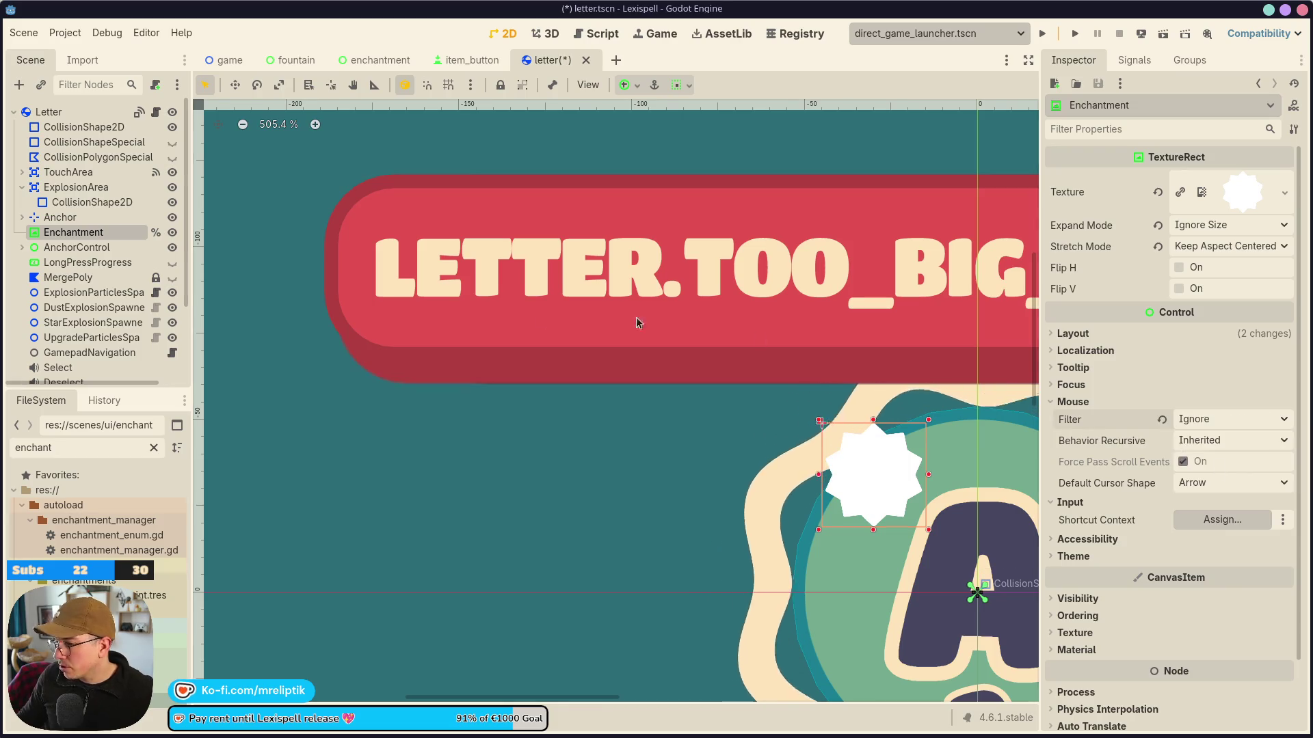
{"action": "key", "text": "ctrl+s"}
{"action": "key", "text": "ctrl+shift+Tab"}
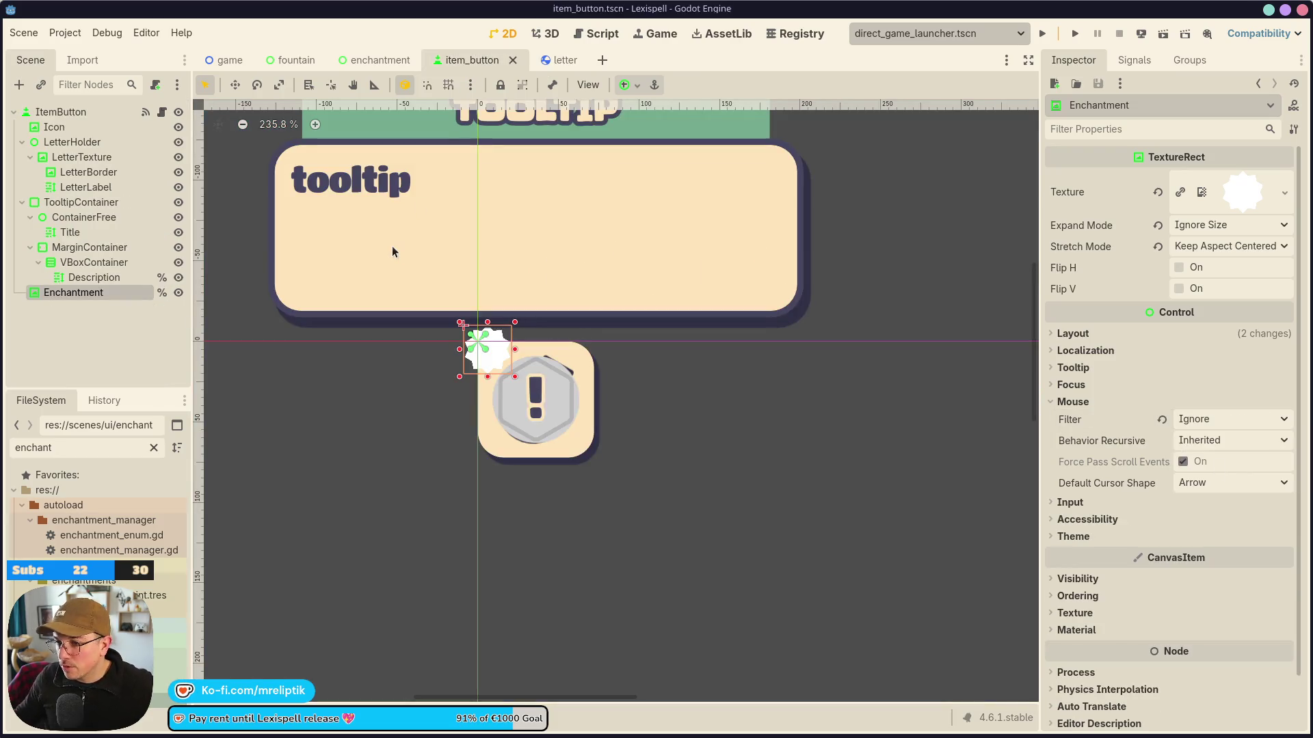
{"action": "left_click", "coordinate": [162, 111]}
{"action": "scroll", "coordinate": [709, 410], "scroll_direction": "up", "scroll_amount": 20}
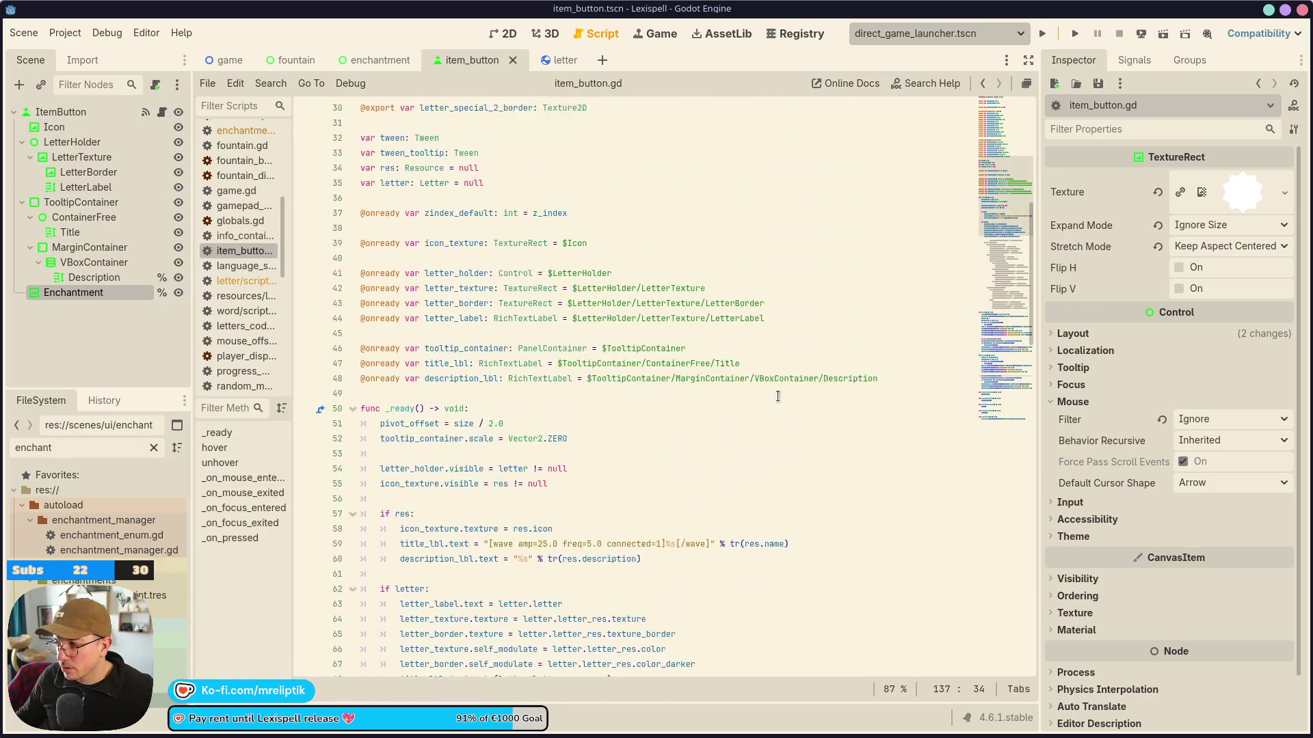
{"action": "scroll", "coordinate": [513, 460], "scroll_direction": "down", "scroll_amount": 7}
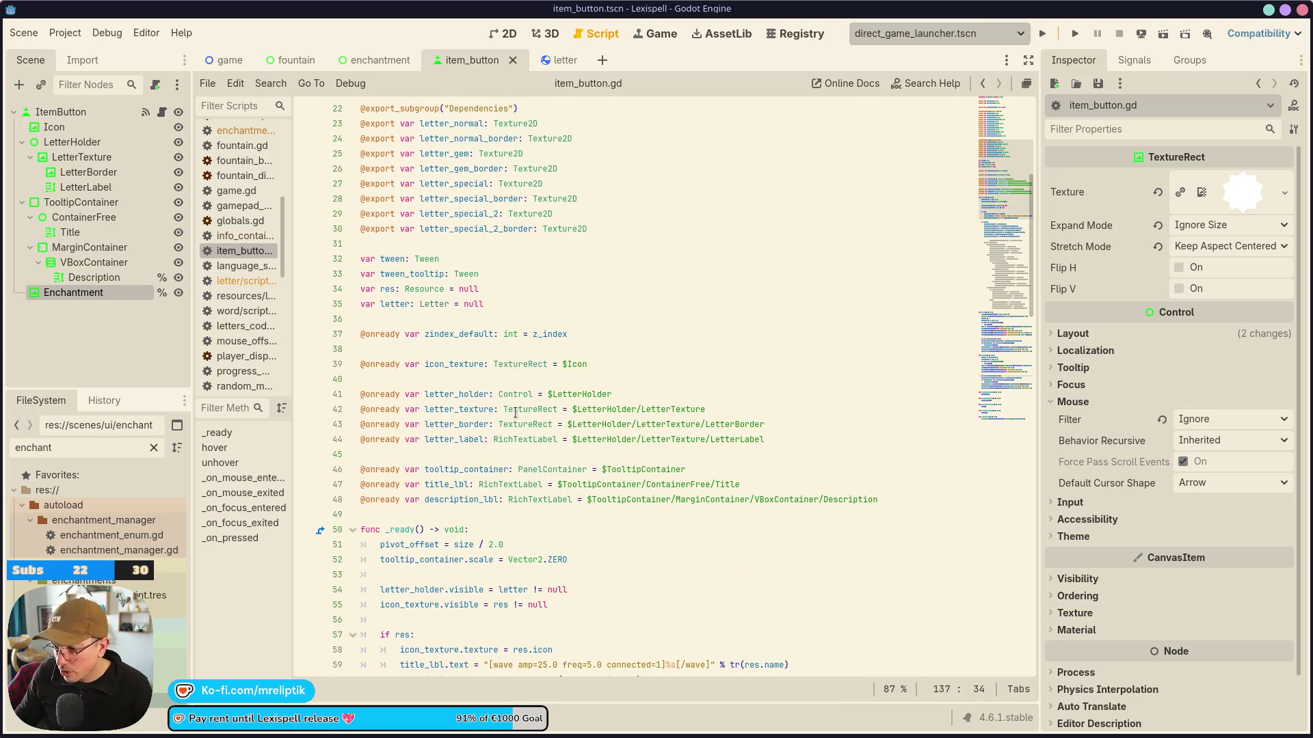
{"action": "left_click", "coordinate": [540, 315]}
{"action": "left_click", "coordinate": [549, 301]}
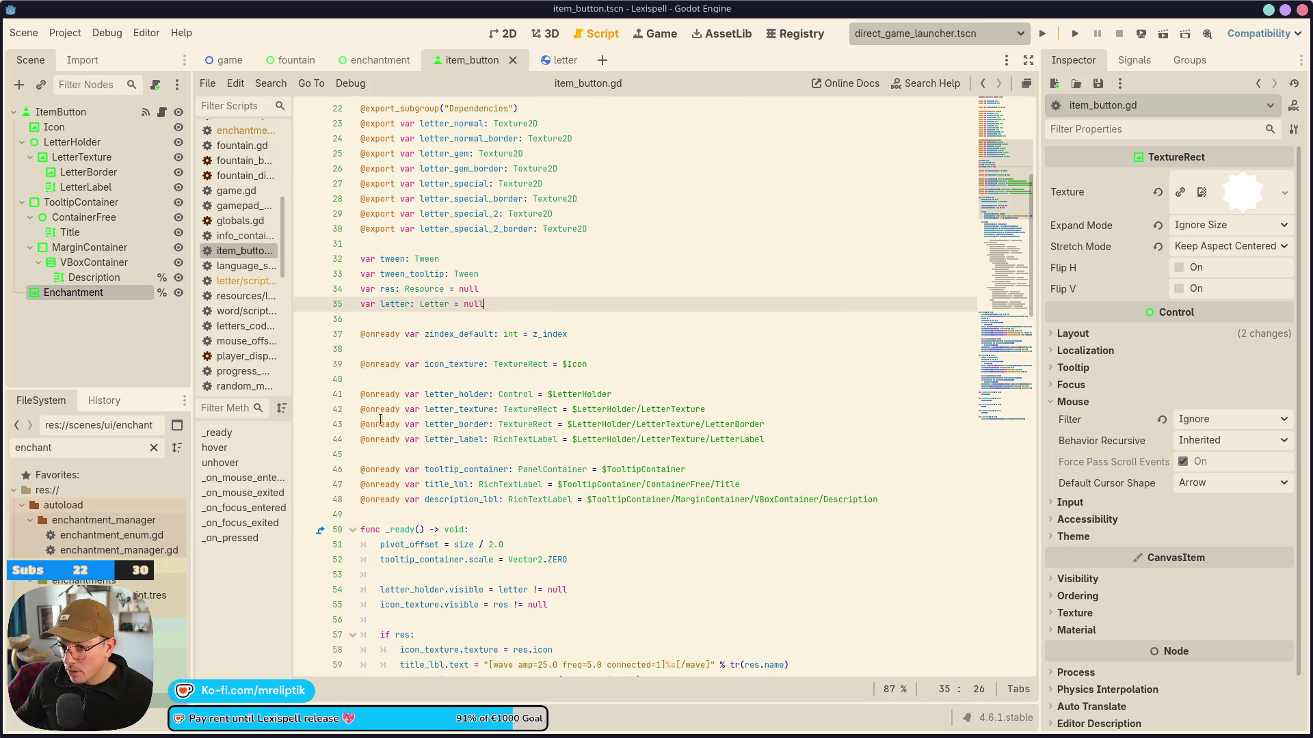
{"action": "left_click", "coordinate": [526, 514]}
{"action": "key", "text": "Return"}
{"action": "key", "text": "Up"}
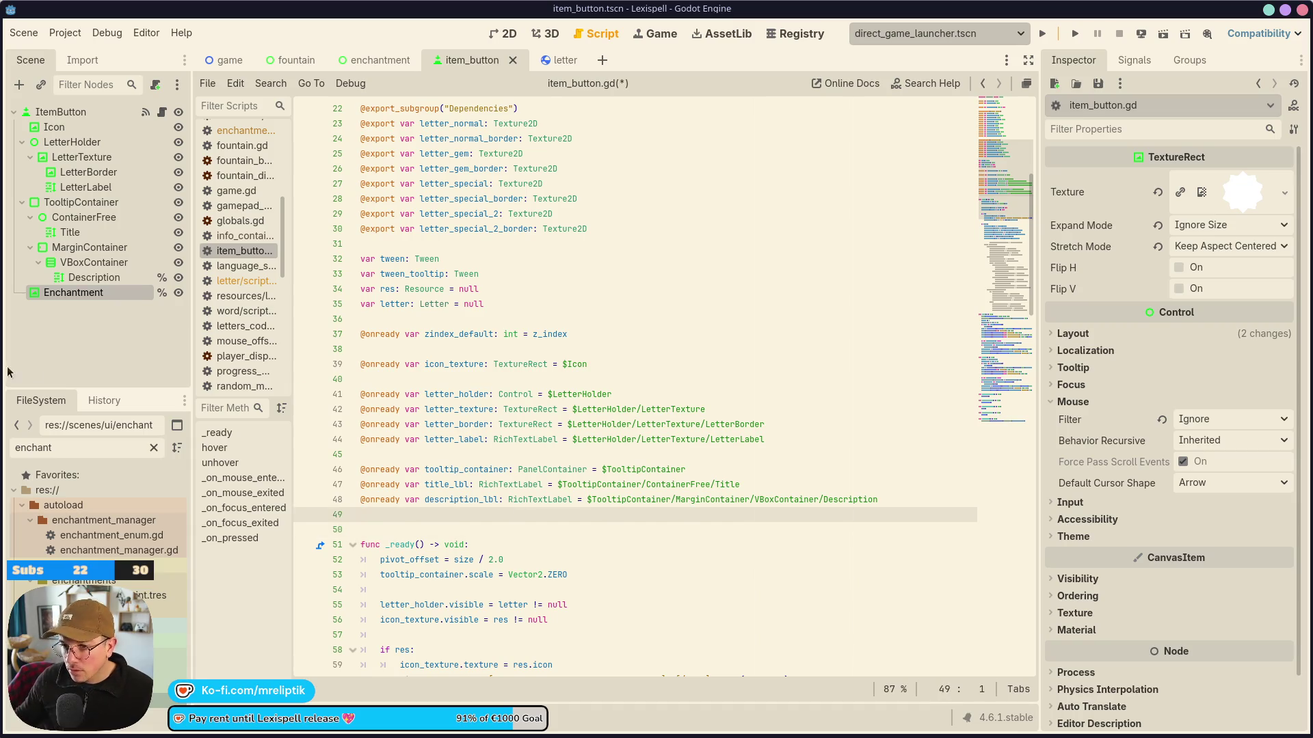
{"action": "mouse_move", "coordinate": [72, 293]}
{"action": "left_mouse_down"}
{"action": "mouse_move", "coordinate": [393, 523]}
{"action": "mouse_move", "coordinate": [370, 521]}
{"action": "left_mouse_up"}
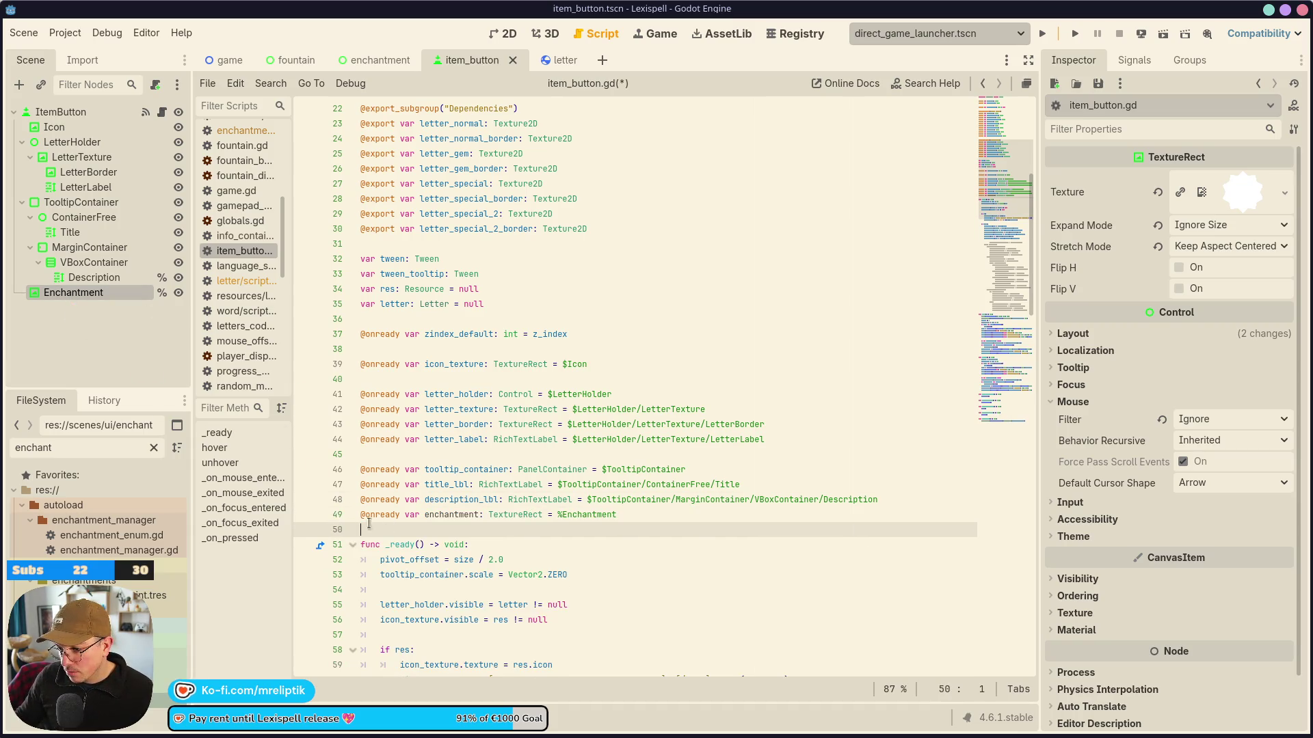
{"action": "key", "text": "Up"}
{"action": "key", "text": "Return"}
{"action": "key", "text": "ctrl+Right"}
{"action": "key", "text": "ctrl+Right"}
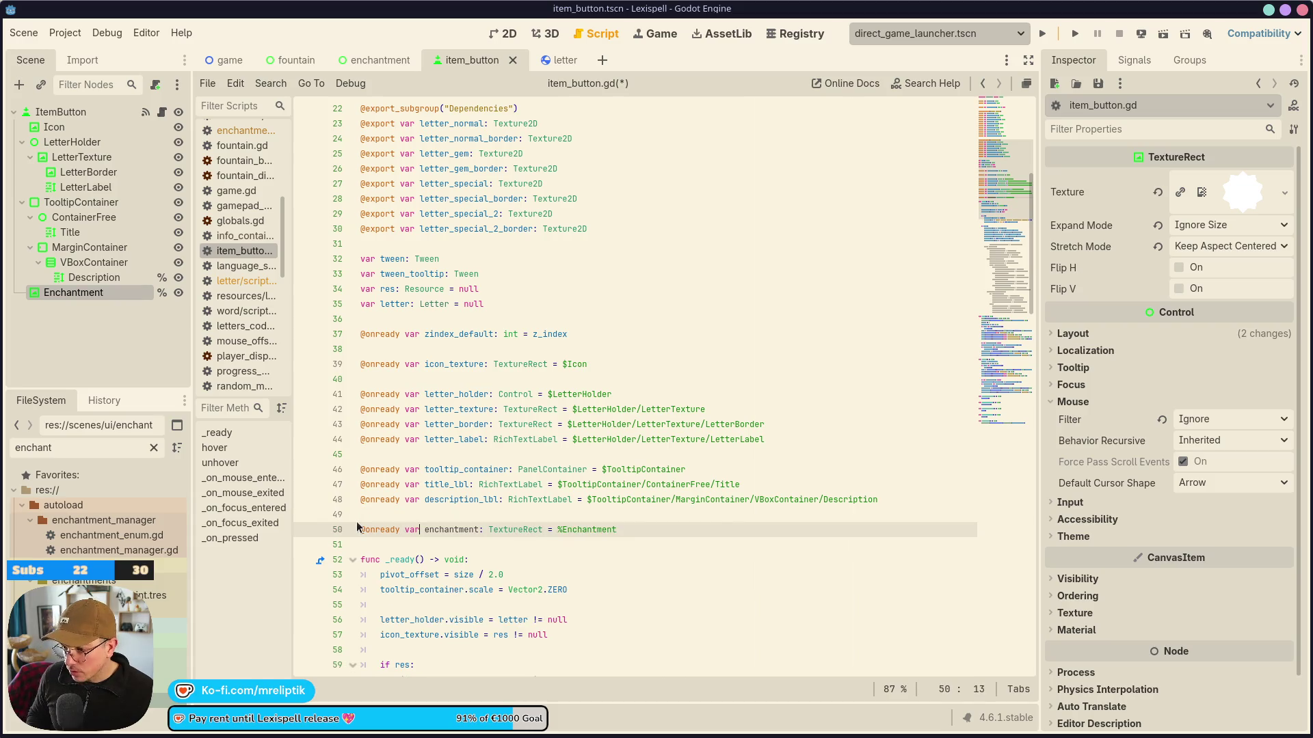
{"action": "type", "text": "_texture"}
{"action": "key", "text": "ctrl+s"}
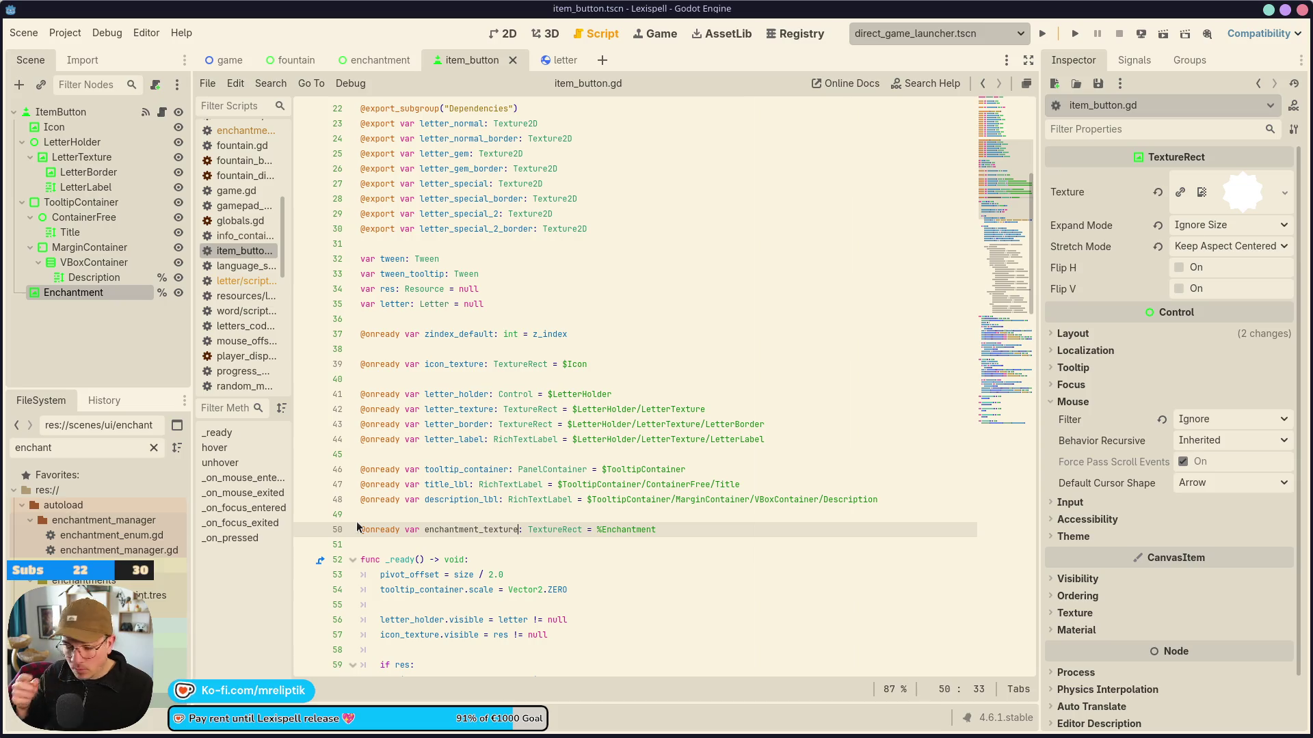
Add 'var enchantment_res: Resource = null' below var letter and save.
{"action": "left_click", "coordinate": [439, 316]}
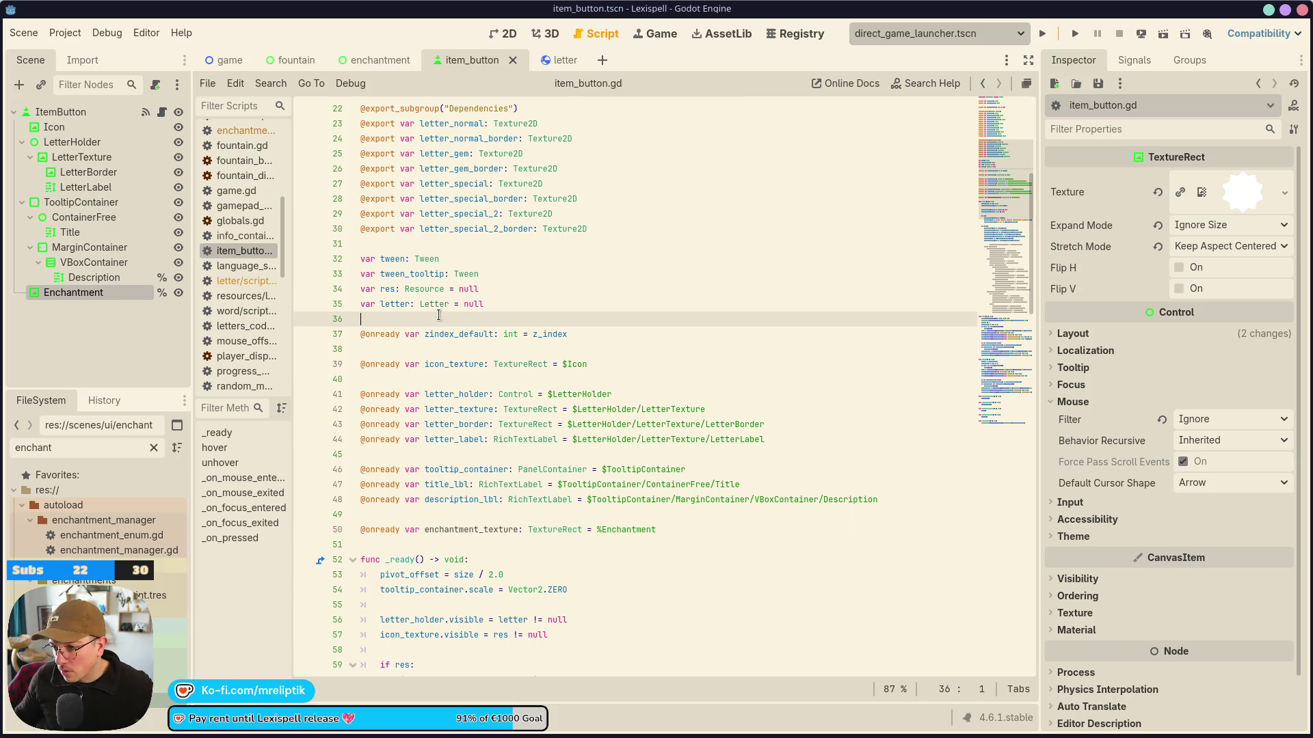
{"action": "key", "text": "Return"}
{"action": "key", "text": "Up"}
{"action": "type", "text": "var e"}
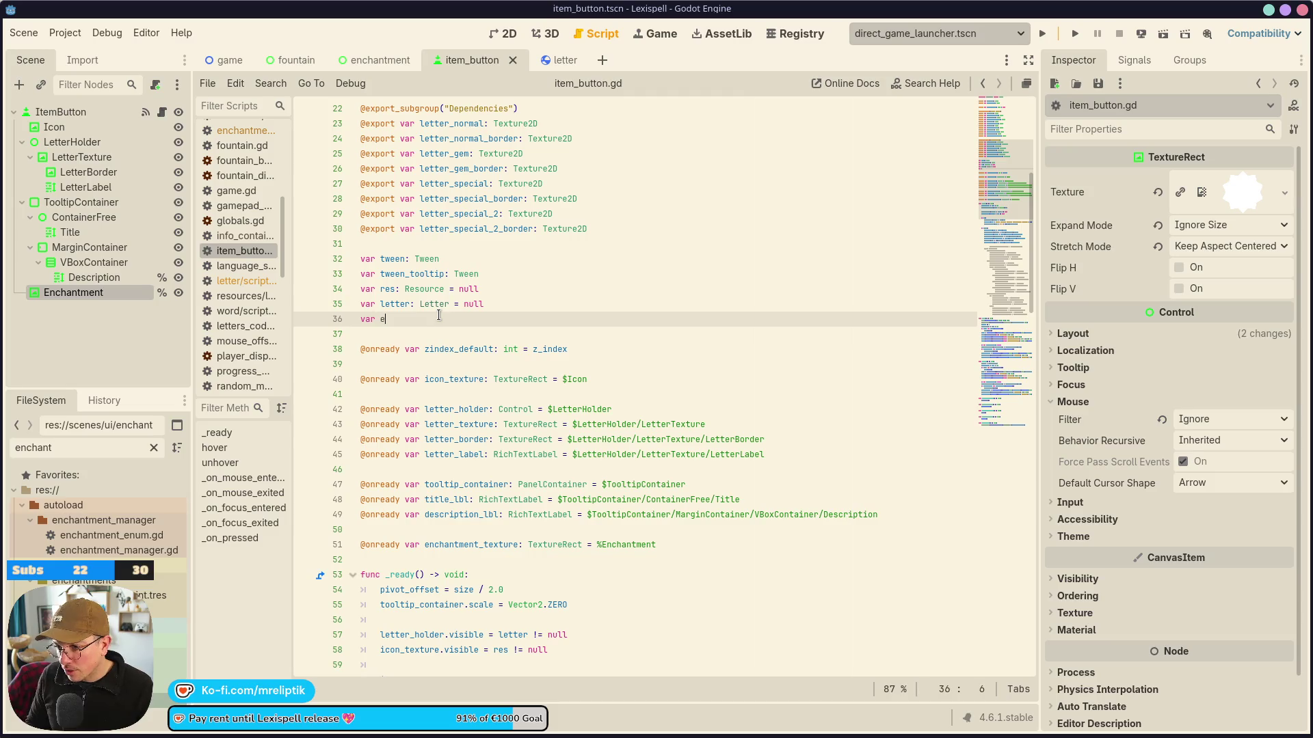
{"action": "type", "text": "nchant"}
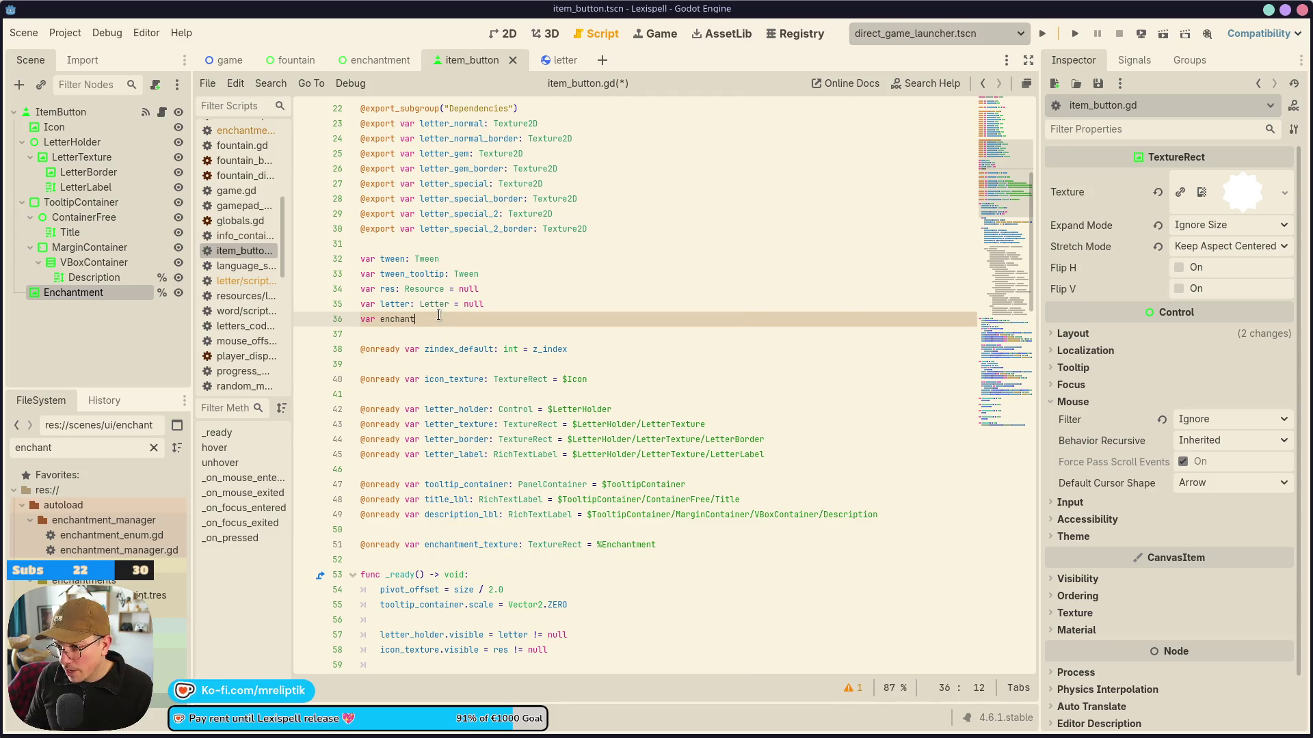
{"action": "type", "text": "ment_res: Re"}
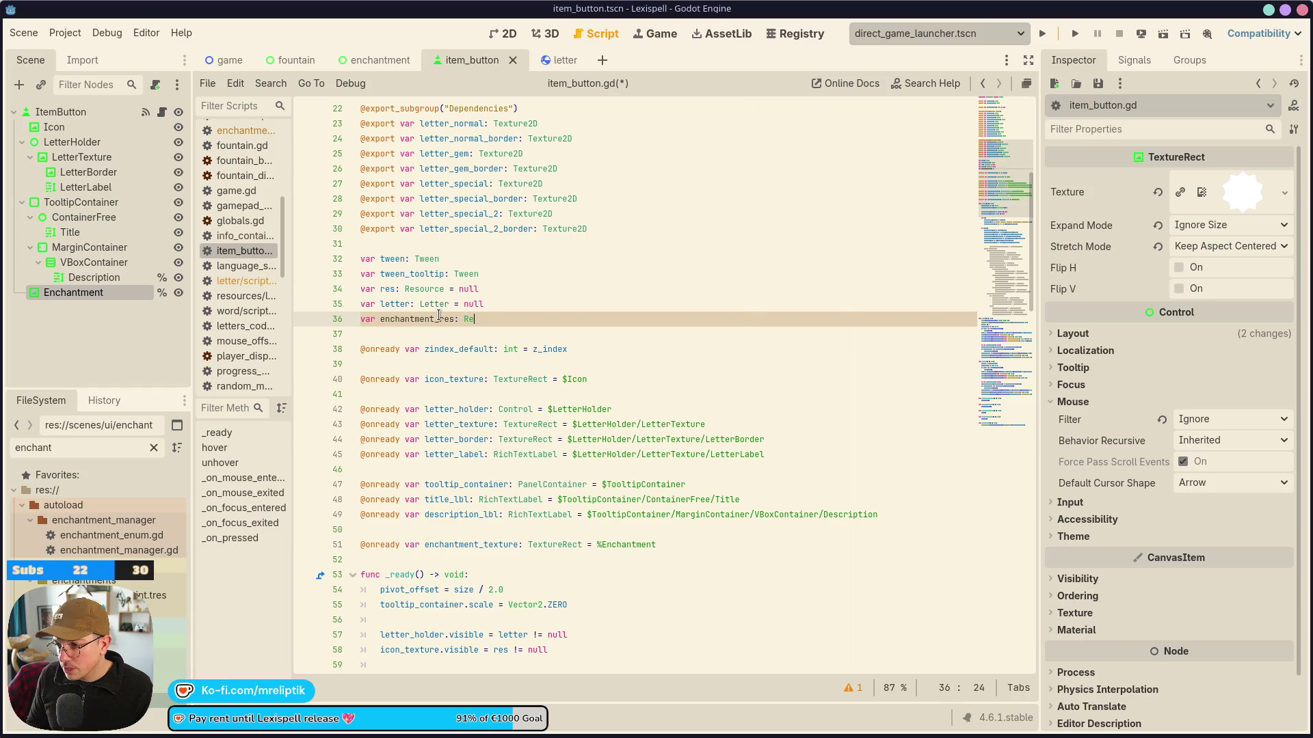
{"action": "type", "text": "source = null"}
{"action": "key", "text": "ctrl+s"}
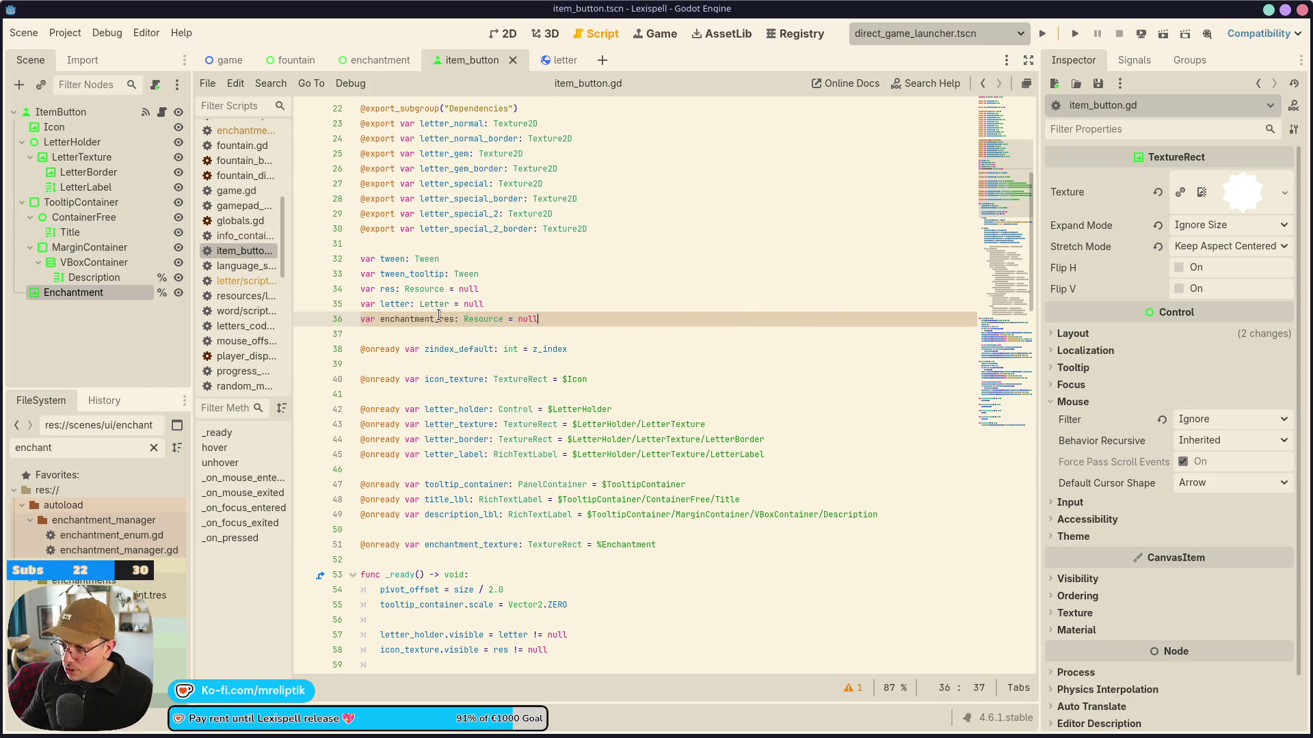
Copy the enchantment_res name and check the Resource and Letter types on the neighbouring lines.
{"action": "double_click", "coordinate": [409, 317]}
{"action": "right_click", "coordinate": [409, 318]}
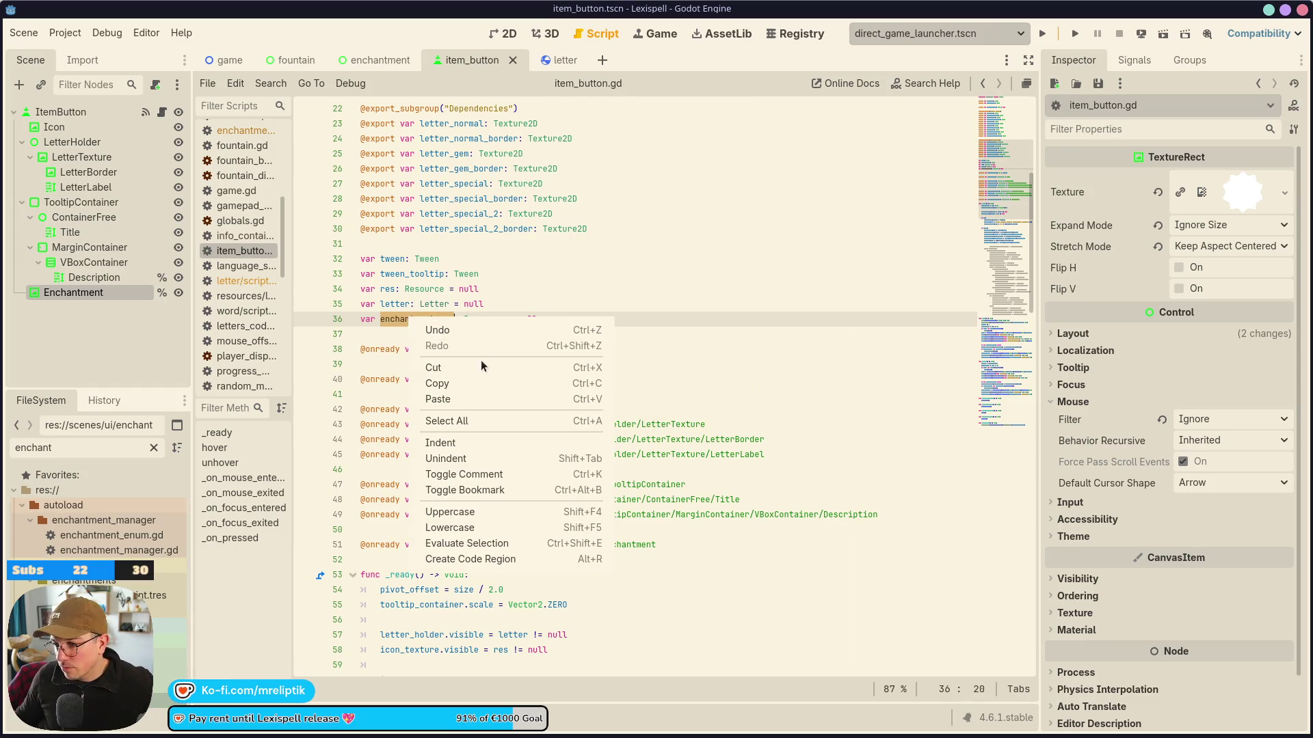
{"action": "left_click", "coordinate": [439, 377]}
{"action": "left_click", "coordinate": [435, 292]}
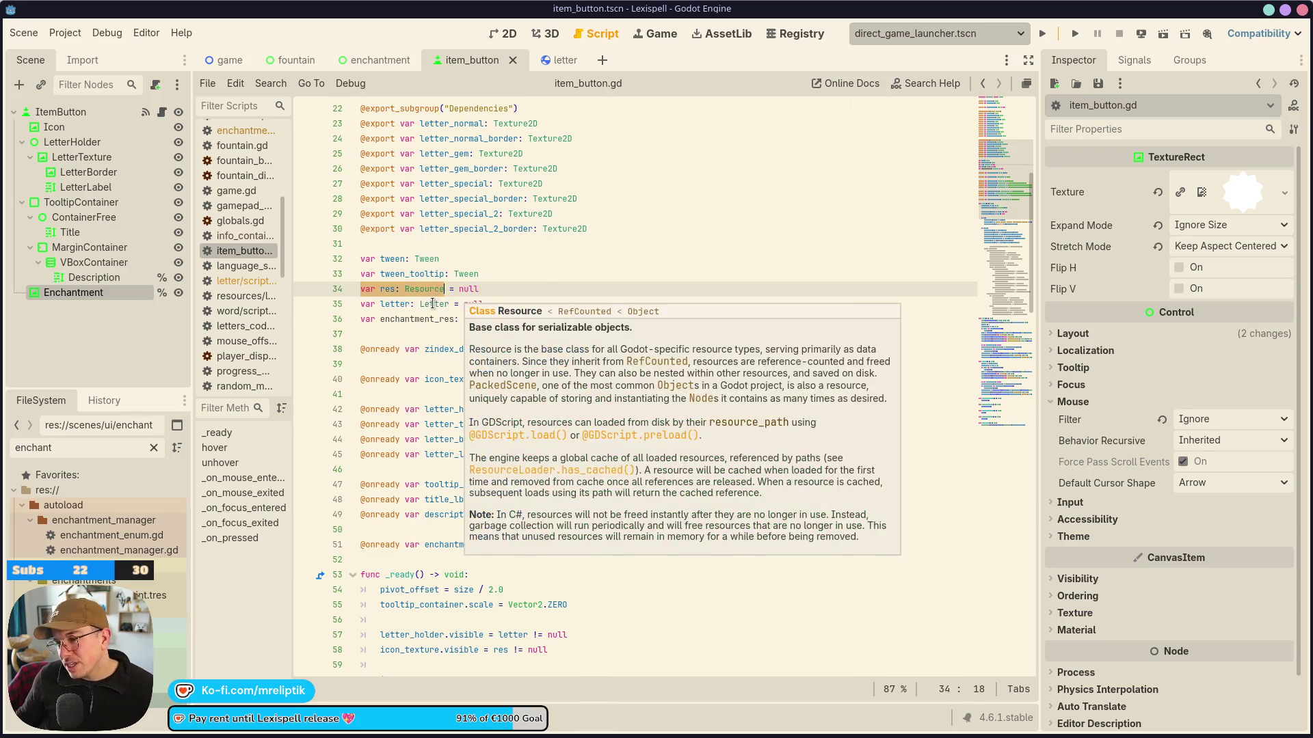
{"action": "double_click", "coordinate": [434, 304]}
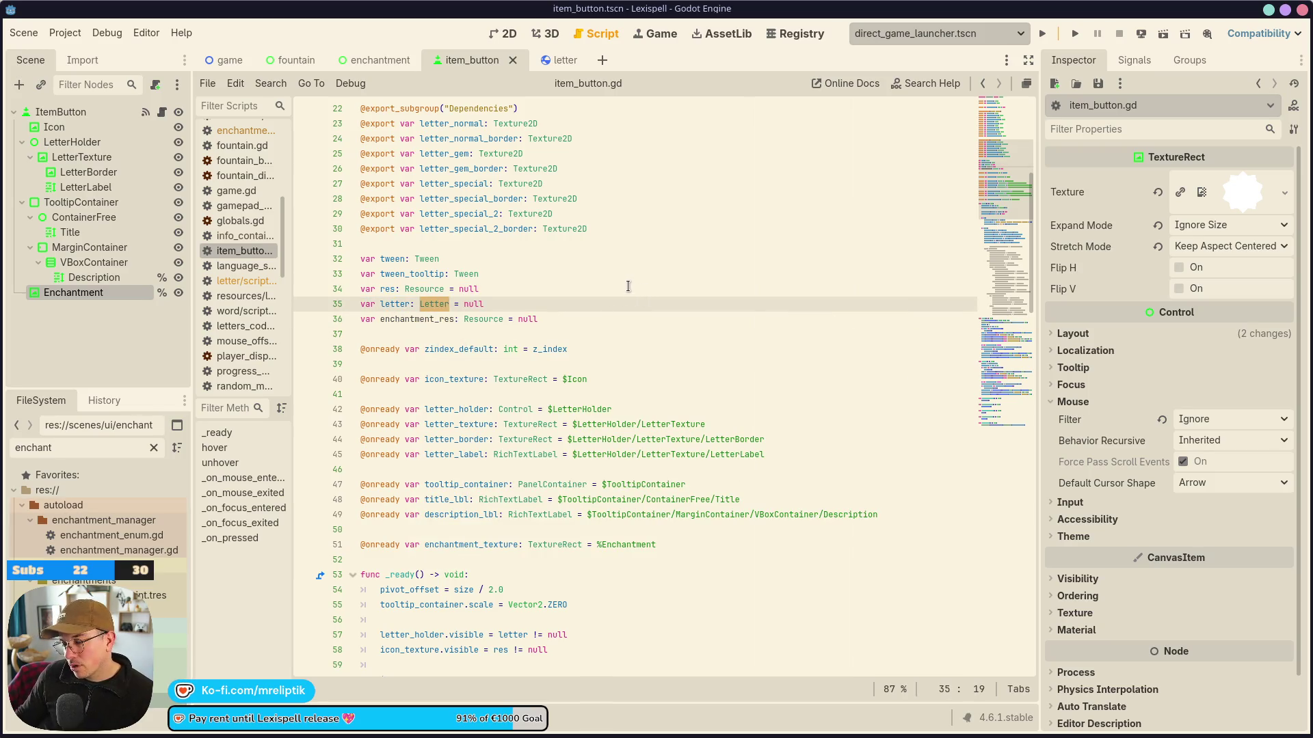
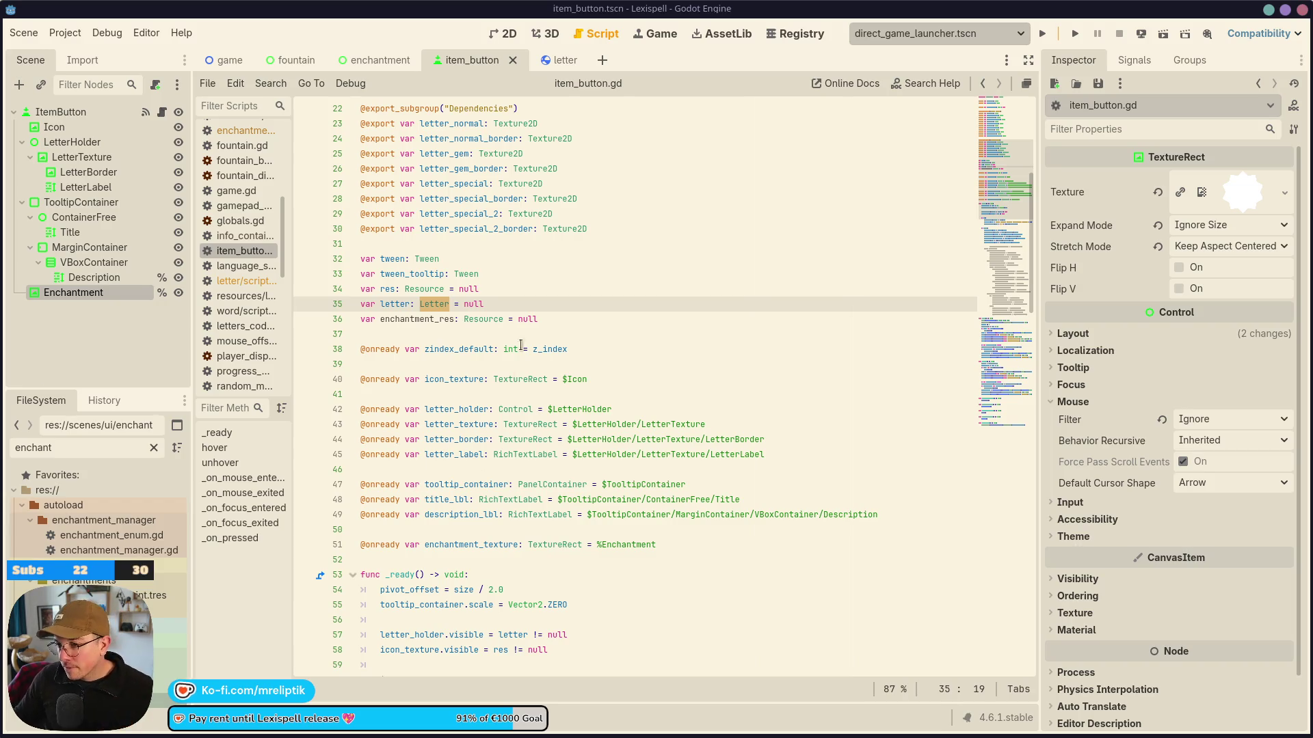
Inspect the enchantment_res declaration and where description_lbl is used in item_button.gd.
{"action": "left_click", "coordinate": [385, 318]}
{"action": "double_click", "coordinate": [385, 318]}
{"action": "scroll", "coordinate": [572, 378], "scroll_direction": "down", "scroll_amount": 5}
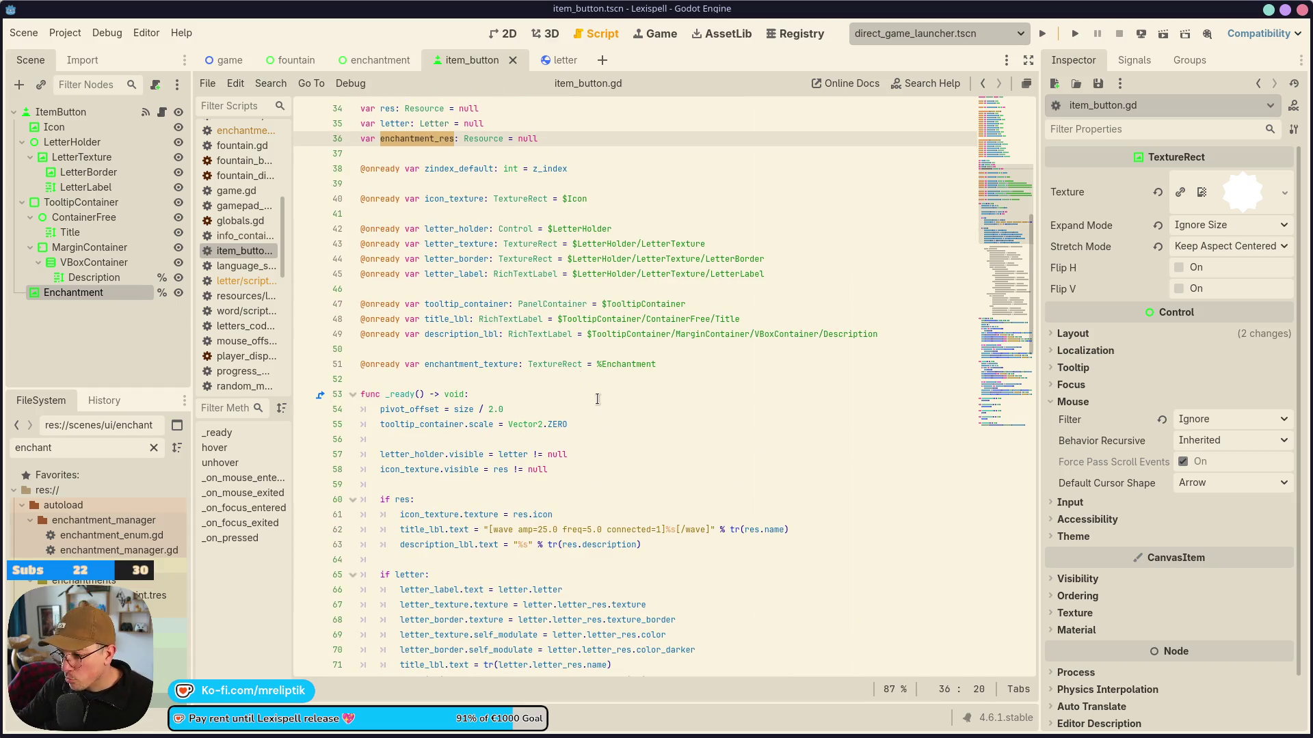
{"action": "scroll", "coordinate": [554, 425], "scroll_direction": "down", "scroll_amount": 1}
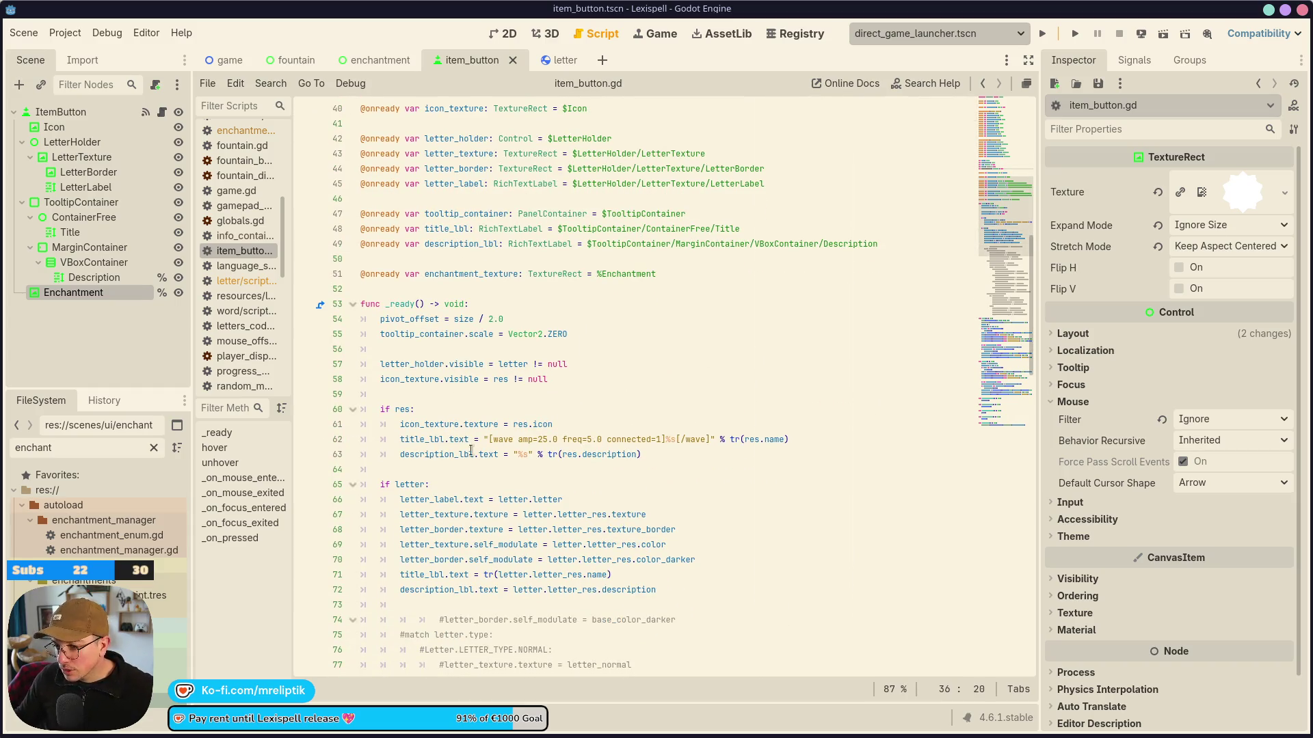
{"action": "double_click", "coordinate": [438, 454]}
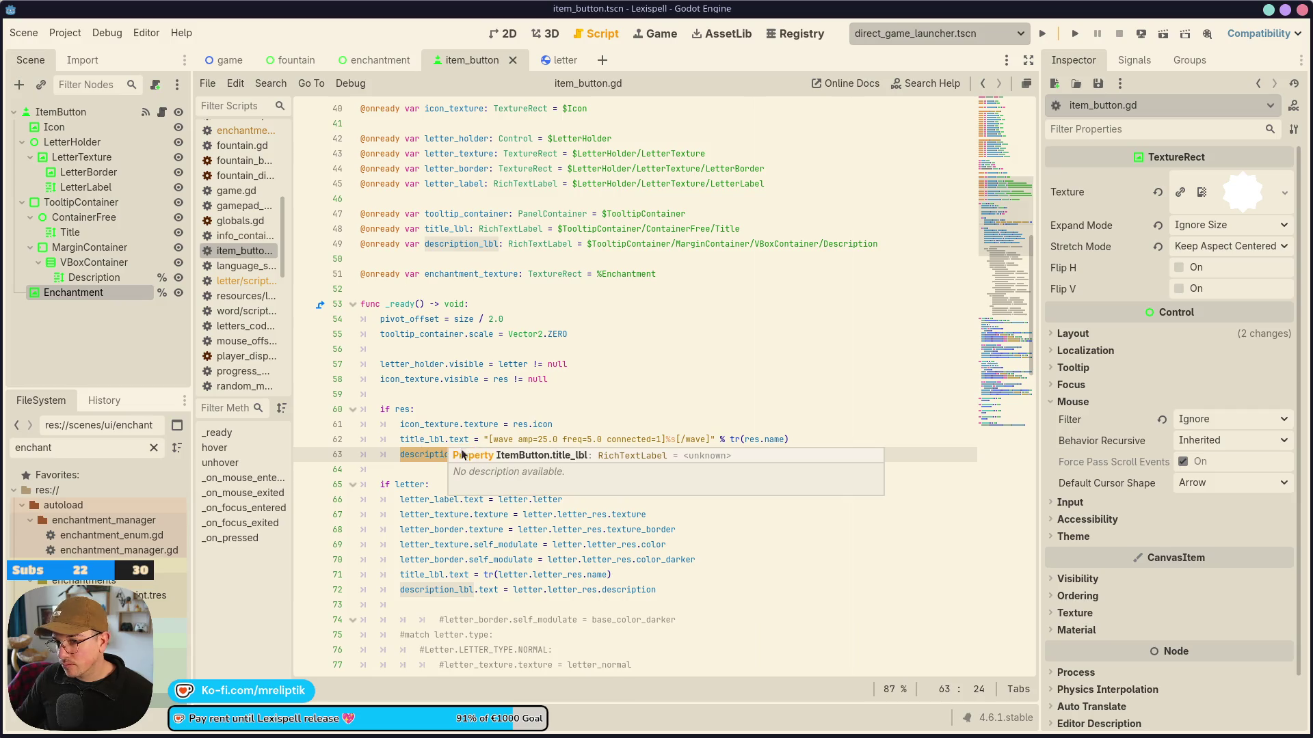
{"action": "left_click", "coordinate": [421, 456]}
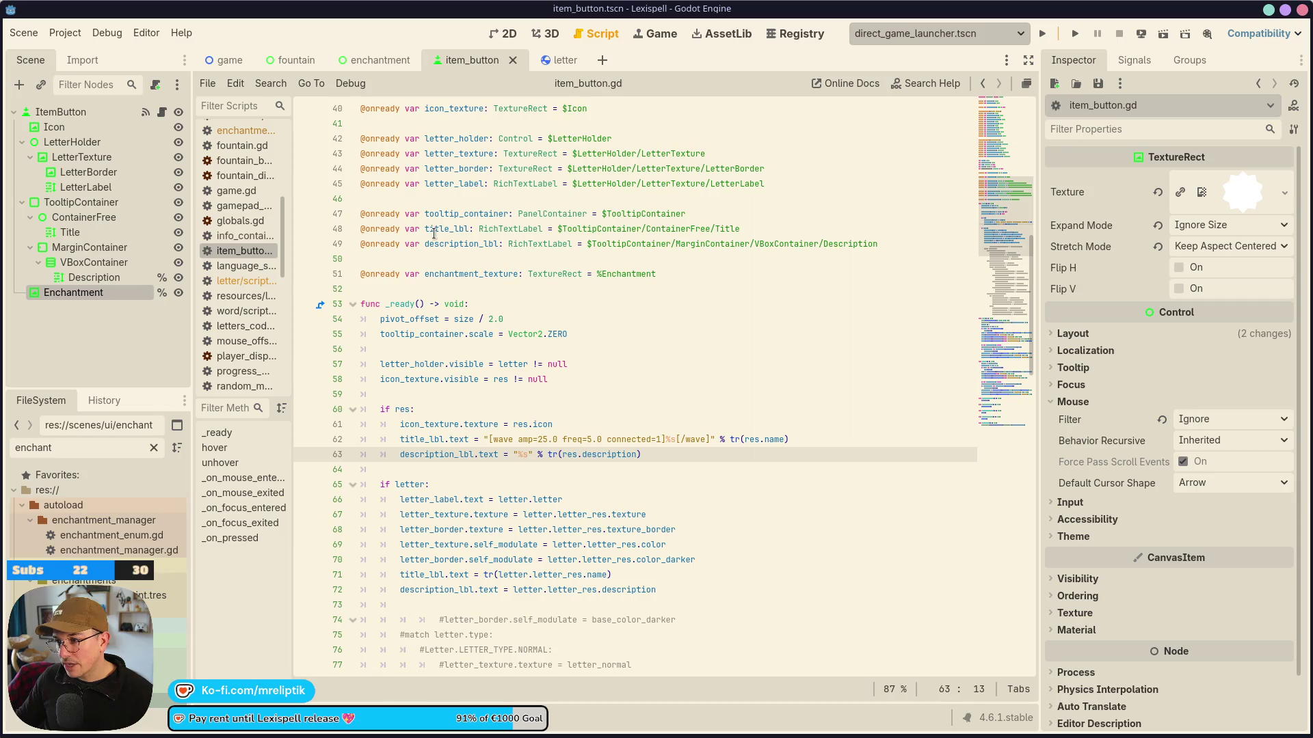
Select the commented-out #match letter.type block below line 72 and remove it, tidying the spacing.
{"action": "scroll", "coordinate": [416, 445], "scroll_direction": "down", "scroll_amount": 2}
{"action": "scroll", "coordinate": [416, 445], "scroll_direction": "down", "scroll_amount": 7}
{"action": "scroll", "coordinate": [479, 451], "scroll_direction": "up", "scroll_amount": 6}
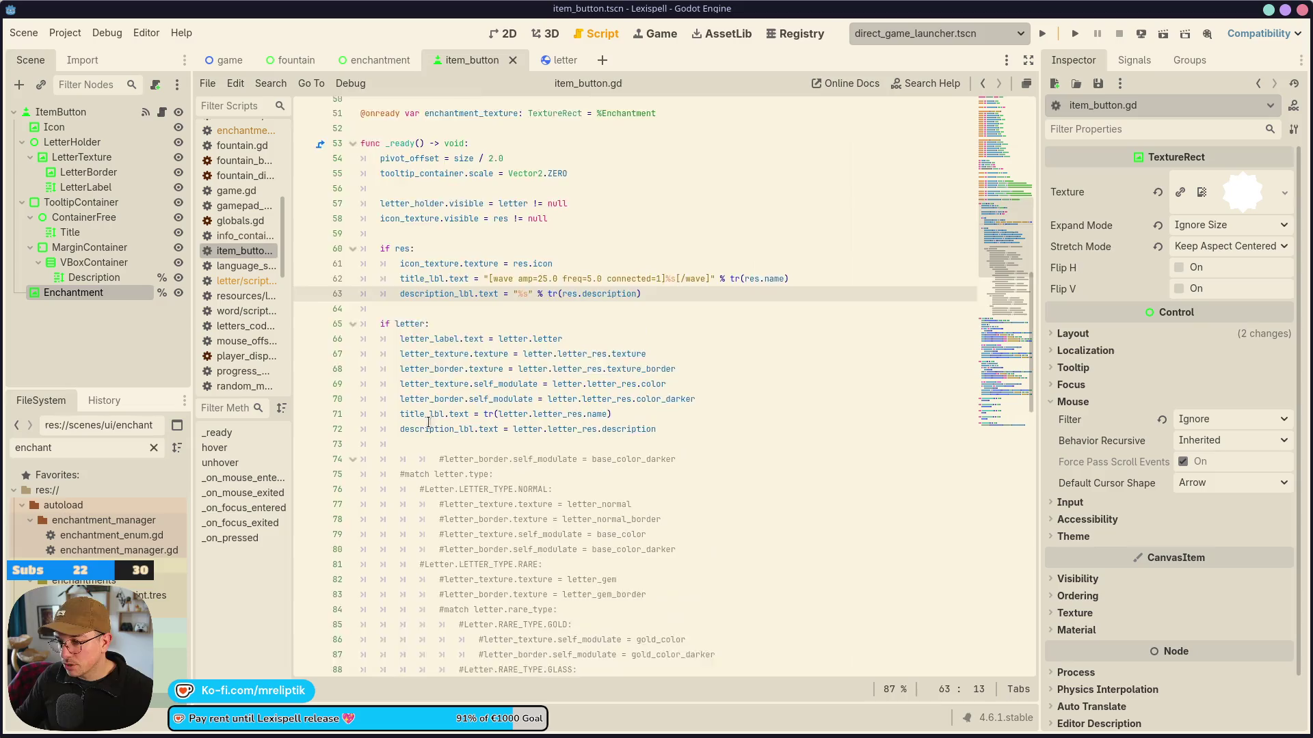
{"action": "scroll", "coordinate": [524, 455], "scroll_direction": "down", "scroll_amount": 8}
{"action": "mouse_move", "coordinate": [526, 482]}
{"action": "left_mouse_down"}
{"action": "mouse_move", "coordinate": [383, 153]}
{"action": "mouse_move", "coordinate": [374, 616]}
{"action": "mouse_move", "coordinate": [410, 673]}
{"action": "mouse_move", "coordinate": [656, 305]}
{"action": "left_mouse_up"}
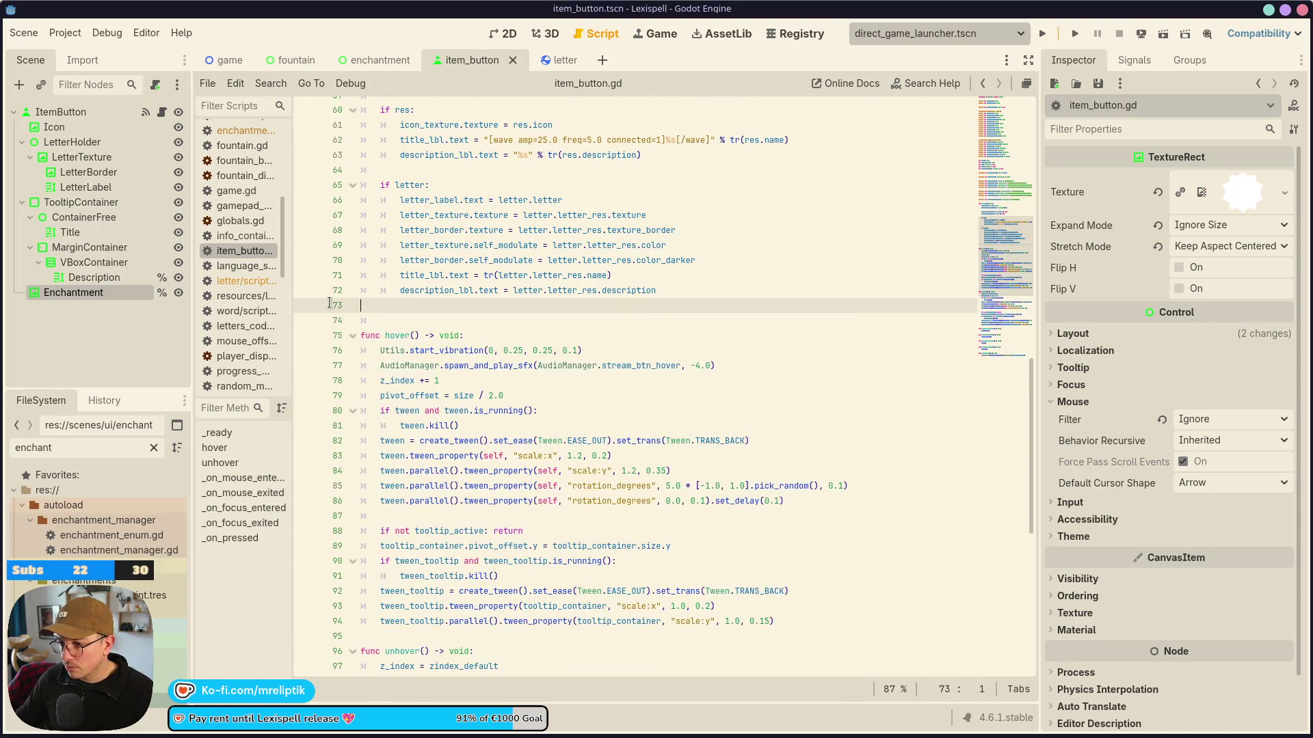
{"action": "key", "text": "Return"}
{"action": "scroll", "coordinate": [396, 362], "scroll_direction": "up", "scroll_amount": 9}
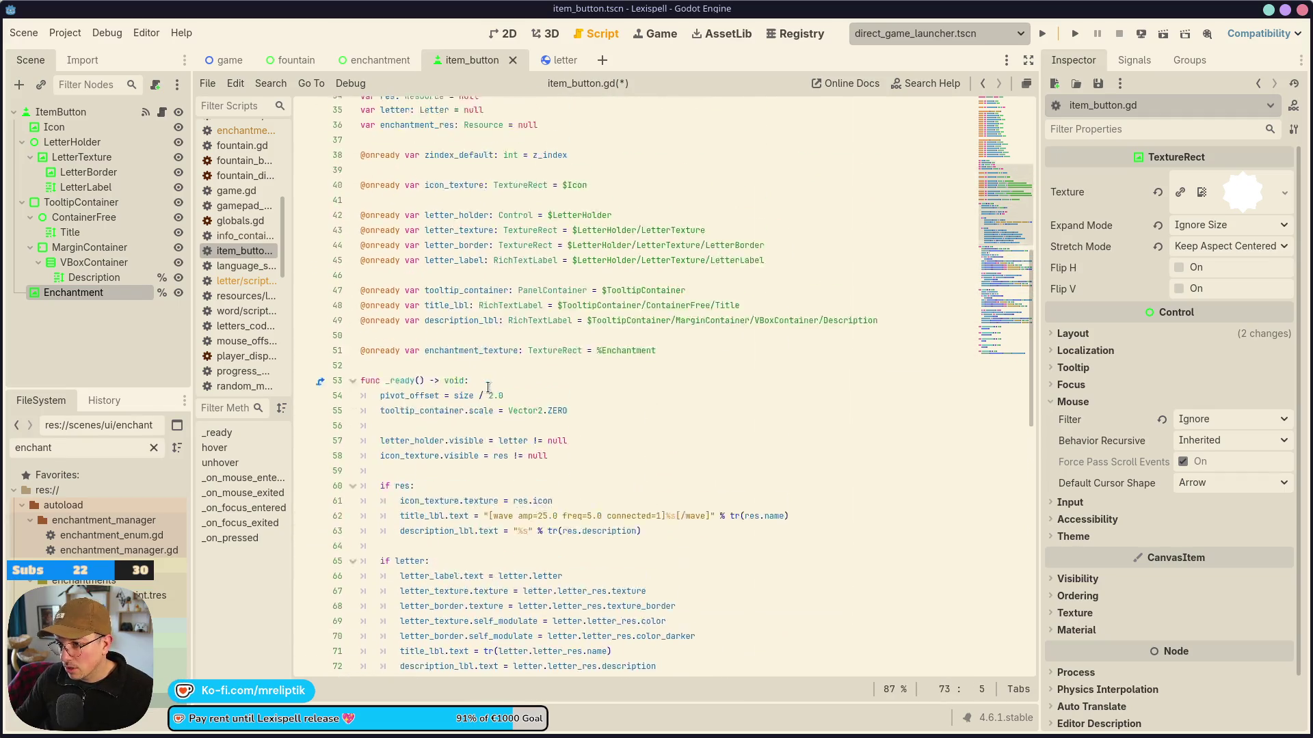
Remove a stray blank line under the enchantment texture line.
{"action": "left_click", "coordinate": [389, 396]}
{"action": "key", "text": "Return"}
{"action": "key", "text": "BackSpace"}
{"action": "key", "text": "Left"}
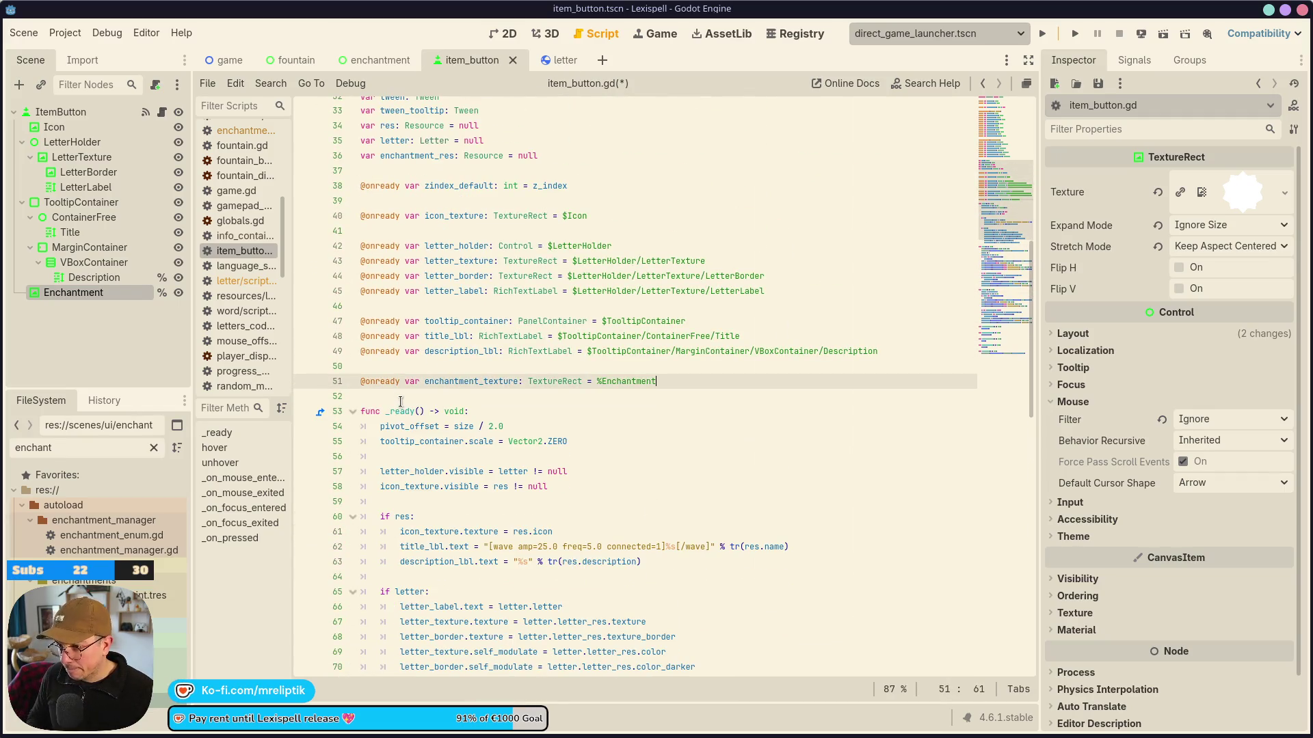
{"action": "scroll", "coordinate": [400, 402], "scroll_direction": "up", "scroll_amount": 5}
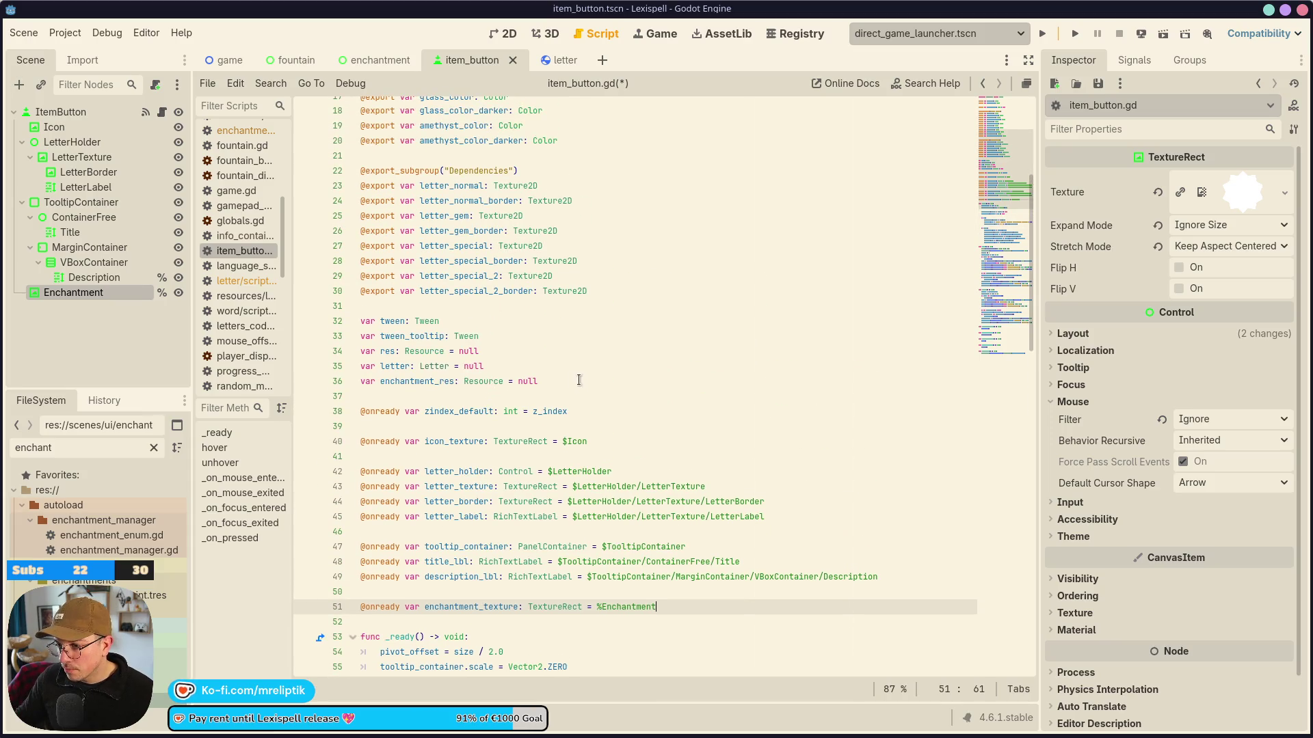
Add a set(new_res): setter assigning enchantment_res = new_res, then save item_button.gd.
{"action": "left_click", "coordinate": [587, 386]}
{"action": "type", "text": ":"}
{"action": "key", "text": "Return"}
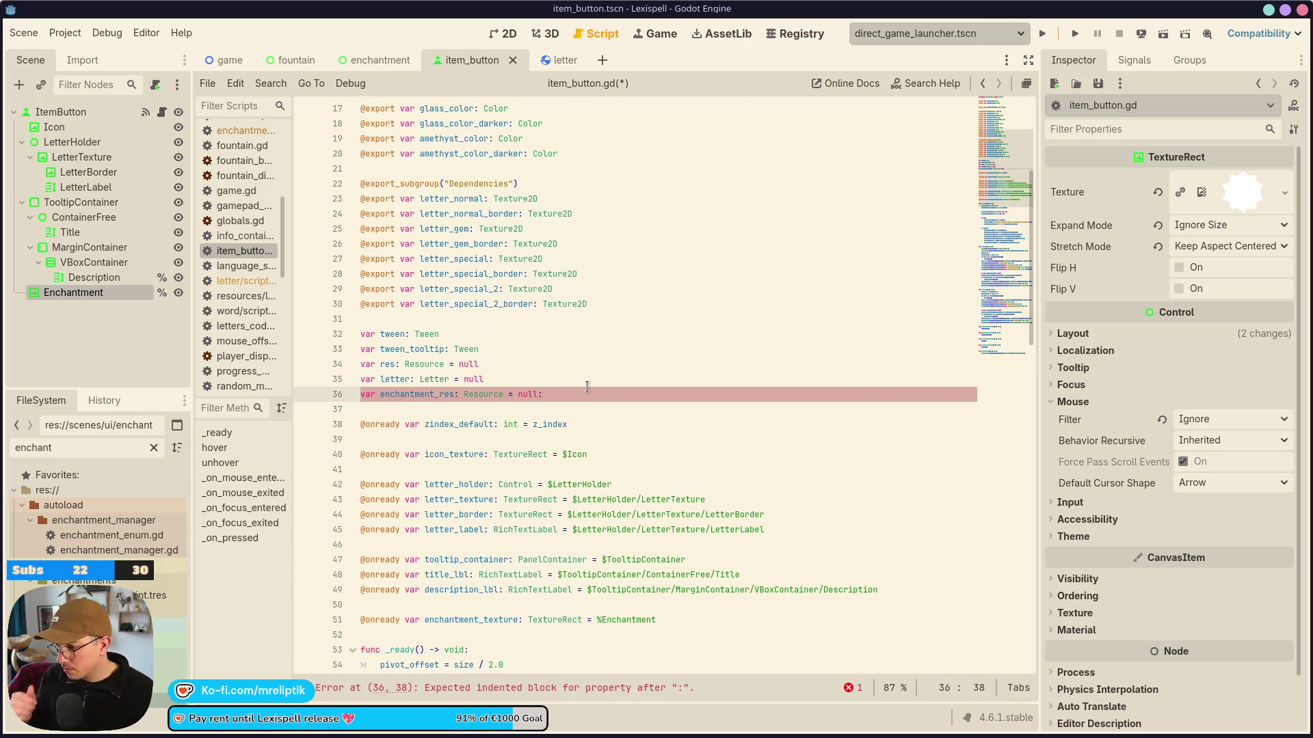
{"action": "type", "text": "set("}
{"action": "type", "text": "new_"}
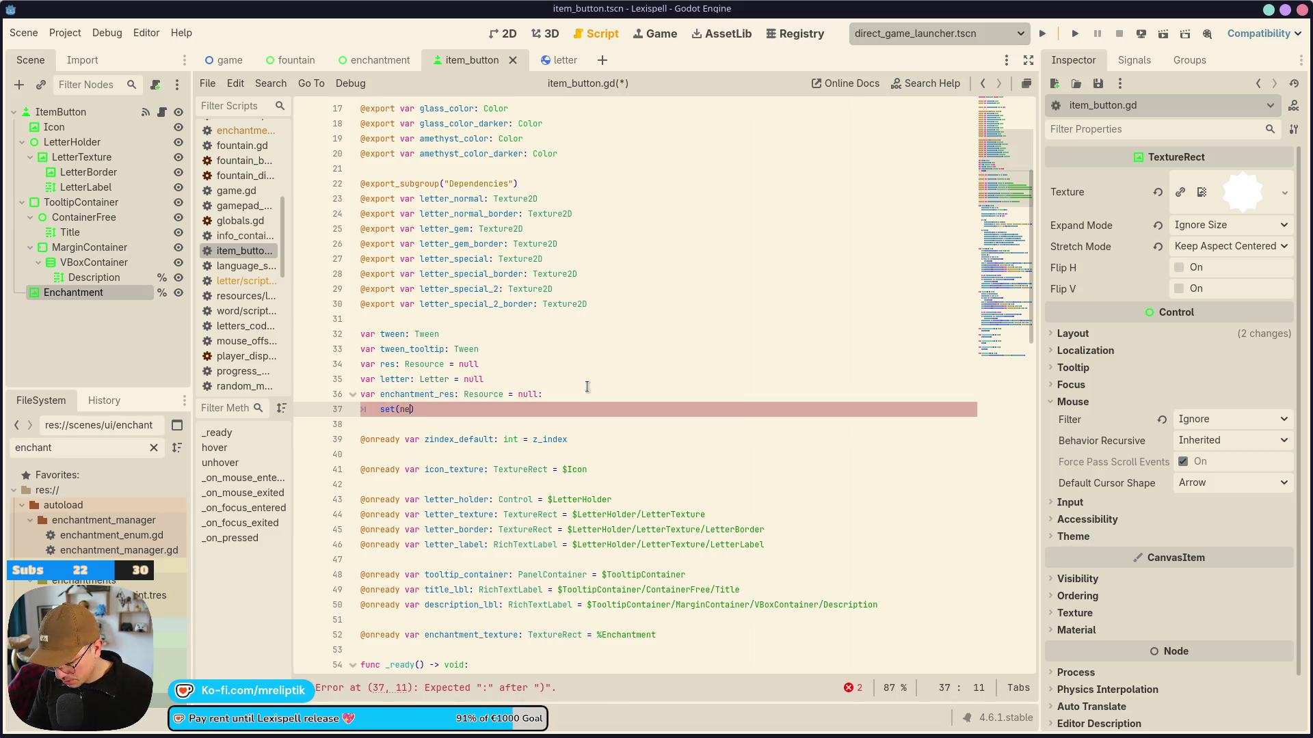
{"action": "type", "text": "enc"}
{"action": "key", "text": "BackSpace"}
{"action": "key", "text": "BackSpace"}
{"action": "key", "text": "BackSpace"}
{"action": "type", "text": "res)"}
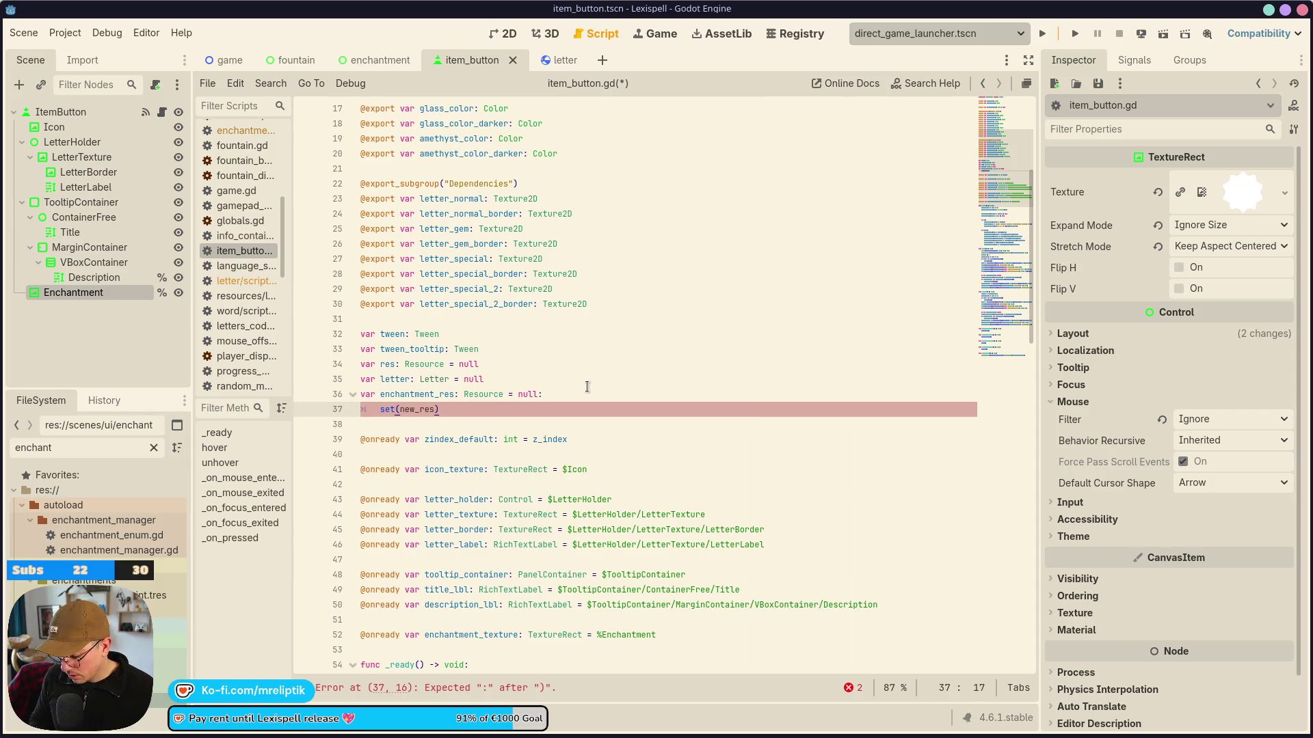
{"action": "type", "text": ":"}
{"action": "key", "text": "Return"}
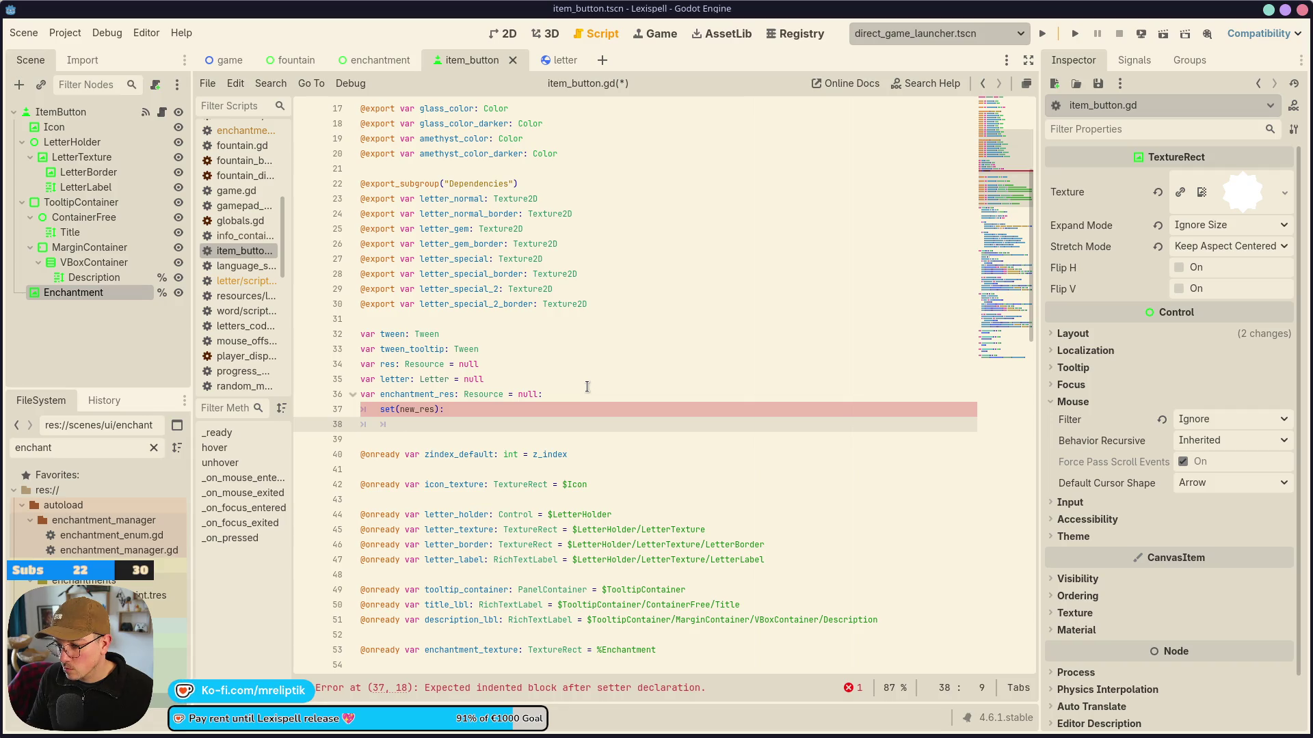
{"action": "type", "text": "enchantment_res = "}
{"action": "type", "text": "new_res"}
{"action": "key", "text": "ctrl+s"}
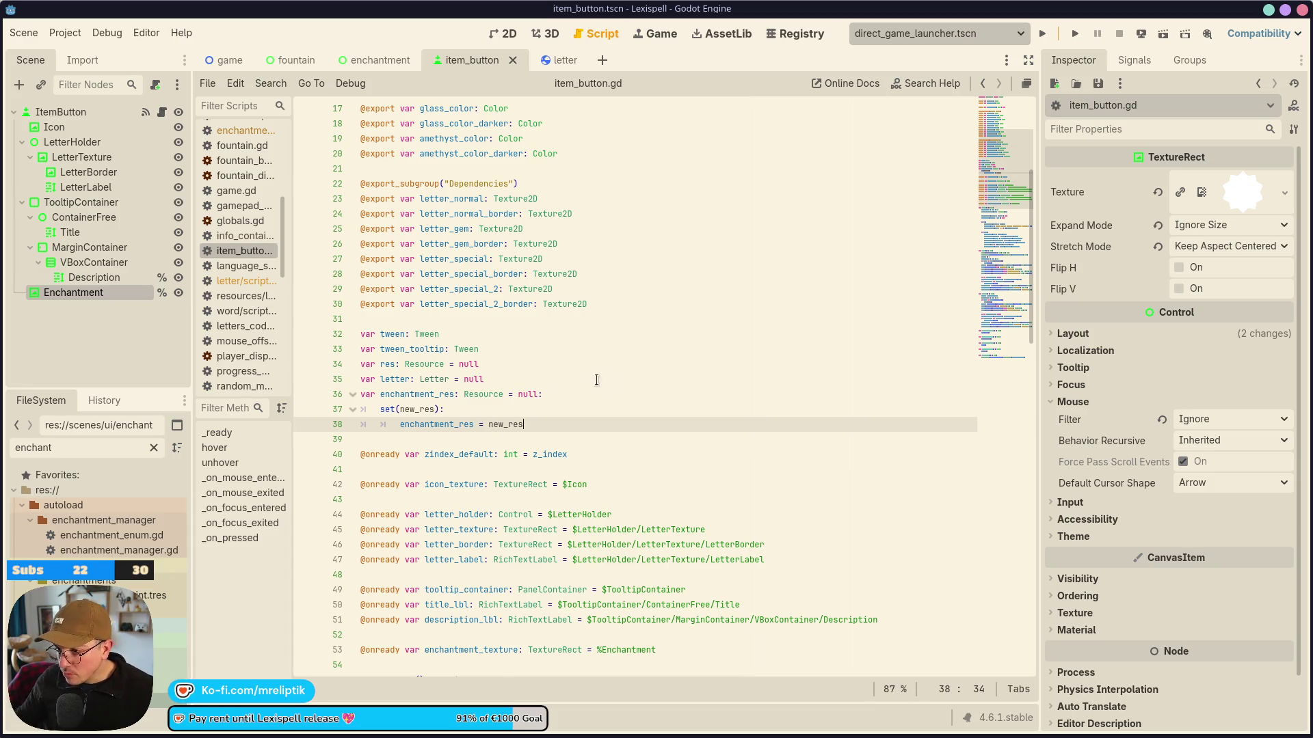
{"action": "scroll", "coordinate": [586, 386], "scroll_direction": "down", "scroll_amount": 7}
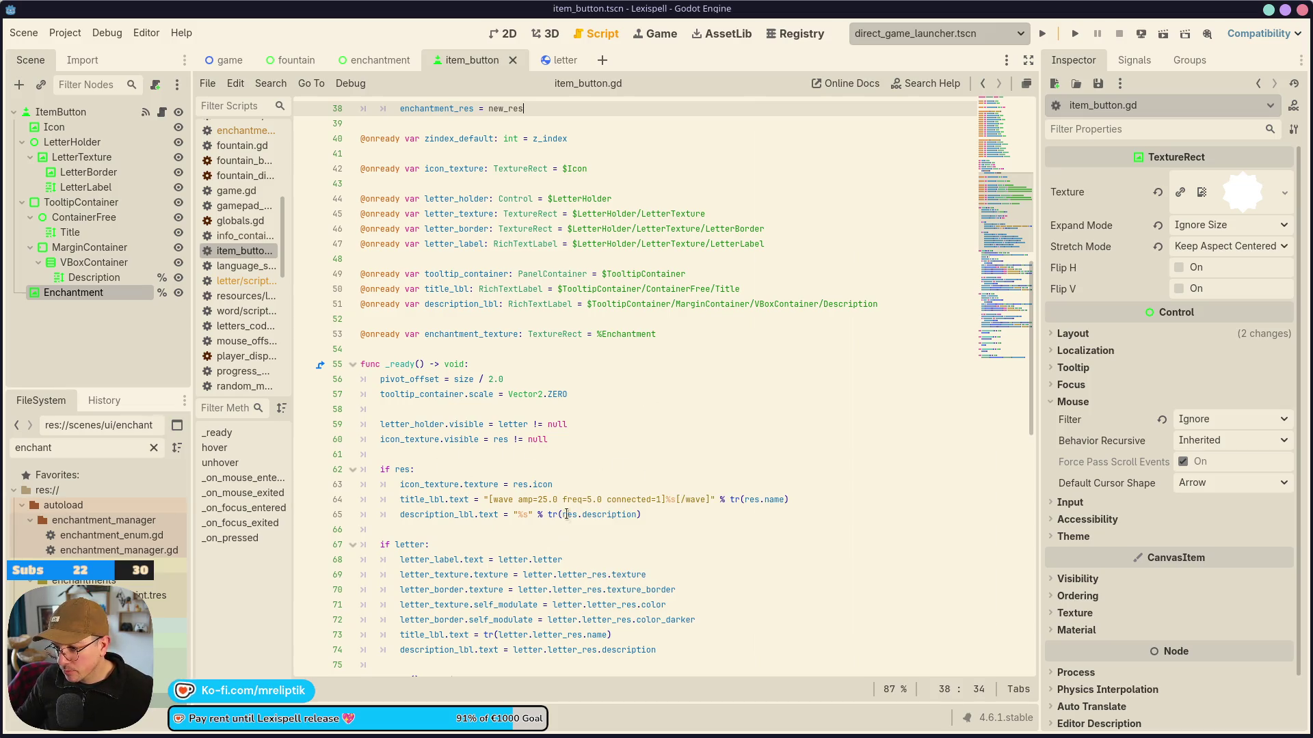
{"action": "left_click_drag", "start_coordinate": [653, 512], "coordinate": [400, 515]}
Copy the description_lbl text assignment line for reuse in the setter.
{"action": "right_click", "coordinate": [444, 516]}
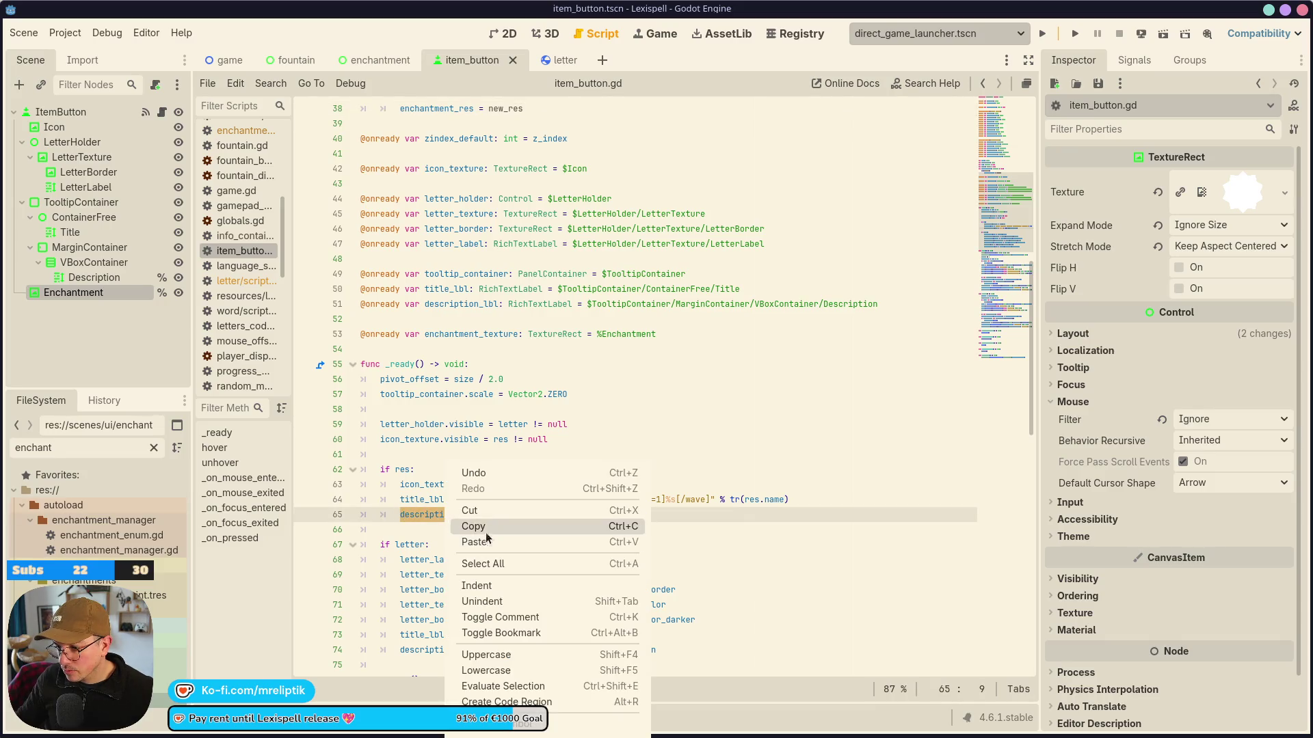
{"action": "left_click", "coordinate": [490, 523]}
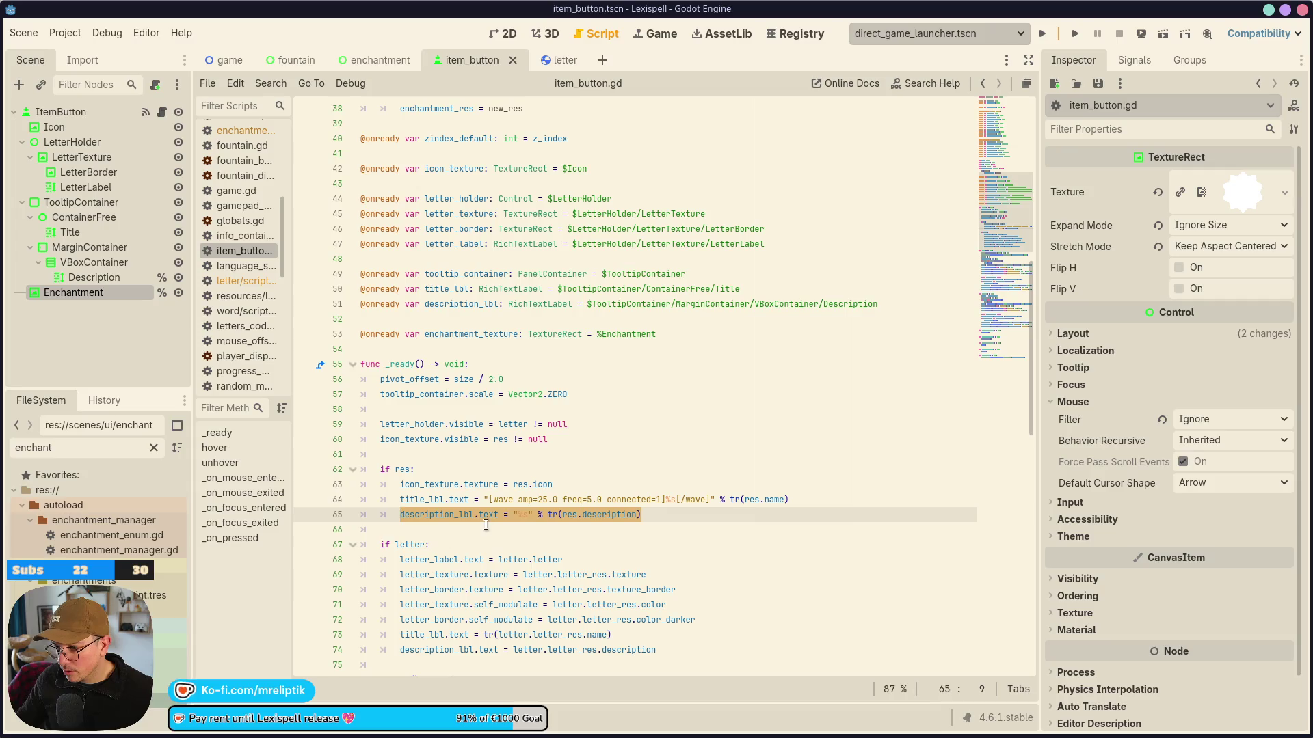
{"action": "scroll", "coordinate": [477, 448], "scroll_direction": "up", "scroll_amount": 5}
{"action": "left_click", "coordinate": [542, 335]}
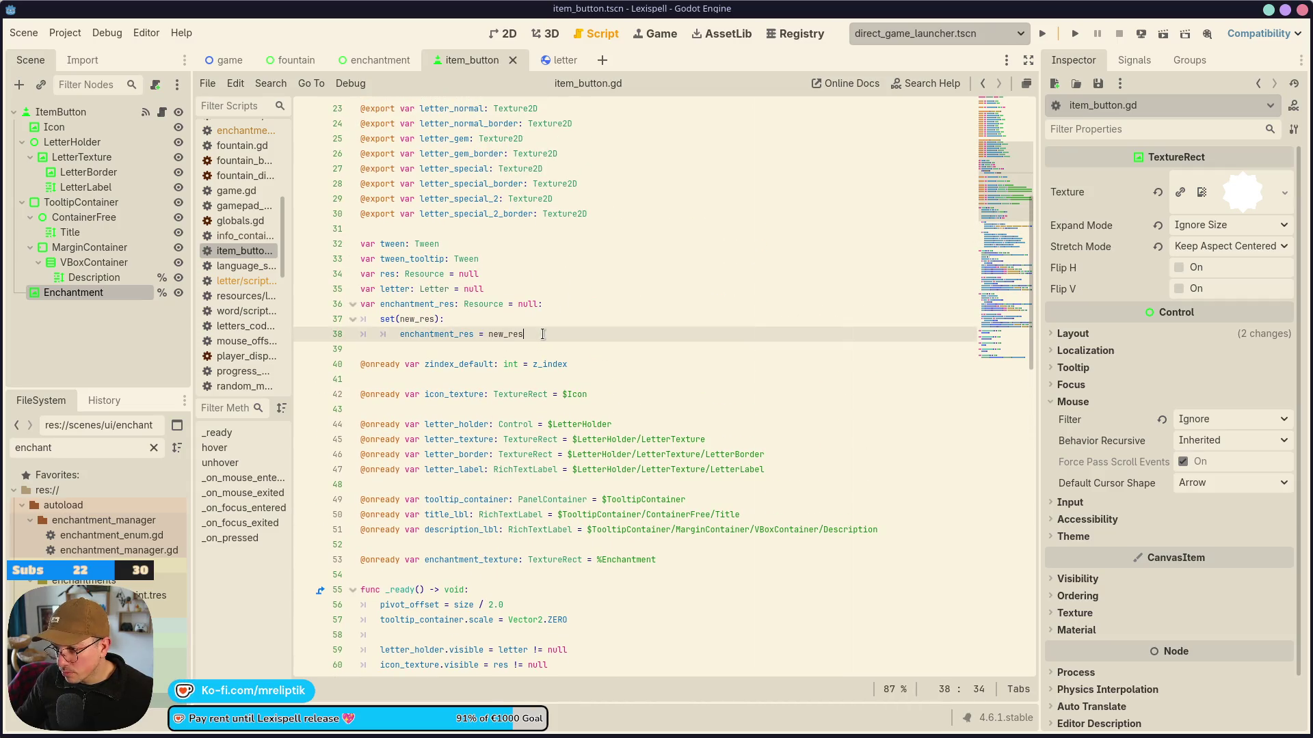
{"action": "scroll", "coordinate": [542, 335], "scroll_direction": "down", "scroll_amount": 4}
{"action": "scroll", "coordinate": [542, 335], "scroll_direction": "down", "scroll_amount": 2}
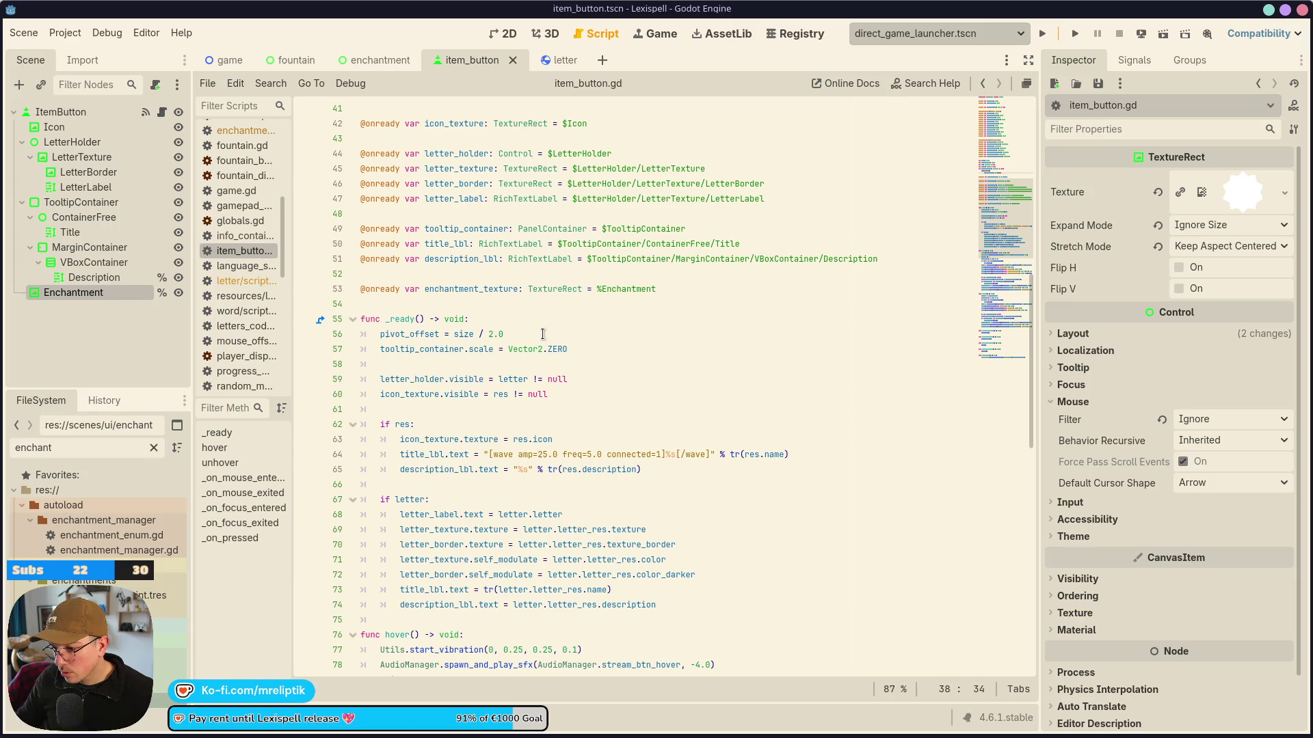
{"action": "scroll", "coordinate": [542, 335], "scroll_direction": "up", "scroll_amount": 3}
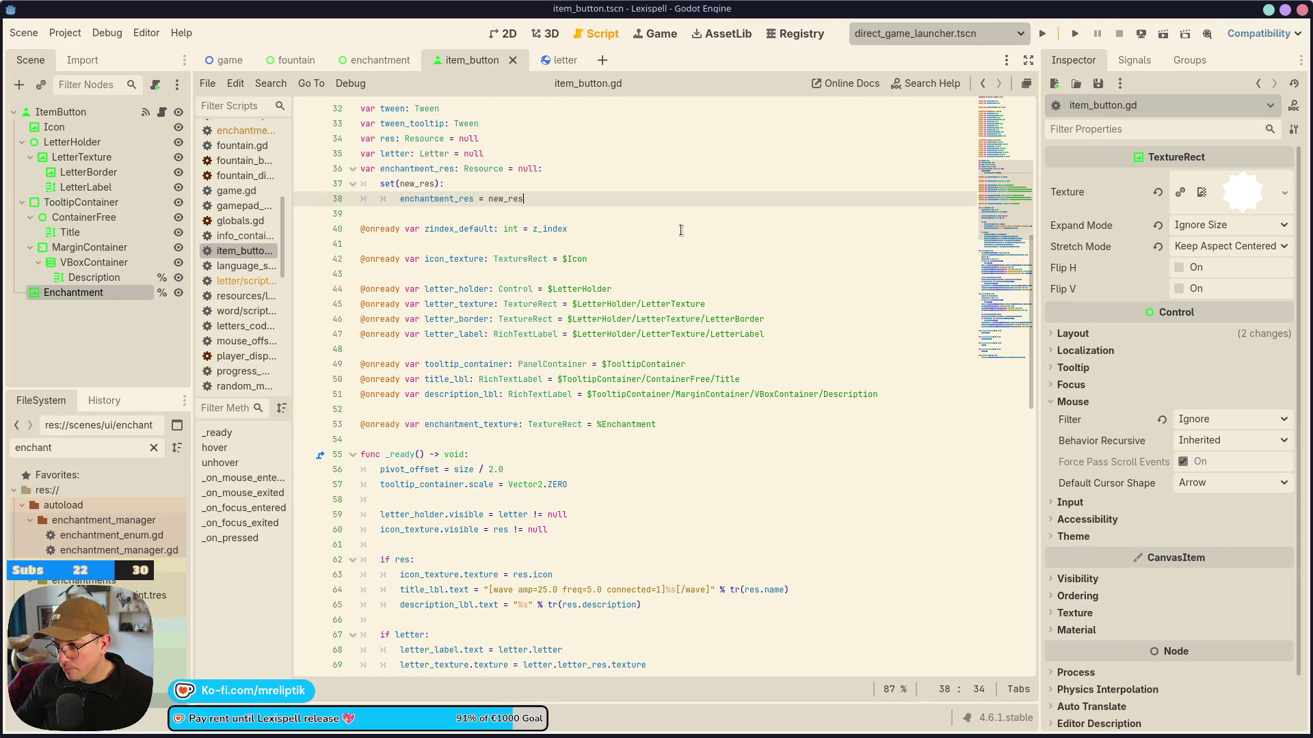
Add an 'if not description_lbl:' check inside the enchantment_res setter.
{"action": "key", "text": "Return"}
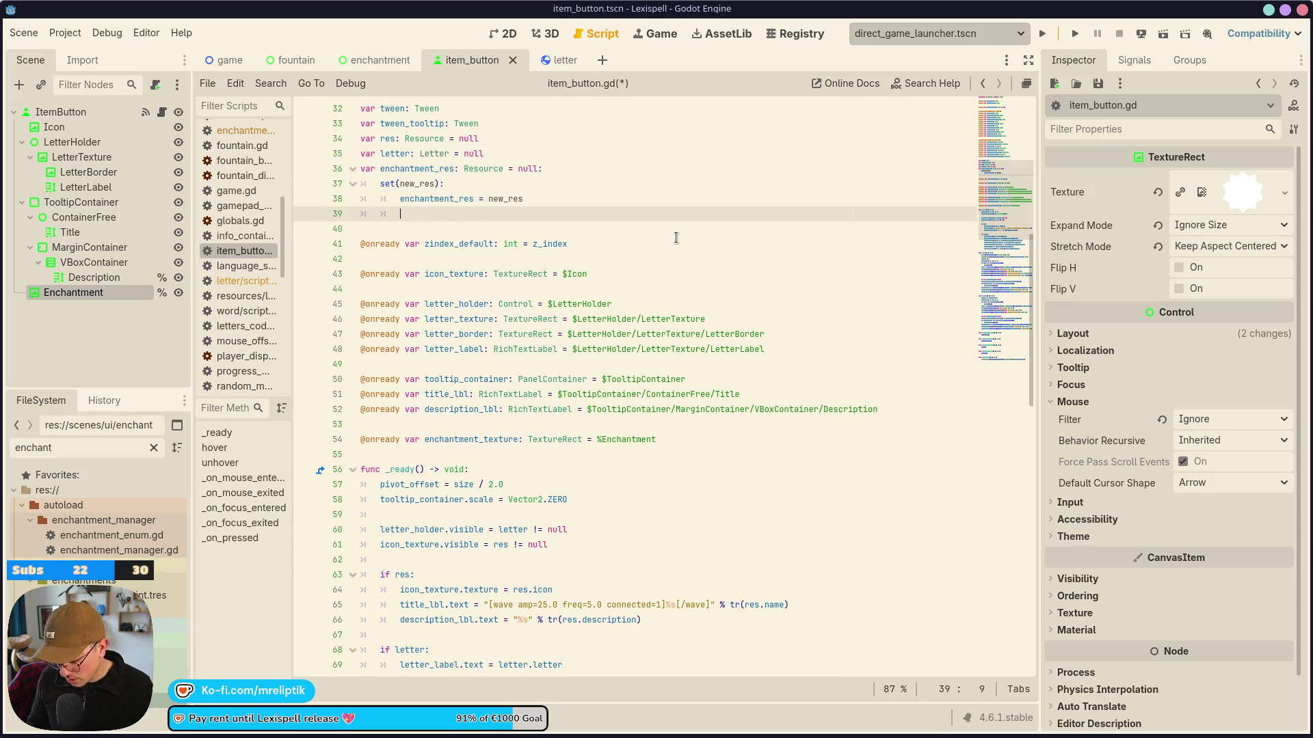
{"action": "type", "text": "if desc"}
{"action": "key", "text": "Return"}
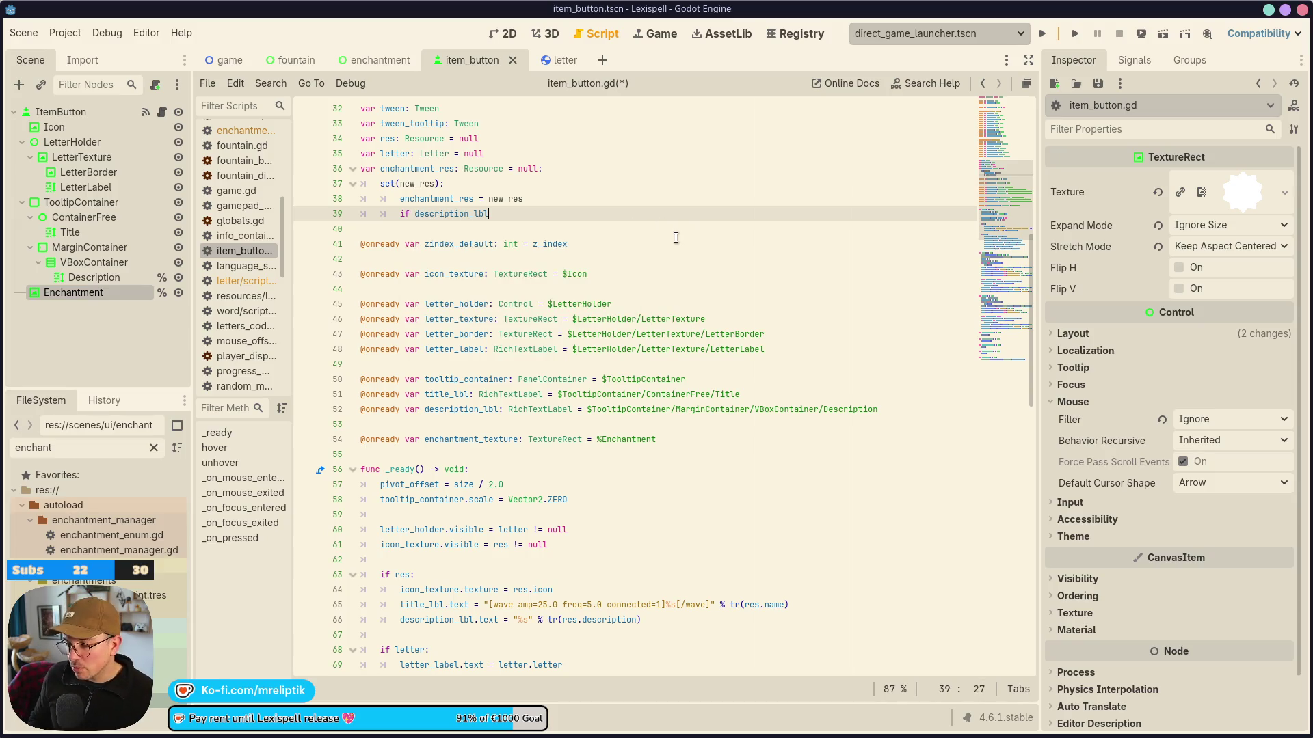
{"action": "key", "text": "ctrl+Left"}
{"action": "type", "text": "not"}
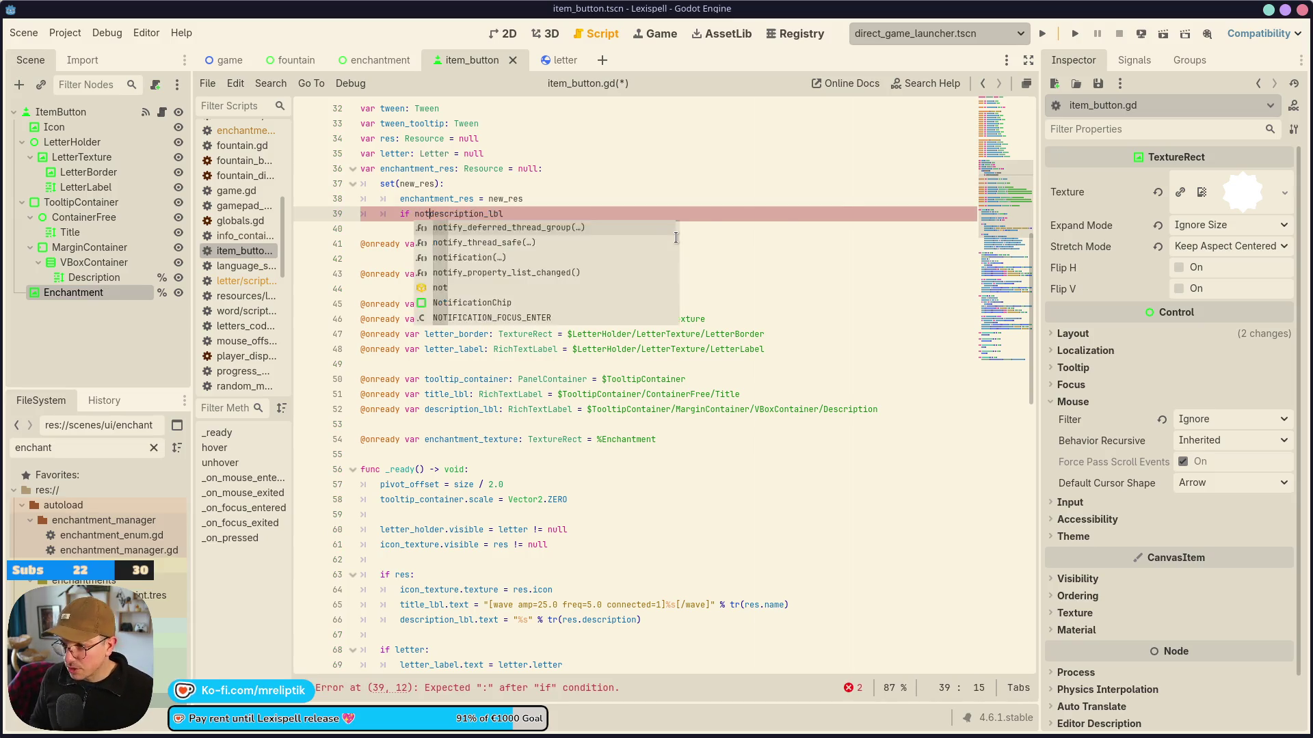
{"action": "key", "text": "End"}
{"action": "type", "text": ":"}
{"action": "key", "text": "Return"}
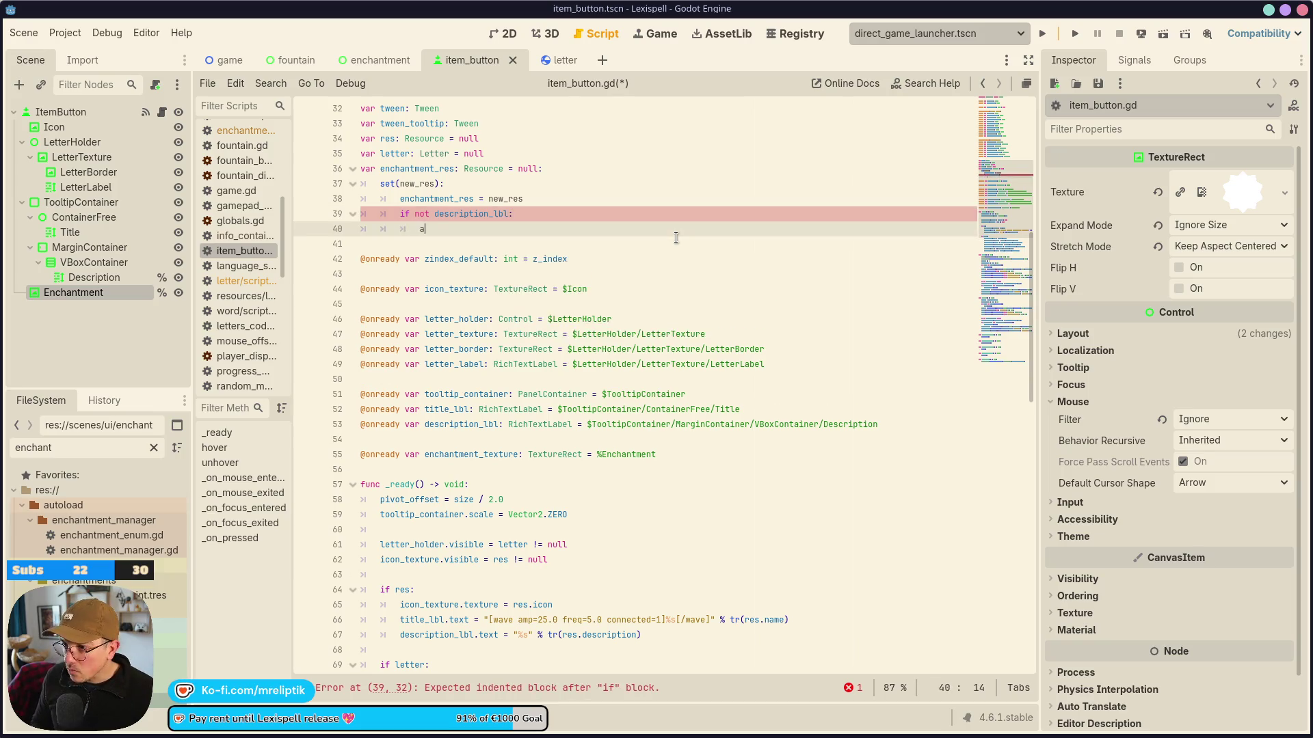
Inside the check, await ready, add 'if res: pass' and an else branch with the pasted description assignment.
{"action": "type", "text": "await read"}
{"action": "key", "text": "Return"}
{"action": "key", "text": "Return"}
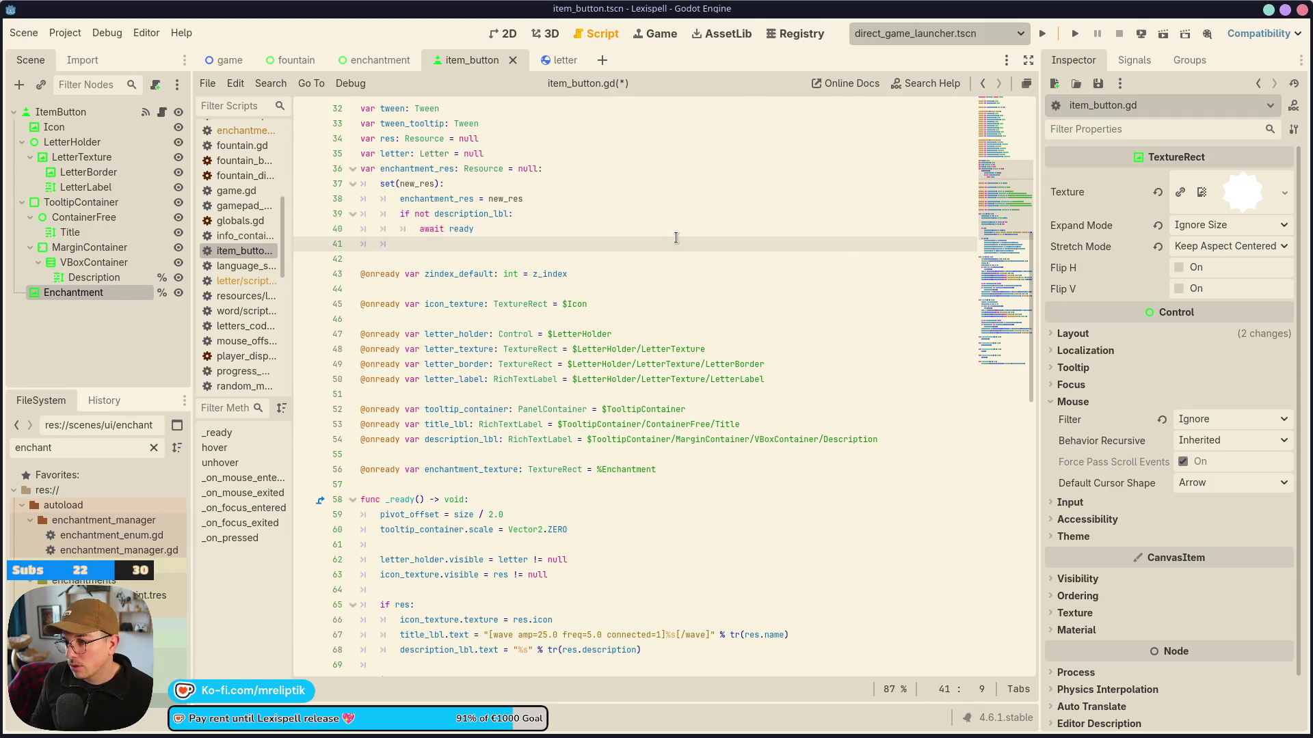
{"action": "type", "text": "if res:"}
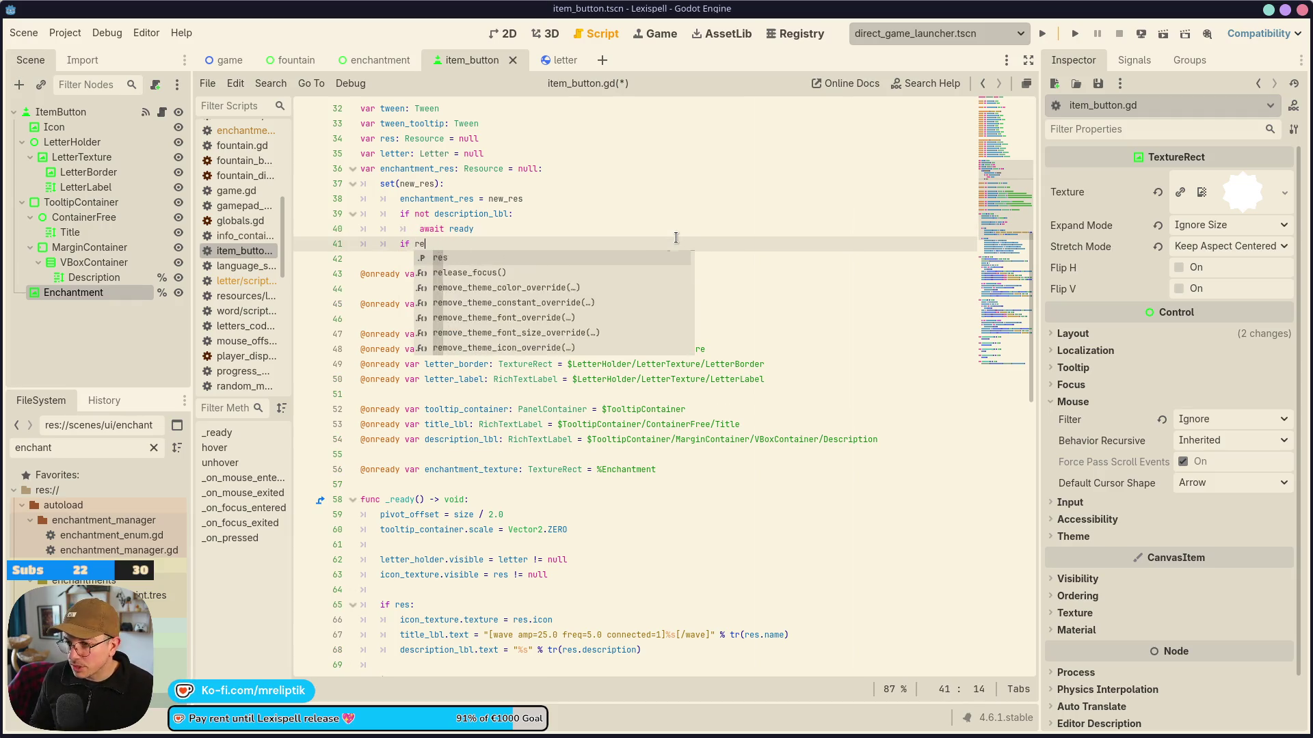
{"action": "key", "text": "Return"}
{"action": "type", "text": "pass"}
{"action": "key", "text": "ctrl+s"}
{"action": "key", "text": "Return"}
{"action": "type", "text": "else:"}
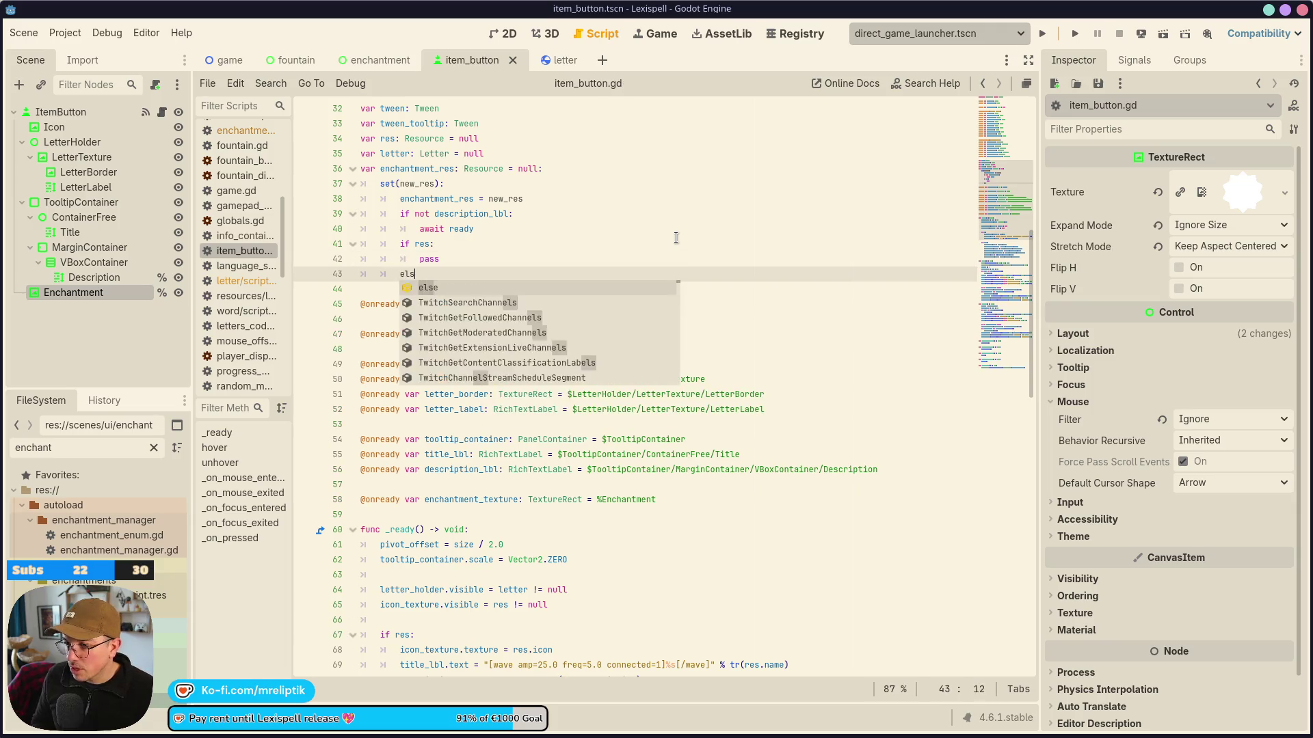
{"action": "key", "text": "Return"}
{"action": "key", "text": "ctrl+v"}
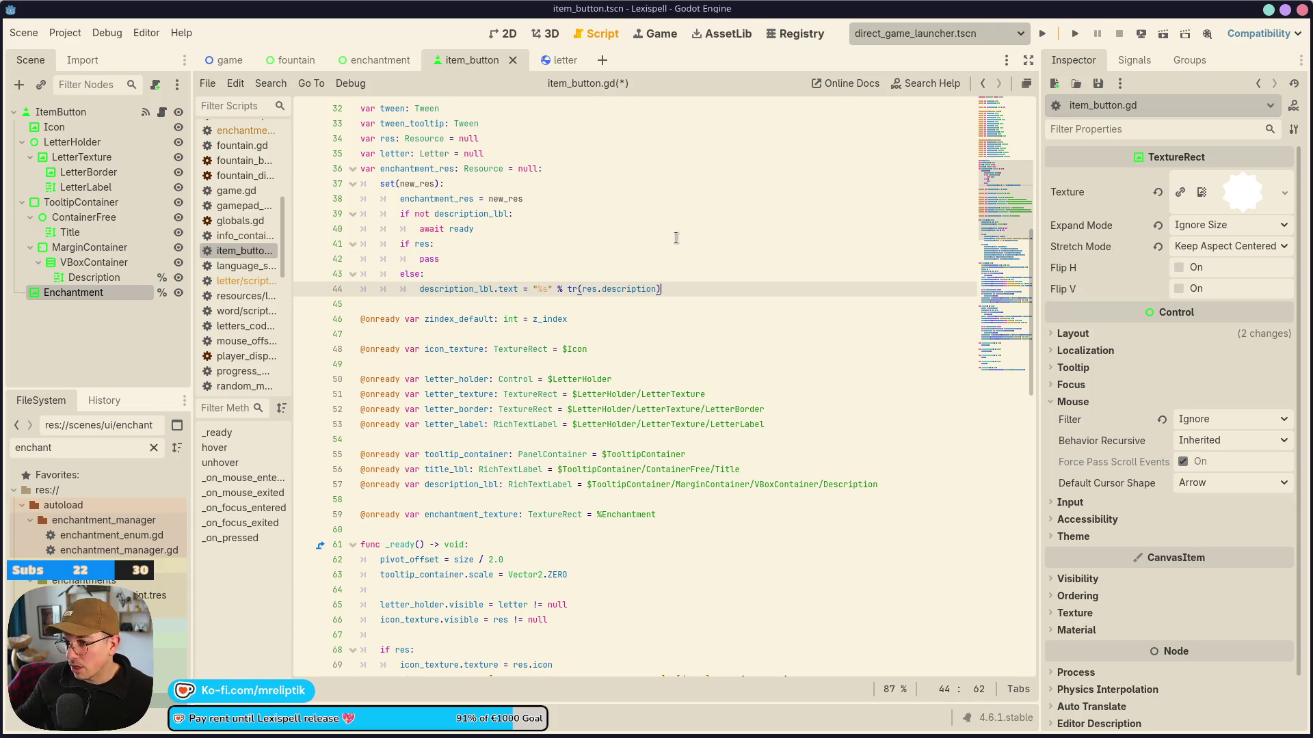
Change the branches to 'if res and enchantment_res:' and 'elif enchantment_res:'.
{"action": "double_click", "coordinate": [454, 199]}
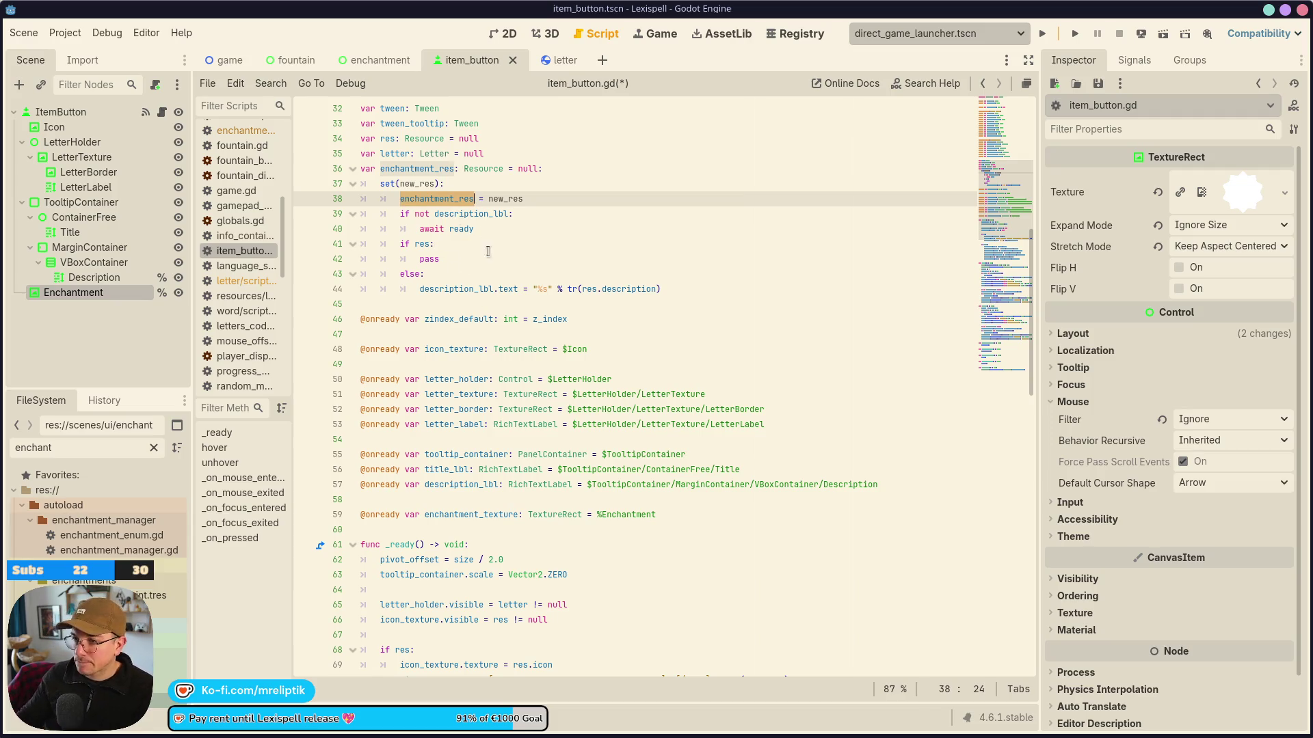
{"action": "left_click", "coordinate": [431, 244]}
{"action": "type", "text": "and enchantment_res"}
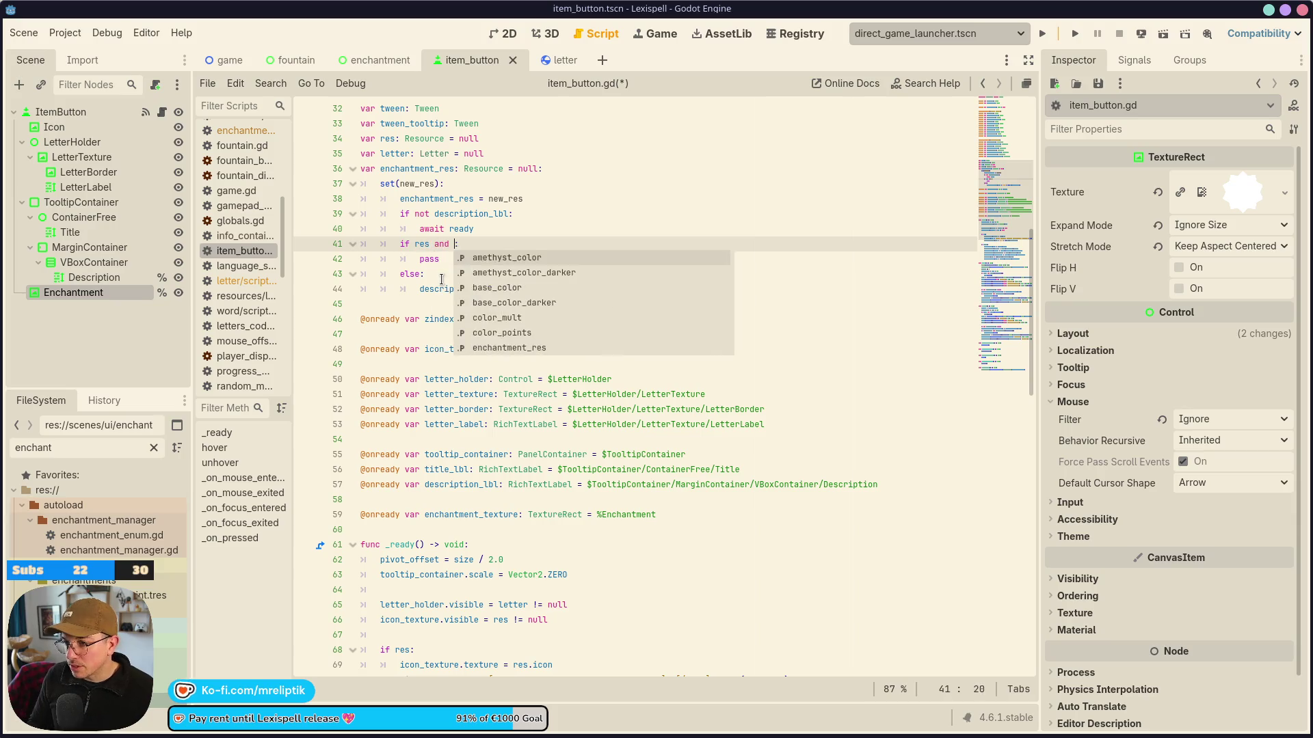
{"action": "scroll", "coordinate": [417, 317], "scroll_direction": "up", "scroll_amount": 1}
{"action": "double_click", "coordinate": [417, 316]}
{"action": "type", "text": "elif enchantment_res"}
{"action": "key", "text": "Escape"}
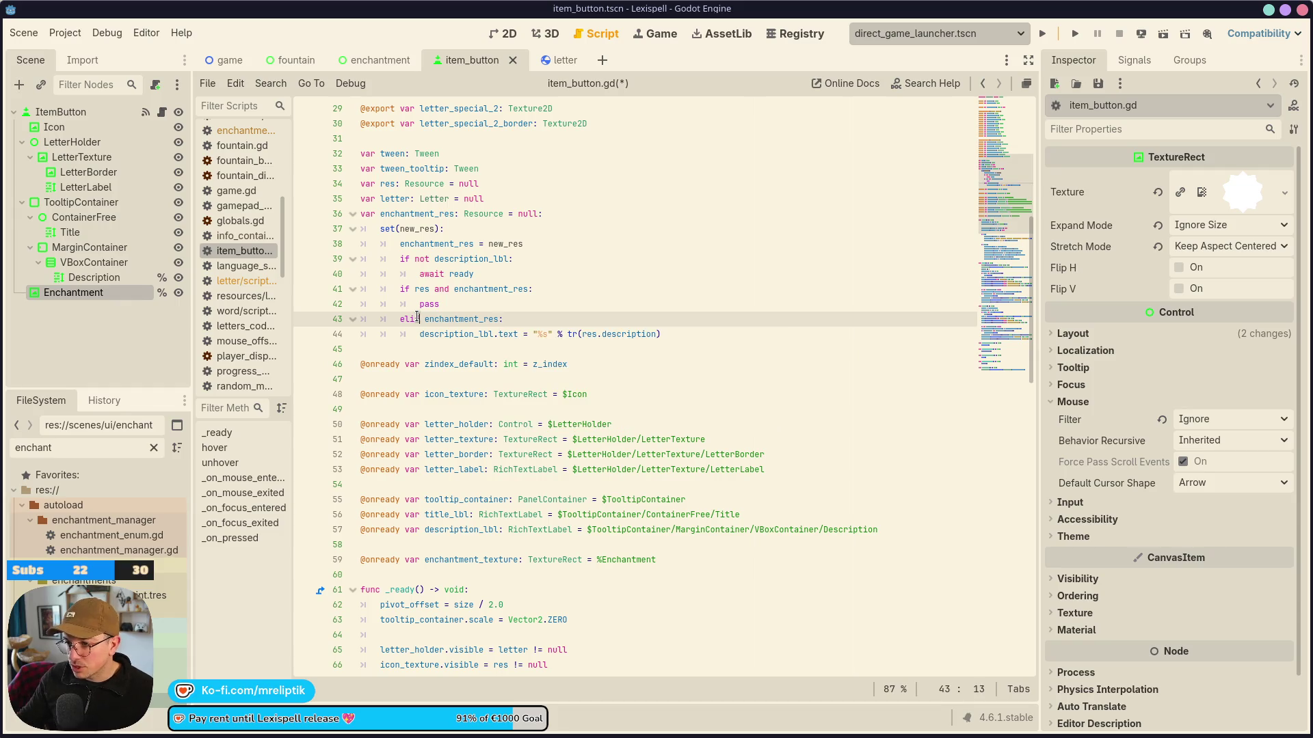
Duplicate the description assignment into the if branch, replacing the placeholder pass.
{"action": "left_click", "coordinate": [447, 335]}
{"action": "key", "text": "ctrl+shift+d"}
{"action": "key", "text": "alt+Up"}
{"action": "key", "text": "alt+Up"}
{"action": "key", "text": "alt+Up"}
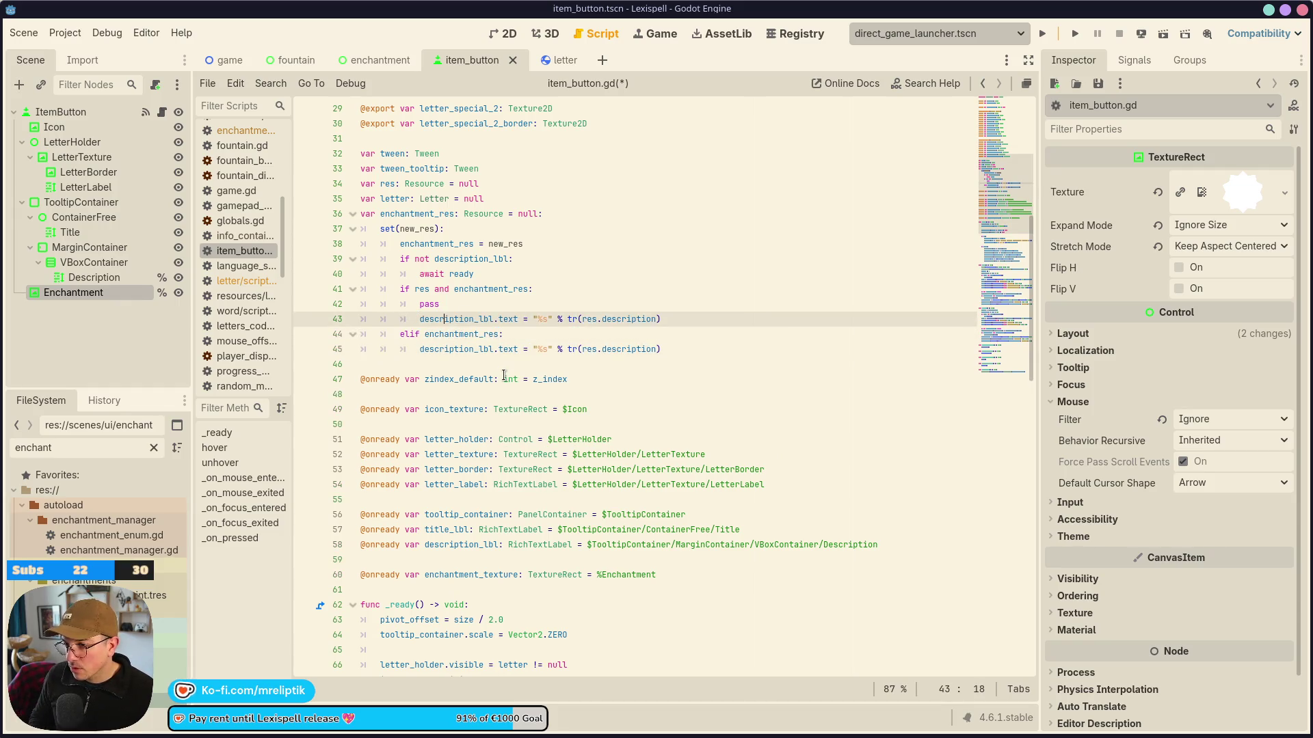
{"action": "key", "text": "Down"}
{"action": "key", "text": "ctrl+shift+k"}
Make the elif branch use tr(enchantment_res.description) and save the script.
{"action": "left_click", "coordinate": [452, 319]}
{"action": "double_click", "coordinate": [452, 319]}
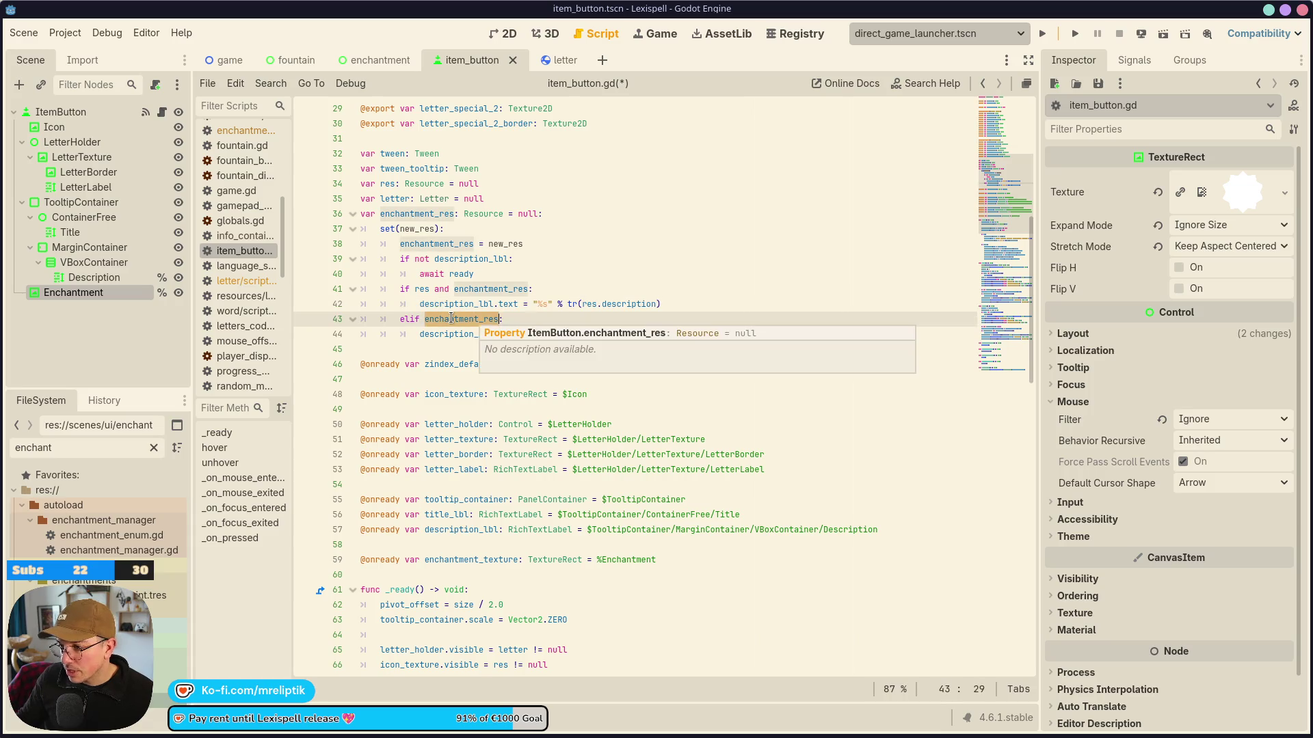
{"action": "key", "text": "ctrl+c"}
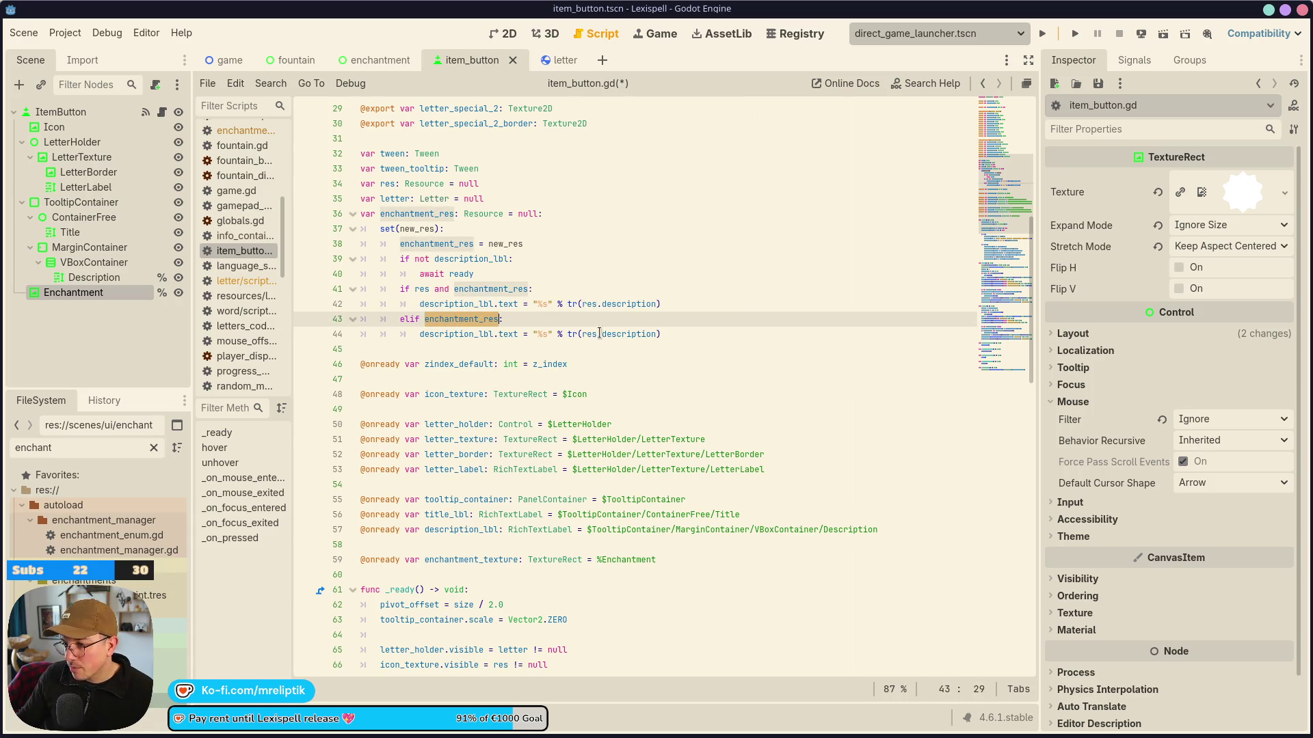
{"action": "double_click", "coordinate": [587, 334]}
{"action": "key", "text": "ctrl+v"}
{"action": "key", "text": "ctrl+s"}
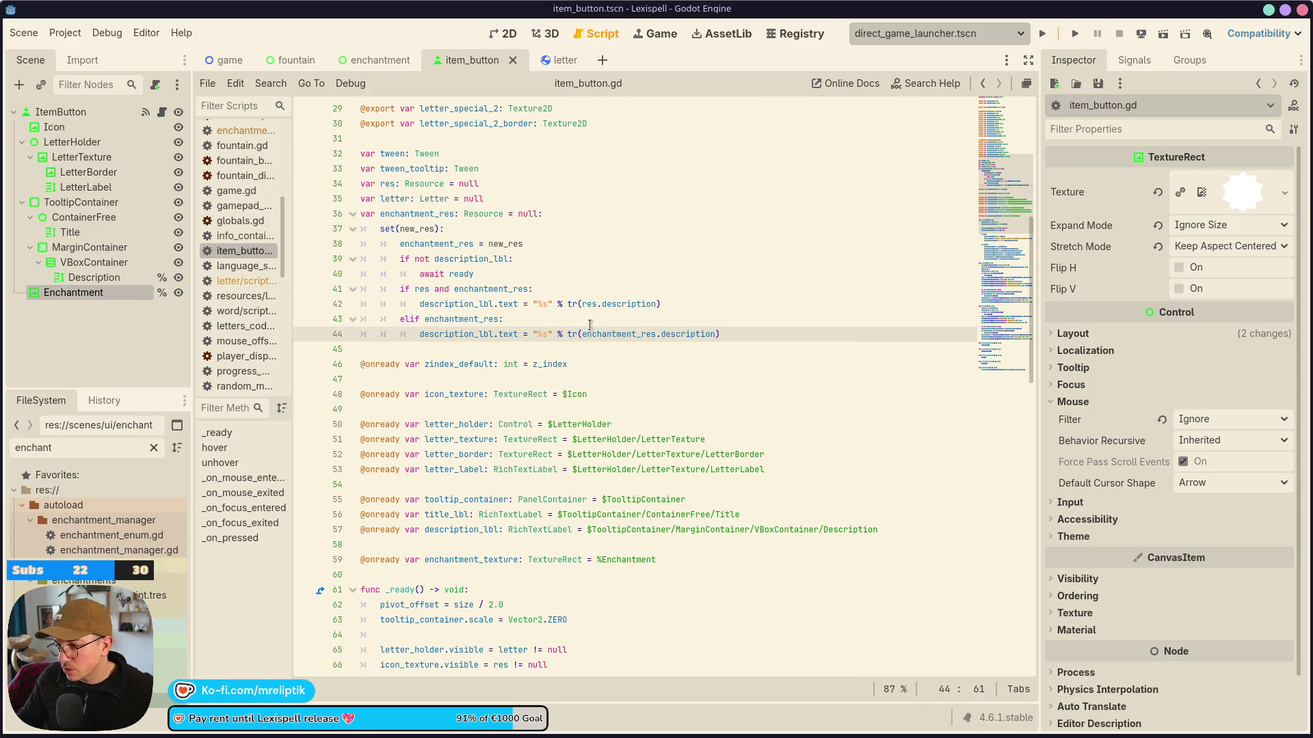
{"action": "left_click", "coordinate": [543, 304]}
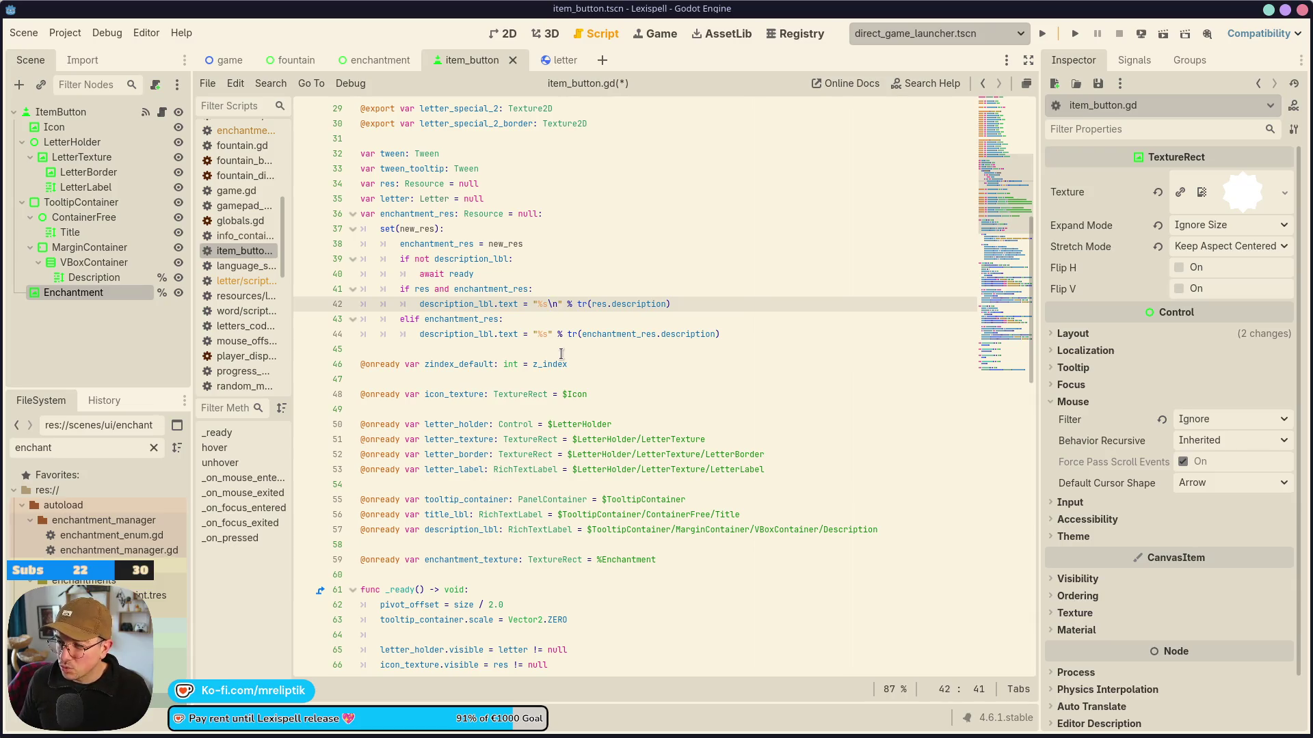
Change line 42 to "%s\n\n%s" % [tr(res.description), tr(enchantment_res.description)] and save.
{"action": "left_click", "coordinate": [585, 303]}
{"action": "type", "text": "["}
{"action": "key", "text": "End"}
{"action": "type", "text": "]"}
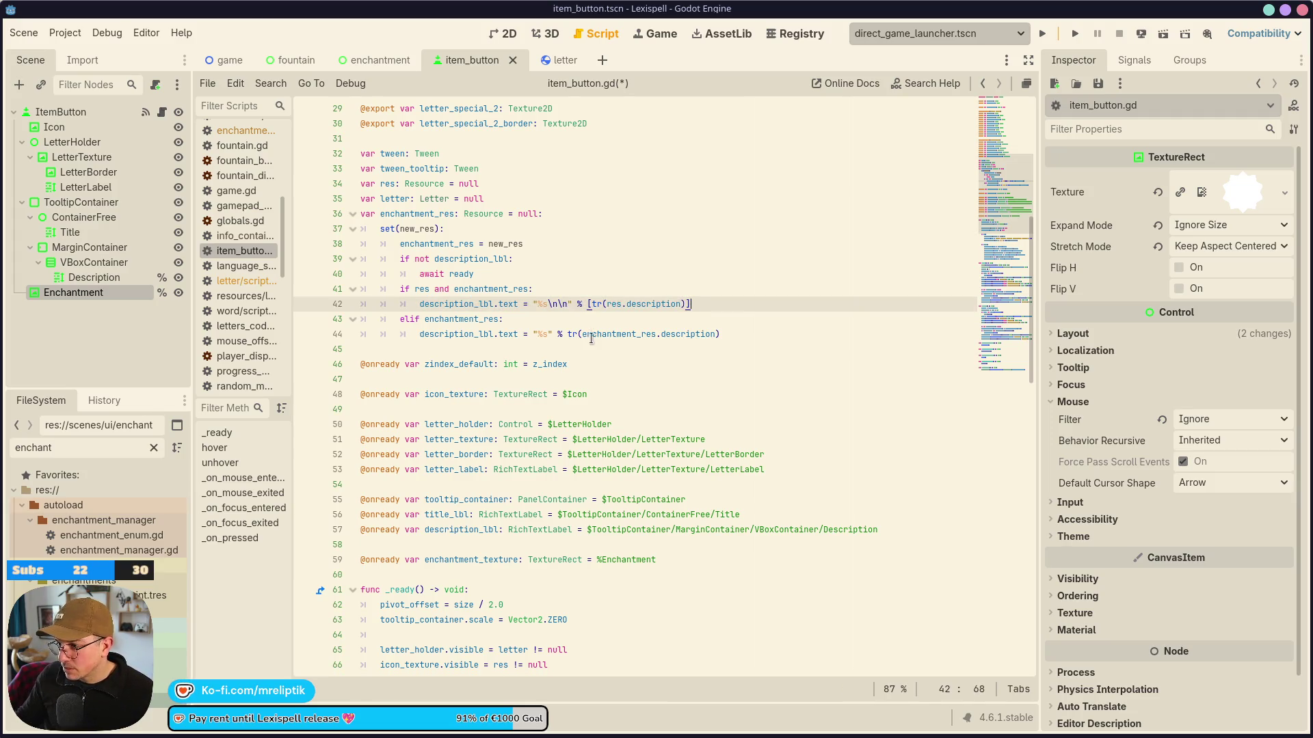
{"action": "left_click_drag", "start_coordinate": [568, 336], "coordinate": [719, 336]}
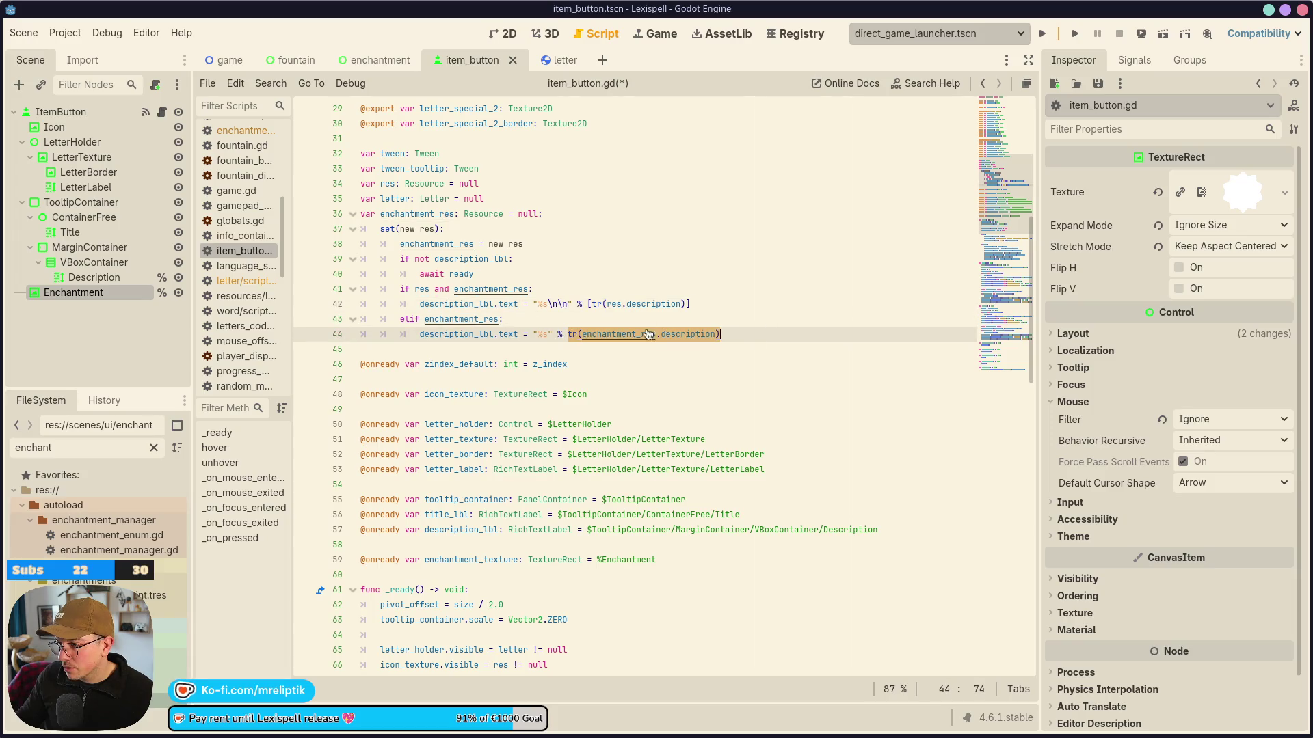
{"action": "key", "text": "Left"}
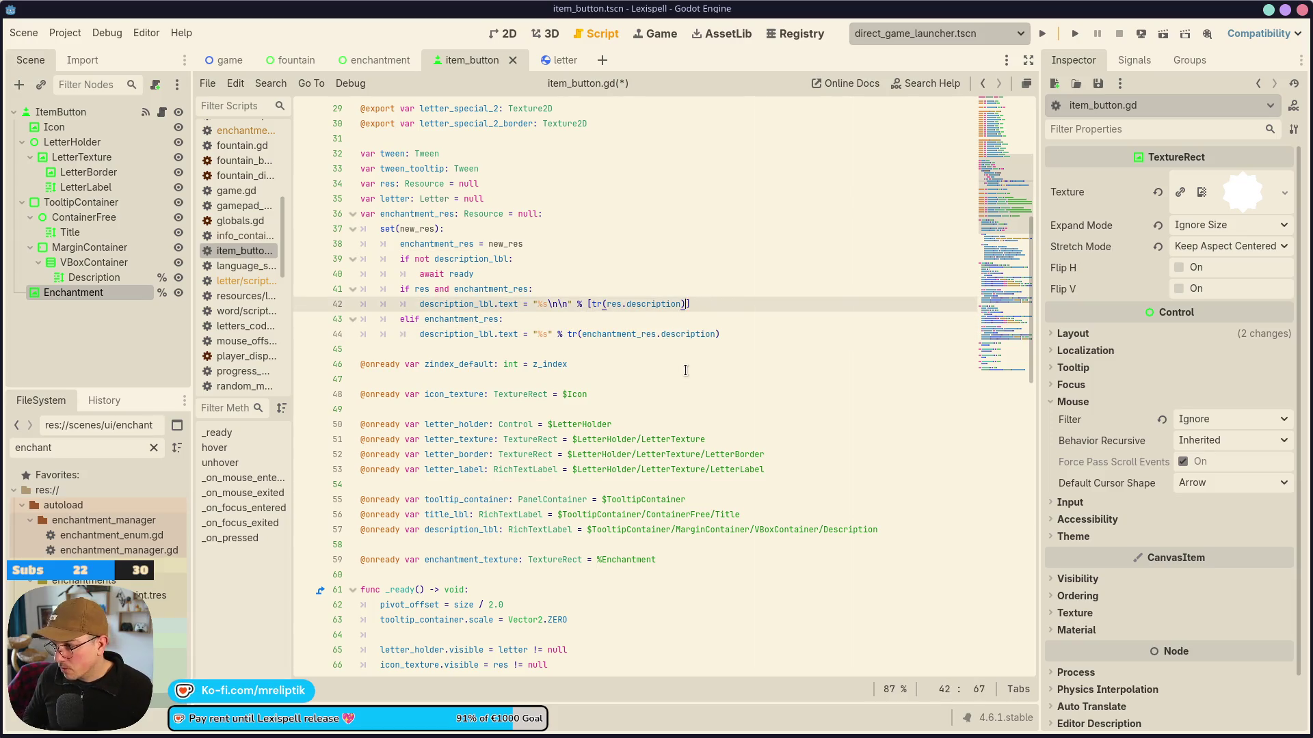
{"action": "key", "text": "ctrl+v"}
{"action": "left_click", "coordinate": [558, 304]}
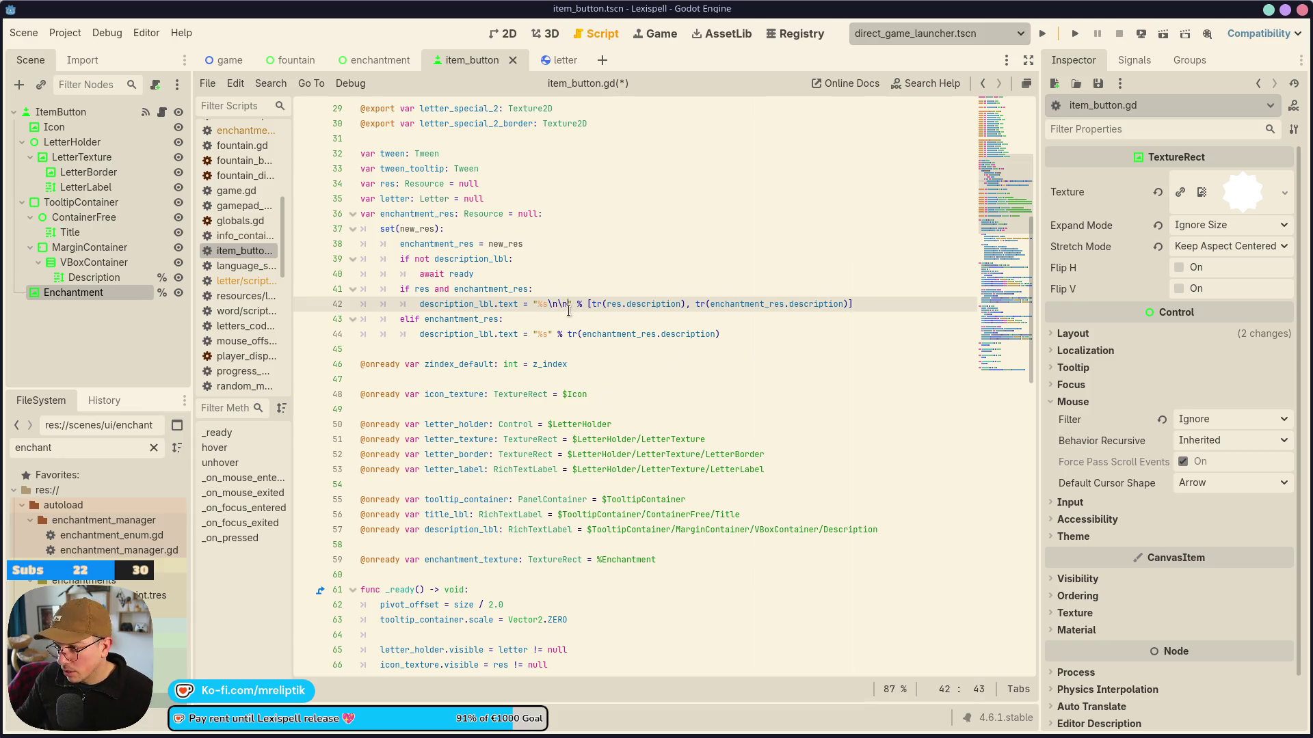
{"action": "type", "text": "%s"}
{"action": "key", "text": "ctrl+s"}
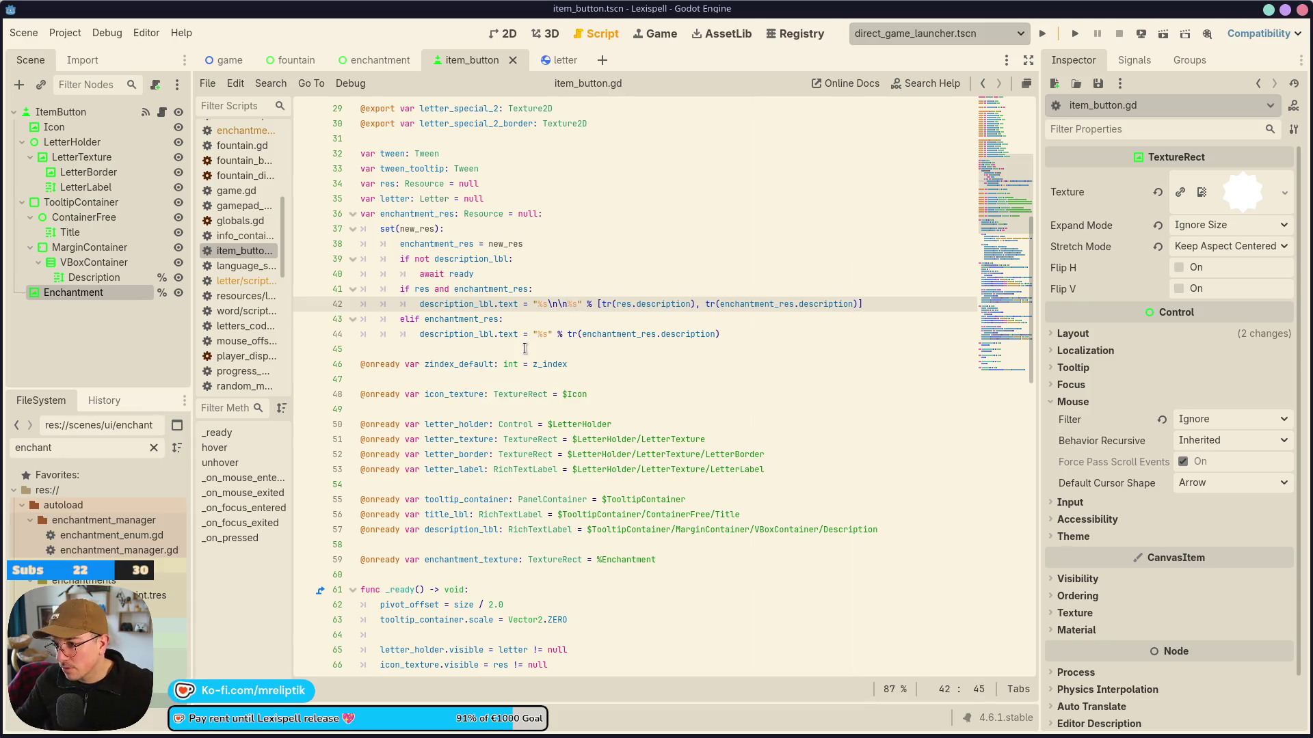
Insert blank lines after the _ready function to make room for a new function.
{"action": "double_click", "coordinate": [403, 214]}
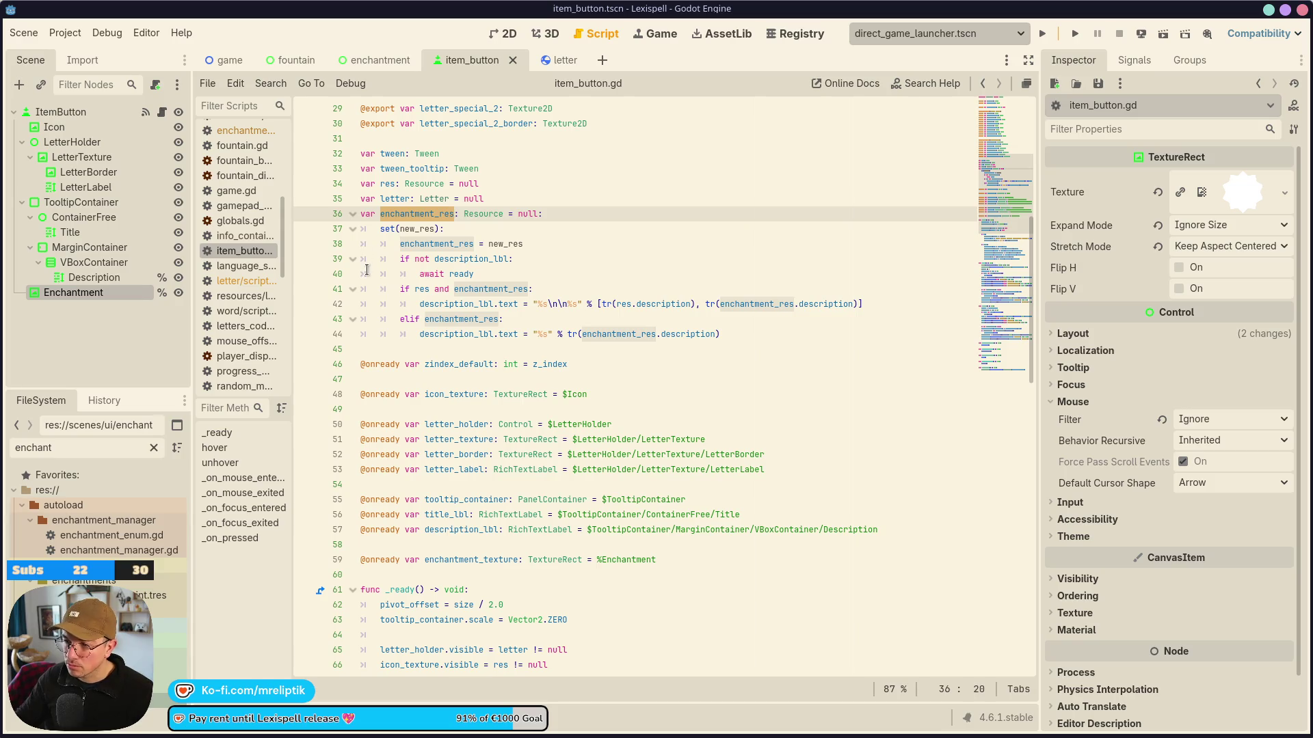
{"action": "scroll", "coordinate": [366, 268], "scroll_direction": "down", "scroll_amount": 10}
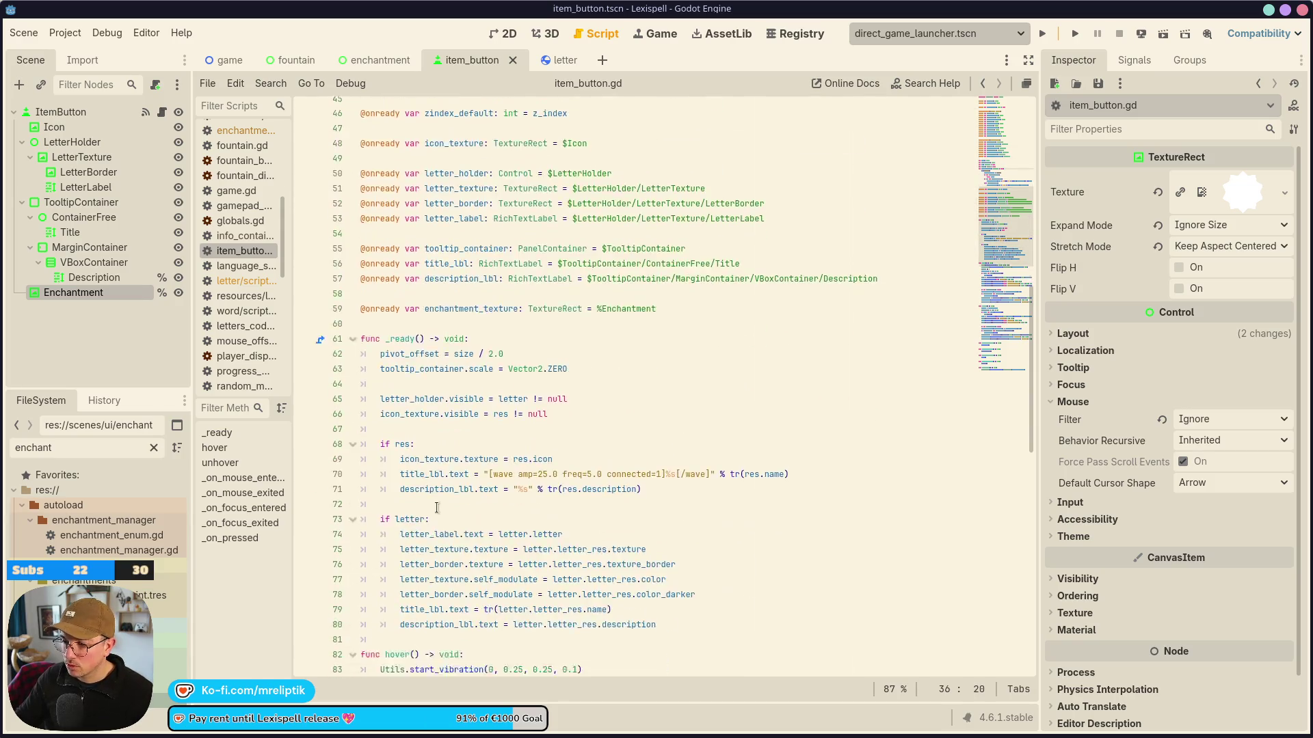
{"action": "left_click", "coordinate": [397, 260]}
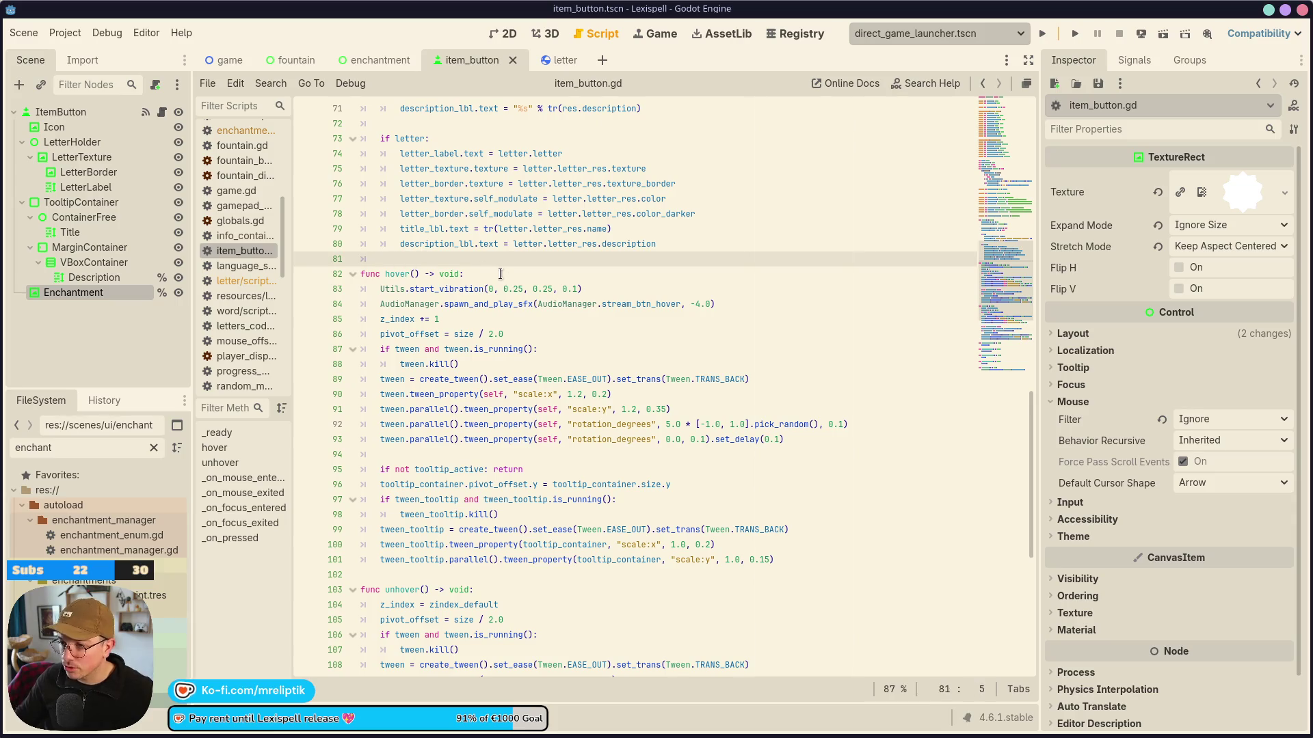
{"action": "scroll", "coordinate": [441, 308], "scroll_direction": "down", "scroll_amount": 7}
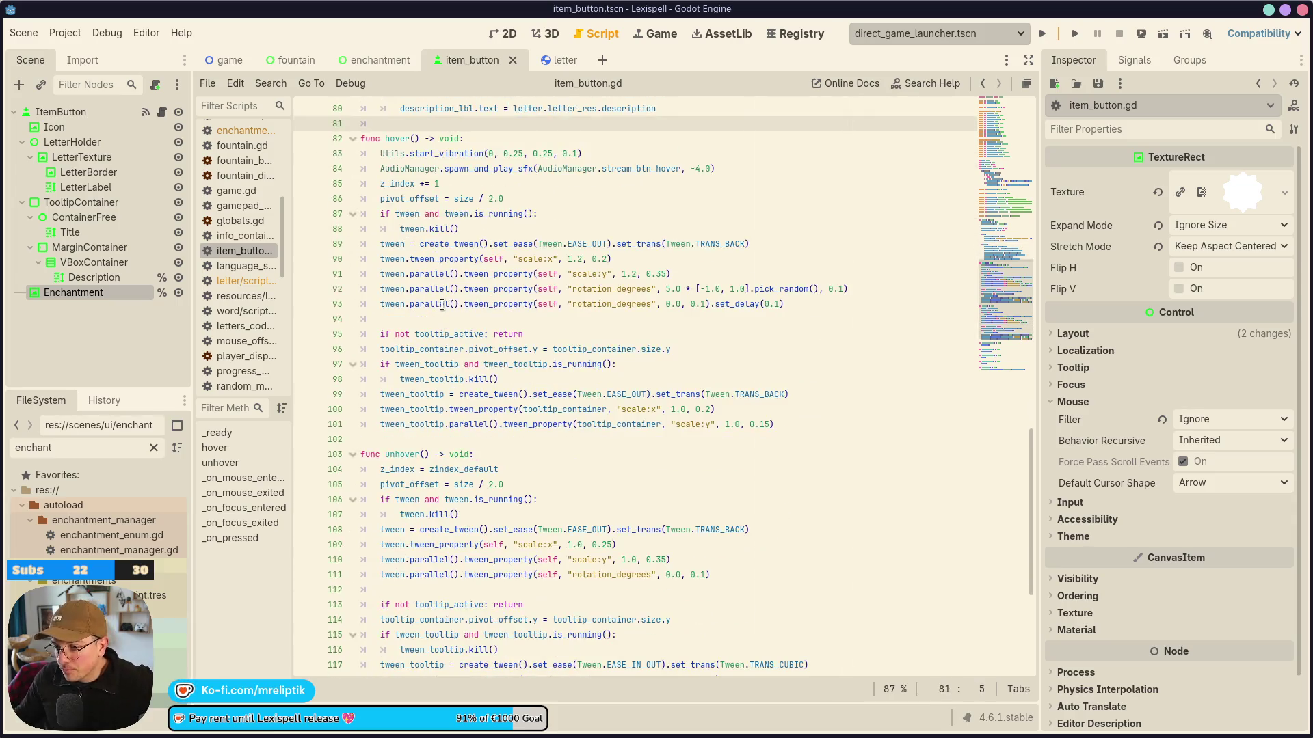
{"action": "scroll", "coordinate": [417, 448], "scroll_direction": "up", "scroll_amount": 8}
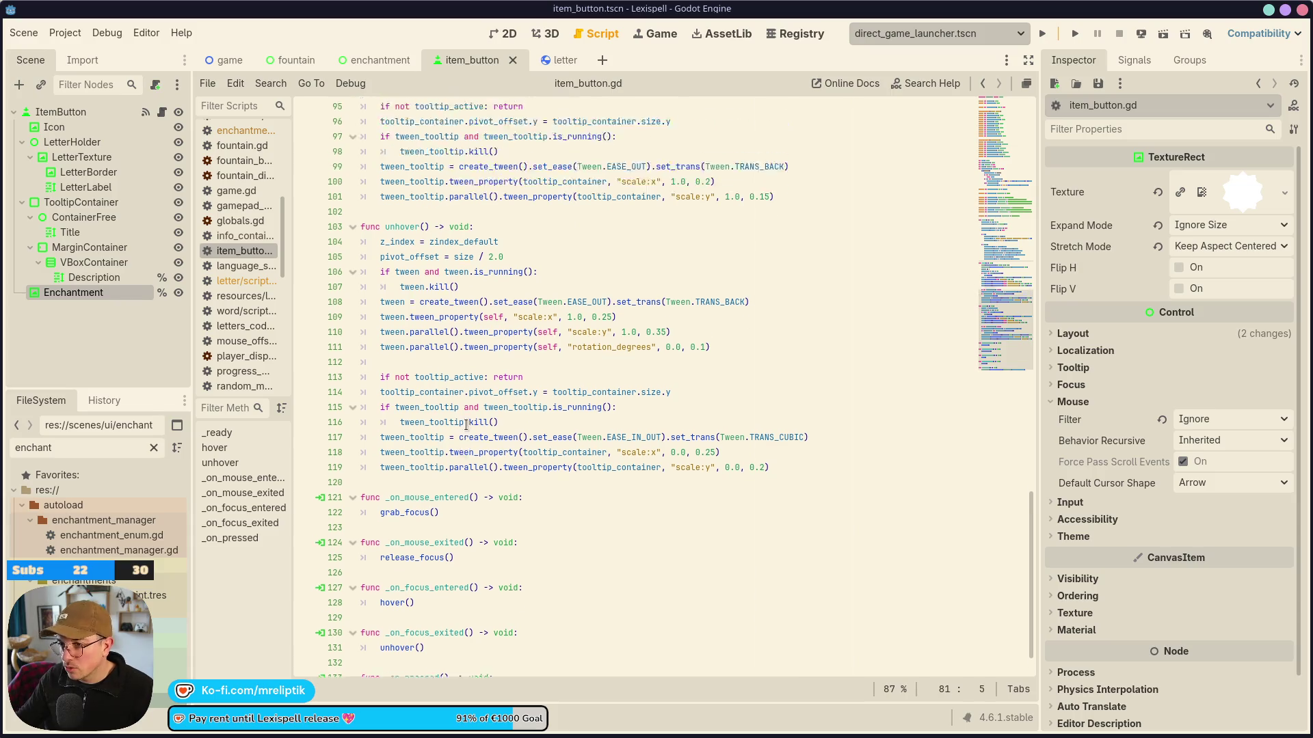
{"action": "key", "text": "Return"}
{"action": "key", "text": "Return"}
{"action": "key", "text": "Up"}
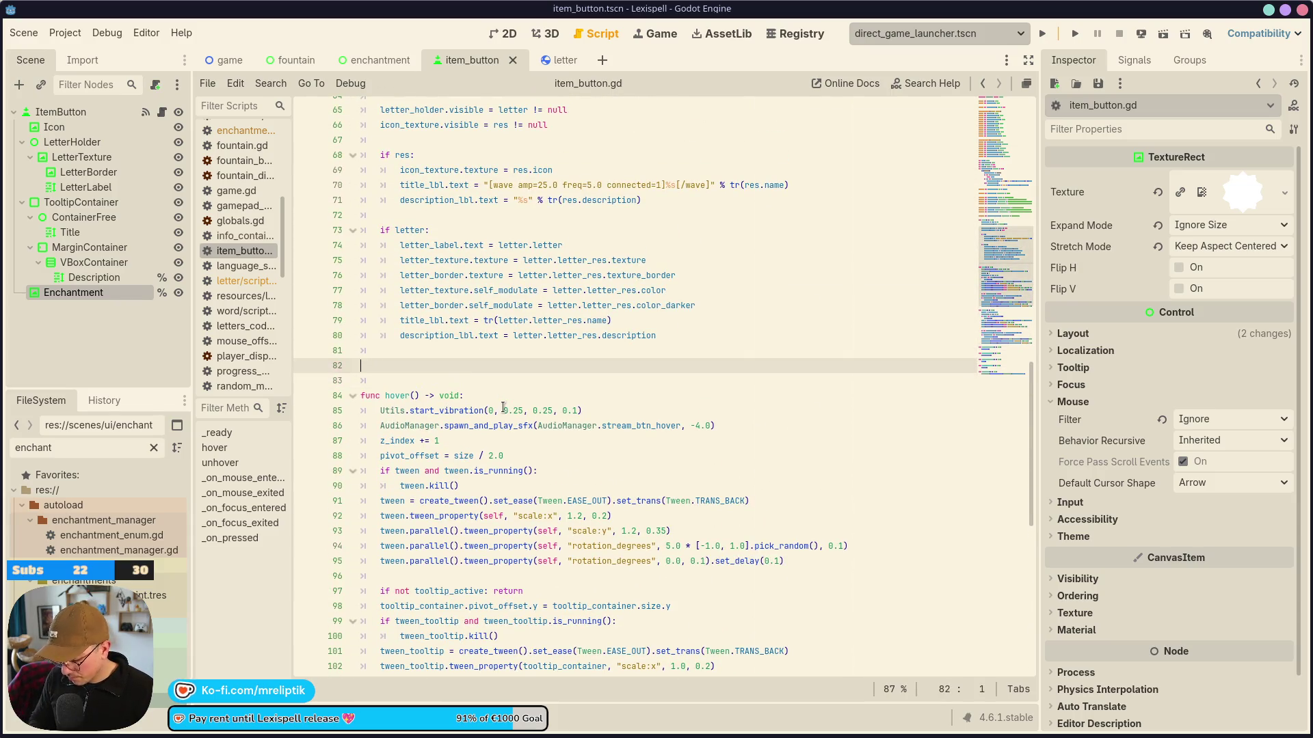
Add an empty func create_description() -> void: with a pass body and save.
{"action": "type", "text": "func create_"}
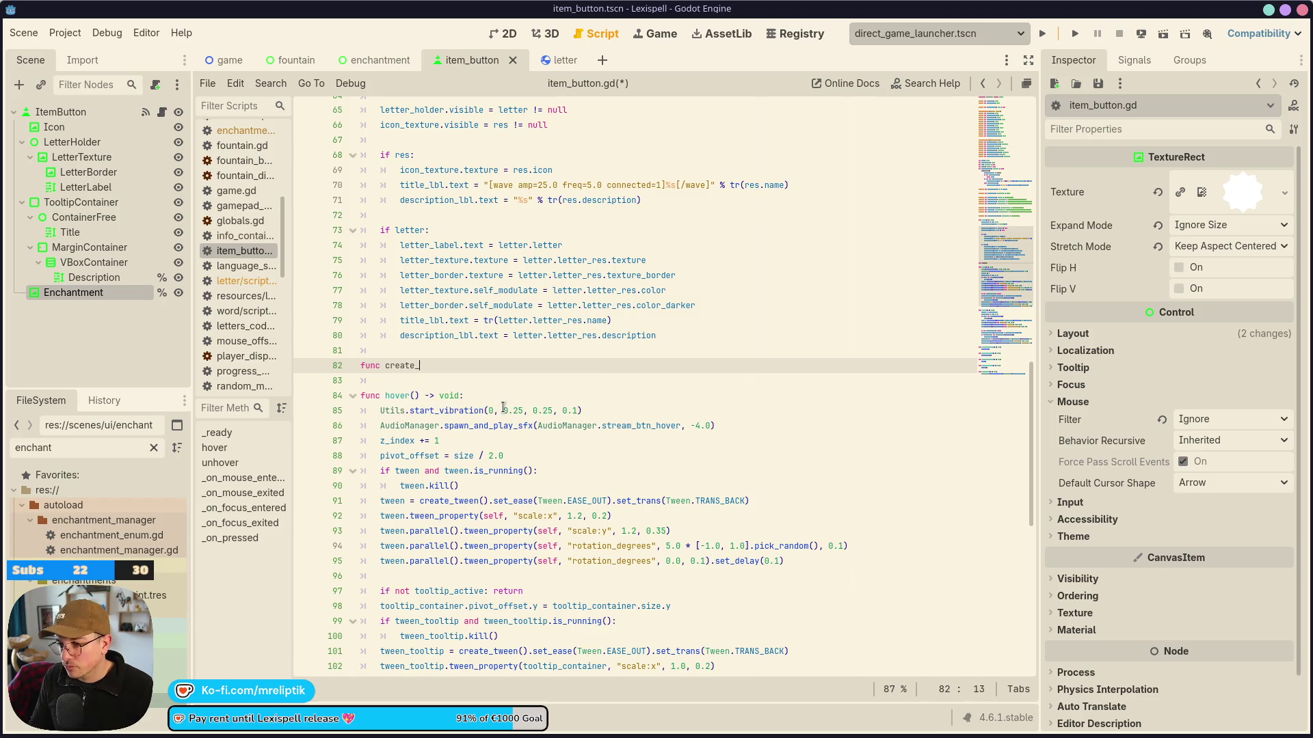
{"action": "type", "text": "descron()"}
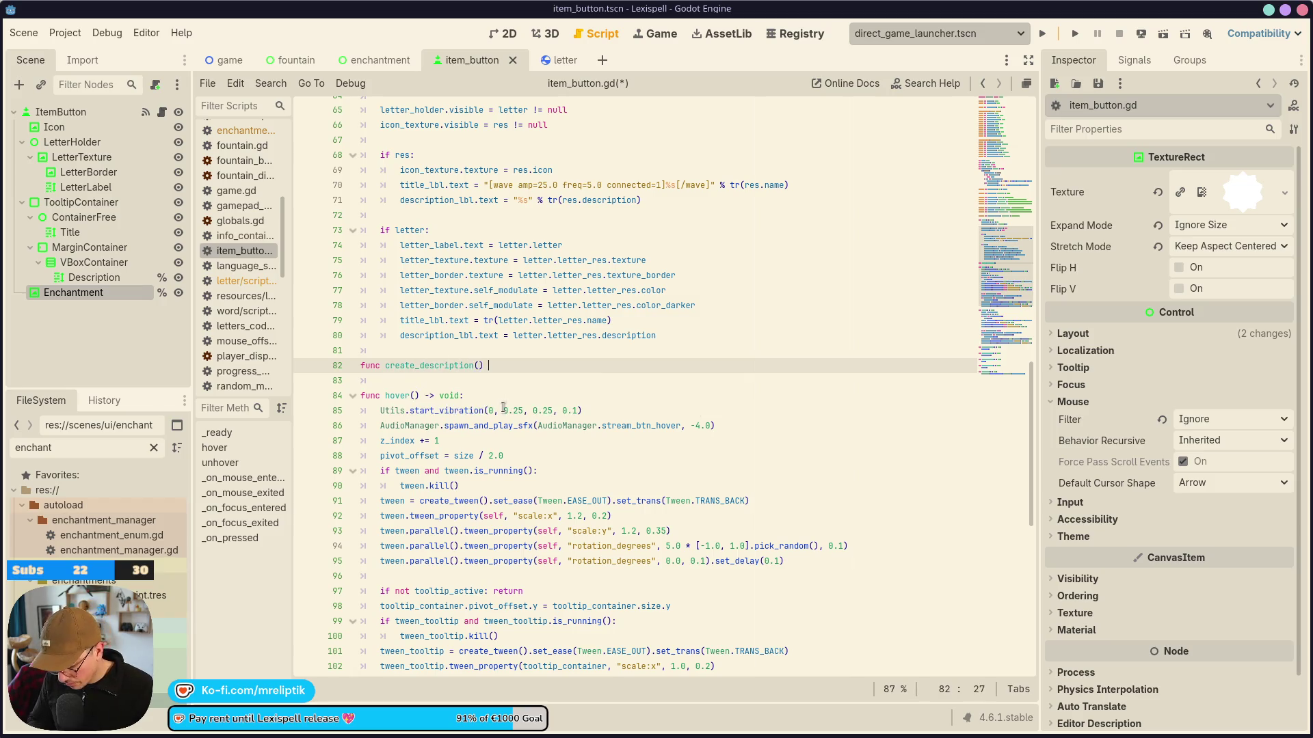
{"action": "type", "text": "oid:"}
{"action": "key", "text": "Return"}
{"action": "type", "text": "pass"}
{"action": "key", "text": "ctrl+s"}
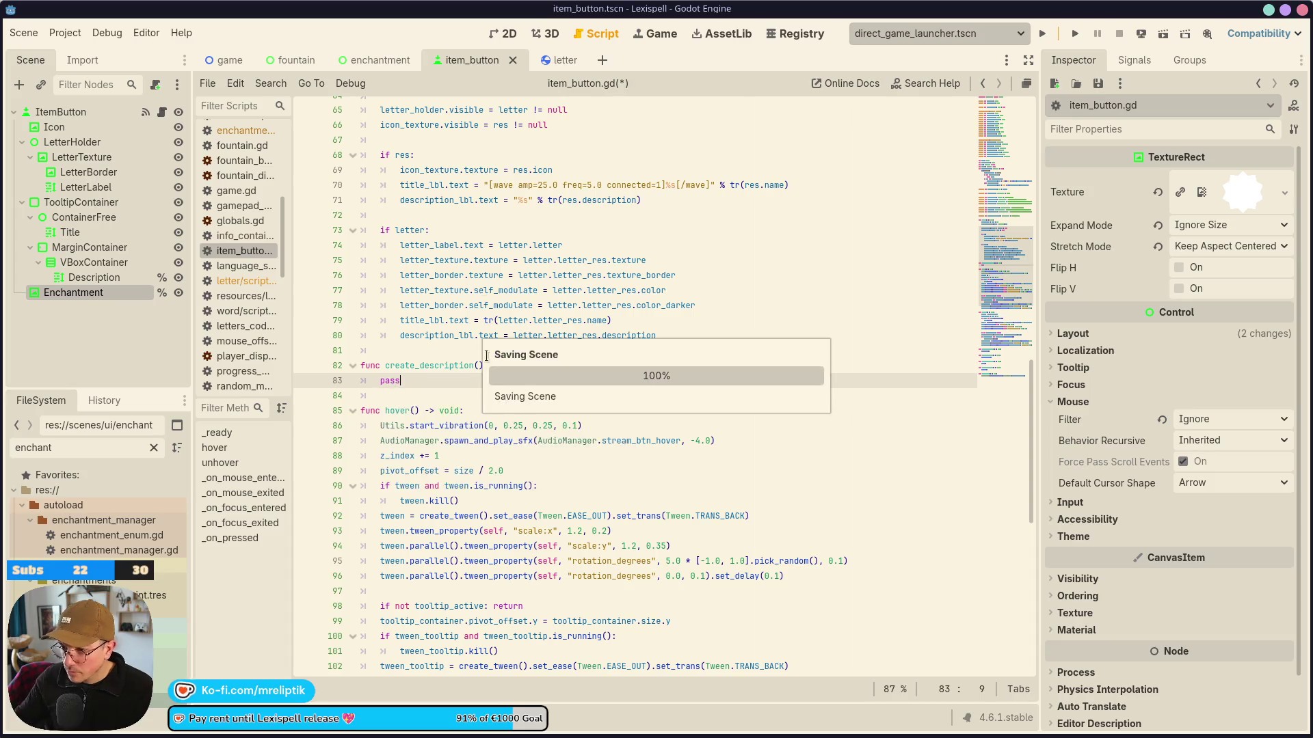
{"action": "scroll", "coordinate": [497, 257], "scroll_direction": "up", "scroll_amount": 8}
{"action": "scroll", "coordinate": [497, 257], "scroll_direction": "up", "scroll_amount": 4}
Move the setter's description code into create_description(), calling create_description() from the setter instead.
{"action": "left_click_drag", "start_coordinate": [400, 260], "coordinate": [769, 332]}
{"action": "key", "text": "ctrl+x"}
{"action": "type", "text": "create"}
{"action": "key", "text": "Return"}
{"action": "scroll", "coordinate": [553, 456], "scroll_direction": "down", "scroll_amount": 7}
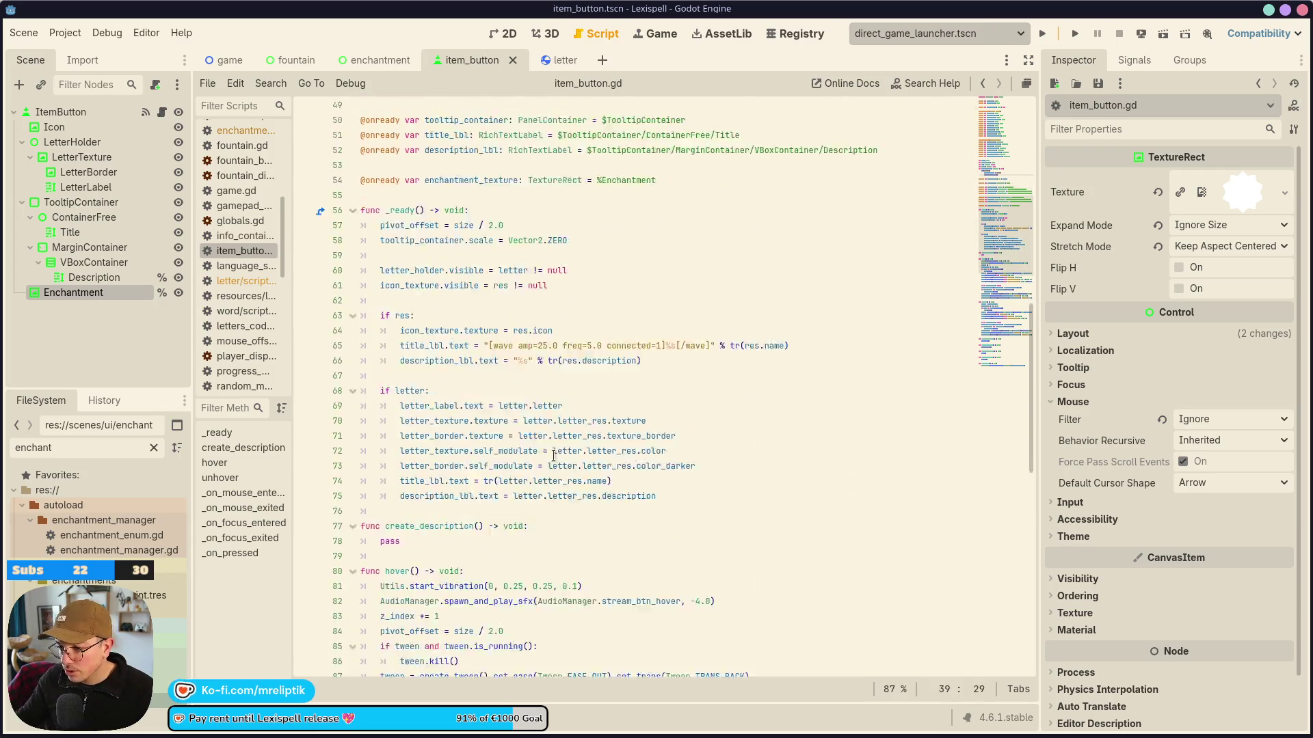
{"action": "scroll", "coordinate": [553, 456], "scroll_direction": "down", "scroll_amount": 6}
{"action": "double_click", "coordinate": [391, 261]}
{"action": "key", "text": "ctrl+v"}
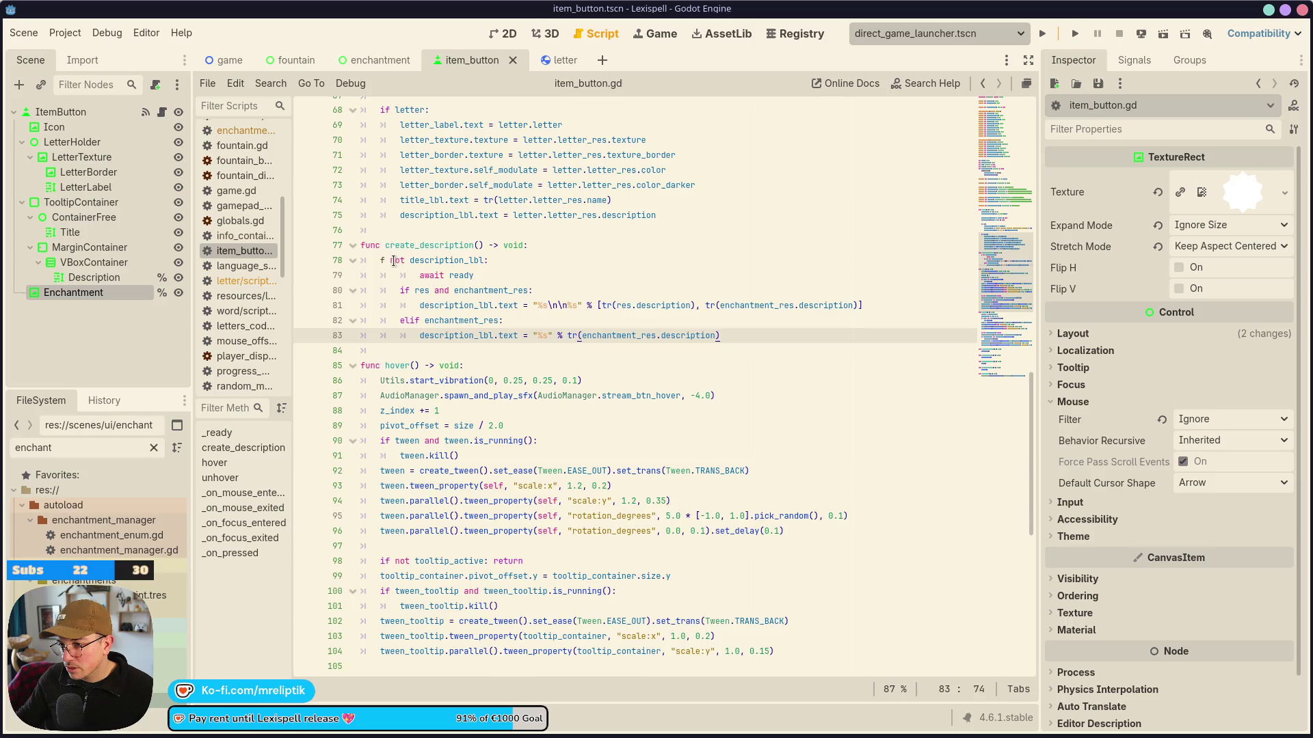
{"action": "key", "text": "BackSpace"}
{"action": "type", "text": "i"}
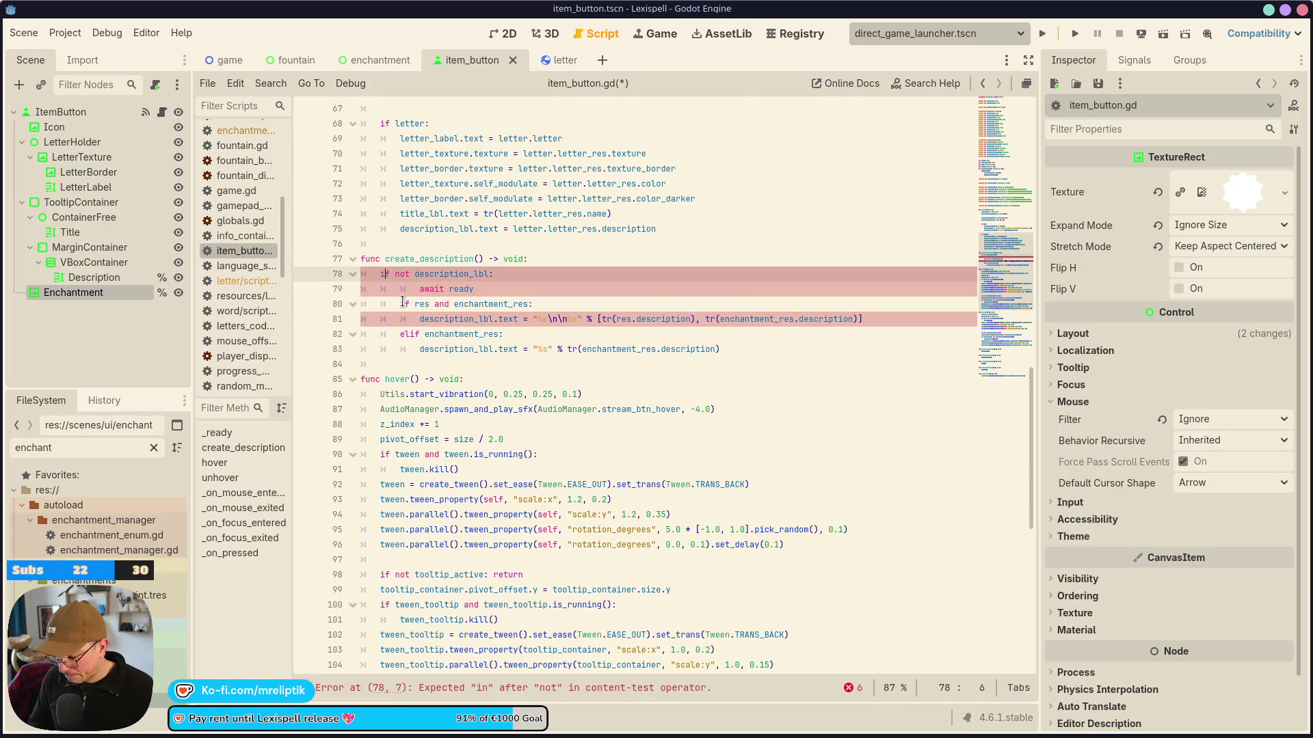
Save, then delete the description_lbl await ready check from create_description().
{"action": "double_click", "coordinate": [445, 259]}
{"action": "key", "text": "ctrl+s"}
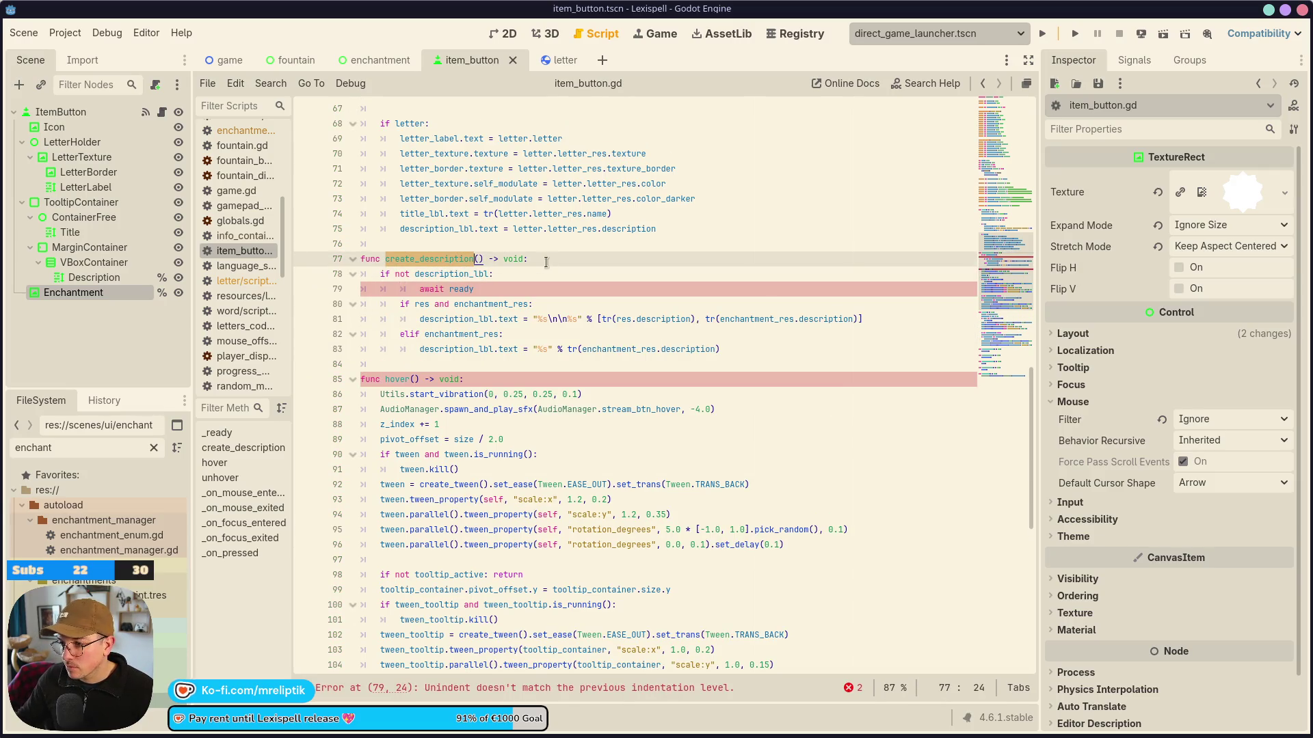
{"action": "left_click", "coordinate": [424, 289]}
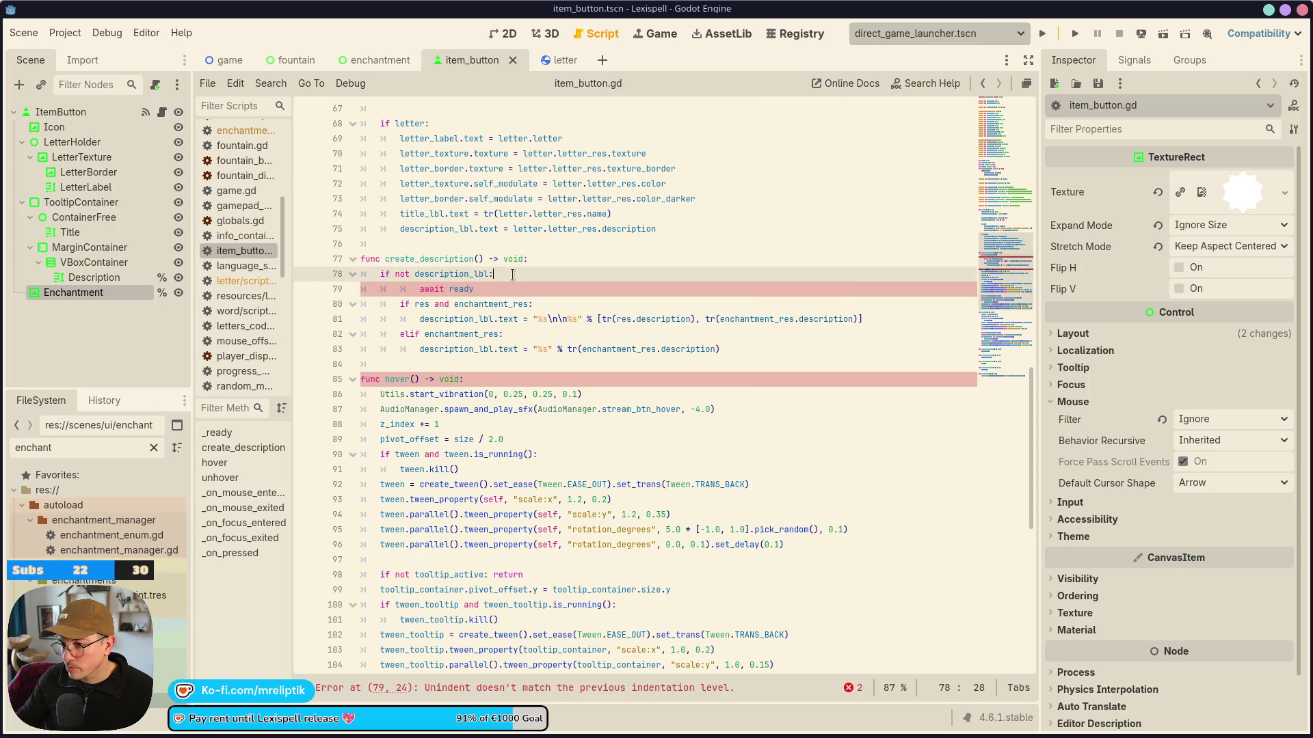
{"action": "left_click_drag", "start_coordinate": [502, 289], "coordinate": [354, 275]}
{"action": "key", "text": "BackSpace"}
{"action": "key", "text": "BackSpace"}
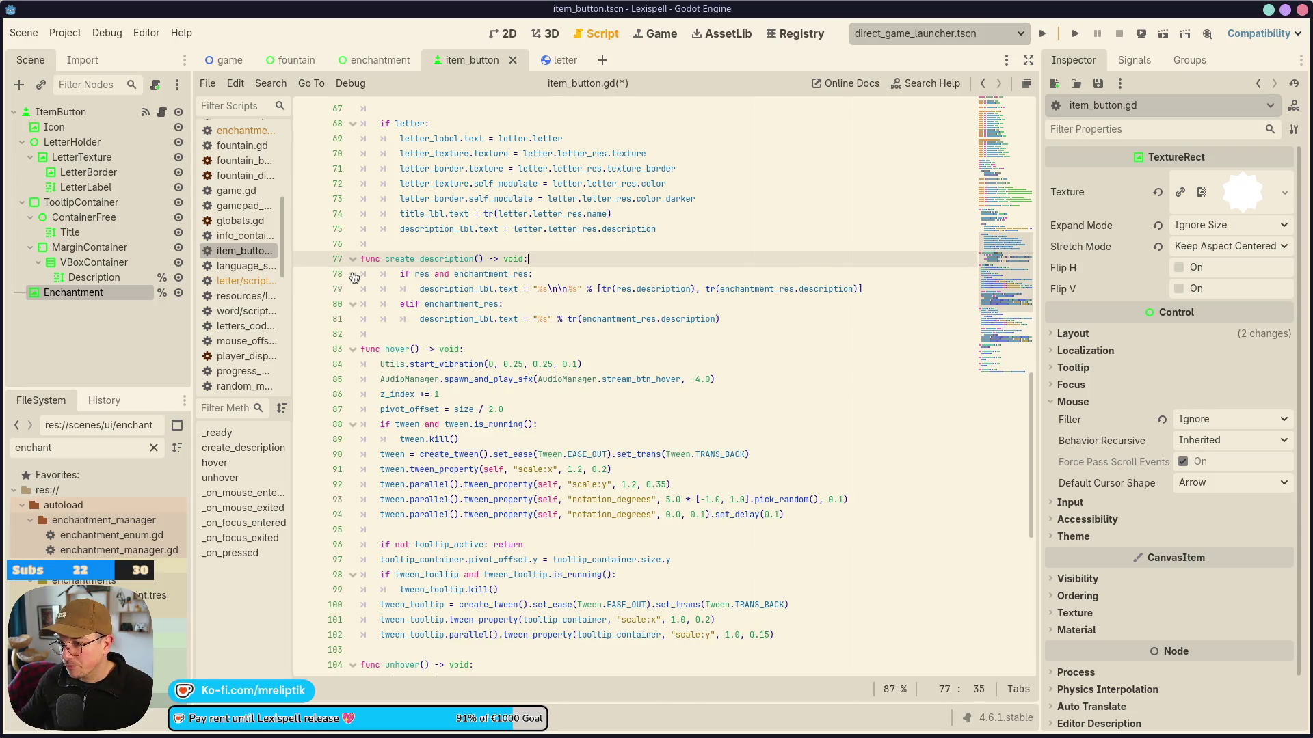
{"action": "scroll", "coordinate": [504, 290], "scroll_direction": "up", "scroll_amount": 10}
{"action": "left_click", "coordinate": [524, 259]}
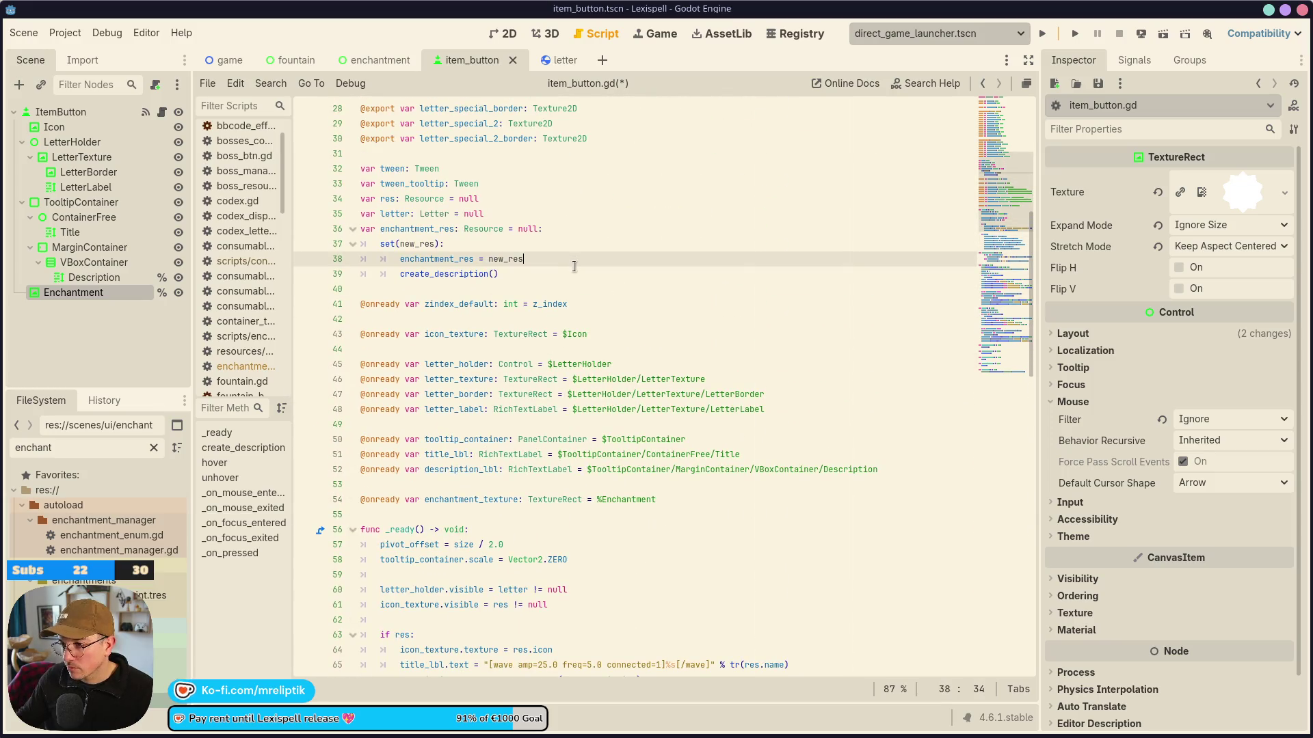
{"action": "key", "text": "Return"}
{"action": "key", "text": "ctrl+v"}
{"action": "left_click", "coordinate": [543, 274]}
{"action": "key", "text": "ctrl+s"}
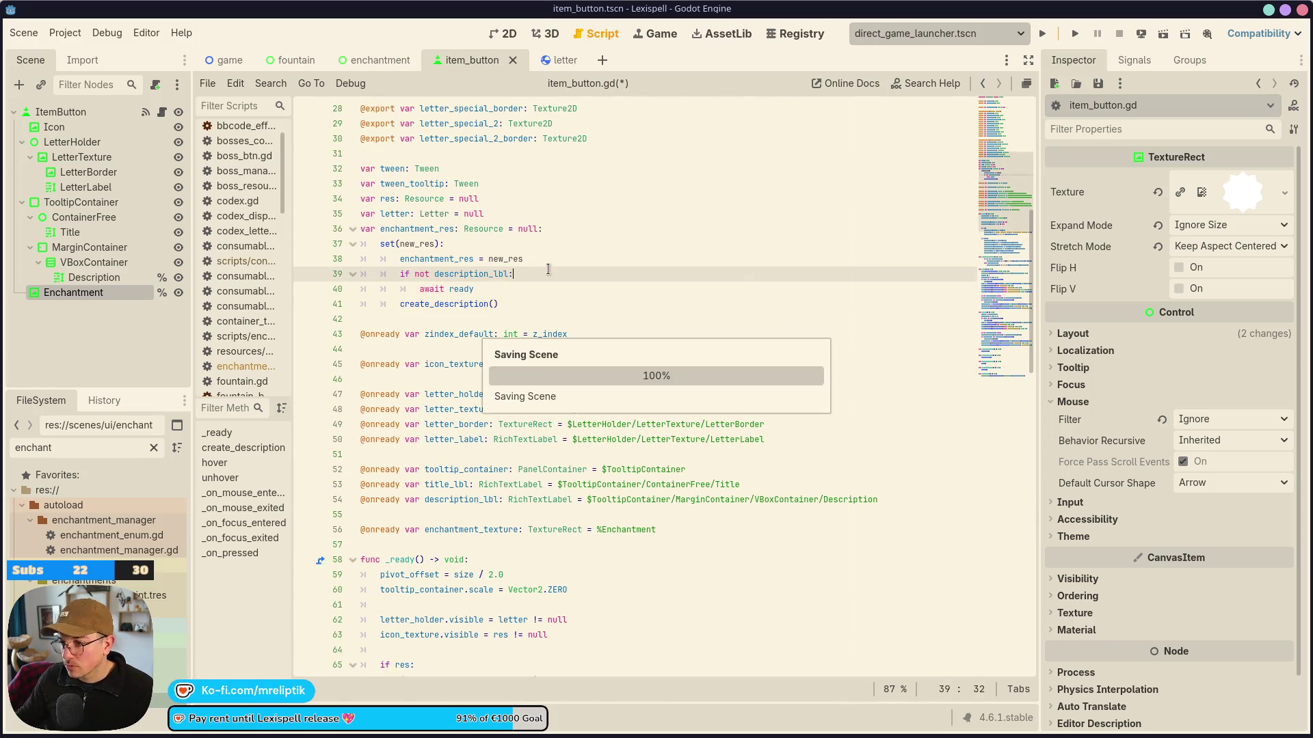
{"action": "scroll", "coordinate": [479, 267], "scroll_direction": "down", "scroll_amount": 10}
{"action": "left_click_drag", "start_coordinate": [400, 259], "coordinate": [492, 315]}
{"action": "key", "text": "shift+Tab"}
{"action": "key", "text": "ctrl+s"}
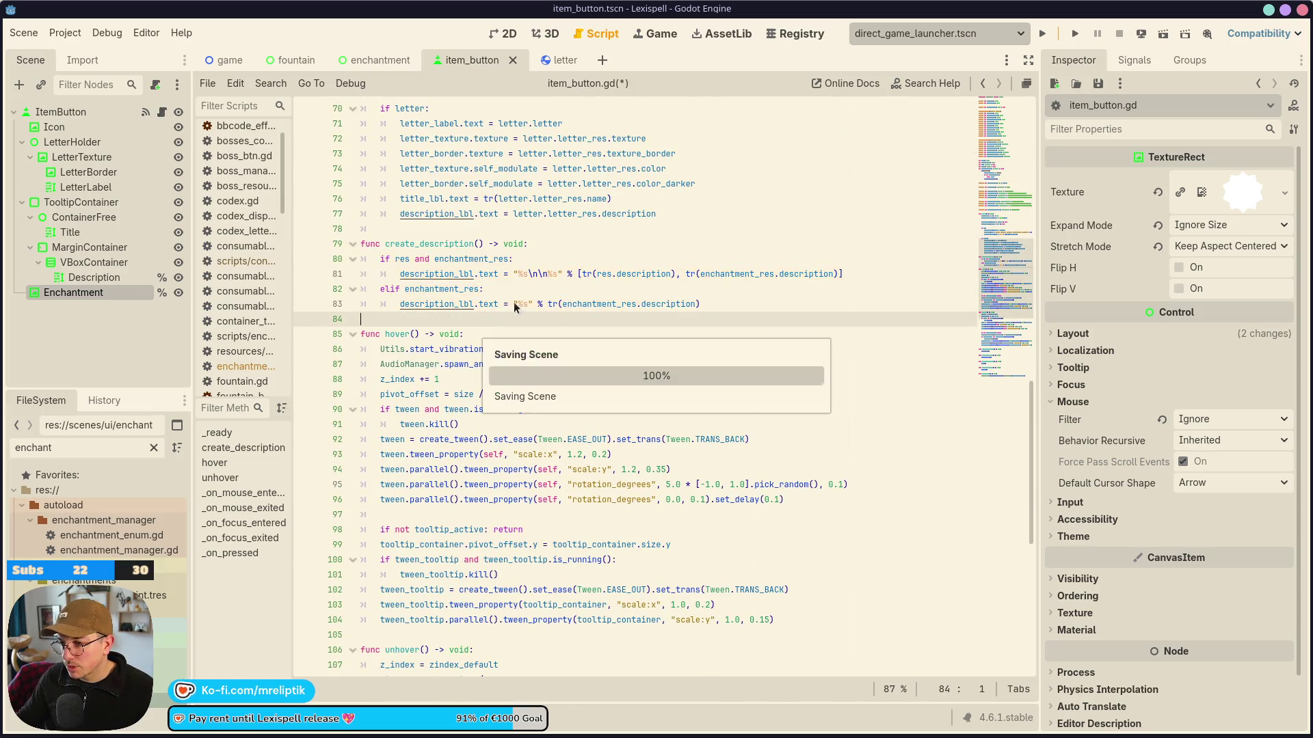
{"action": "double_click", "coordinate": [419, 243]}
{"action": "scroll", "coordinate": [491, 324], "scroll_direction": "up", "scroll_amount": 5}
{"action": "left_click", "coordinate": [445, 304]}
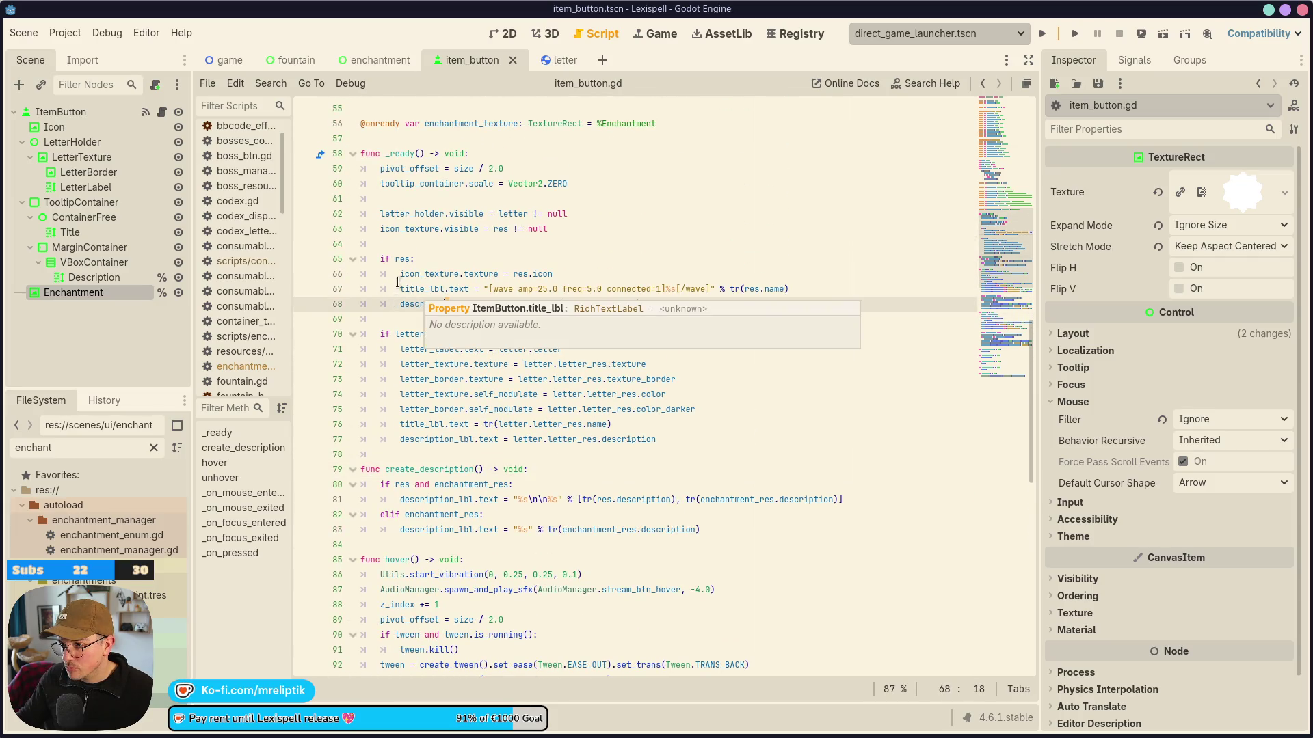
{"action": "left_click", "coordinate": [394, 318]}
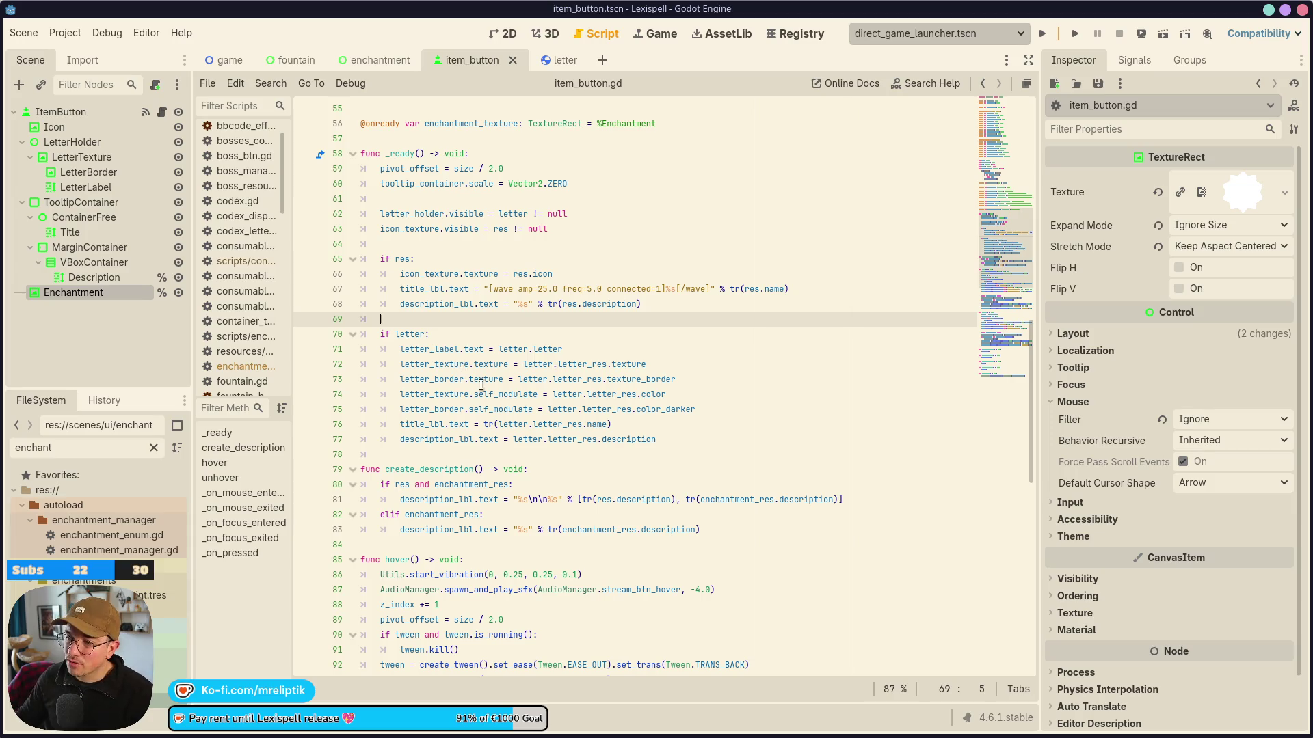
{"action": "mouse_move", "coordinate": [483, 385]}
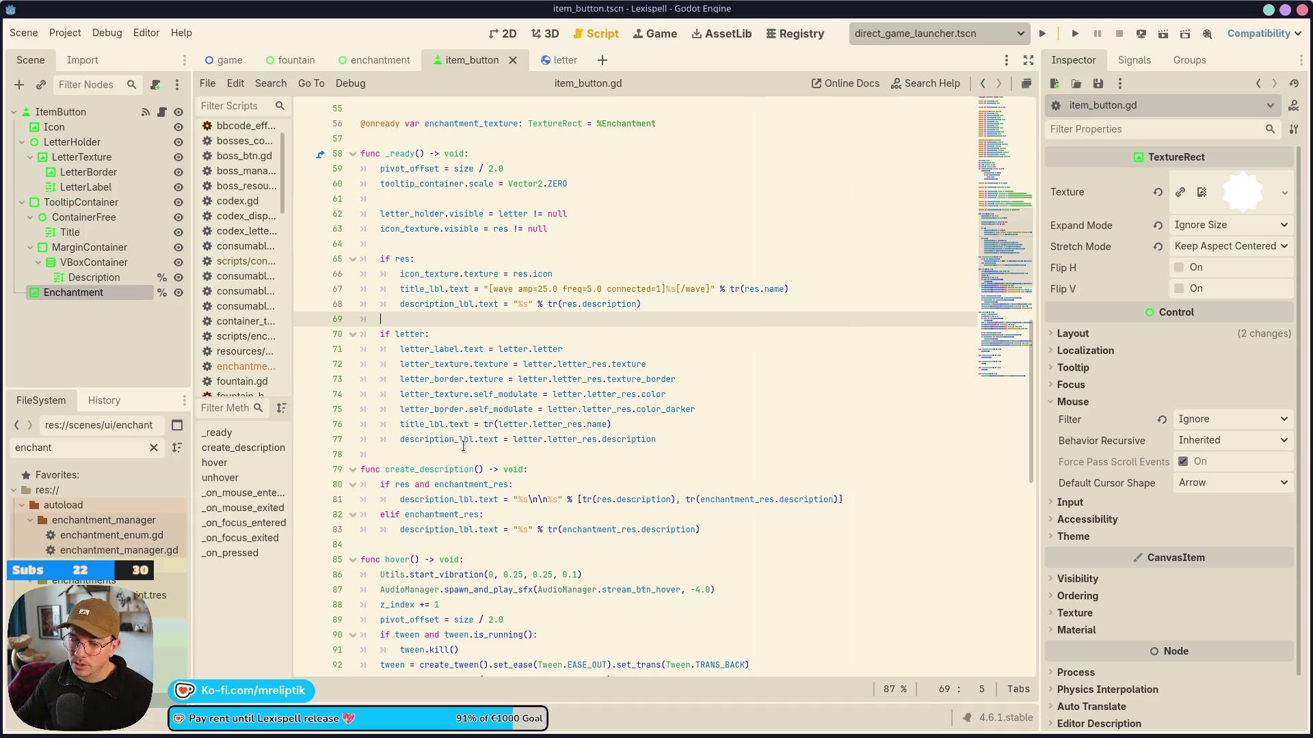
{"action": "left_click", "coordinate": [684, 425]}
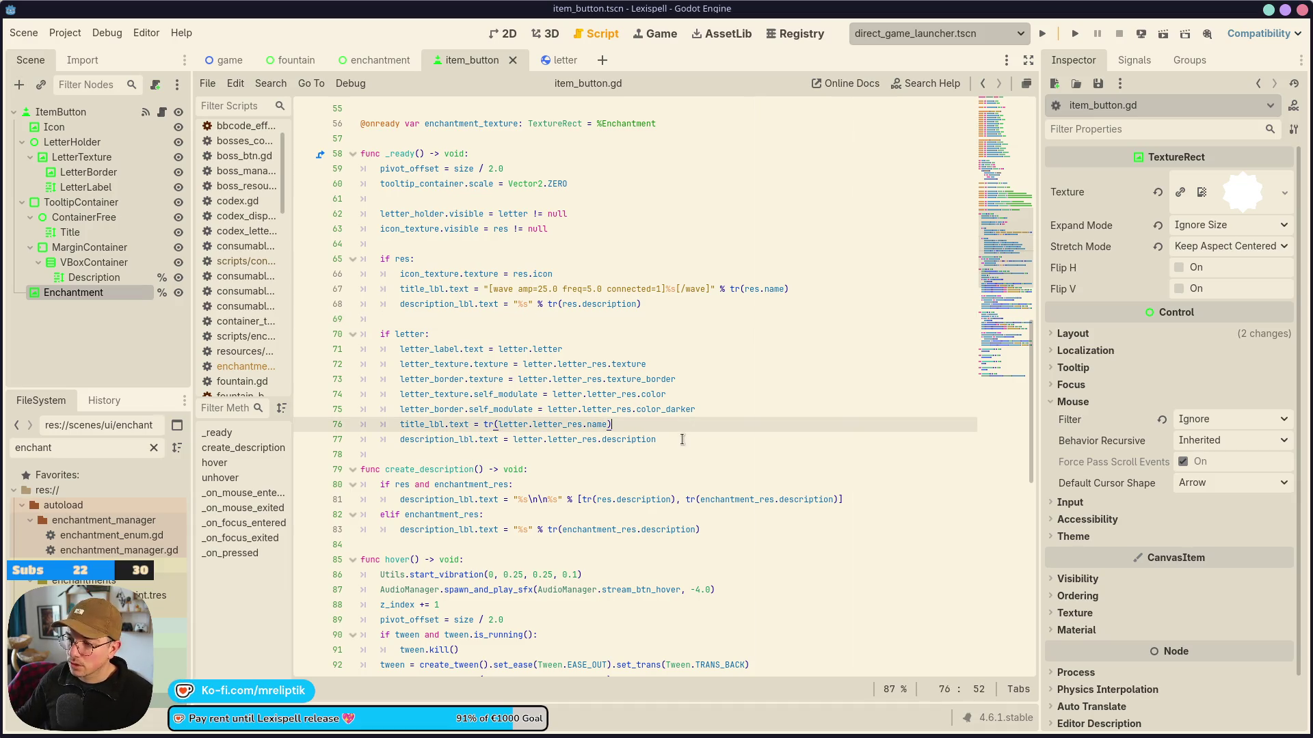
Call create_description() at the end of _ready, comment out lines 68 and 77, and save.
{"action": "left_click", "coordinate": [681, 440]}
{"action": "key", "text": "Return"}
{"action": "key", "text": "Return"}
{"action": "type", "text": "create_description()"}
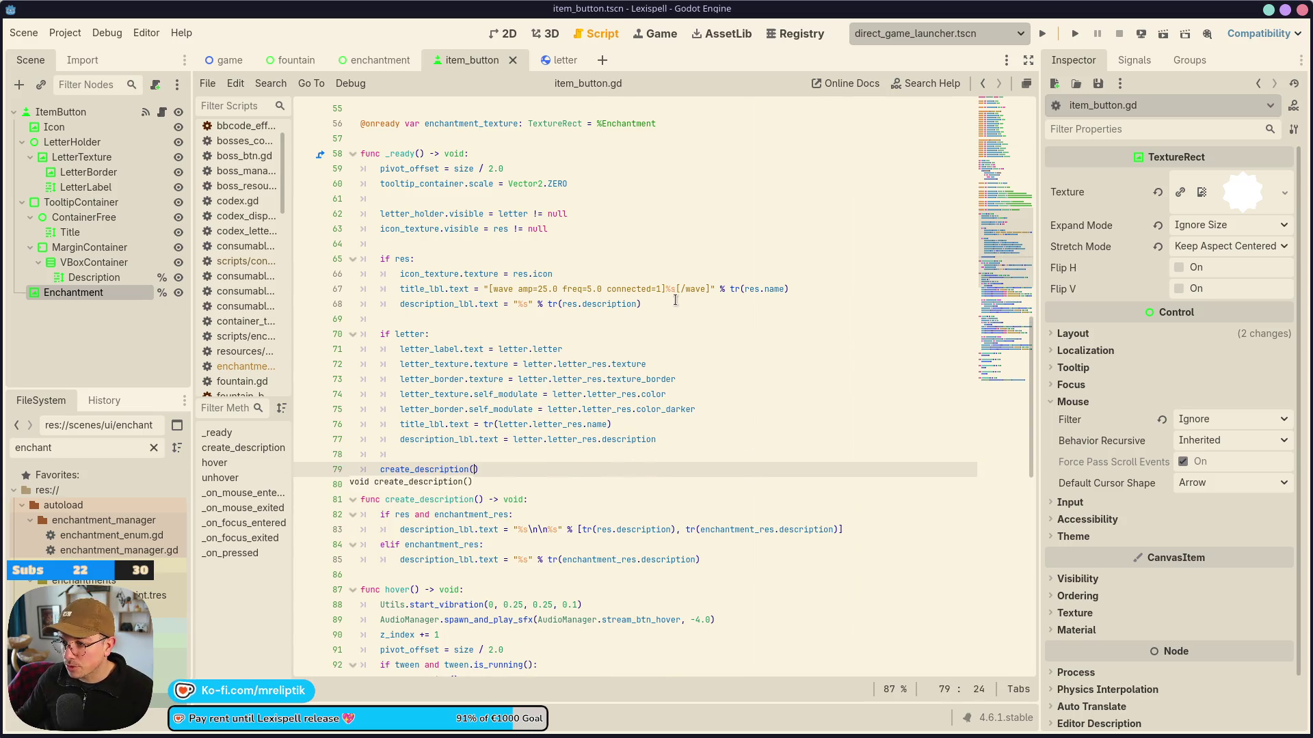
{"action": "left_click", "coordinate": [675, 304]}
{"action": "key", "text": "ctrl+k"}
{"action": "left_click", "coordinate": [678, 441]}
{"action": "key", "text": "ctrl+k"}
{"action": "key", "text": "ctrl+s"}
Open a new line after the combined description line in create_description().
{"action": "scroll", "coordinate": [544, 484], "scroll_direction": "down", "scroll_amount": 1}
{"action": "left_click", "coordinate": [402, 470]}
{"action": "left_click", "coordinate": [530, 469]}
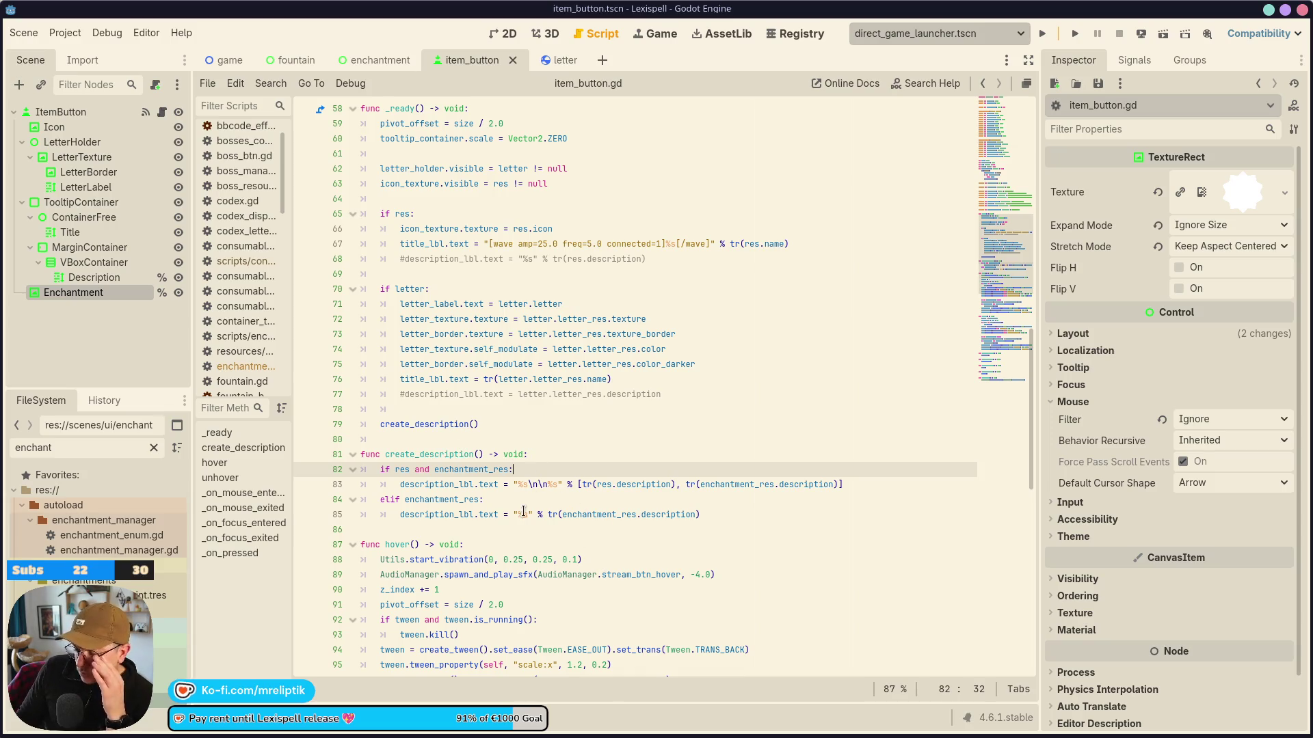
{"action": "mouse_move", "coordinate": [491, 511]}
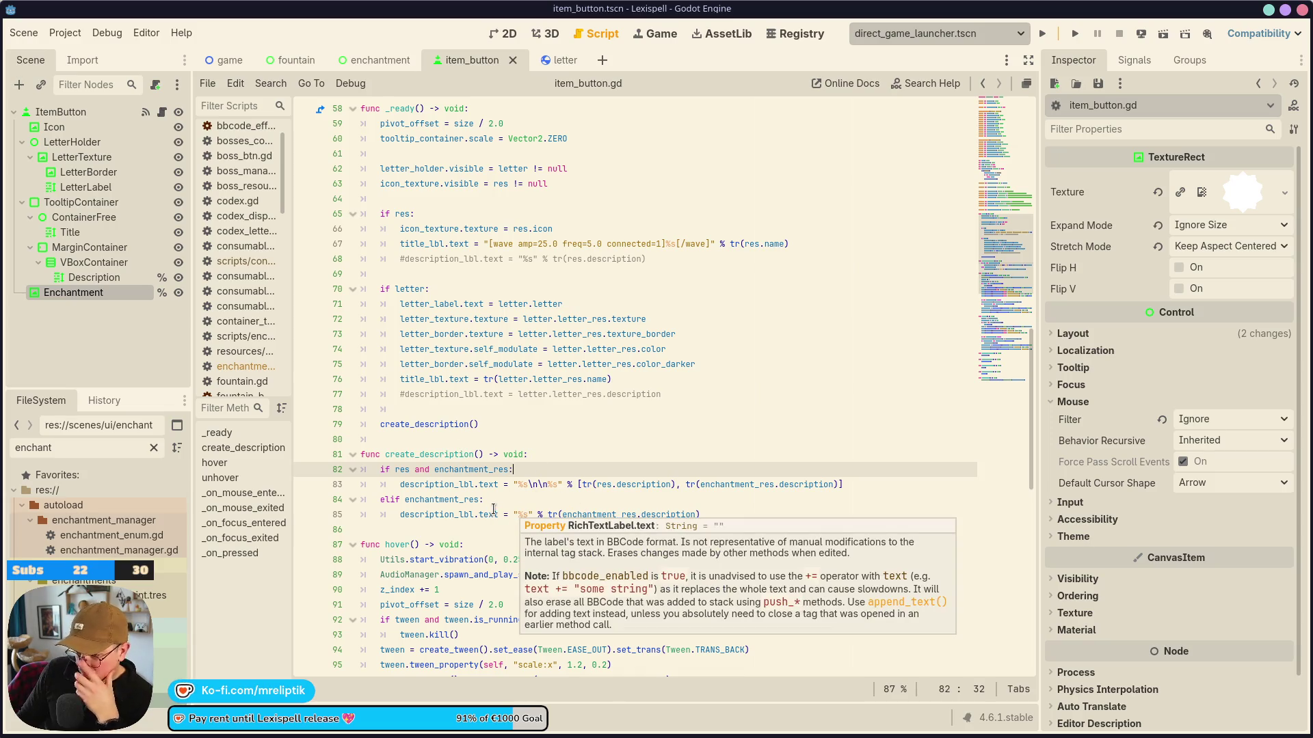
{"action": "left_click", "coordinate": [860, 486]}
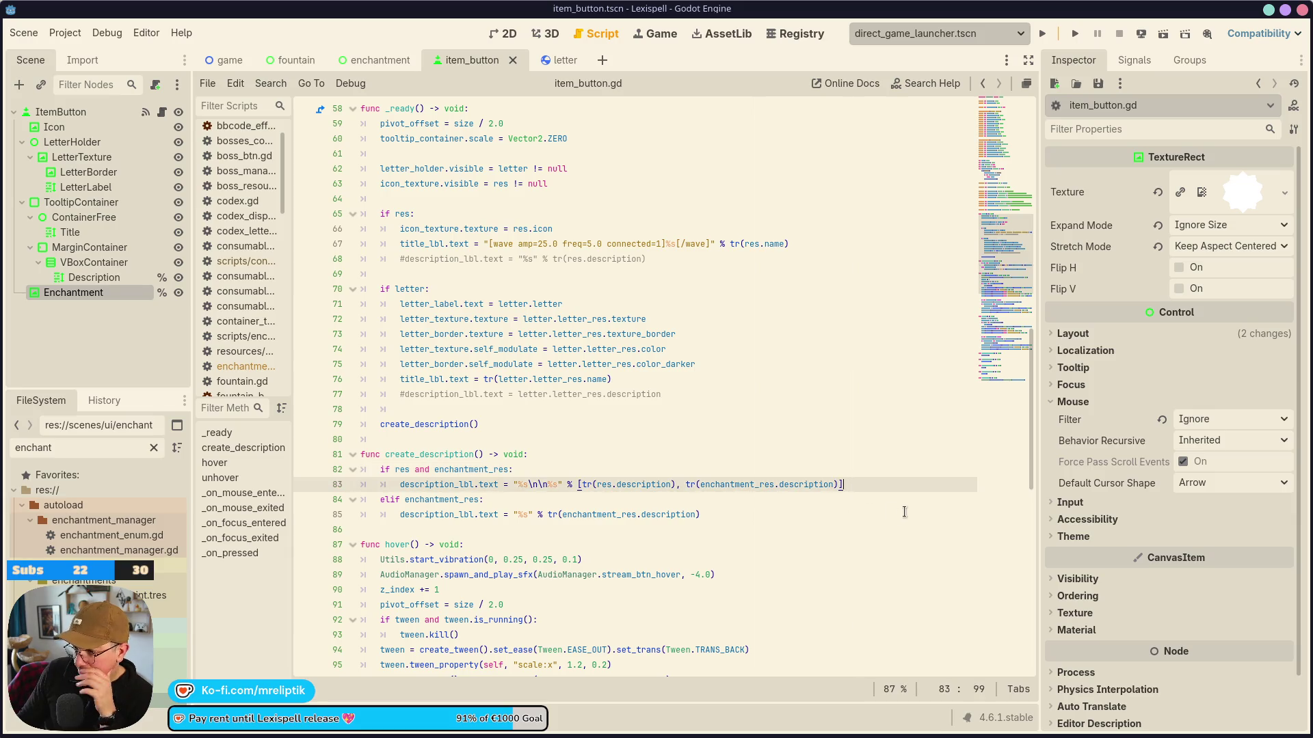
{"action": "key", "text": "Return"}
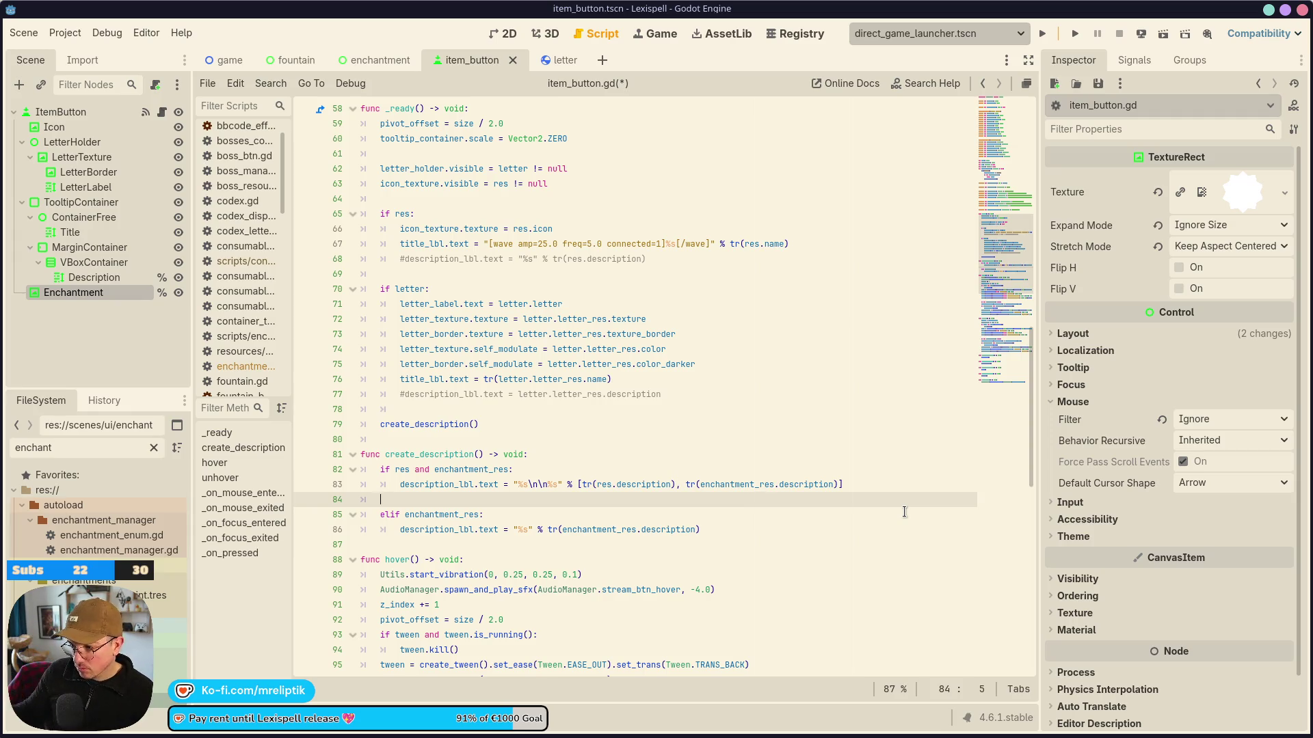
{"action": "left_click", "coordinate": [695, 513]}
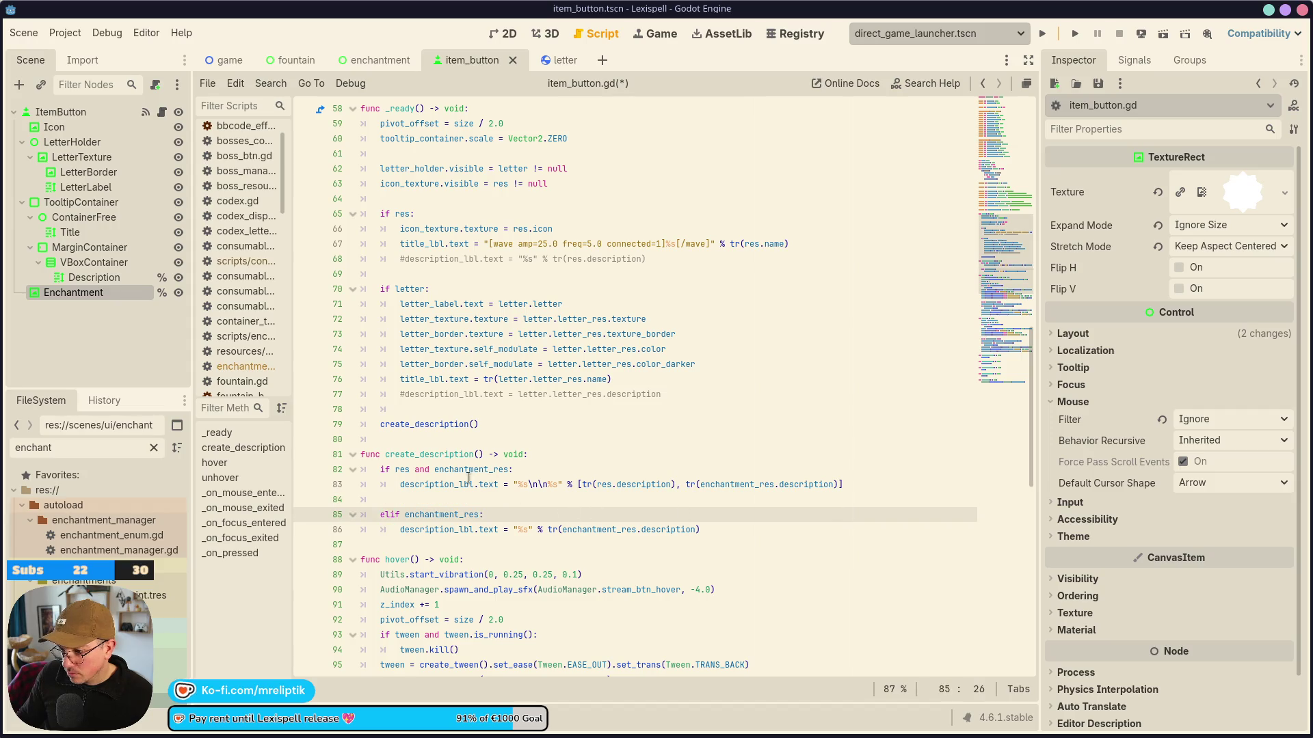
{"action": "left_click", "coordinate": [544, 455]}
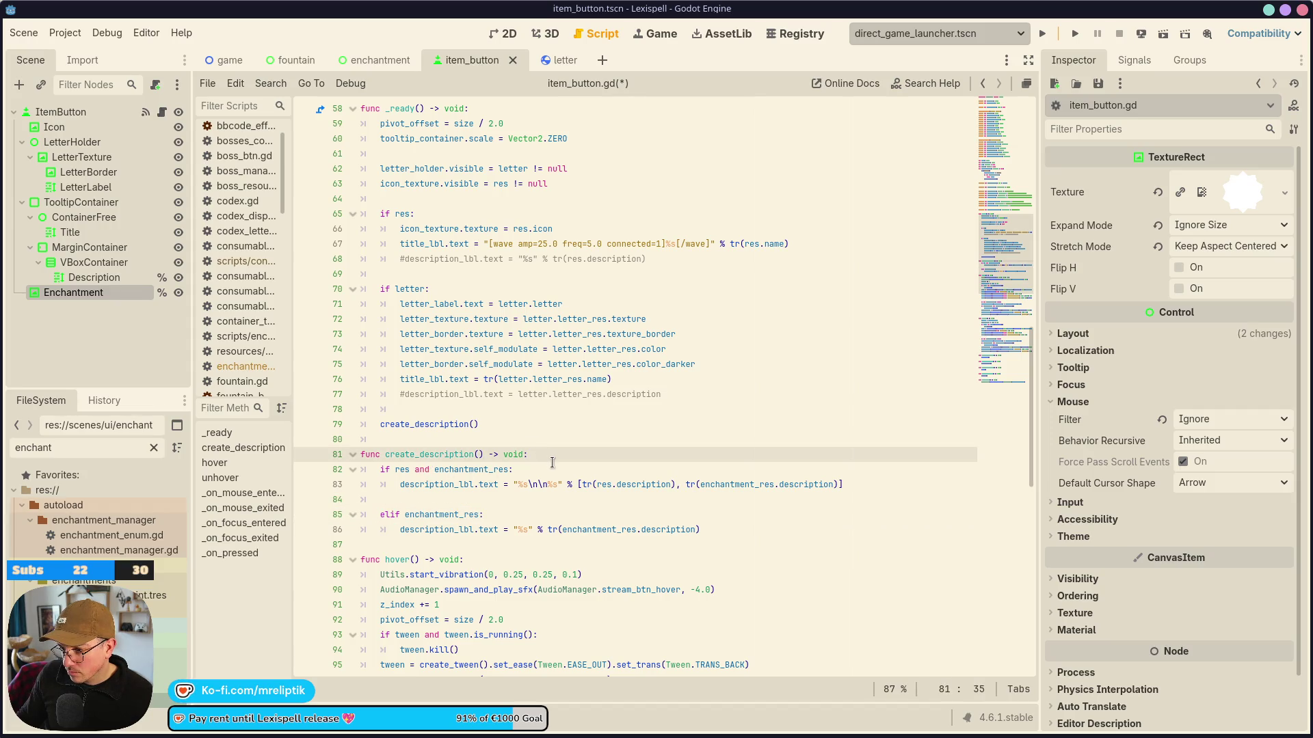
{"action": "mouse_move", "coordinate": [600, 483]}
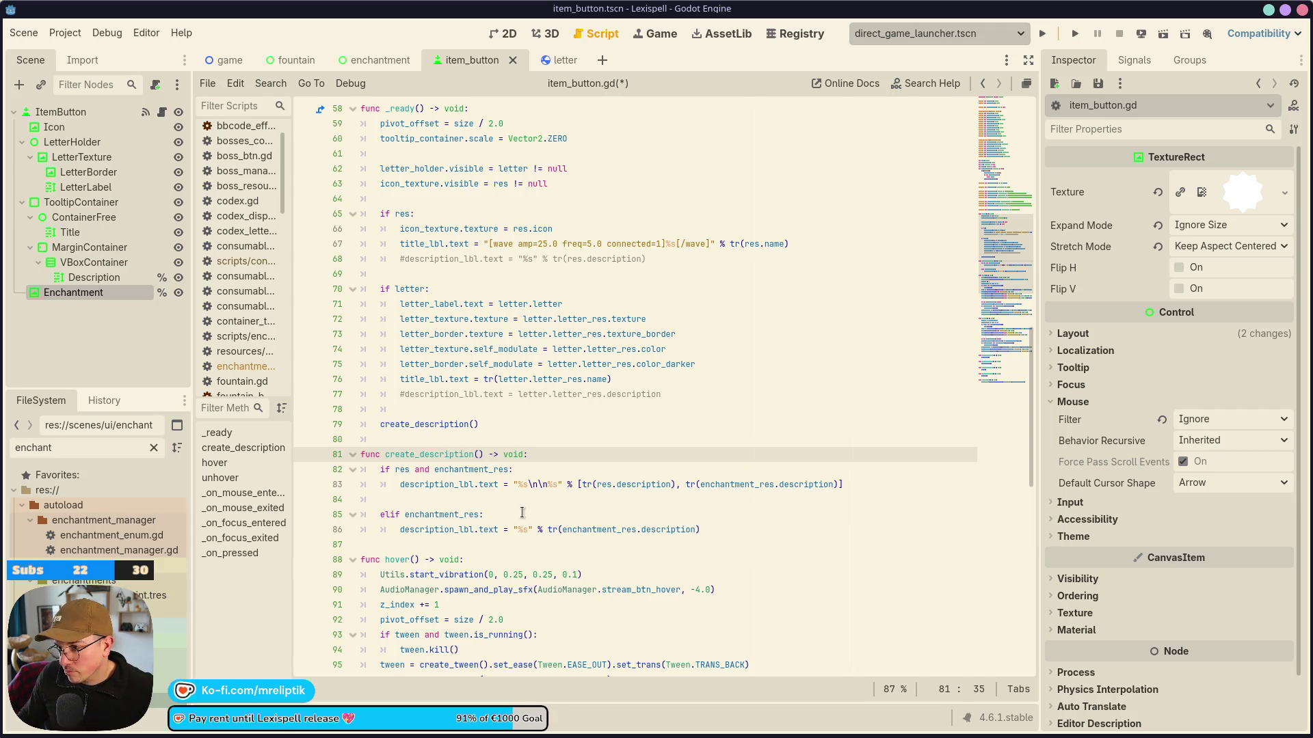
{"action": "left_click", "coordinate": [873, 482]}
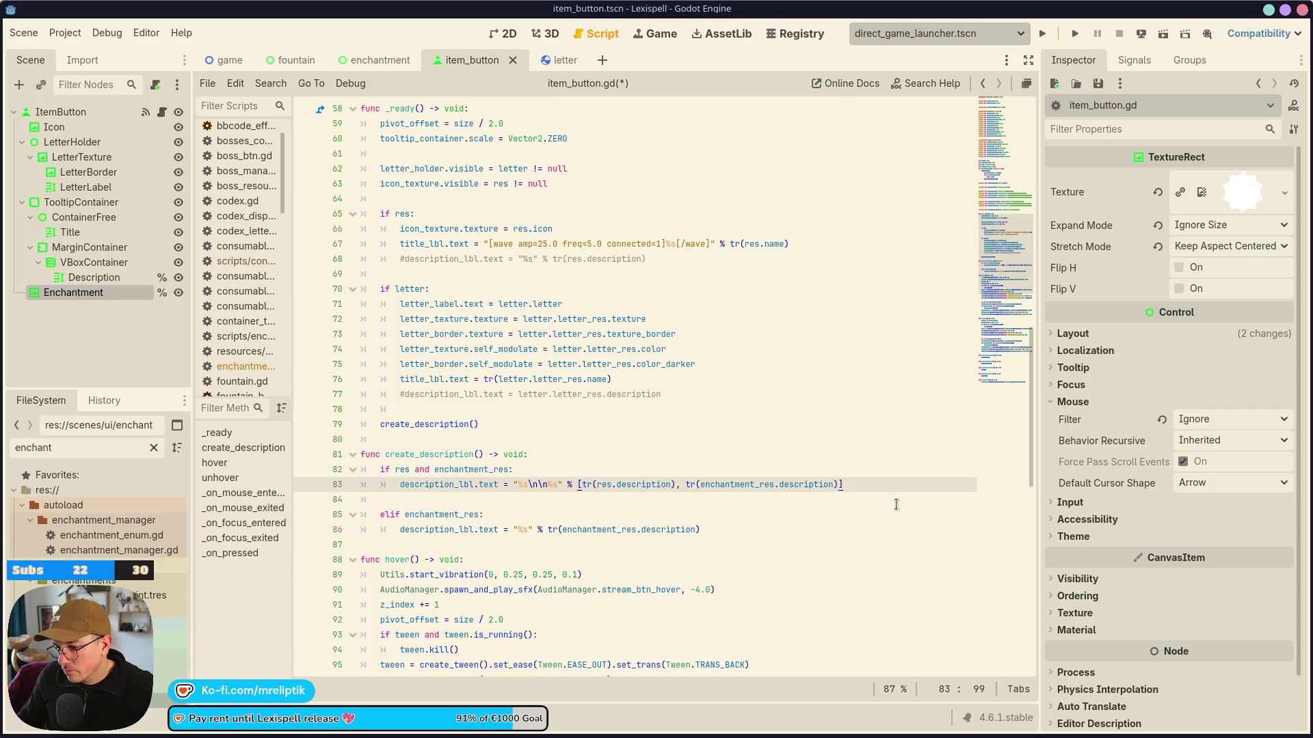
Add an 'elif letter:' branch with an uncommented copy of the letter.letter_res.description assignment.
{"action": "key", "text": "Return"}
{"action": "type", "text": "elif"}
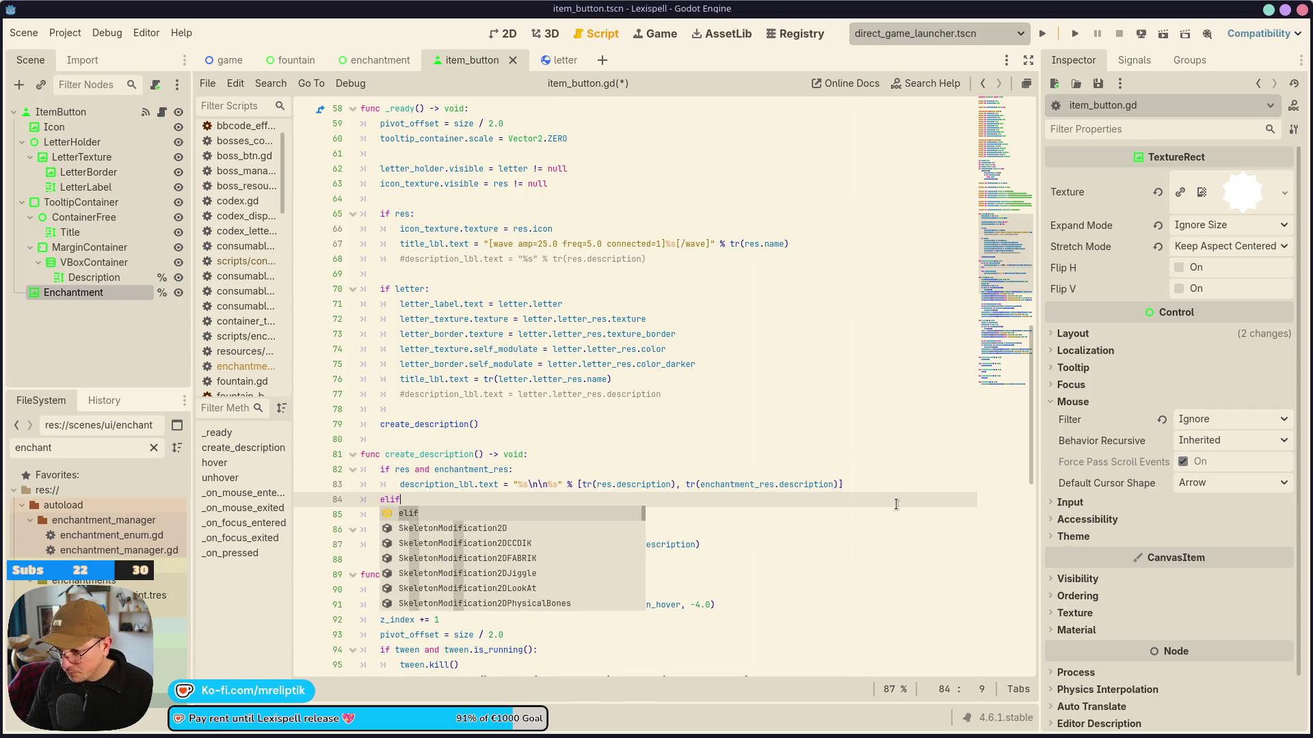
{"action": "type", "text": " let"}
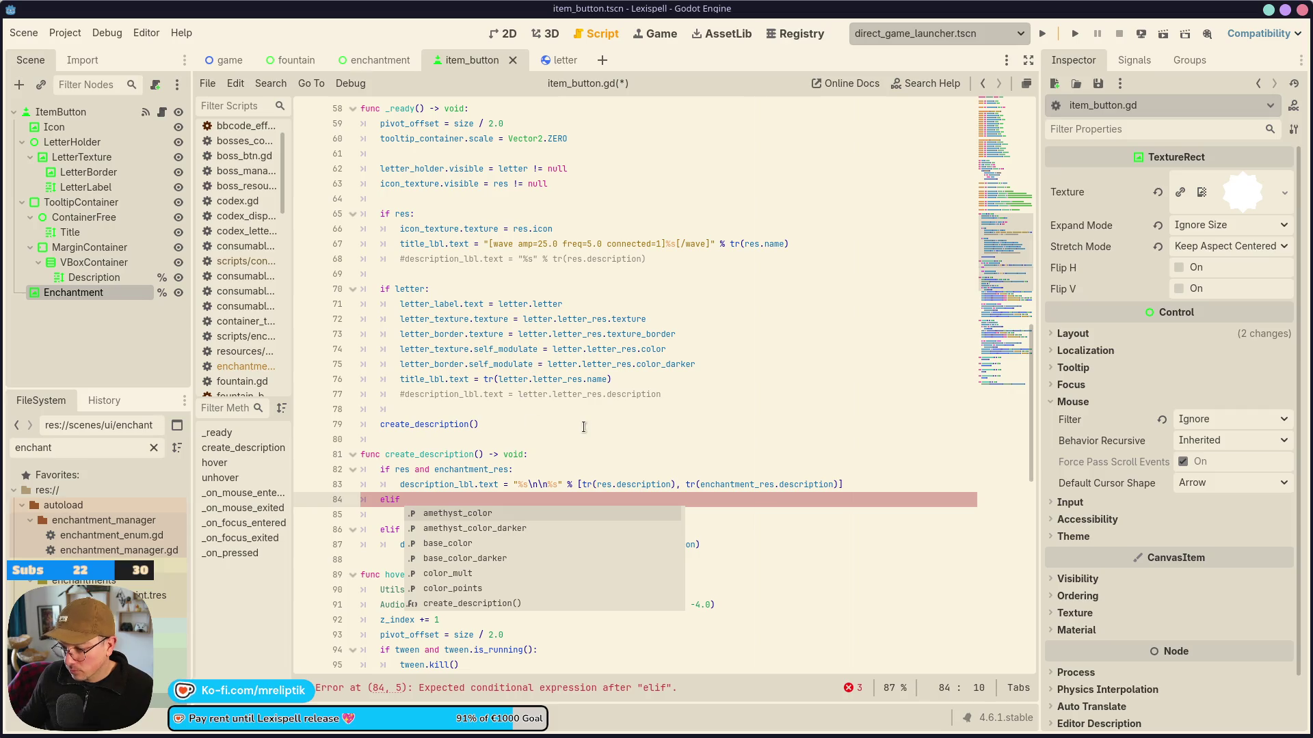
{"action": "type", "text": "ter:"}
{"action": "key", "text": "Return"}
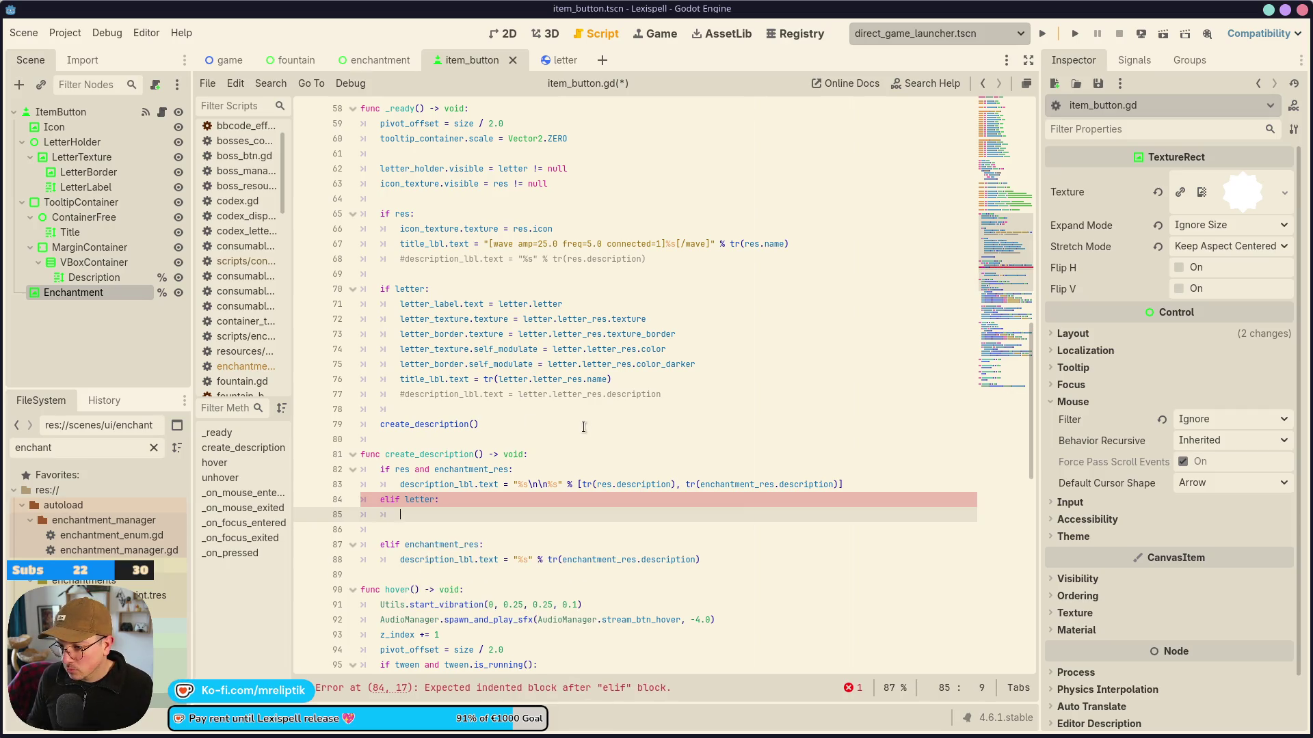
{"action": "left_click", "coordinate": [689, 395]}
{"action": "key", "text": "ctrl+shift+d"}
{"action": "key", "text": "alt+Down"}
{"action": "key", "text": "alt+Down"}
{"action": "key", "text": "alt+Down"}
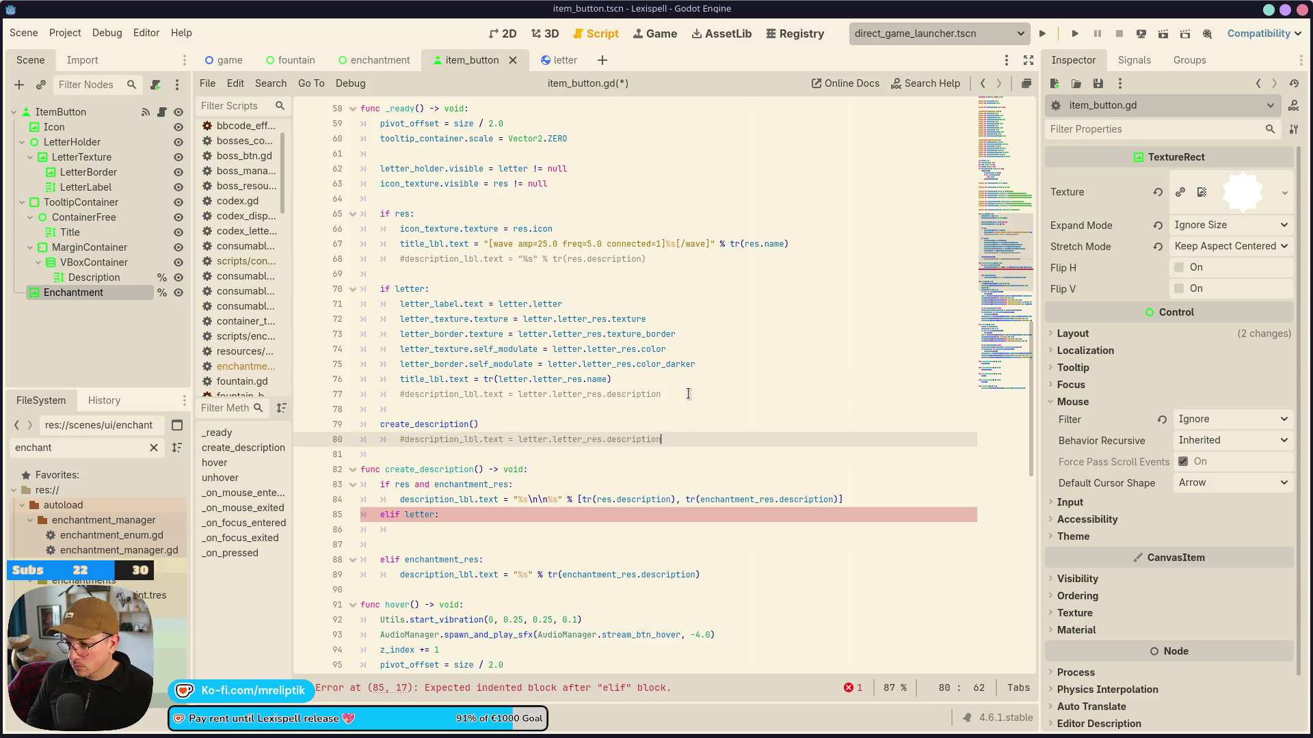
{"action": "key", "text": "ctrl+k"}
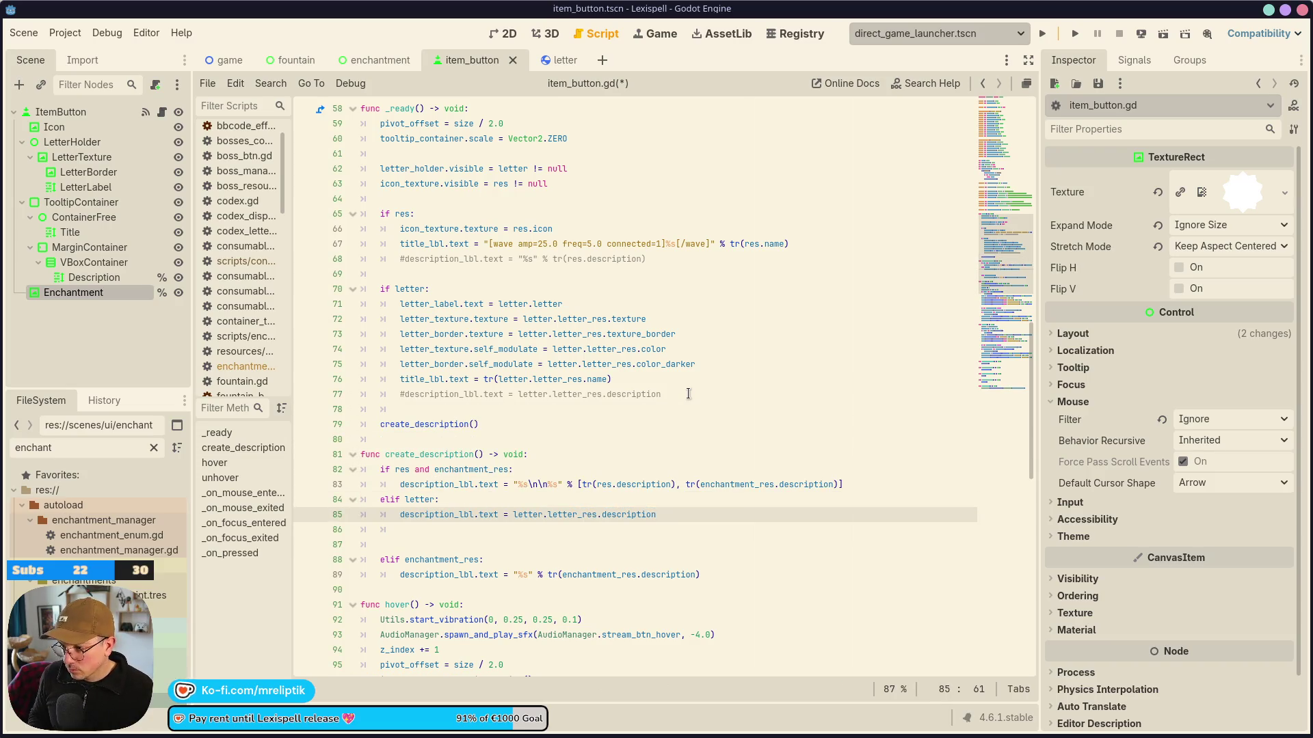
{"action": "key", "text": "Up"}
{"action": "key", "text": "Up"}
{"action": "key", "text": "Down"}
{"action": "key", "text": "Down"}
{"action": "key", "text": "Down"}
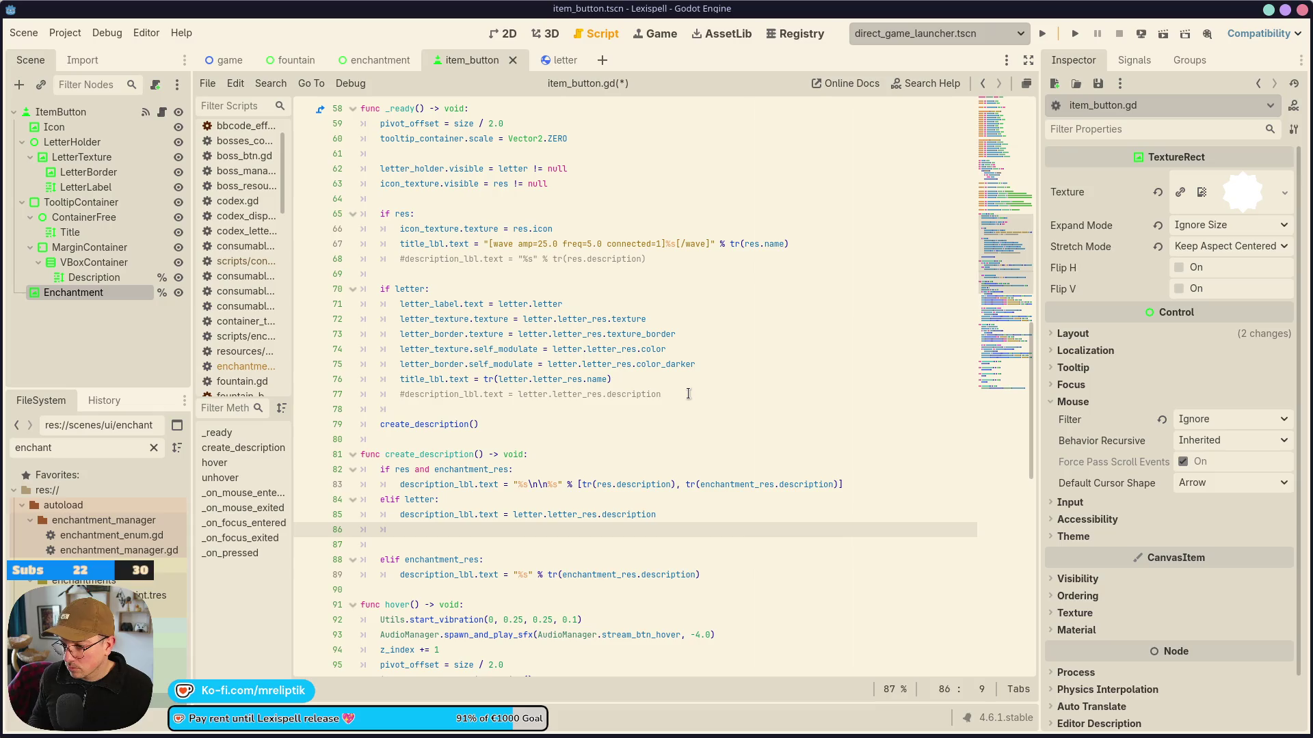
{"action": "key", "text": "Up"}
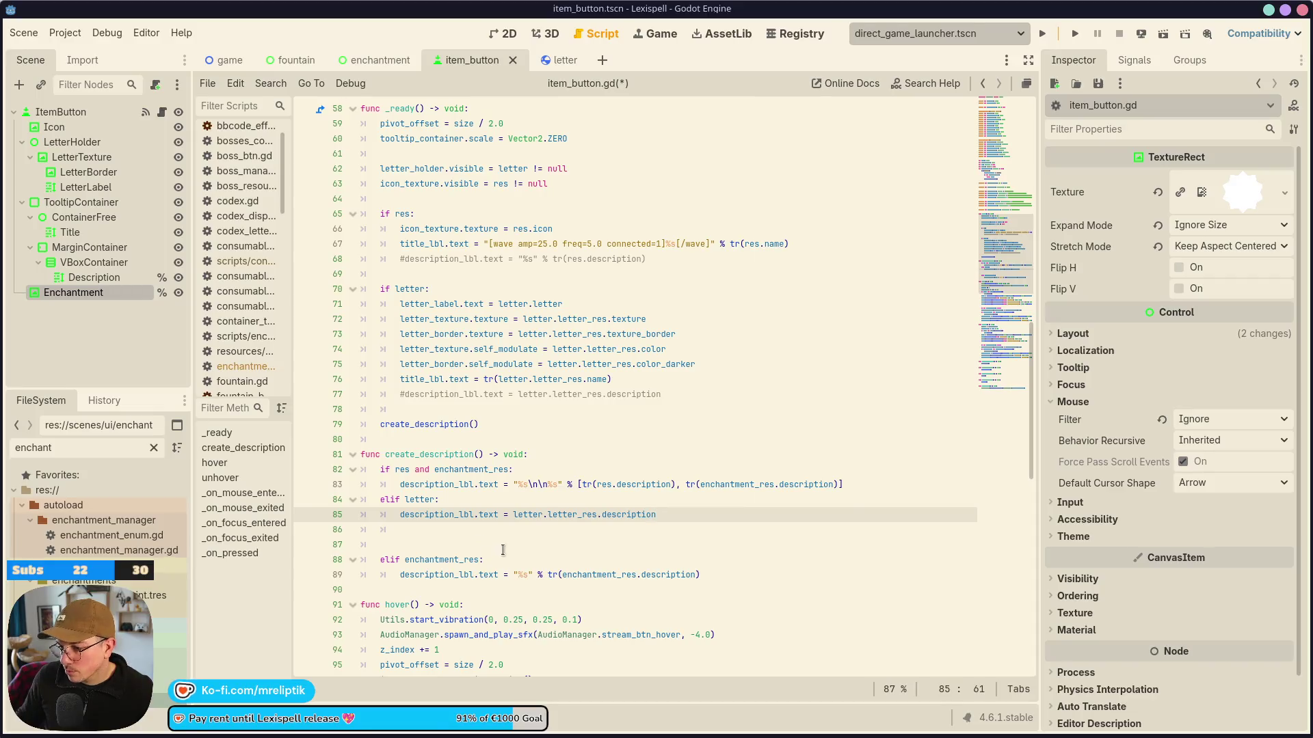
Add a description_lbl.text = "" reset line at the start of create_description and save.
{"action": "left_click", "coordinate": [554, 455]}
{"action": "key", "text": "Return"}
{"action": "type", "text": "de"}
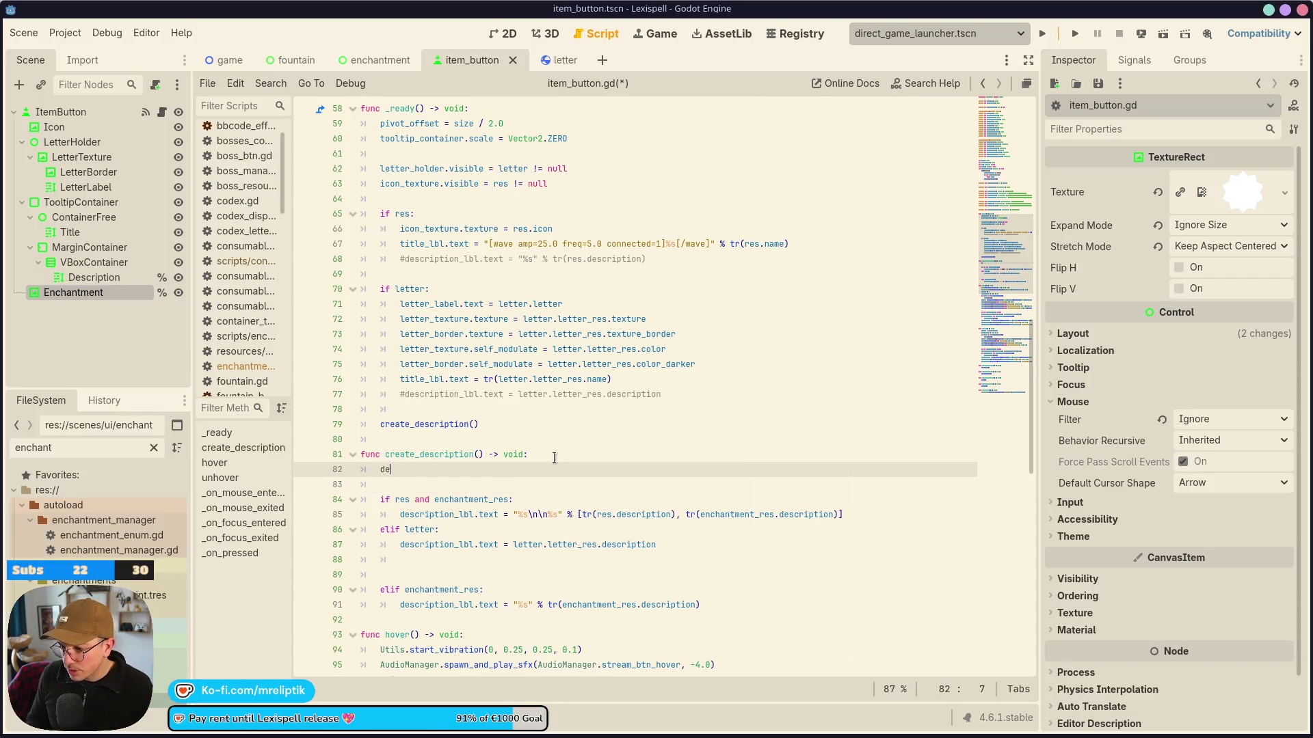
{"action": "type", "text": "scription_lbl.text = \""}
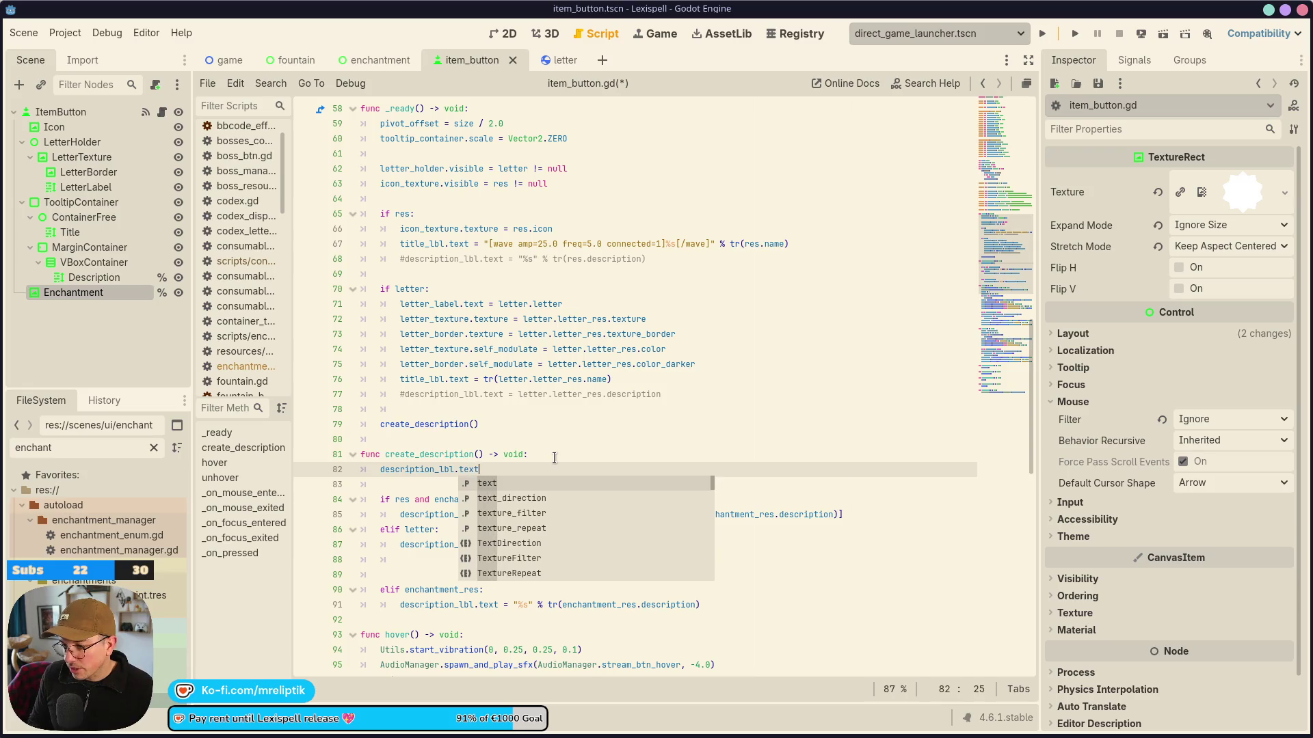
{"action": "key", "text": "ctrl+s"}
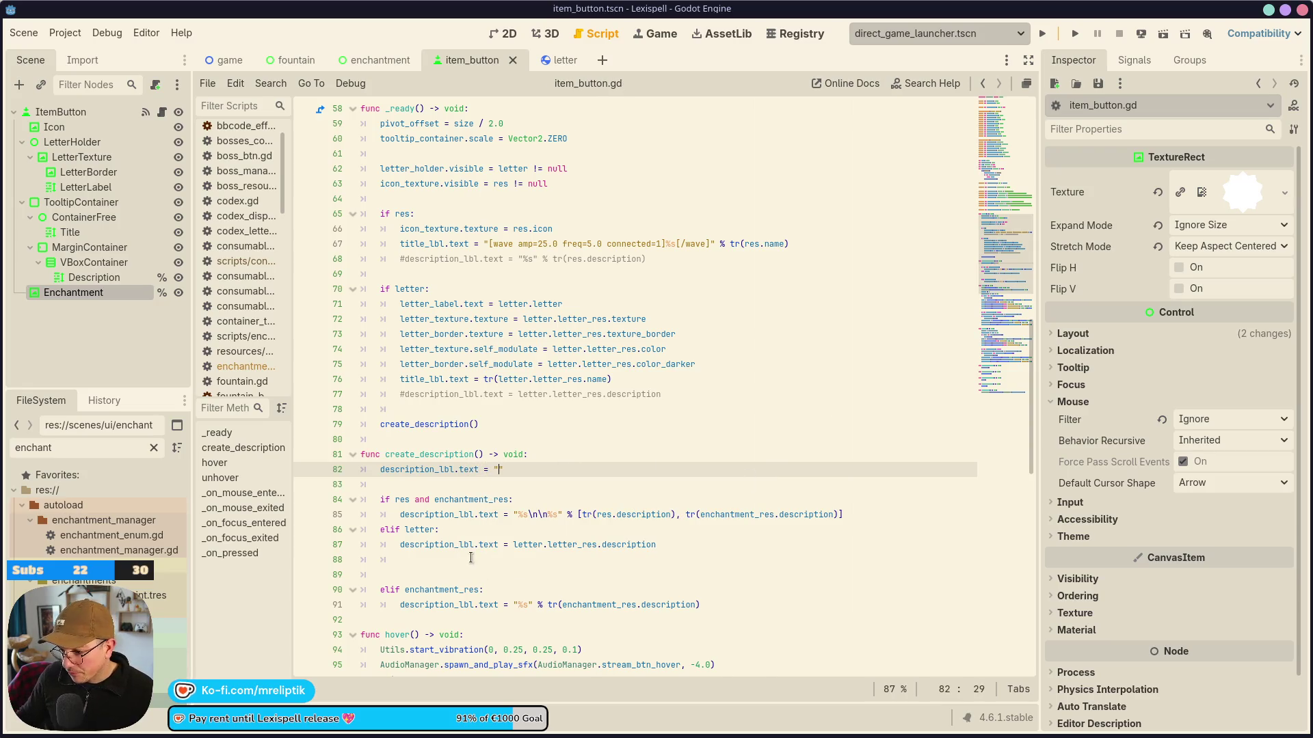
Remove enchantment_res from the first if condition in create_description.
{"action": "left_click", "coordinate": [426, 578]}
{"action": "left_click", "coordinate": [445, 556]}
{"action": "left_click", "coordinate": [459, 500]}
{"action": "double_click", "coordinate": [459, 500]}
{"action": "key", "text": "BackSpace"}
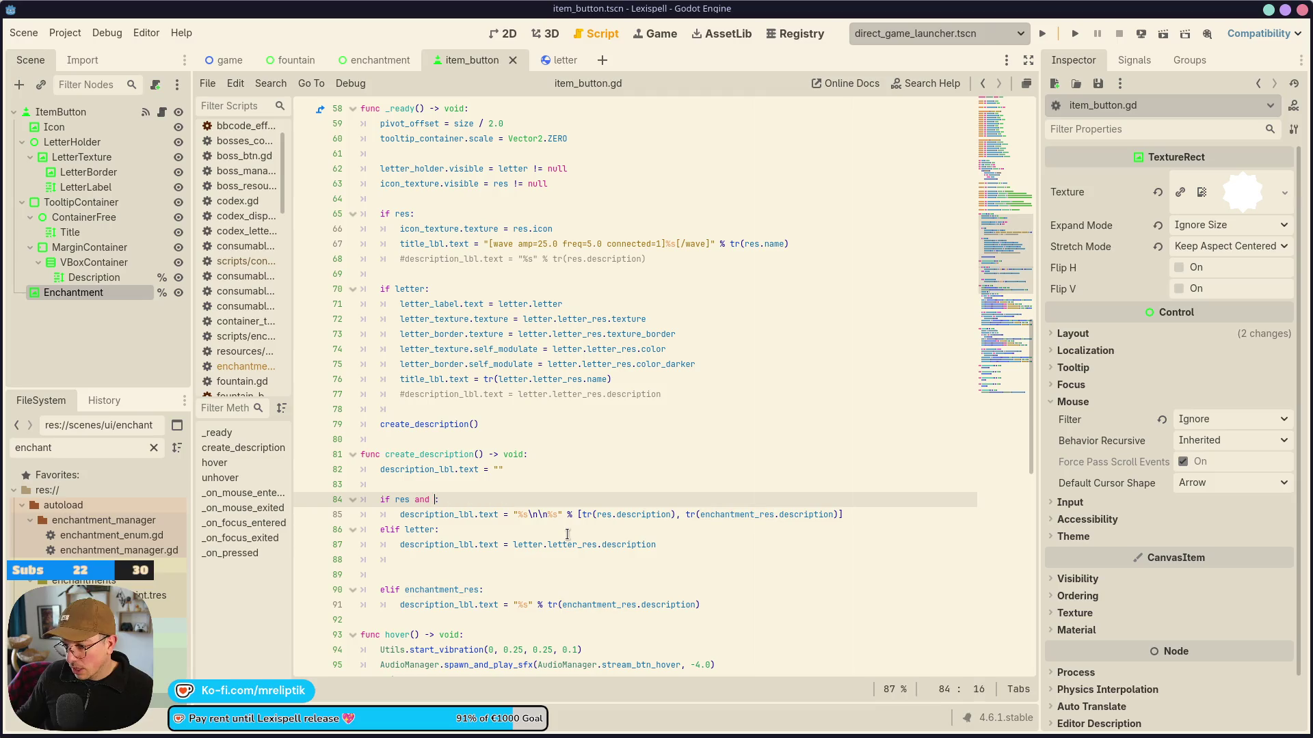
Duplicate the combined description line onto a new line further down.
{"action": "left_click", "coordinate": [571, 600]}
{"action": "left_click", "coordinate": [571, 516]}
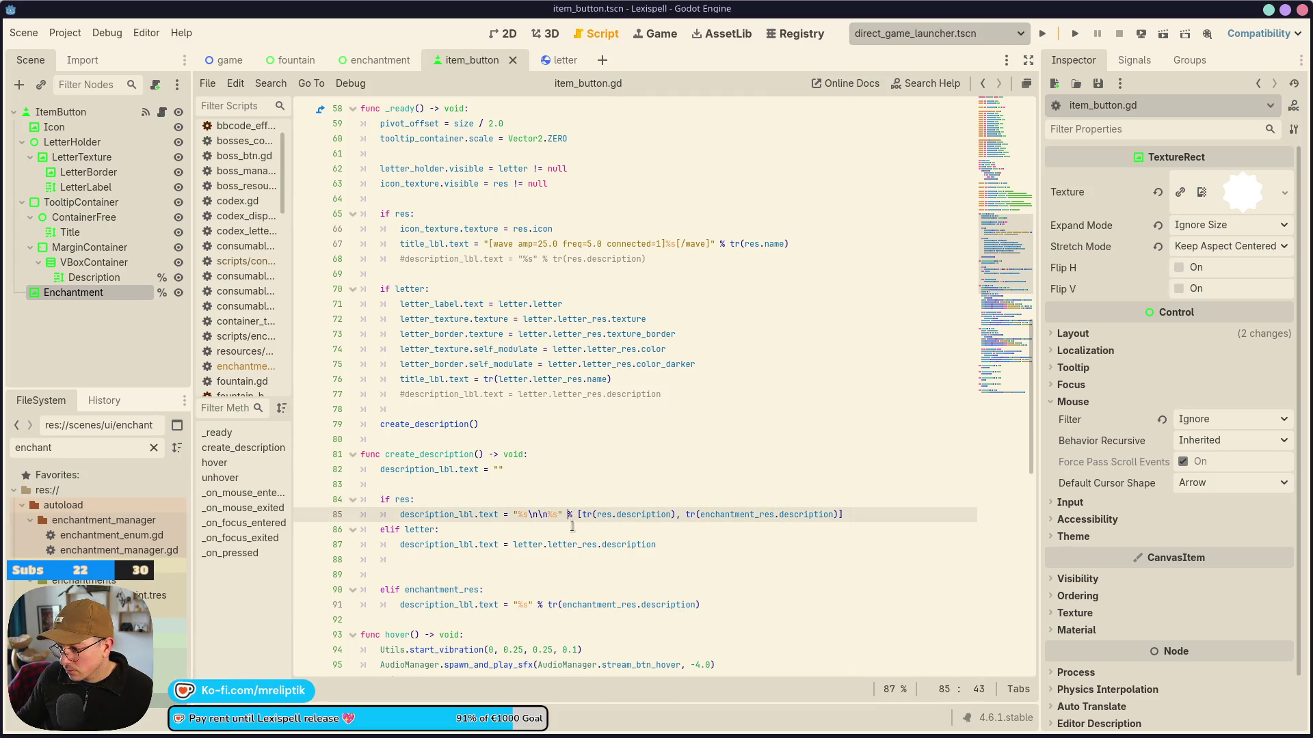
{"action": "left_click_drag", "start_coordinate": [847, 517], "coordinate": [489, 512]}
{"action": "key", "text": "ctrl+c"}
{"action": "key", "text": "Down"}
{"action": "key", "text": "End"}
{"action": "key", "text": "Return"}
{"action": "key", "text": "ctrl+v"}
{"action": "key", "text": "alt+Down"}
{"action": "key", "text": "alt+Down"}
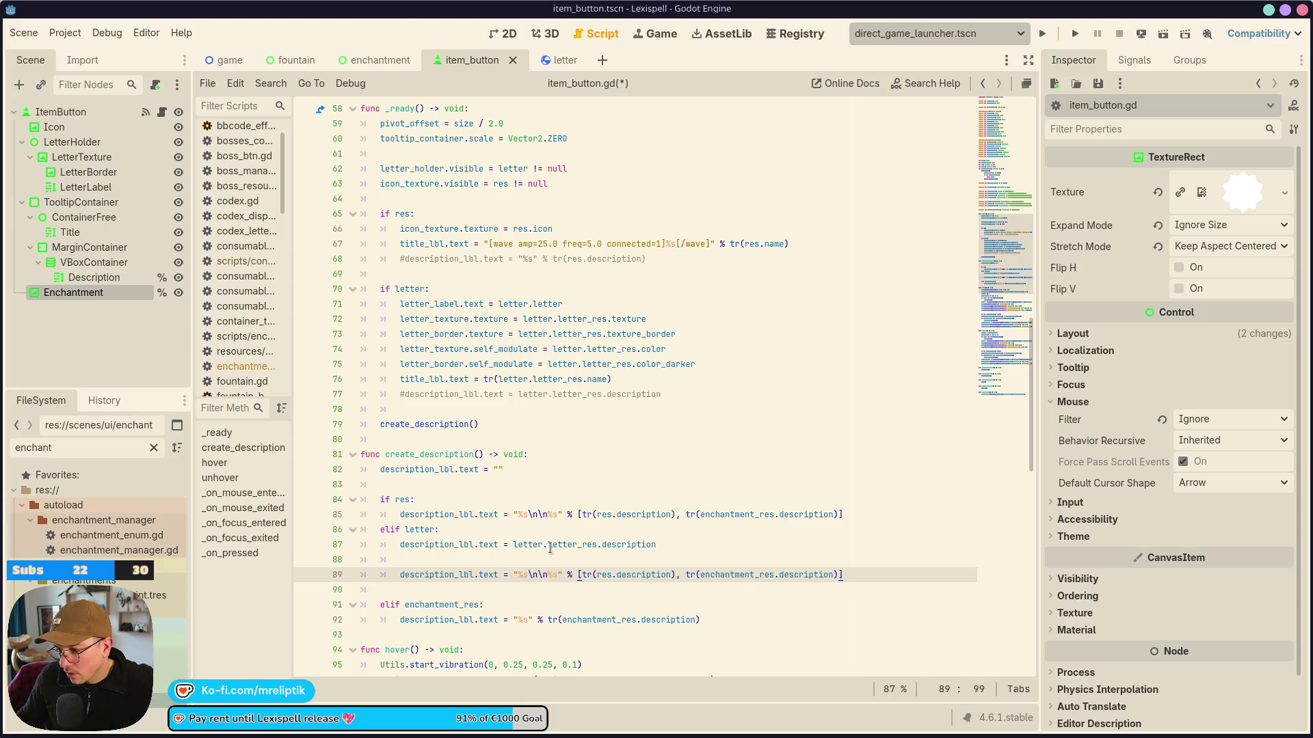
Shorten the res format string to a single %s, drop the enchantment description argument, and save.
{"action": "left_click", "coordinate": [554, 514]}
{"action": "key", "text": "BackSpace"}
{"action": "key", "text": "BackSpace"}
{"action": "key", "text": "BackSpace"}
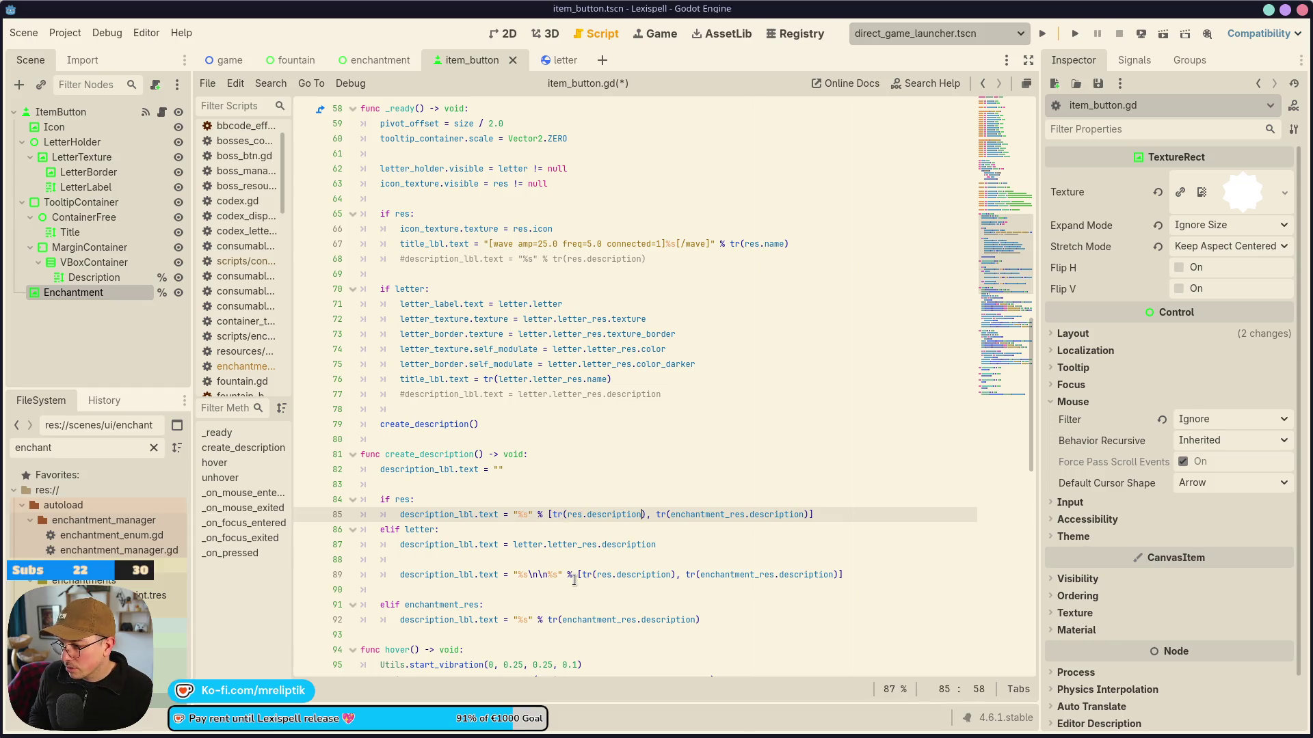
{"action": "key", "text": "Left"}
{"action": "key", "text": "Left"}
{"action": "key", "text": "ctrl+shift+Right"}
{"action": "key", "text": "ctrl+shift+Right"}
{"action": "key", "text": "ctrl+shift+Right"}
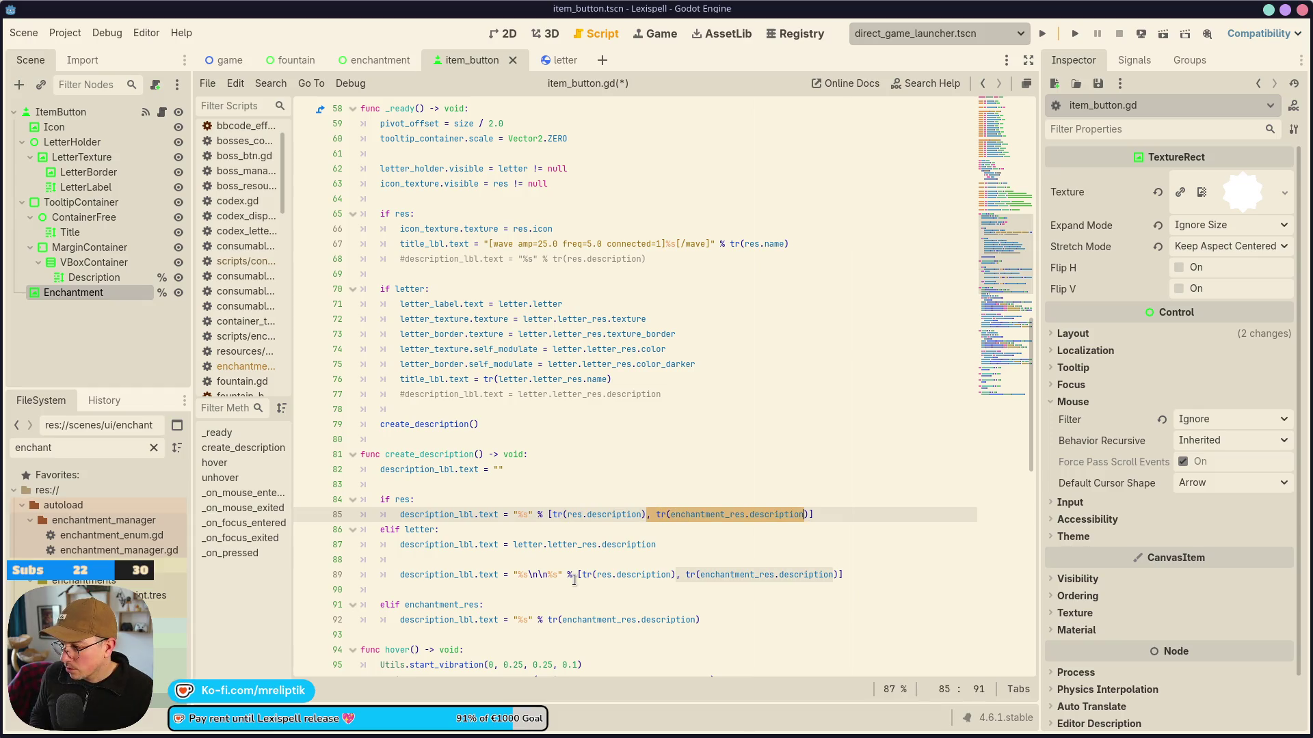
{"action": "key", "text": "BackSpace"}
{"action": "key", "text": "ctrl+s"}
Turn elif enchantment_res into a standalone if and delete the old enchantment-only description line.
{"action": "left_click", "coordinate": [527, 564]}
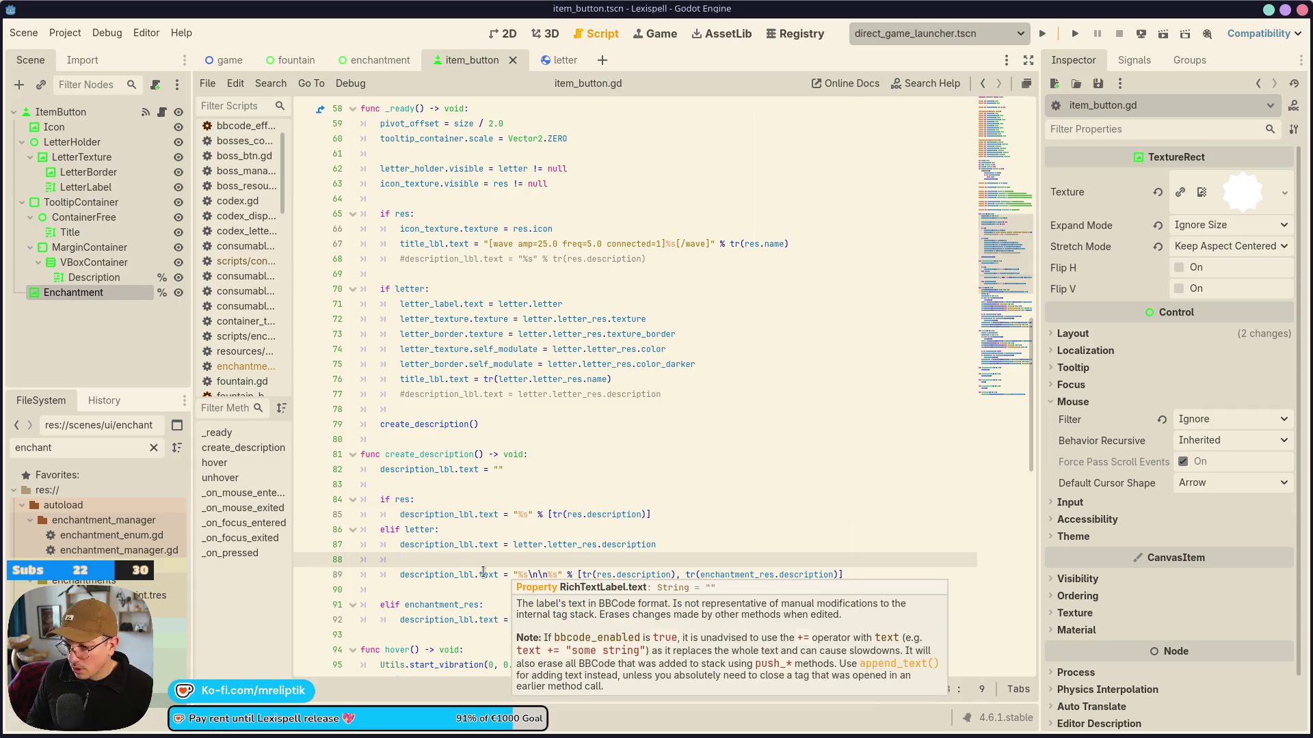
{"action": "key", "text": "Down"}
{"action": "key", "text": "Down"}
{"action": "key", "text": "Down"}
{"action": "key", "text": "alt+Up"}
{"action": "key", "text": "alt+Up"}
{"action": "key", "text": "Home"}
{"action": "key", "text": "Delete"}
{"action": "key", "text": "Delete"}
{"action": "key", "text": "Down"}
{"action": "key", "text": "Down"}
{"action": "key", "text": "Down"}
{"action": "key", "text": "ctrl+shift+k"}
{"action": "key", "text": "BackSpace"}
{"action": "key", "text": "Up"}
{"action": "key", "text": "Up"}
{"action": "key", "text": "Down"}
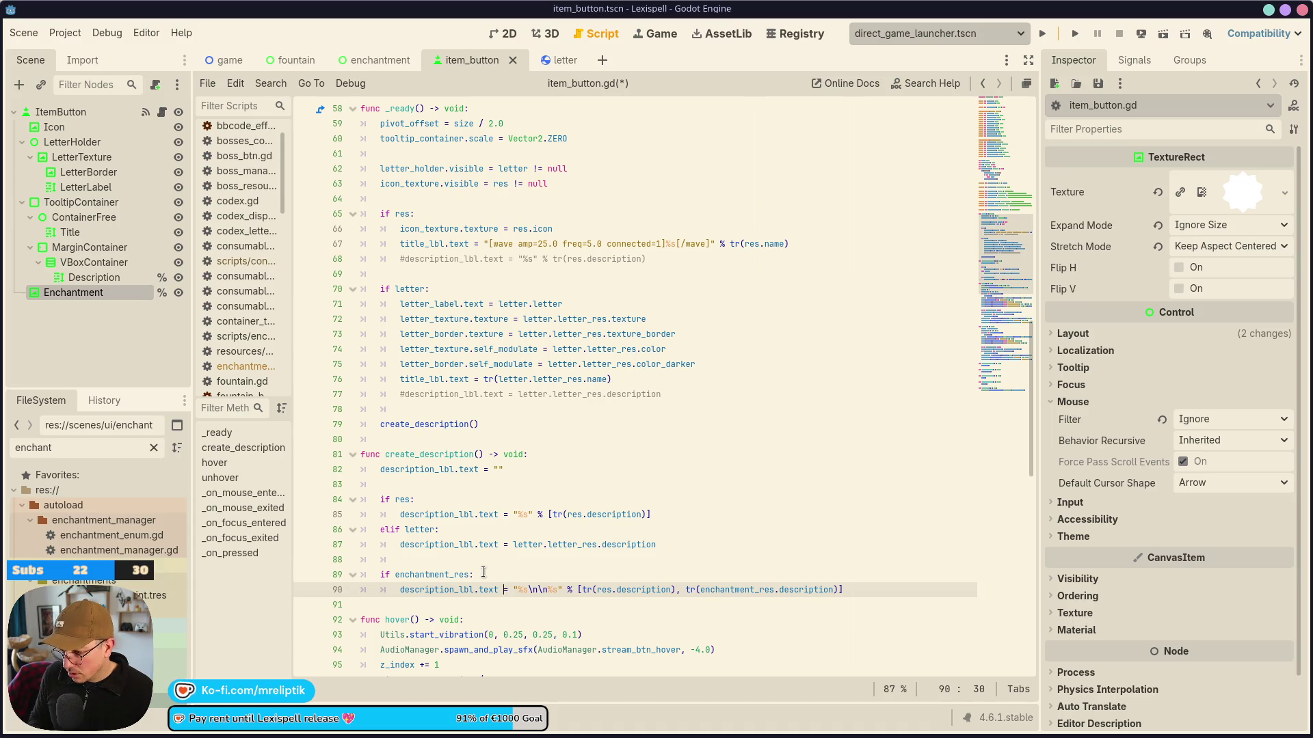
Remove the extra placeholder and the resource description from the enchantment append's format values.
{"action": "type", "text": "+"}
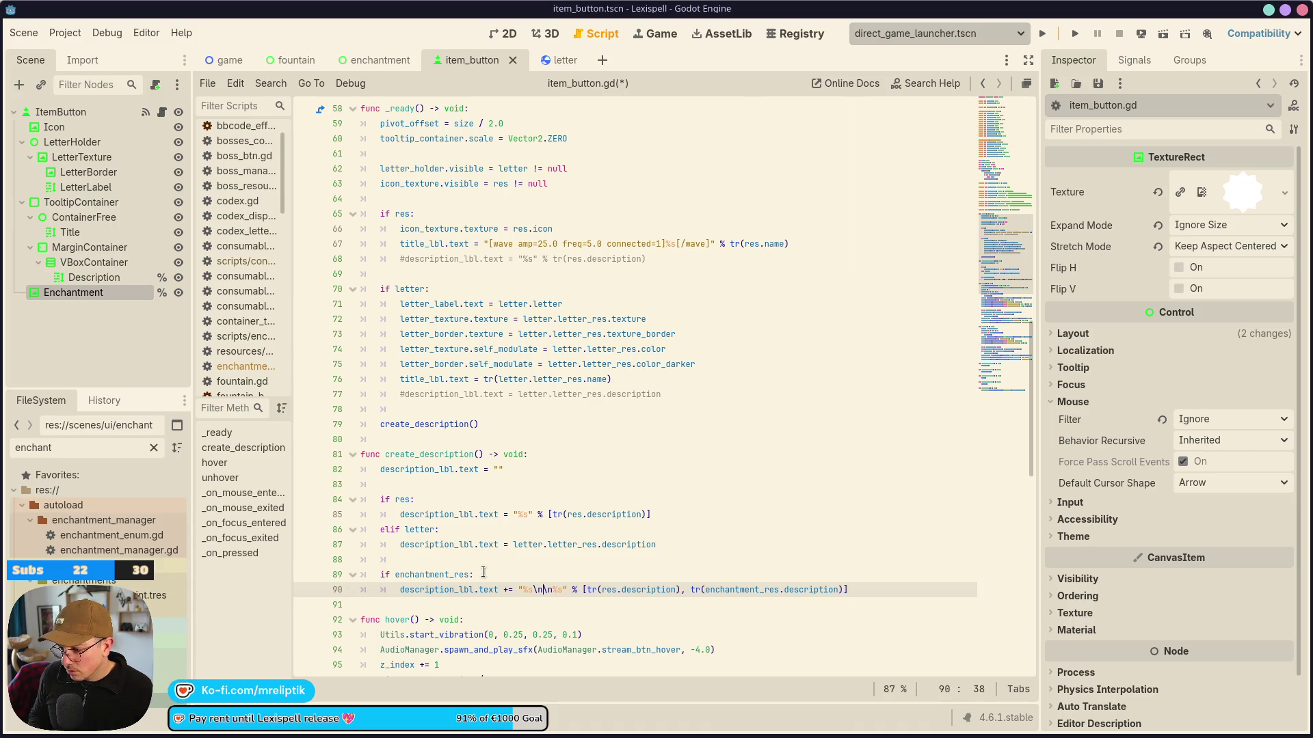
{"action": "key", "text": "BackSpace"}
{"action": "key", "text": "BackSpace"}
{"action": "key", "text": "ctrl+s"}
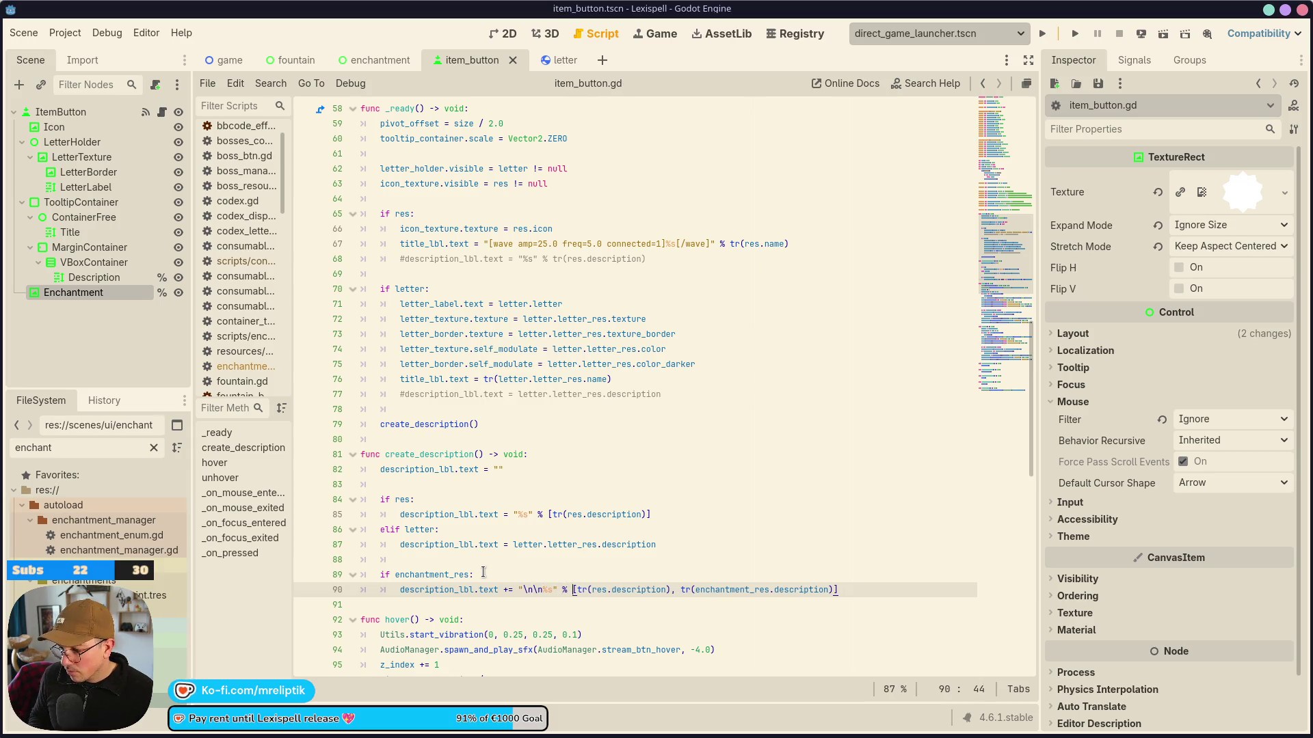
{"action": "key", "text": "ctrl+Left"}
{"action": "key", "text": "ctrl+shift+Right"}
{"action": "key", "text": "ctrl+shift+Right"}
{"action": "key", "text": "ctrl+shift+Right"}
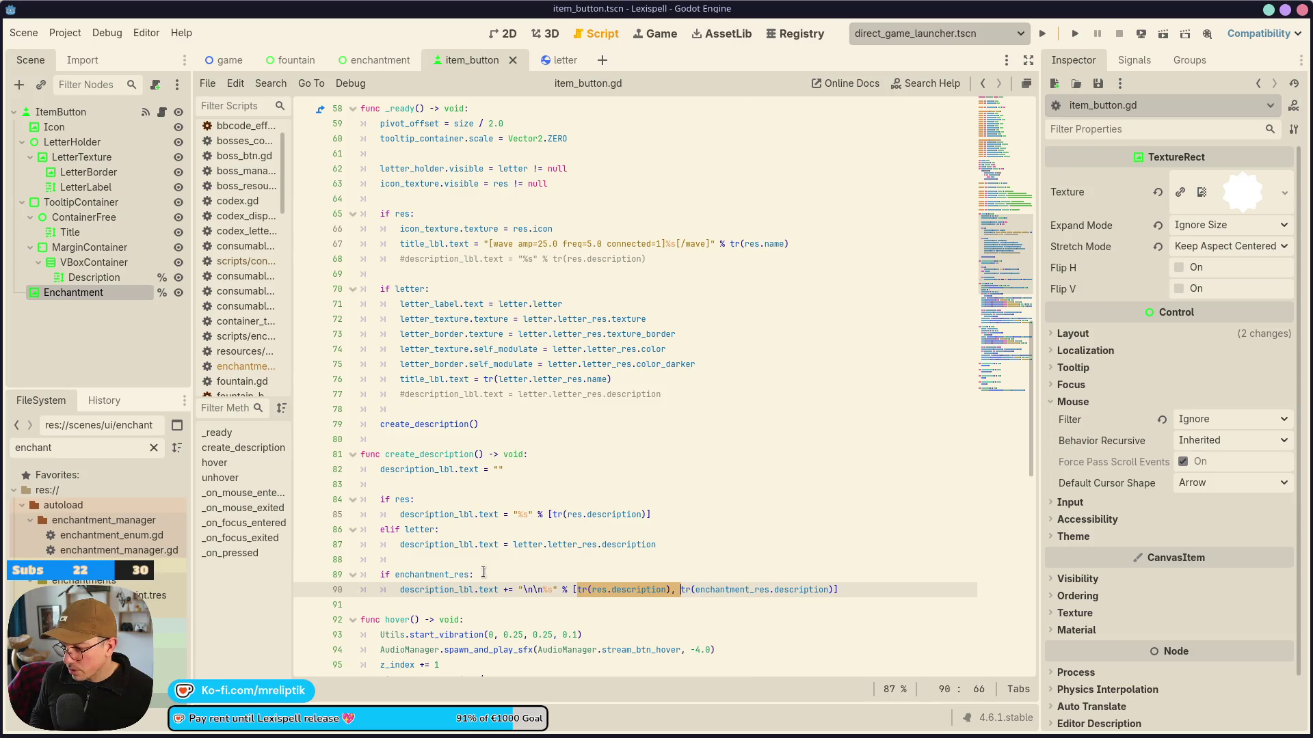
{"action": "key", "text": "BackSpace"}
{"action": "key", "text": "Delete"}
{"action": "key", "text": "Delete"}
{"action": "key", "text": "Delete"}
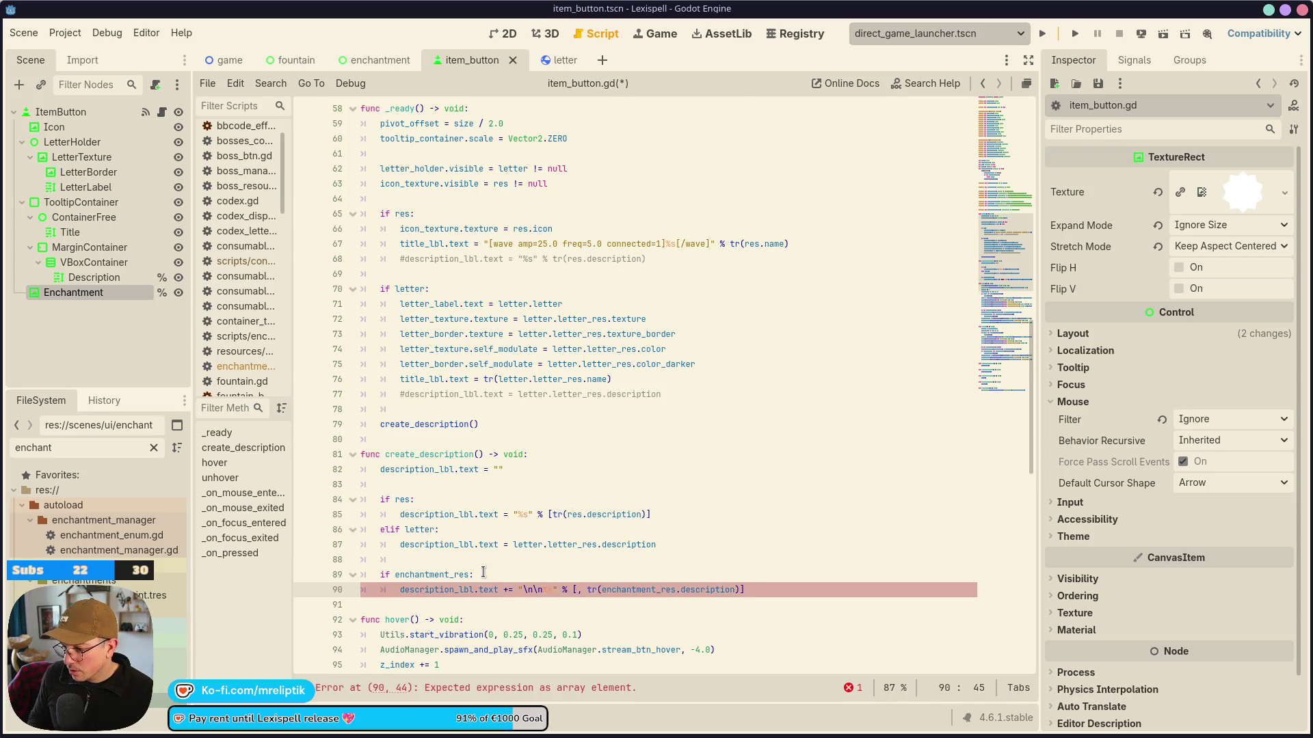
{"action": "key", "text": "ctrl+s"}
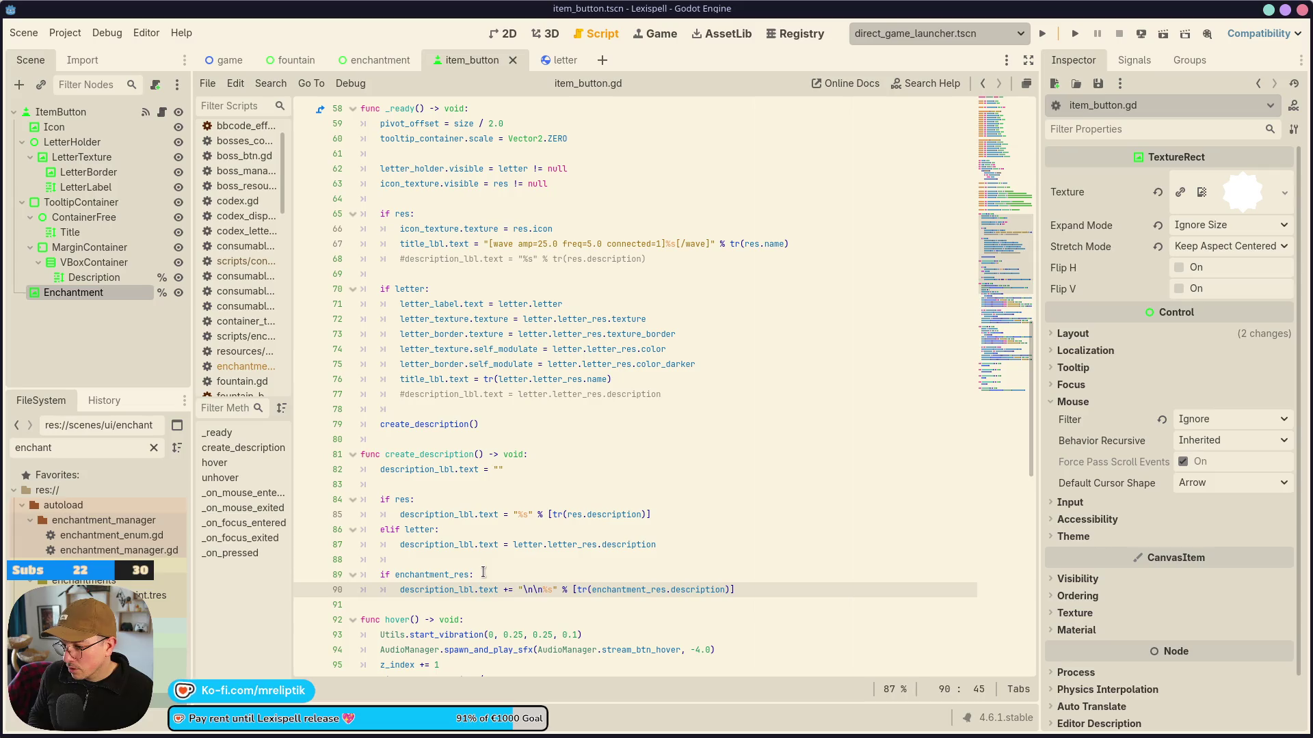
Add an if description_lbl == "": check with an else: branch inside the enchantment block.
{"action": "key", "text": "Up"}
{"action": "key", "text": "Up"}
{"action": "key", "text": "Down"}
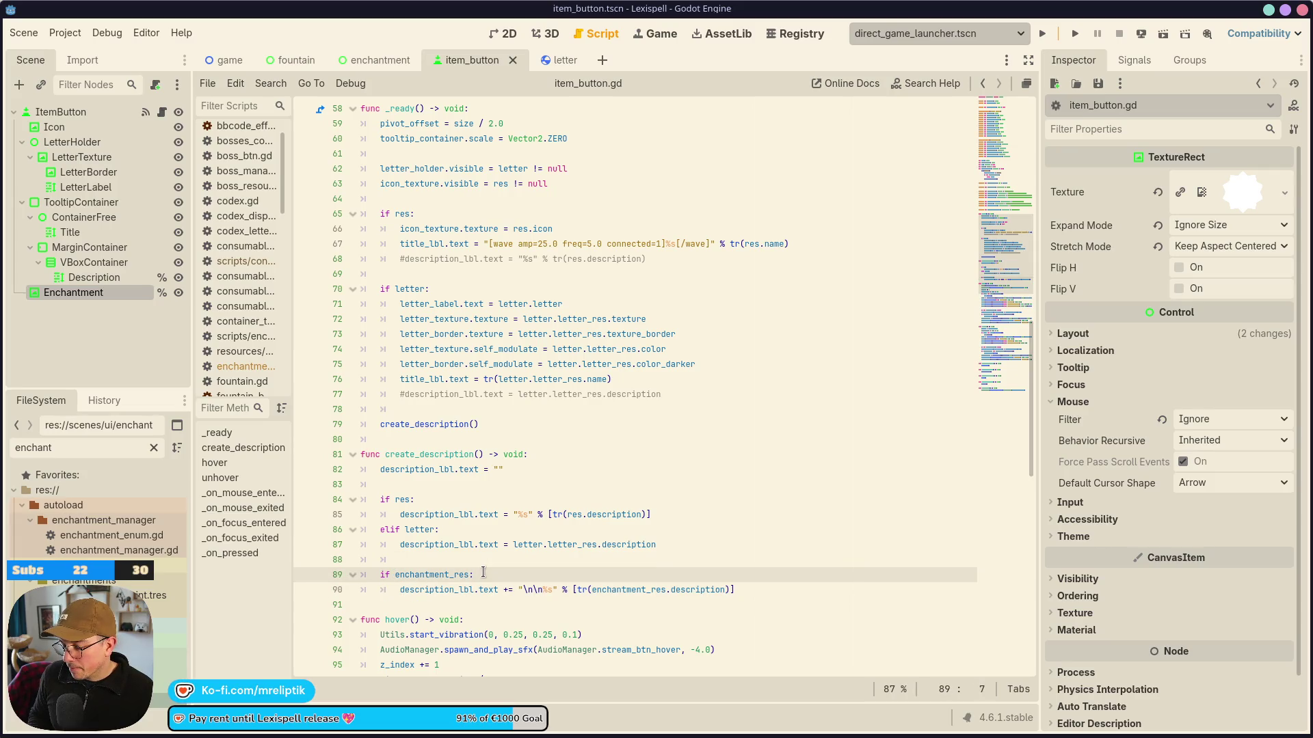
{"action": "key", "text": "Return"}
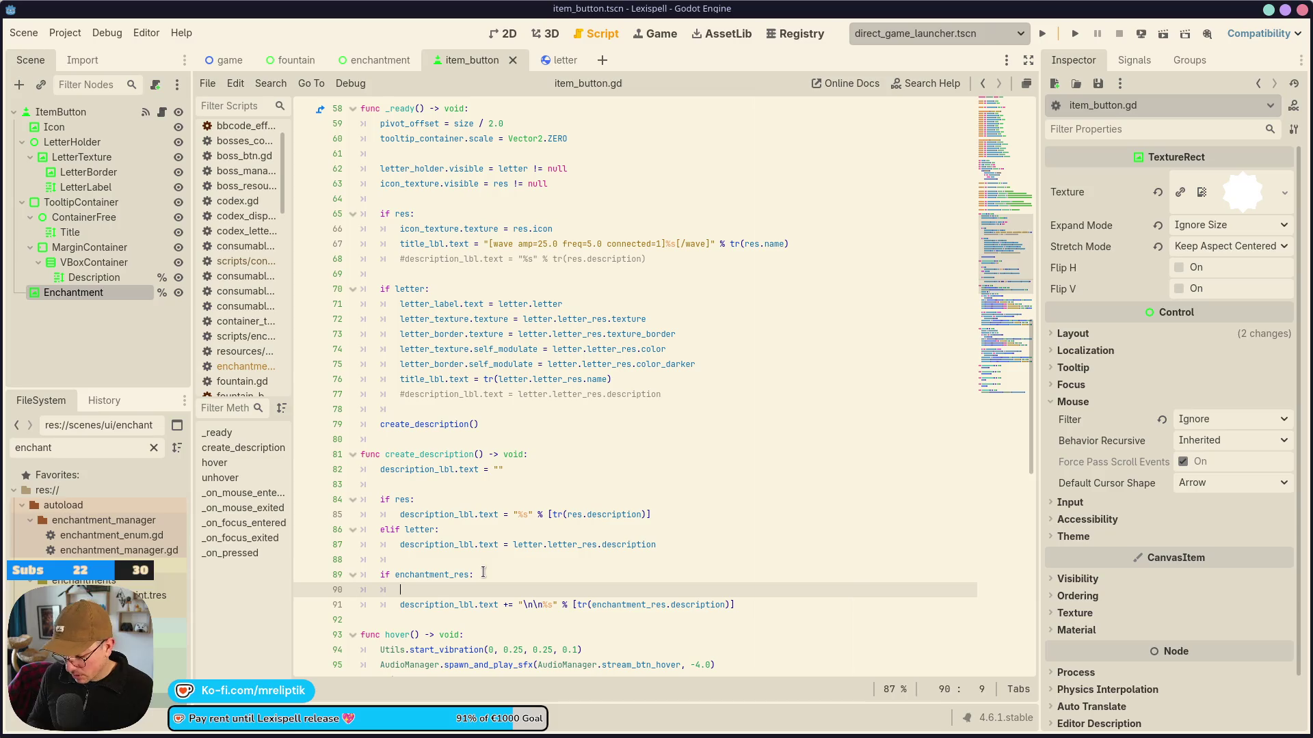
{"action": "type", "text": "ifdescription_lbl"}
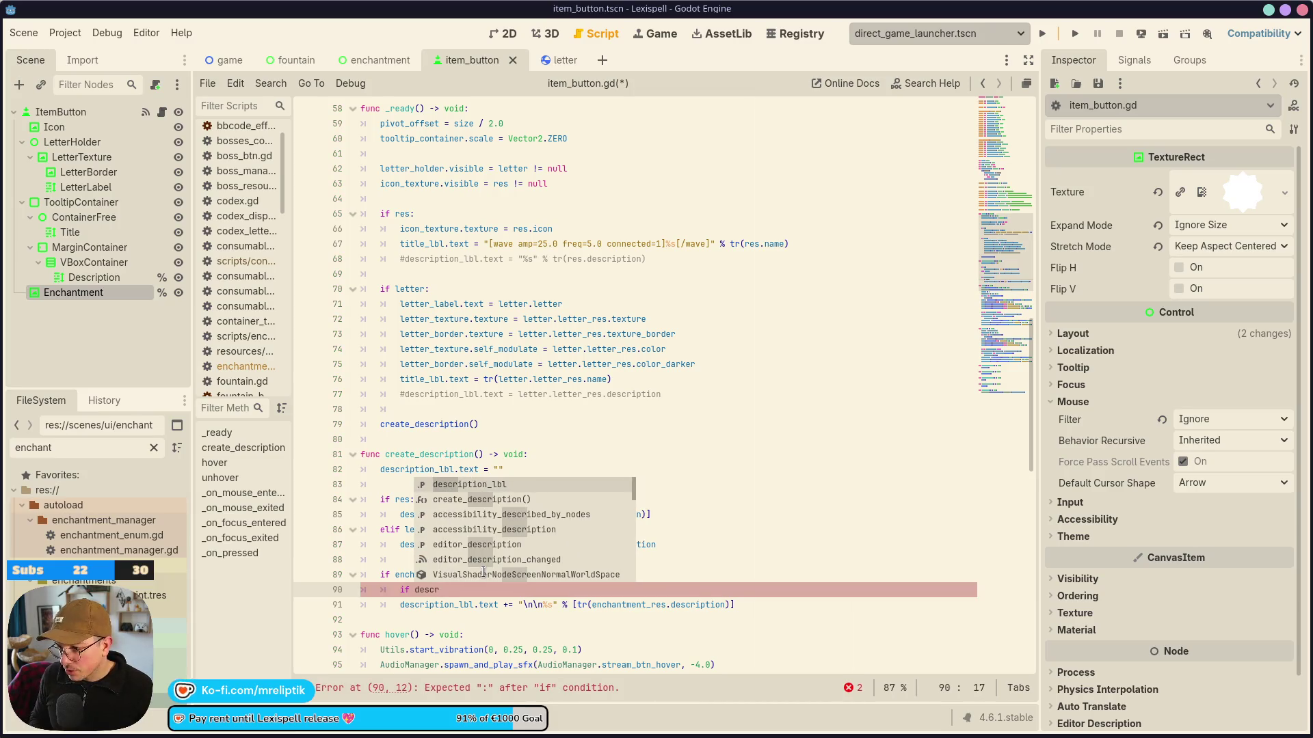
{"action": "type", "text": " == \"\":"}
{"action": "key", "text": "Return"}
{"action": "key", "text": "BackSpace"}
{"action": "type", "text": "else:"}
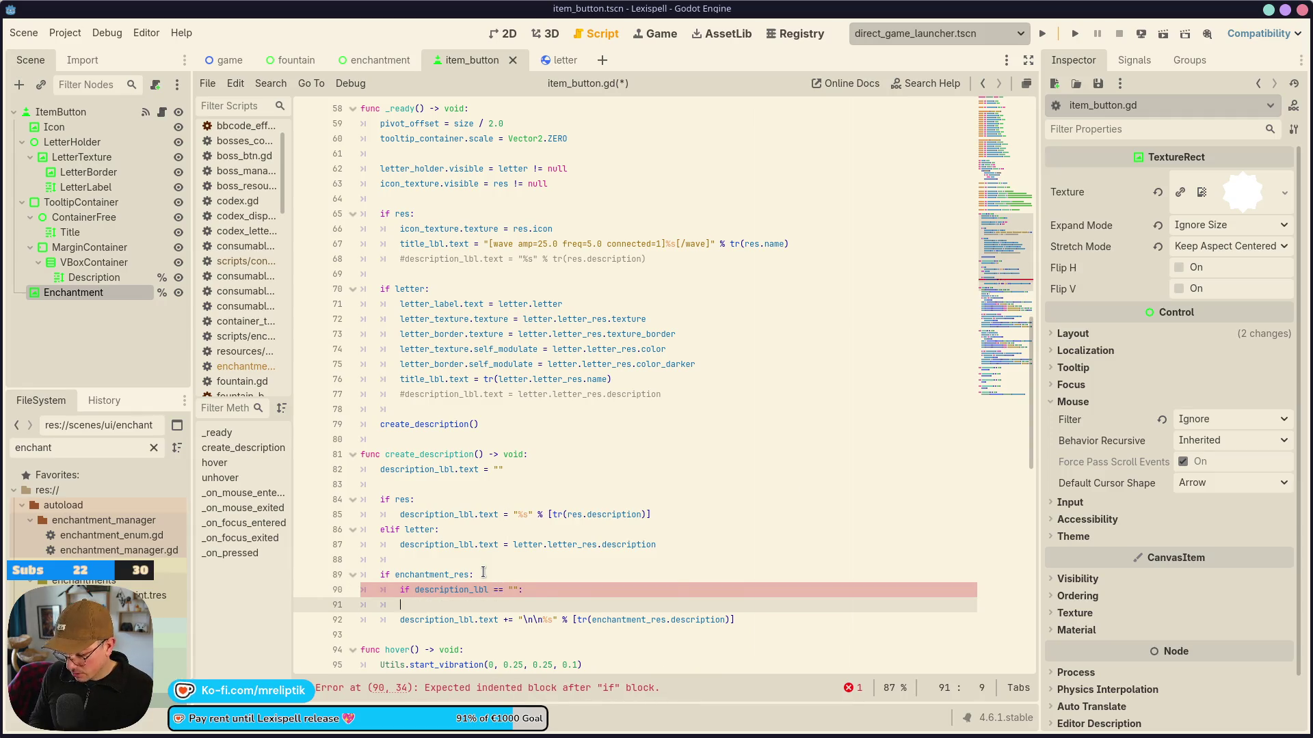
Put the append under else, copy it into the if branch without the "\n\n" prefix, and save.
{"action": "key", "text": "Down"}
{"action": "key", "text": "Tab"}
{"action": "key", "text": "ctrl+shift+d"}
{"action": "key", "text": "alt+Up"}
{"action": "key", "text": "Left"}
{"action": "key", "text": "BackSpace"}
{"action": "key", "text": "BackSpace"}
{"action": "key", "text": "BackSpace"}
{"action": "key", "text": "ctrl+s"}
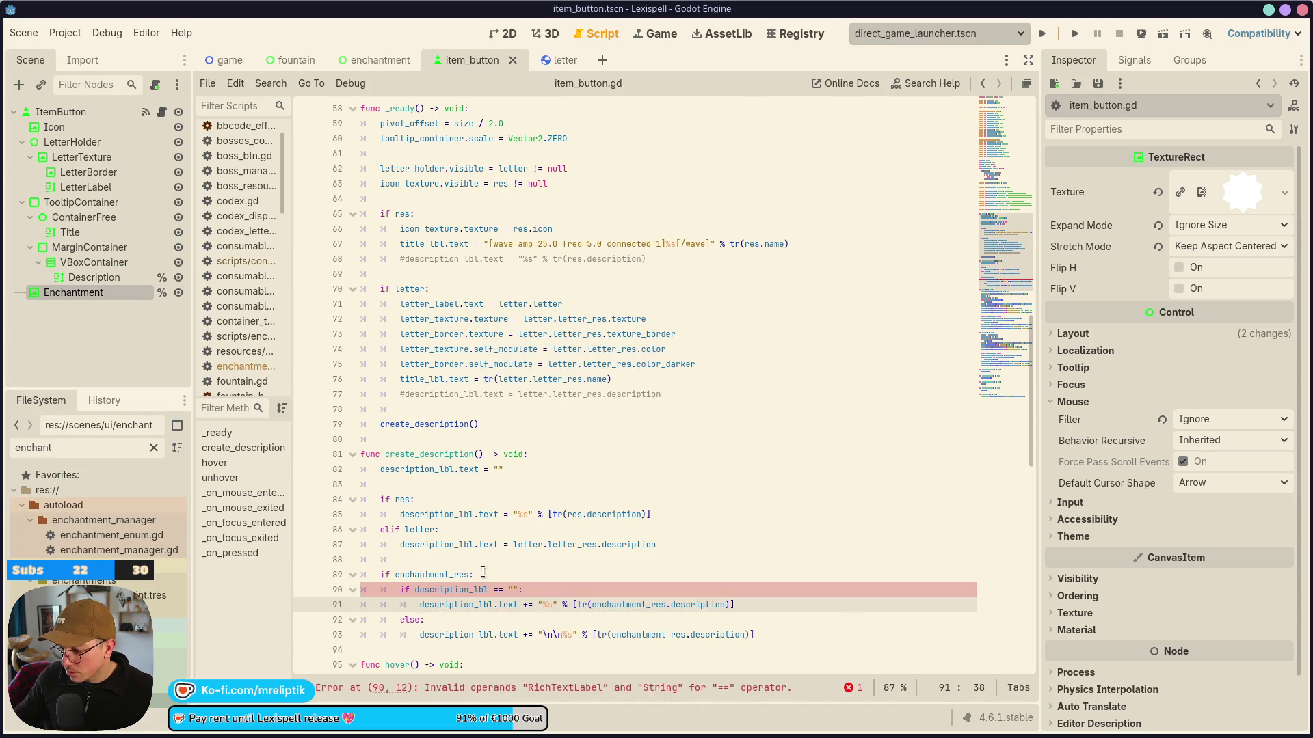
Fix the condition to description_lbl.text == "" and save the script.
{"action": "key", "text": "Up"}
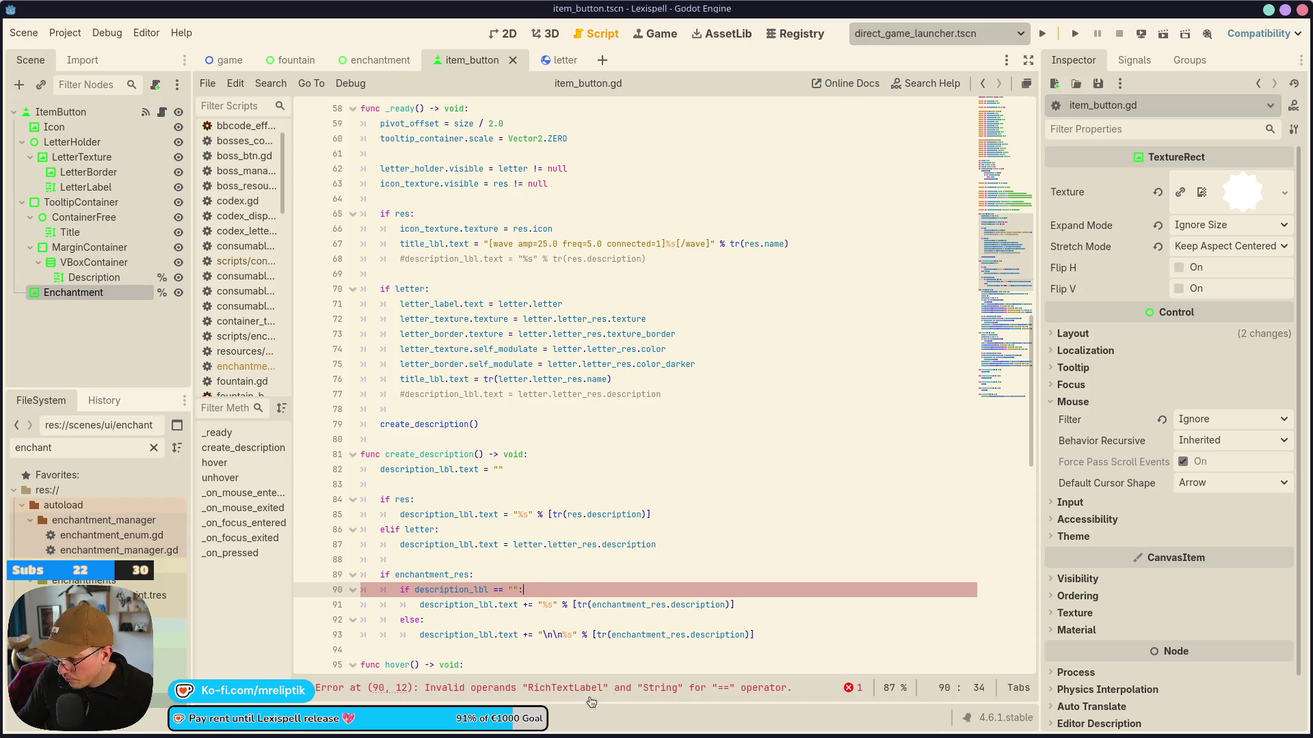
{"action": "left_click", "coordinate": [489, 589]}
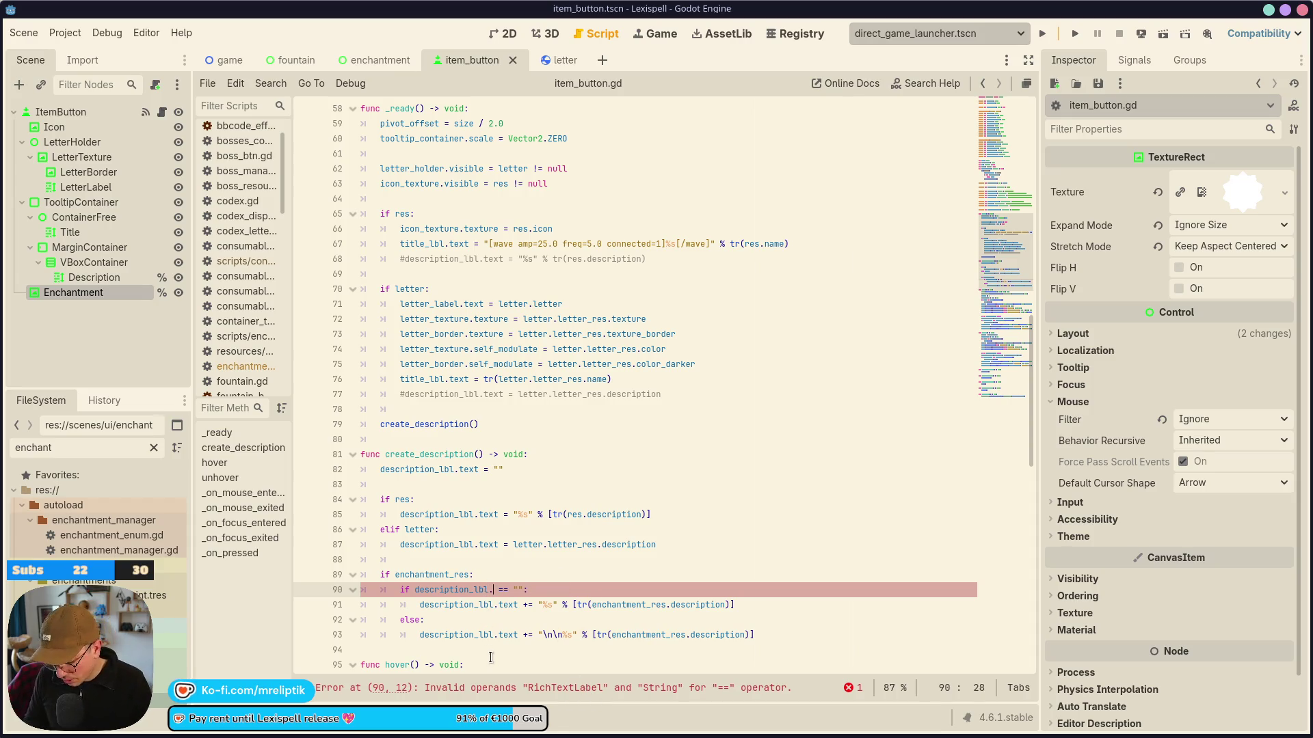
{"action": "type", "text": "text"}
{"action": "key", "text": "ctrl+s"}
{"action": "left_click", "coordinate": [527, 635]}
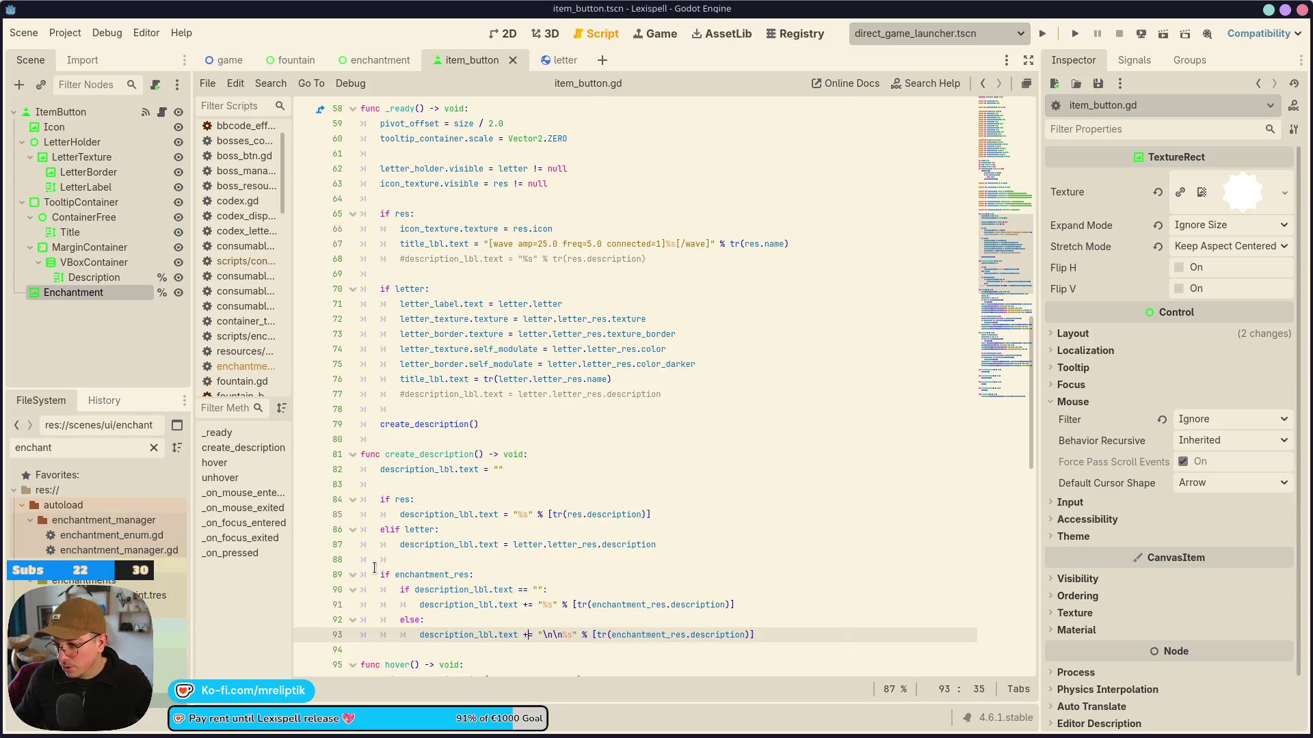
{"action": "double_click", "coordinate": [443, 455]}
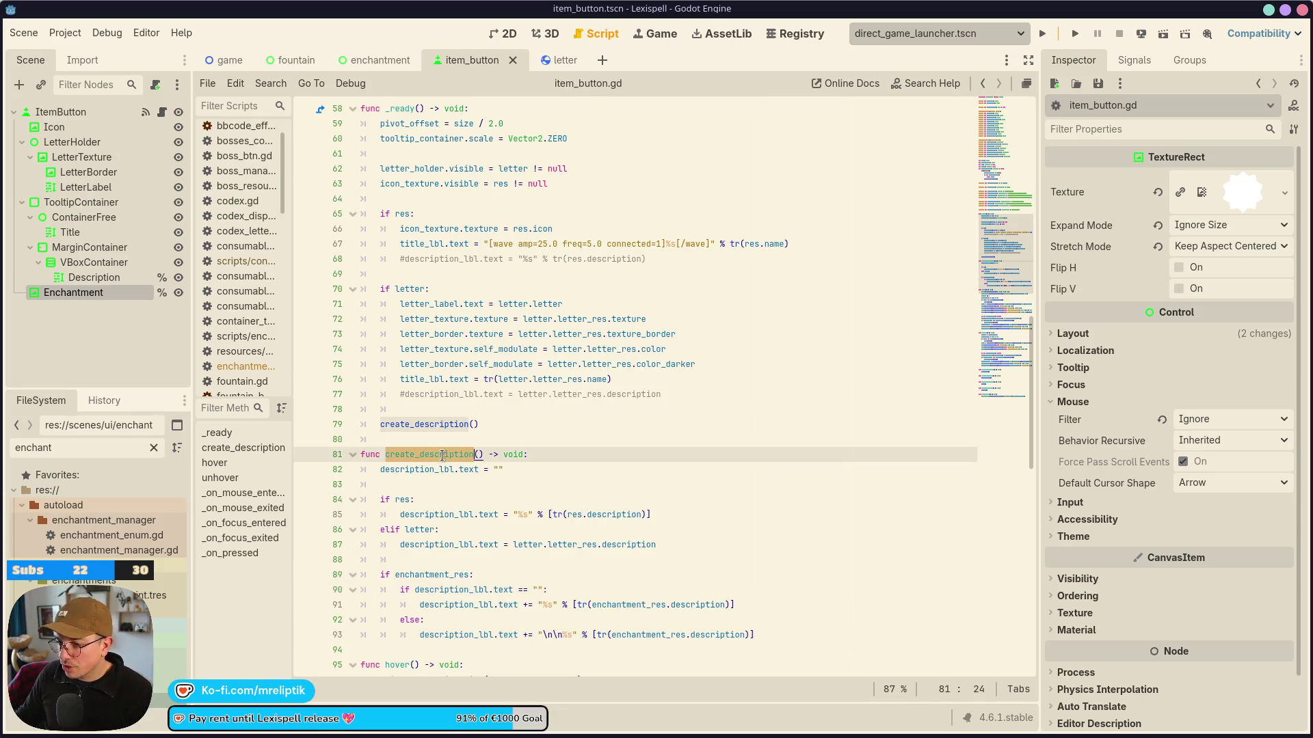
Delete both commented-out #description_lbl.text lines from _ready and save the script.
{"action": "double_click", "coordinate": [404, 424]}
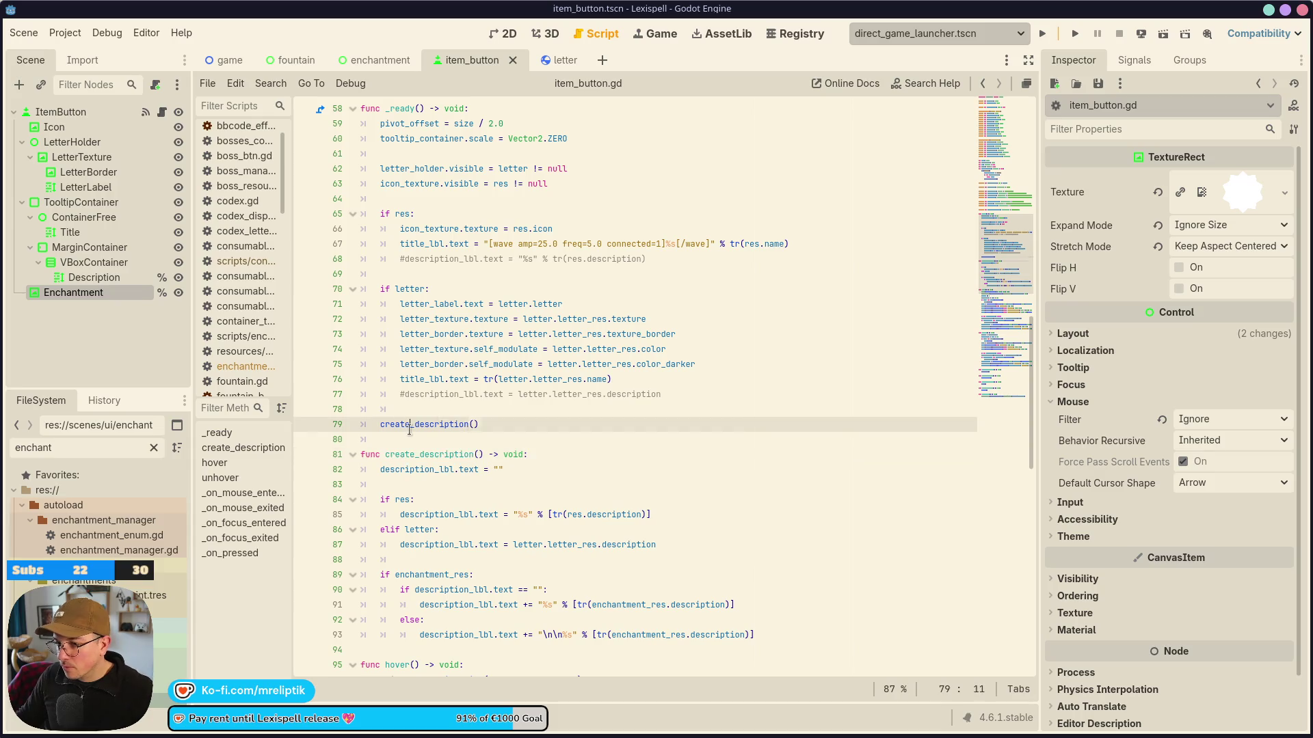
{"action": "left_click", "coordinate": [432, 258]}
{"action": "key", "text": "ctrl+shift+k"}
{"action": "left_click", "coordinate": [443, 379]}
{"action": "key", "text": "ctrl+shift+k"}
{"action": "key", "text": "ctrl+s"}
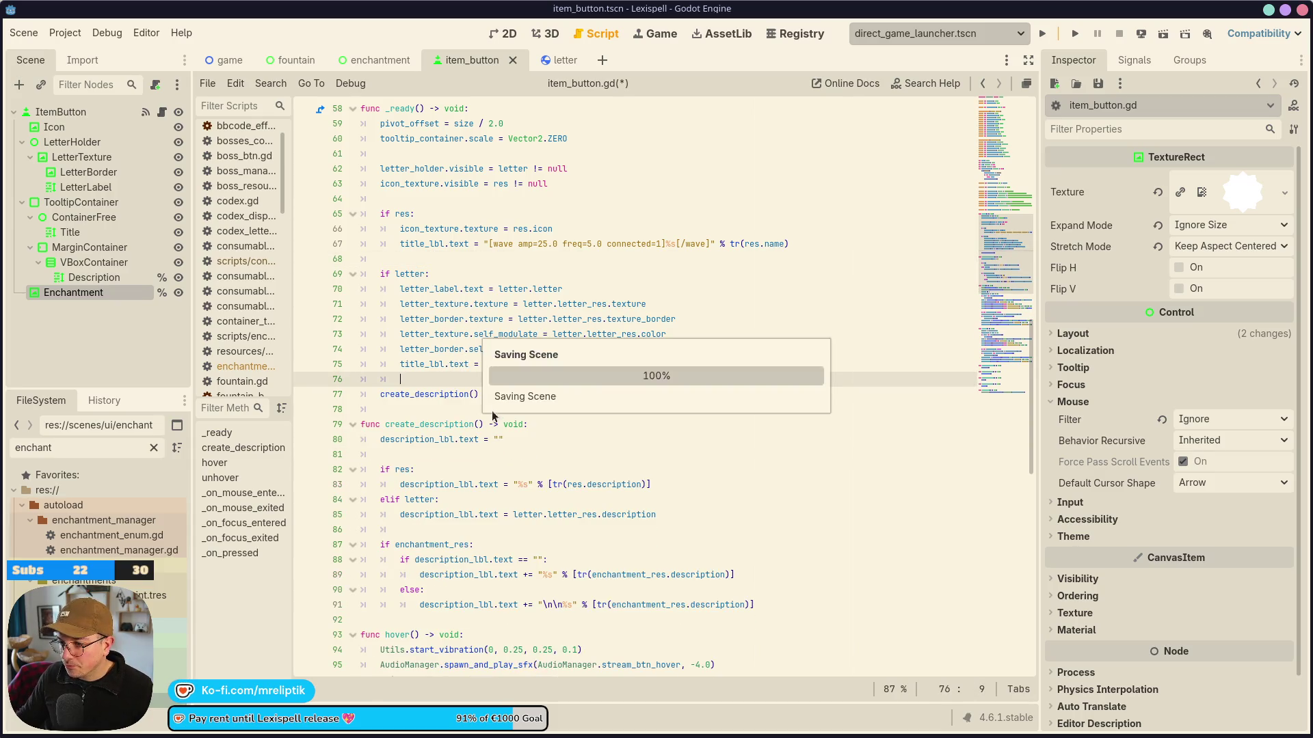
{"action": "left_click_drag", "start_coordinate": [479, 394], "coordinate": [360, 394]}
{"action": "key", "text": "ctrl+c"}
{"action": "scroll", "coordinate": [438, 422], "scroll_direction": "up", "scroll_amount": 1}
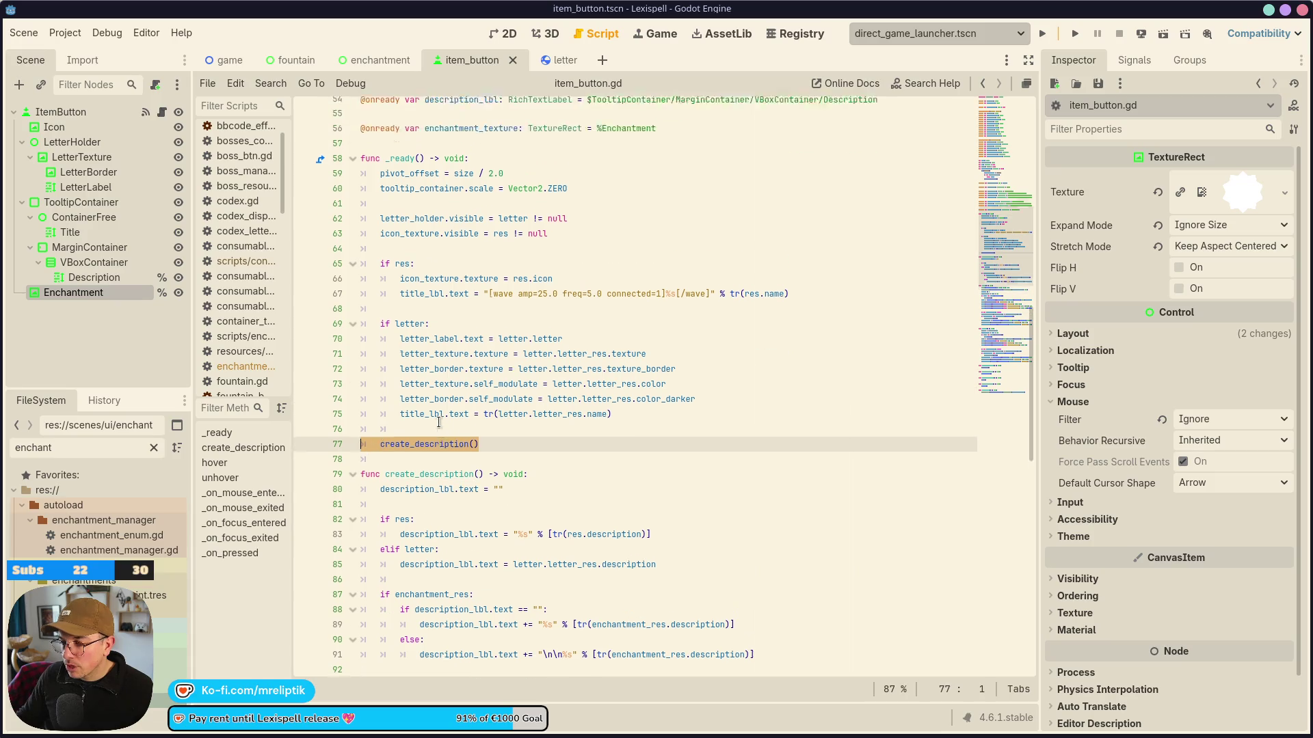
{"action": "scroll", "coordinate": [438, 421], "scroll_direction": "up", "scroll_amount": 10}
{"action": "left_click", "coordinate": [524, 260]}
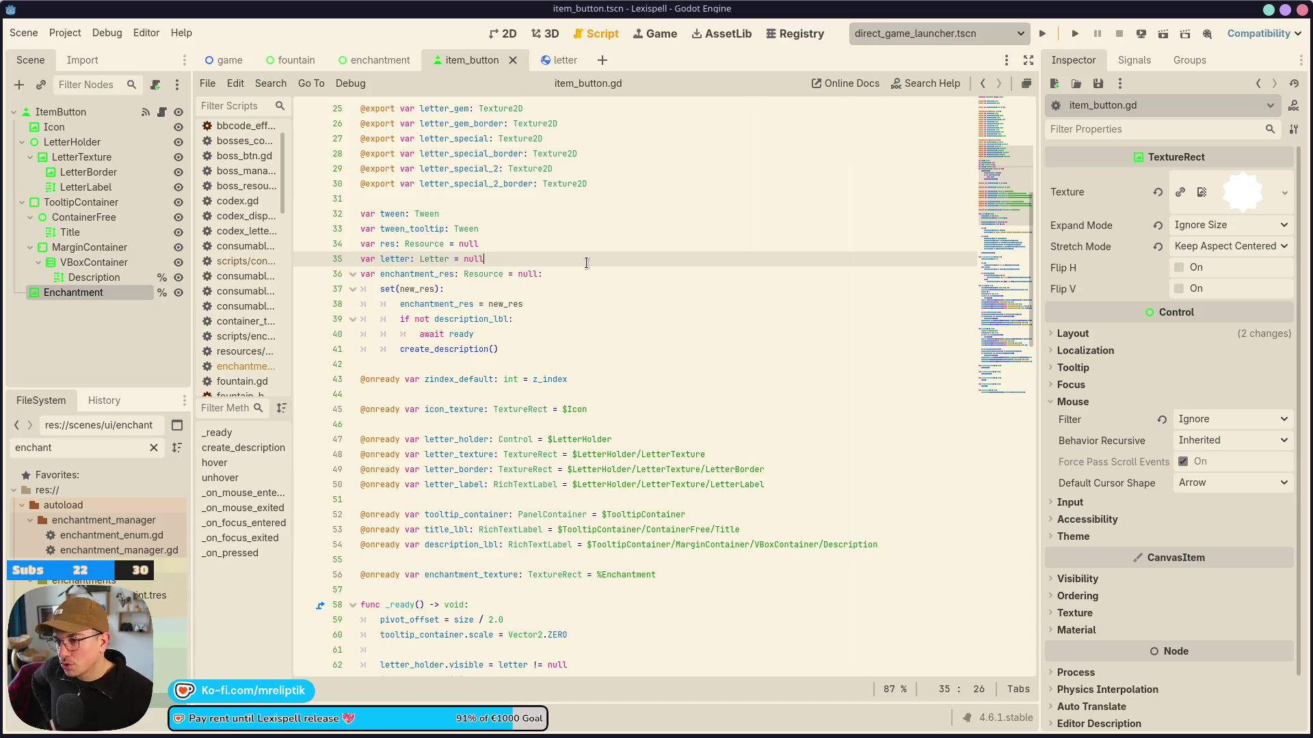
Add a set(new_letter) setter under var letter that assigns letter = new_letter.
{"action": "key", "text": "Return"}
{"action": "type", "text": "s"}
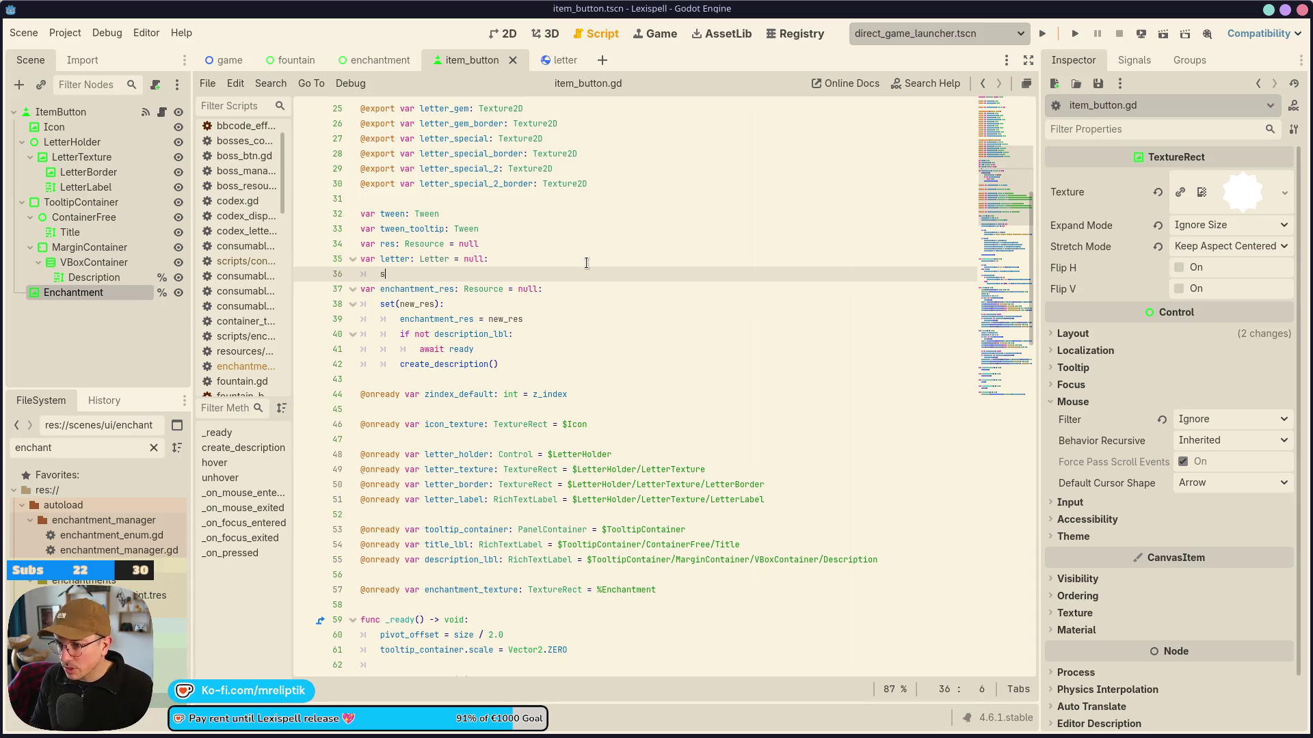
{"action": "type", "text": "et(letter"}
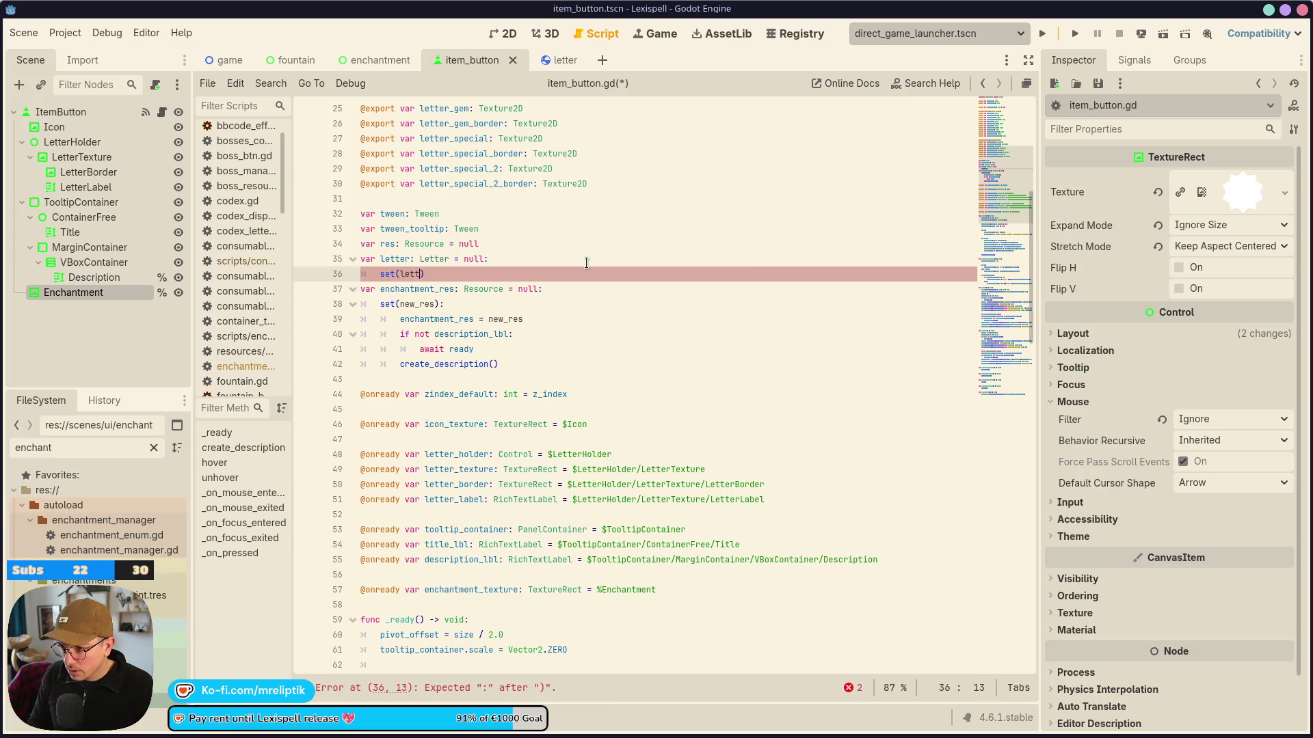
{"action": "type", "text": "new_"}
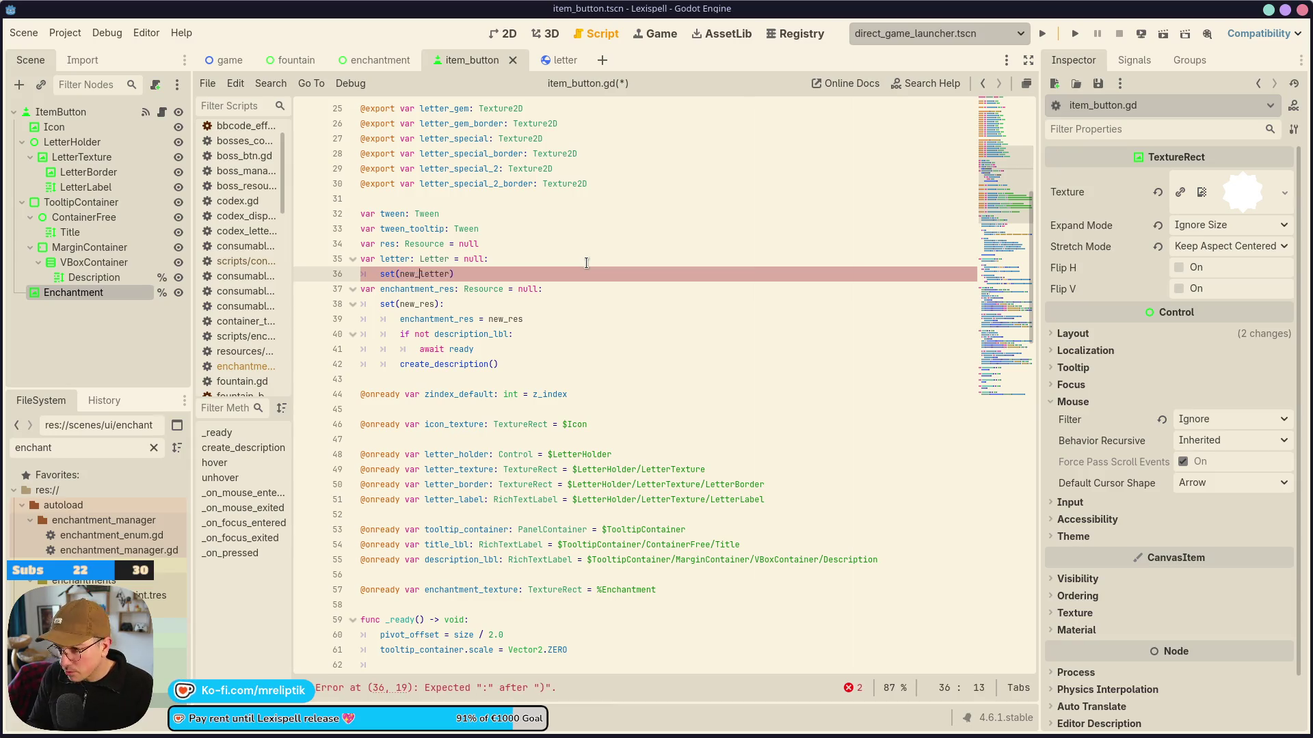
{"action": "type", "text": ":"}
{"action": "key", "text": "Return"}
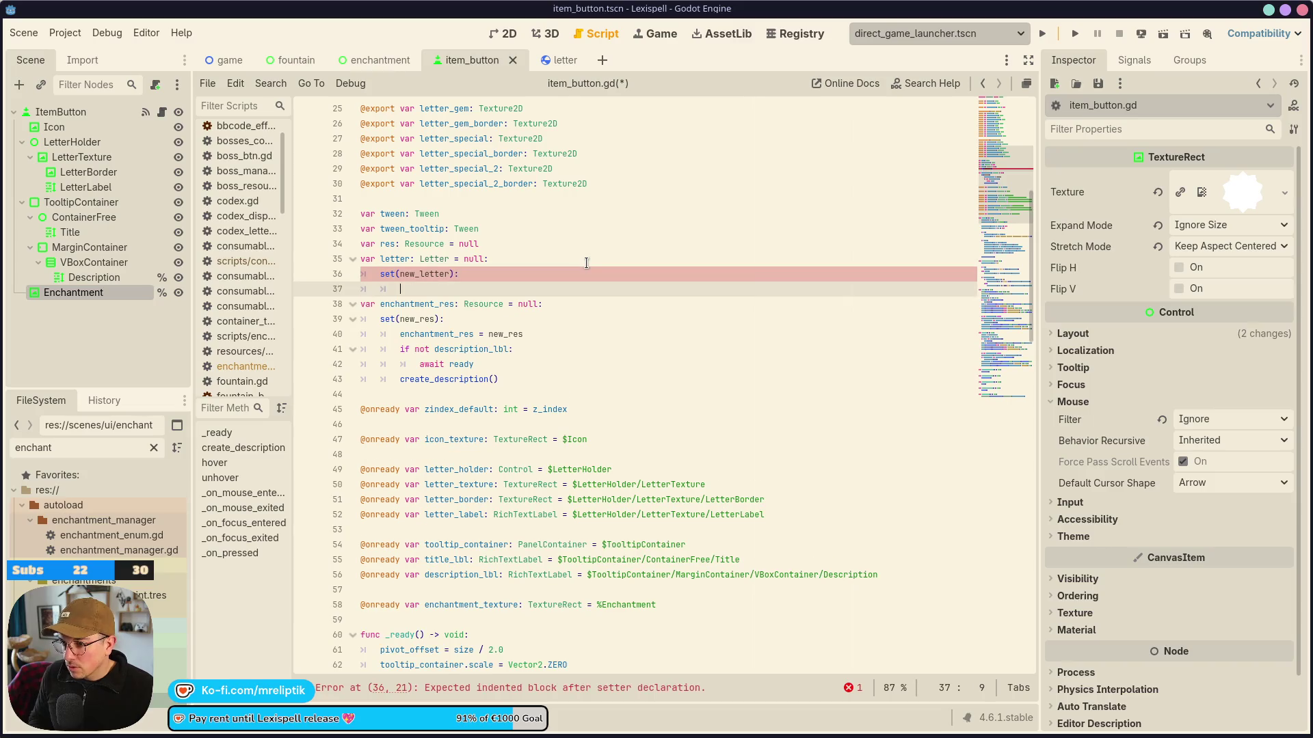
{"action": "type", "text": "letter = new_letter"}
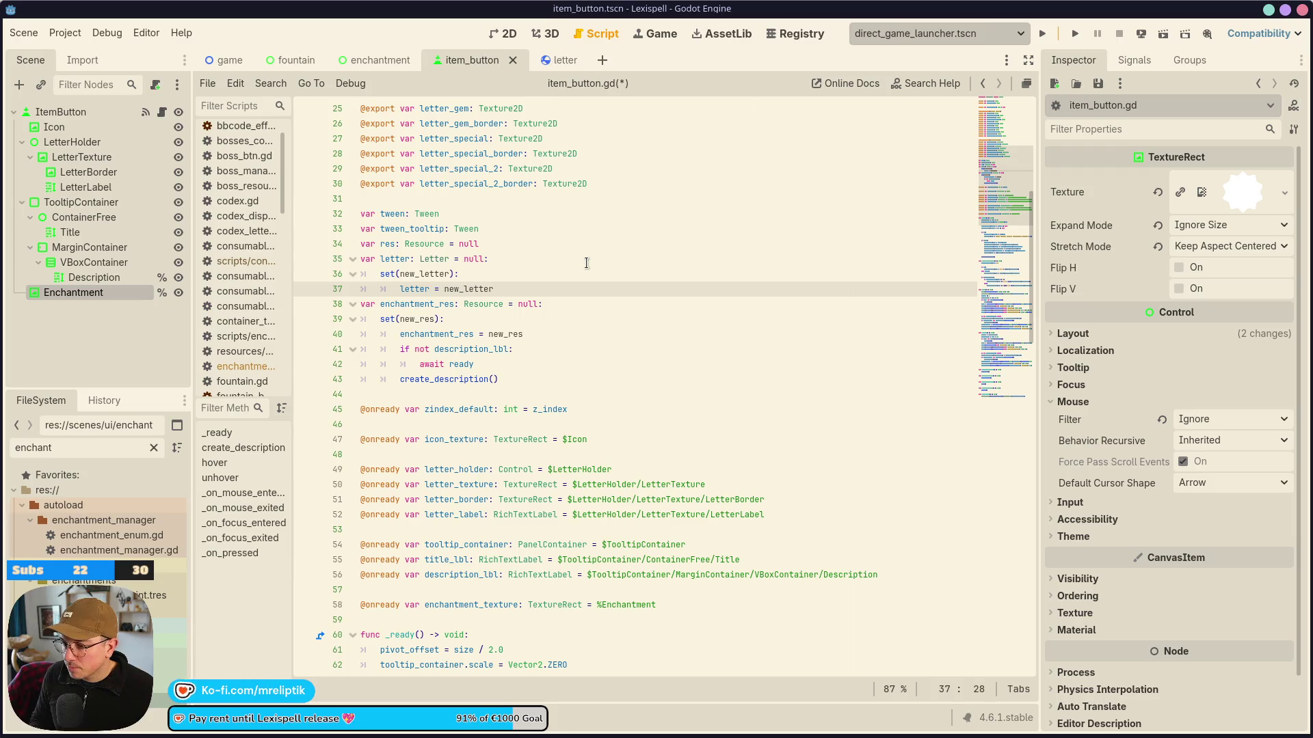
{"action": "key", "text": "Return"}
Add an if not description_lbl: check with an await line to the setter.
{"action": "type", "text": "if "}
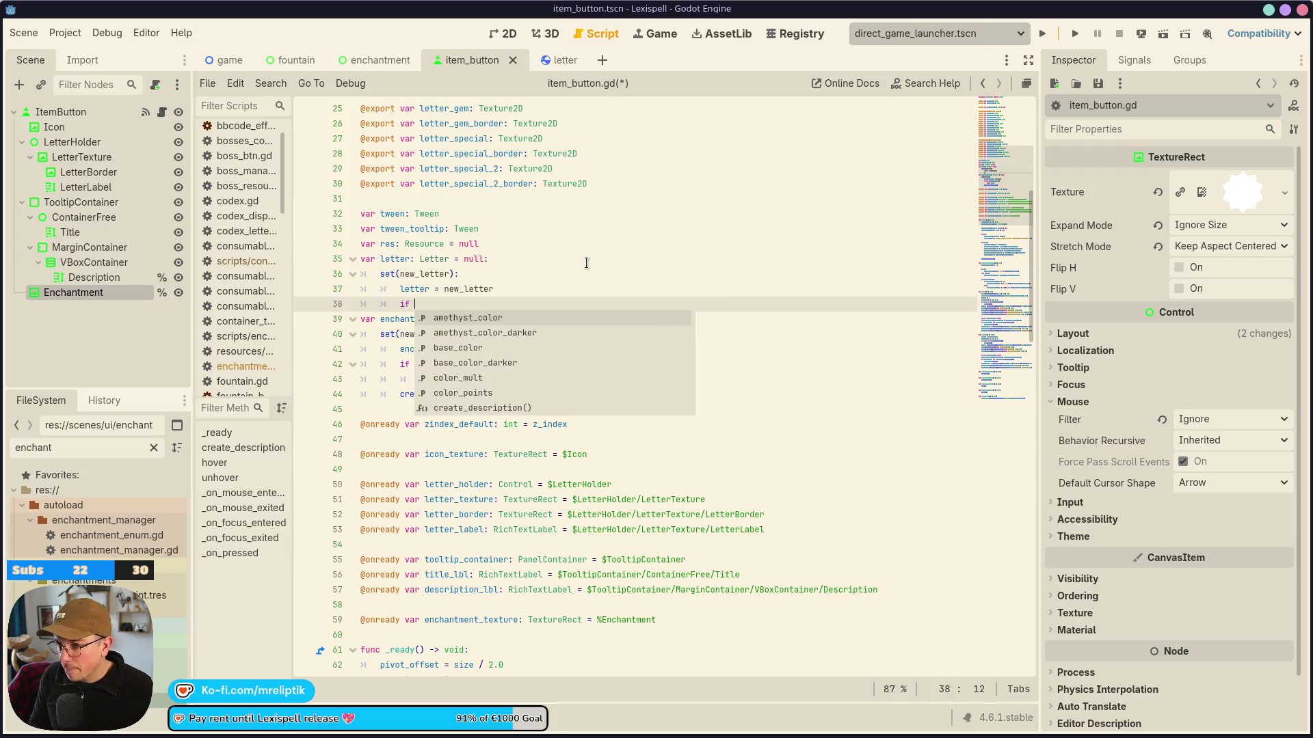
{"action": "type", "text": "description_lbl"}
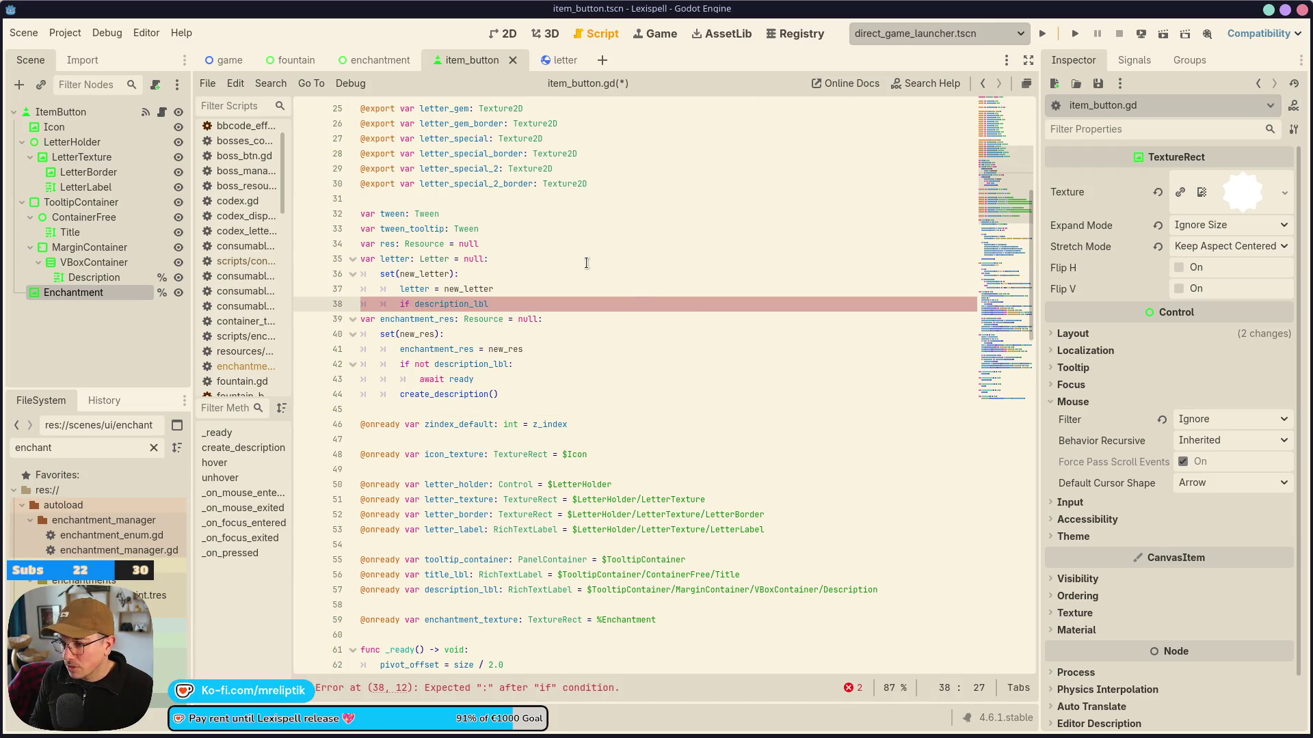
{"action": "key", "text": "ctrl+Left"}
{"action": "type", "text": "not"}
{"action": "key", "text": "End"}
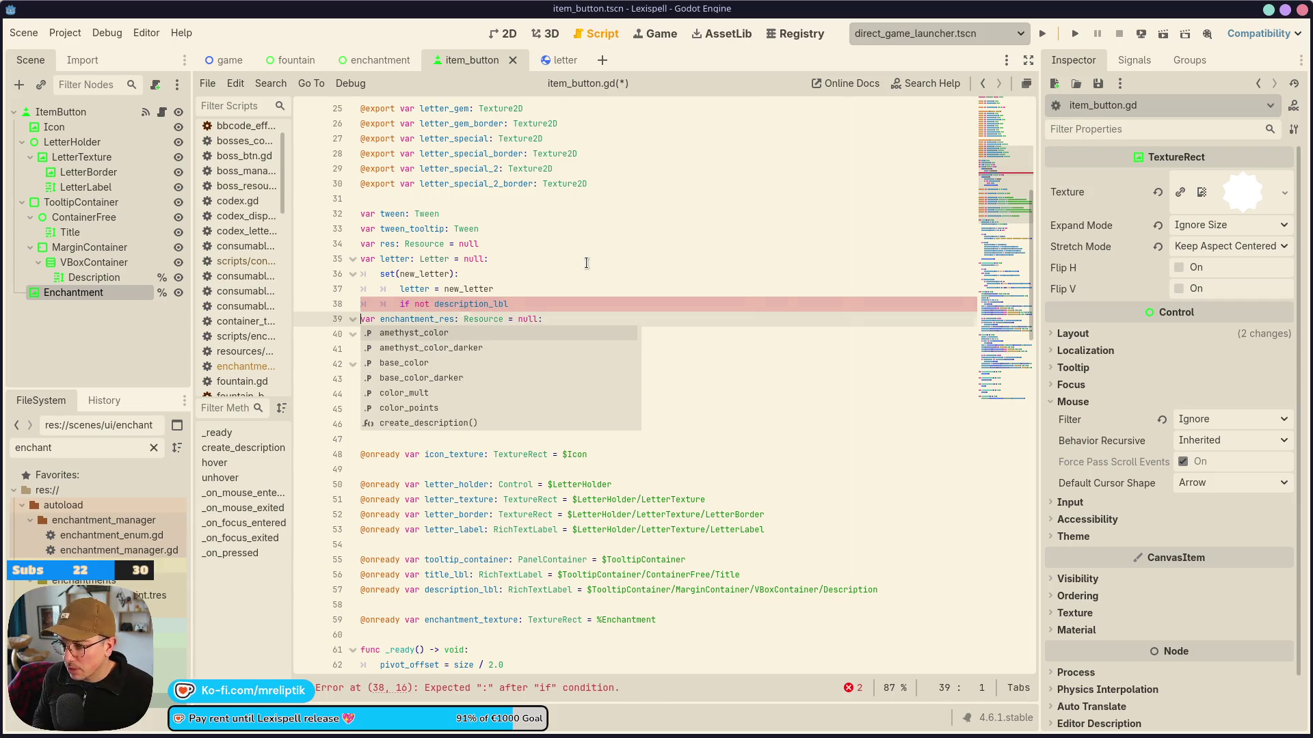
{"action": "type", "text": ":"}
{"action": "key", "text": "Return"}
{"action": "type", "text": "aw"}
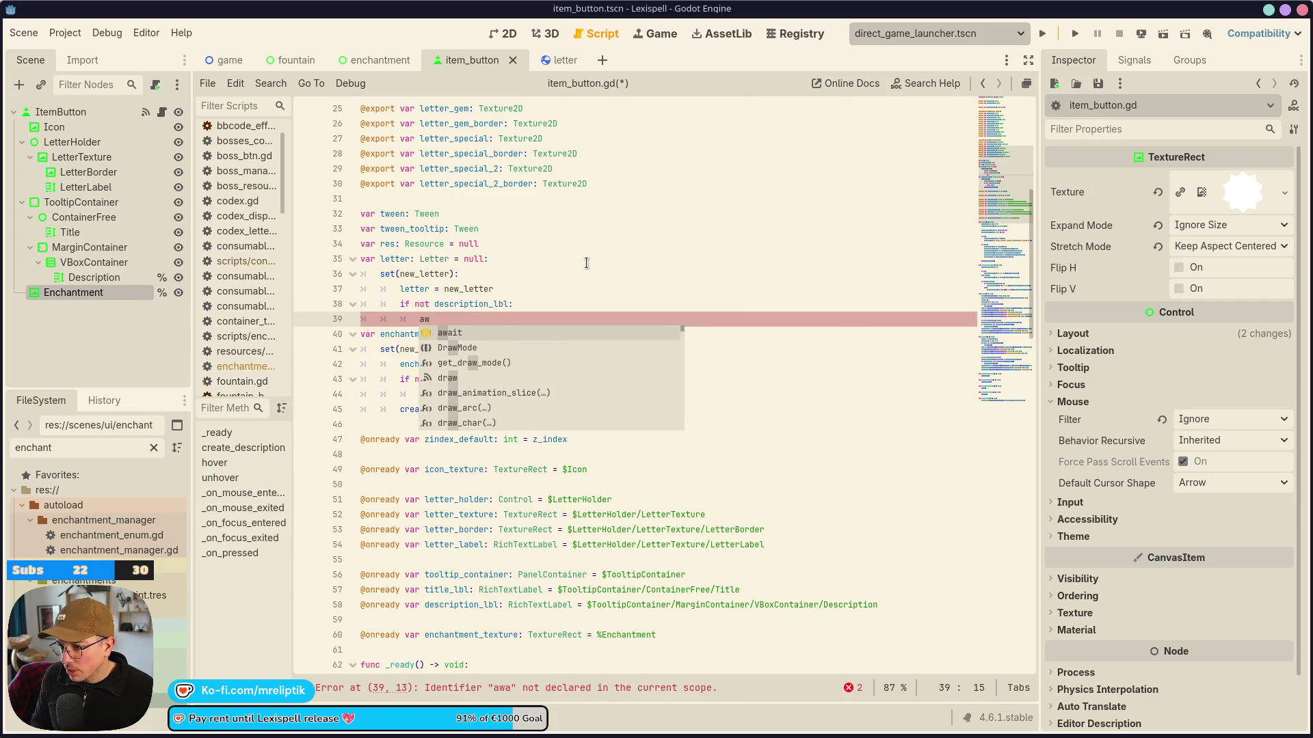
{"action": "key", "text": "Return"}
{"action": "key", "text": "Return"}
End the setter with a create_description() call at setter level and save.
{"action": "key", "text": "ctrl+v"}
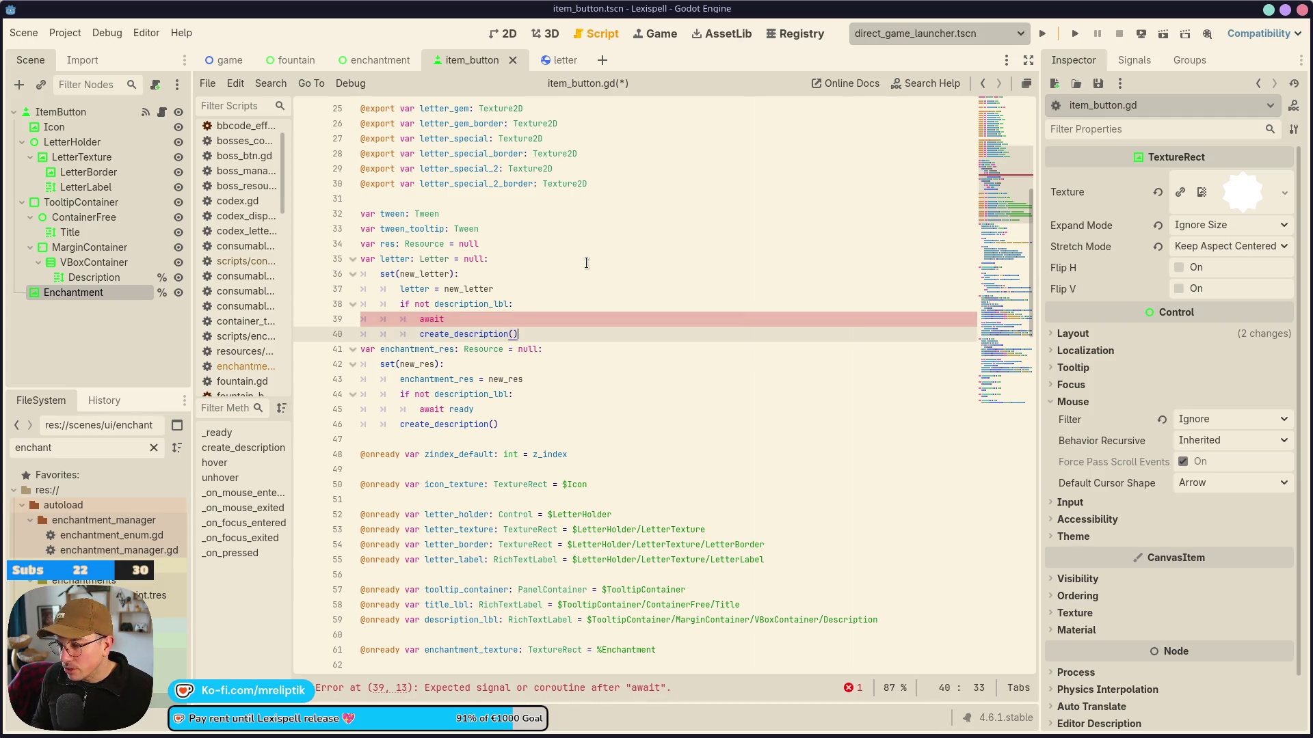
{"action": "key", "text": "shift+Tab"}
{"action": "key", "text": "ctrl+s"}
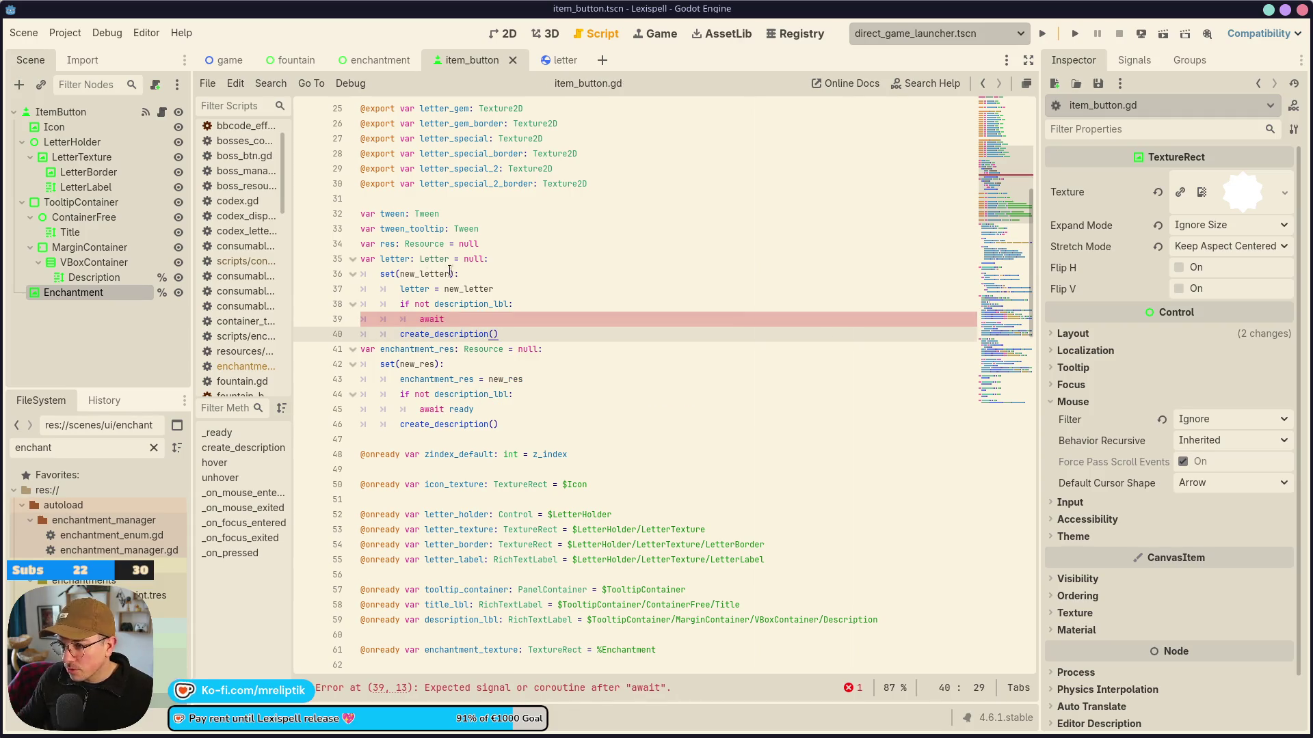
{"action": "left_click_drag", "start_coordinate": [377, 273], "coordinate": [537, 335]}
{"action": "key", "text": "ctrl+c"}
{"action": "left_click", "coordinate": [529, 237]}
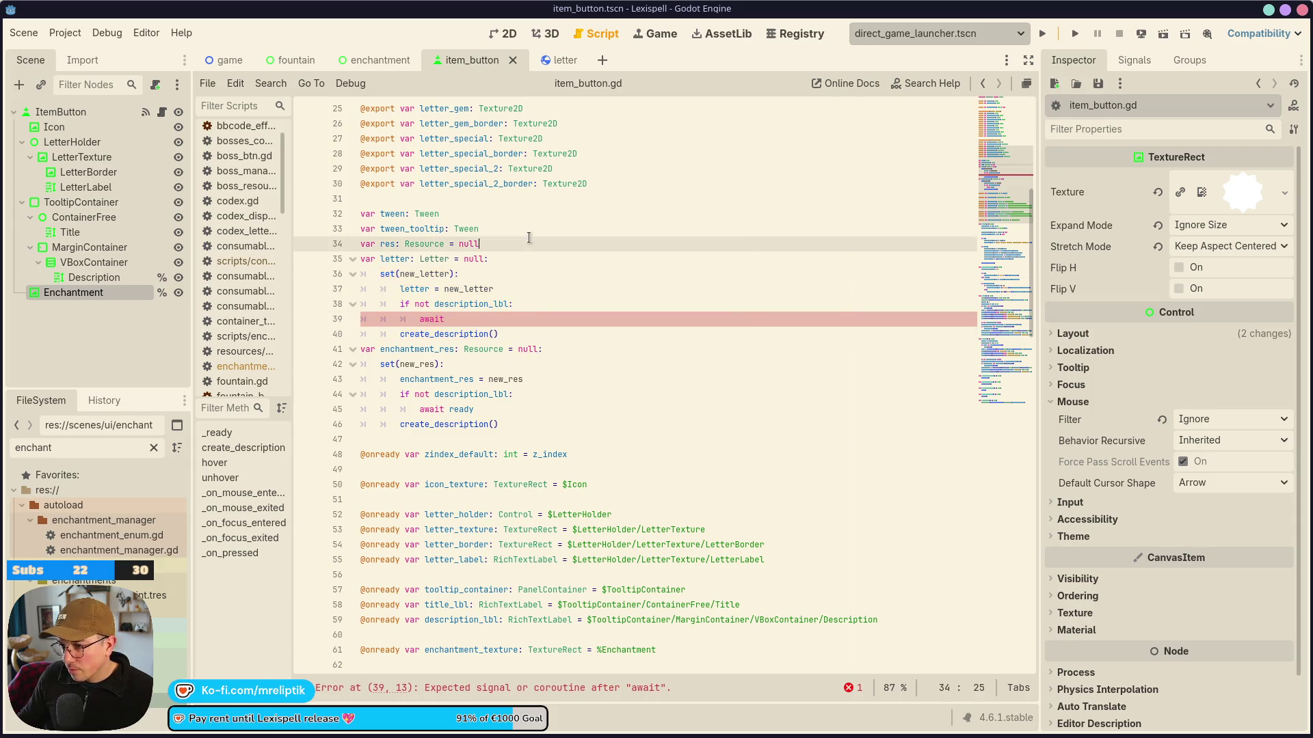
Paste the copied setter block under the res variable.
{"action": "type", "text": ":"}
{"action": "key", "text": "Return"}
{"action": "key", "text": "ctrl+v"}
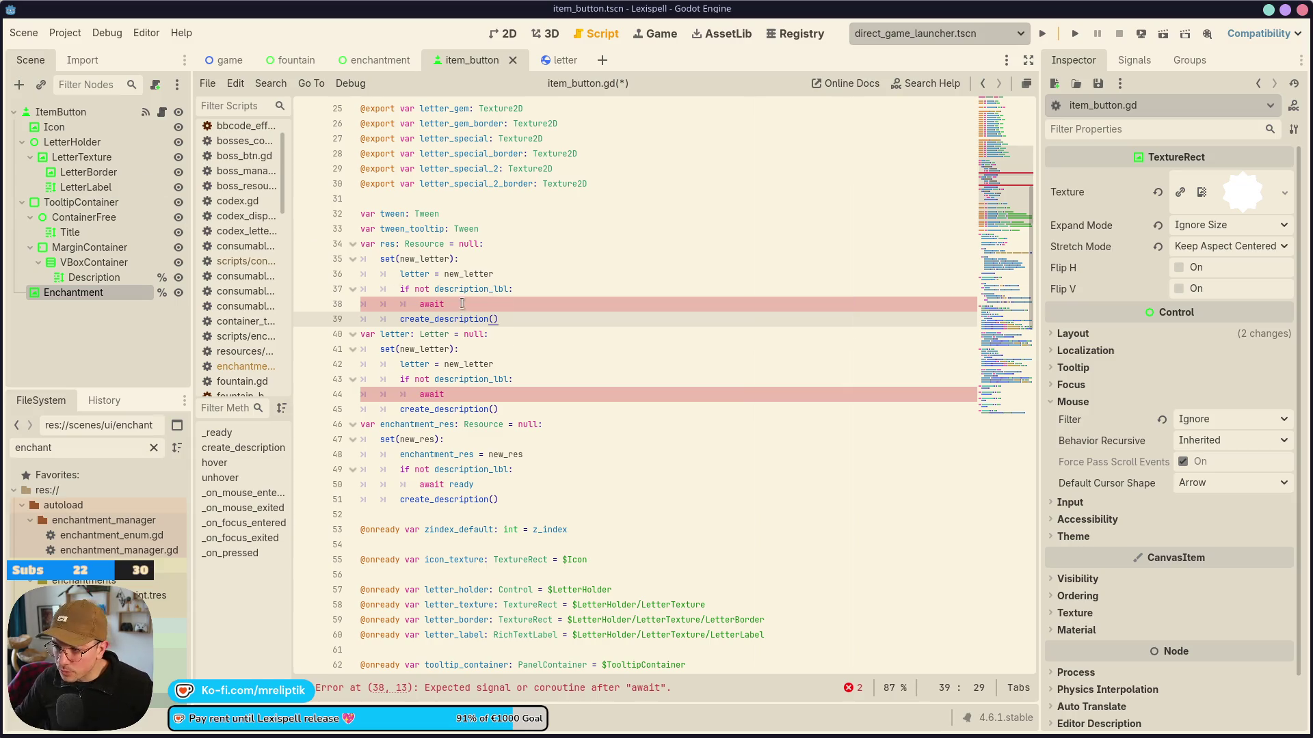
Complete the await lines on lines 38 and 44 as 'await ready' and save.
{"action": "left_click", "coordinate": [436, 304]}
{"action": "key", "text": "End"}
{"action": "type", "text": "re"}
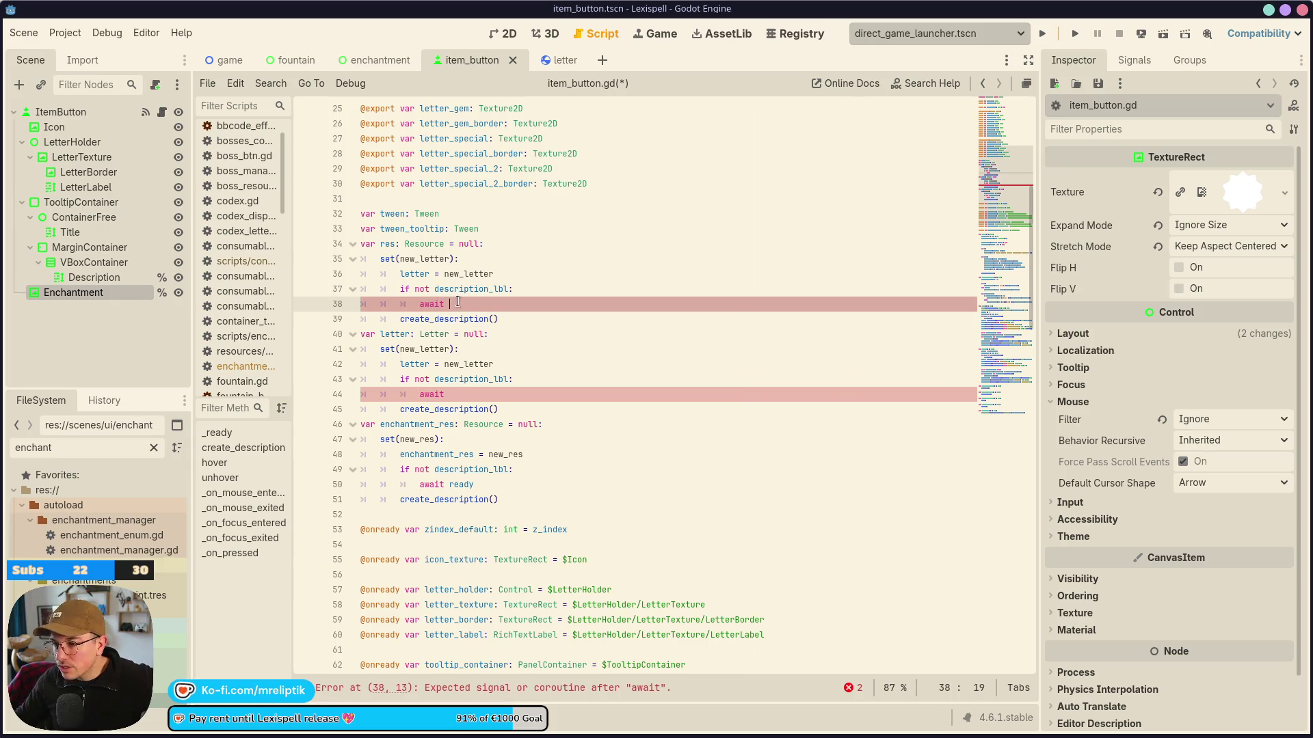
{"action": "type", "text": "ady"}
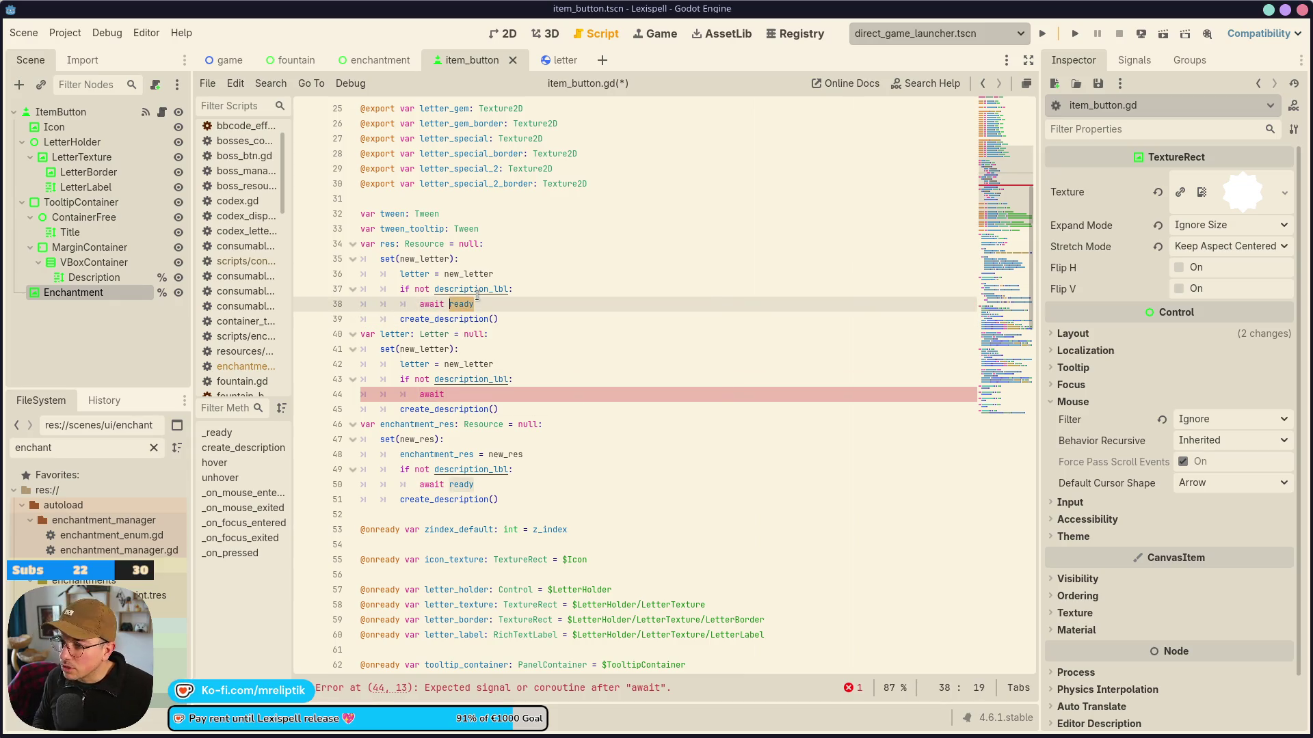
{"action": "key", "text": "Home"}
{"action": "key", "text": "Down"}
{"action": "key", "text": "Down"}
{"action": "key", "text": "Down"}
{"action": "key", "text": "Down"}
{"action": "key", "text": "Down"}
{"action": "key", "text": "Down"}
{"action": "key", "text": "End"}
{"action": "type", "text": "ready"}
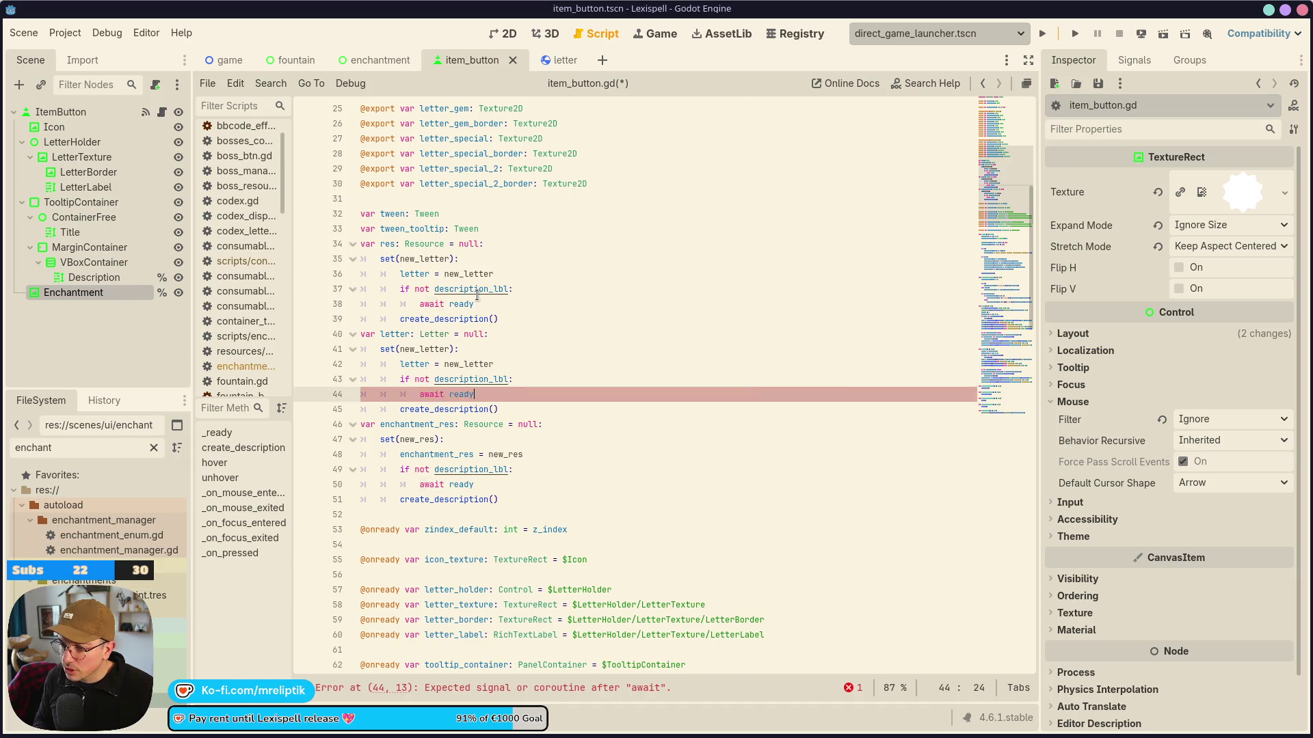
{"action": "key", "text": "ctrl+s"}
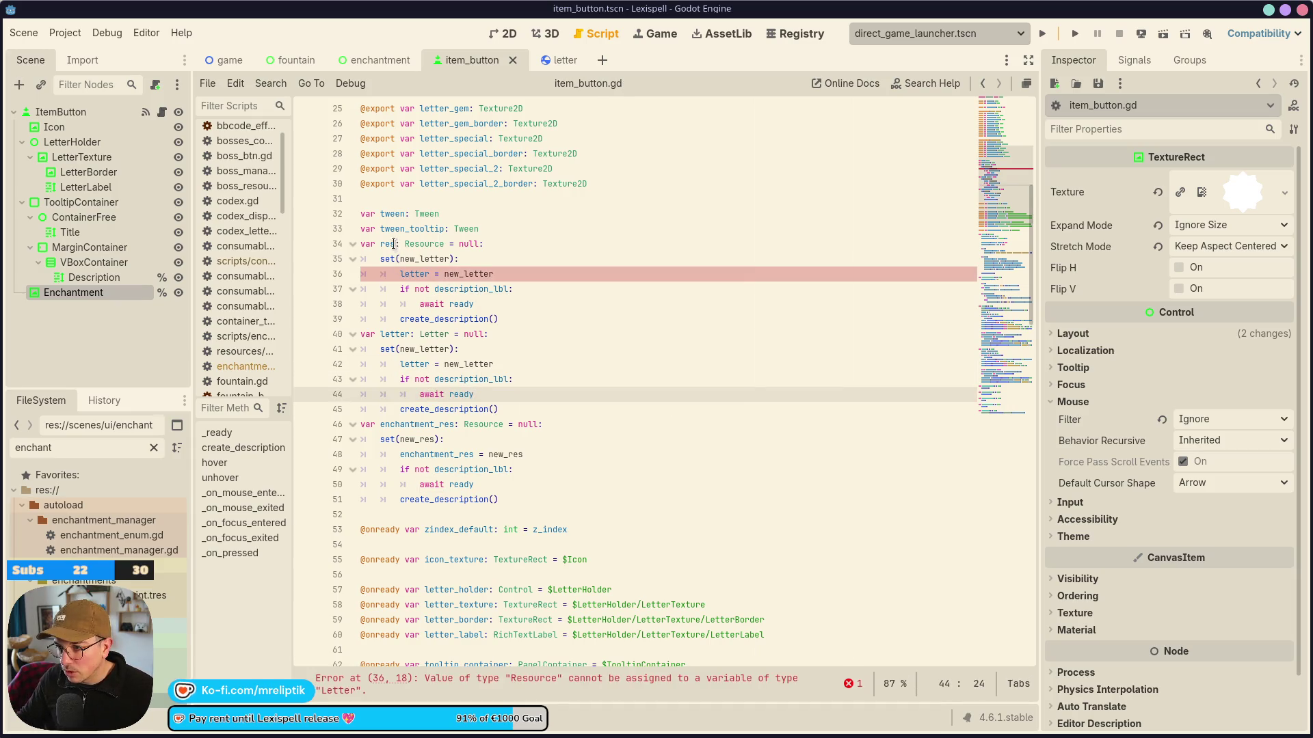
Rename the res setter parameter to new_res, assign res = new_res, and save.
{"action": "left_click", "coordinate": [394, 244]}
{"action": "left_click", "coordinate": [428, 259]}
{"action": "double_click", "coordinate": [428, 259]}
{"action": "key", "text": "BackSpace"}
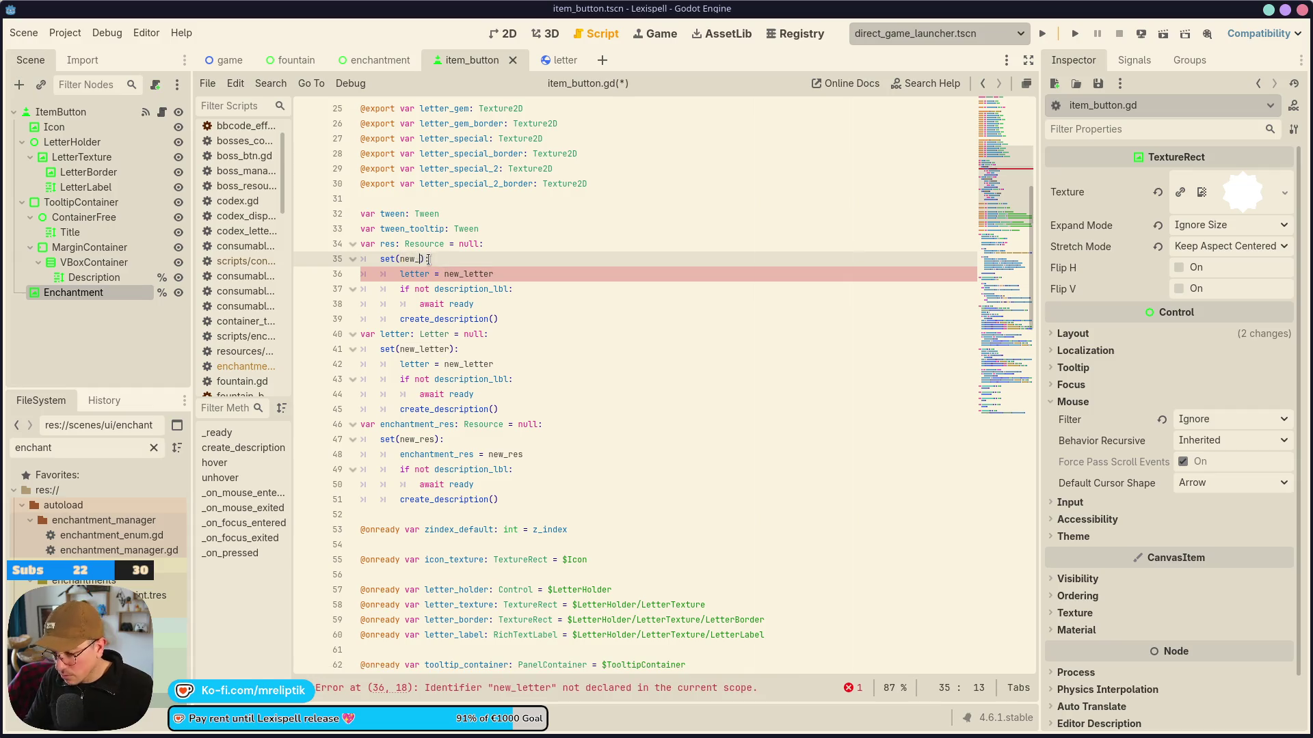
{"action": "type", "text": "res"}
{"action": "key", "text": "Down"}
{"action": "key", "text": "shift+End"}
{"action": "type", "text": "ew_res"}
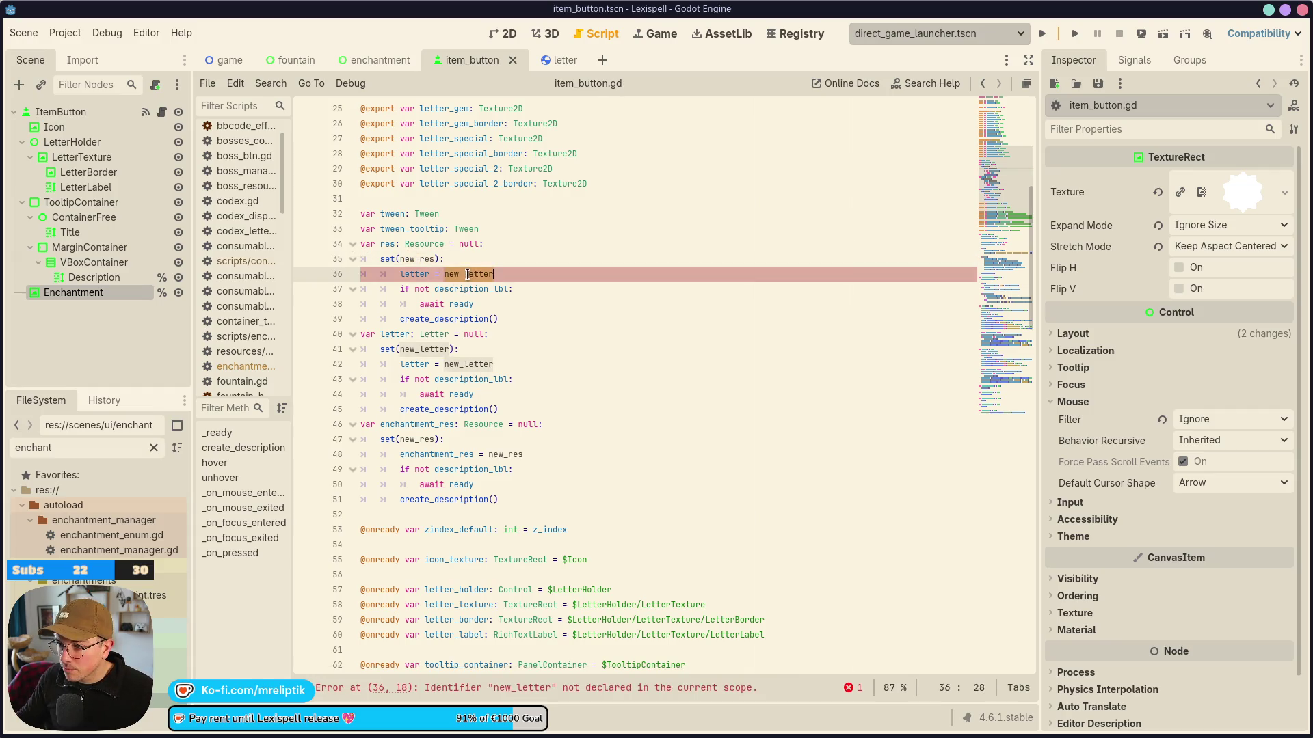
{"action": "double_click", "coordinate": [414, 273]}
{"action": "type", "text": "res = ew_res"}
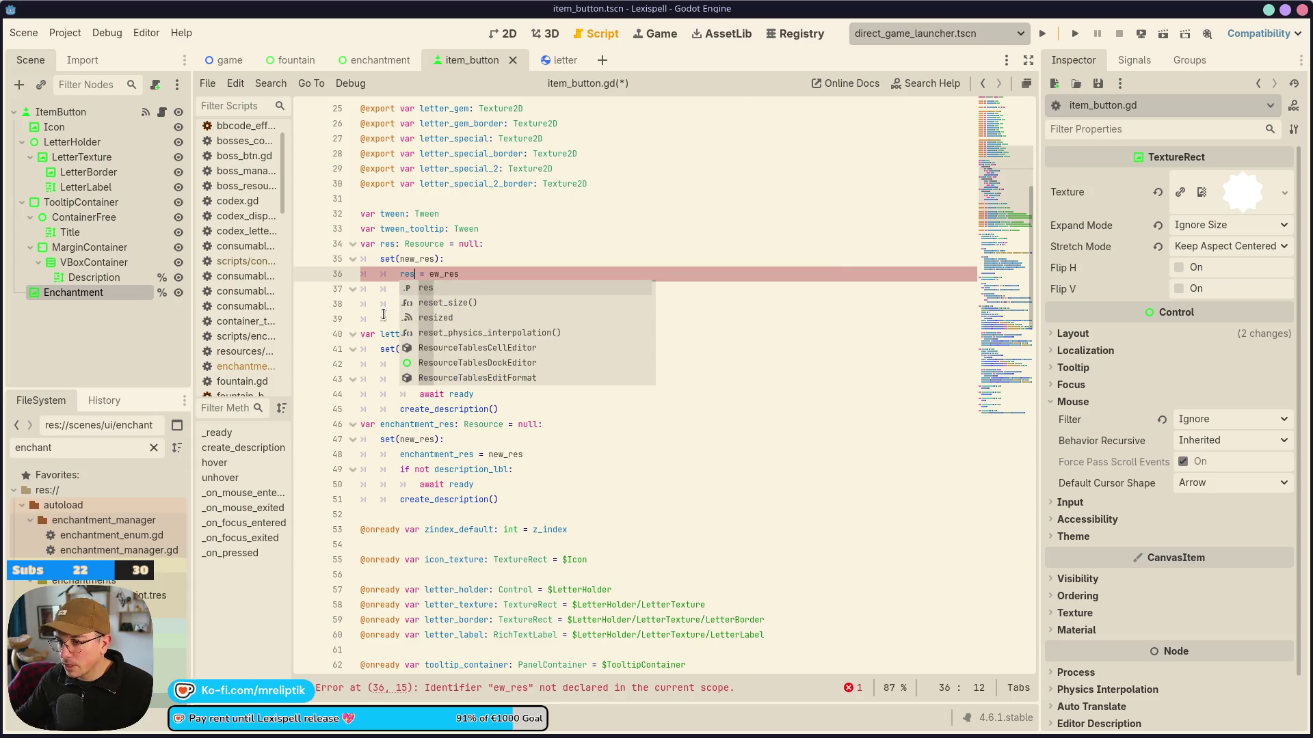
{"action": "left_click", "coordinate": [427, 268]}
{"action": "type", "text": "n"}
{"action": "key", "text": "End"}
{"action": "key", "text": "ctrl+s"}
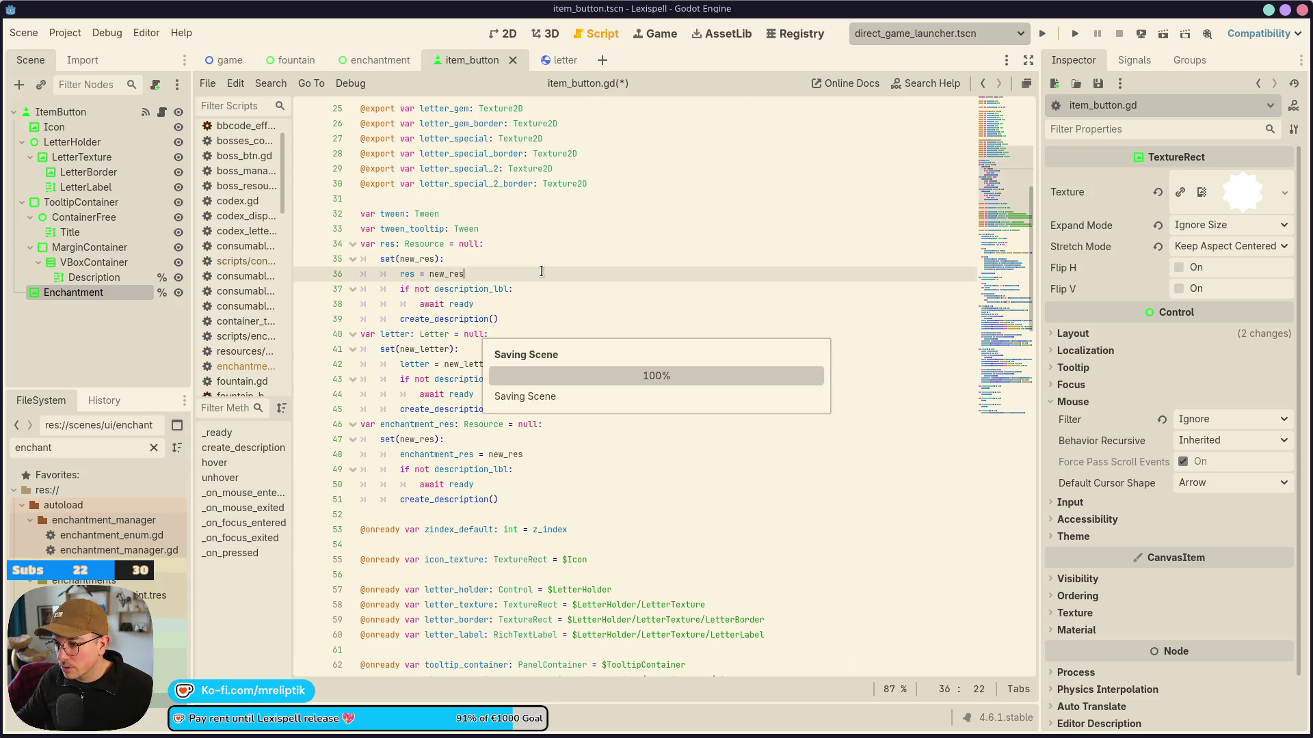
{"action": "scroll", "coordinate": [534, 376], "scroll_direction": "down", "scroll_amount": 2}
{"action": "scroll", "coordinate": [538, 360], "scroll_direction": "up", "scroll_amount": 4}
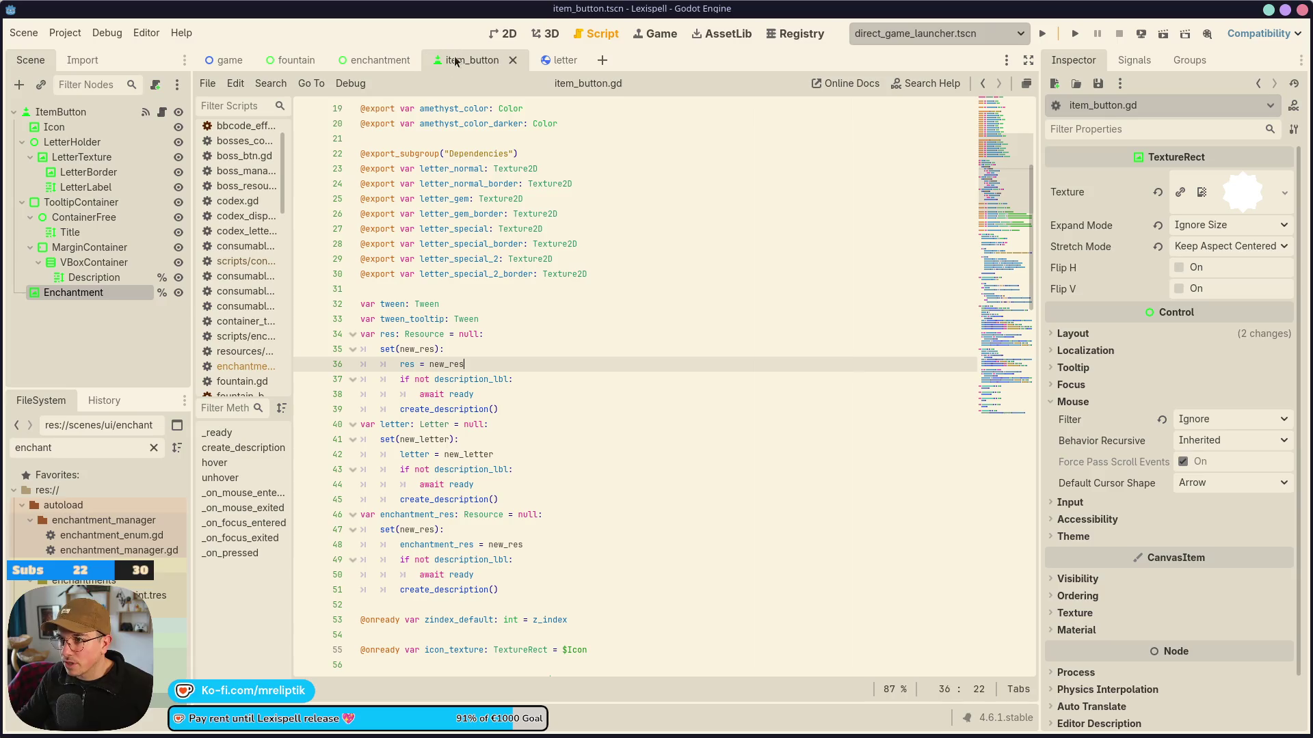
{"action": "left_click", "coordinate": [502, 34]}
Open enchantment.gd at the on_enchantment_btn_toggled confirm handler.
{"action": "left_click", "coordinate": [380, 61]}
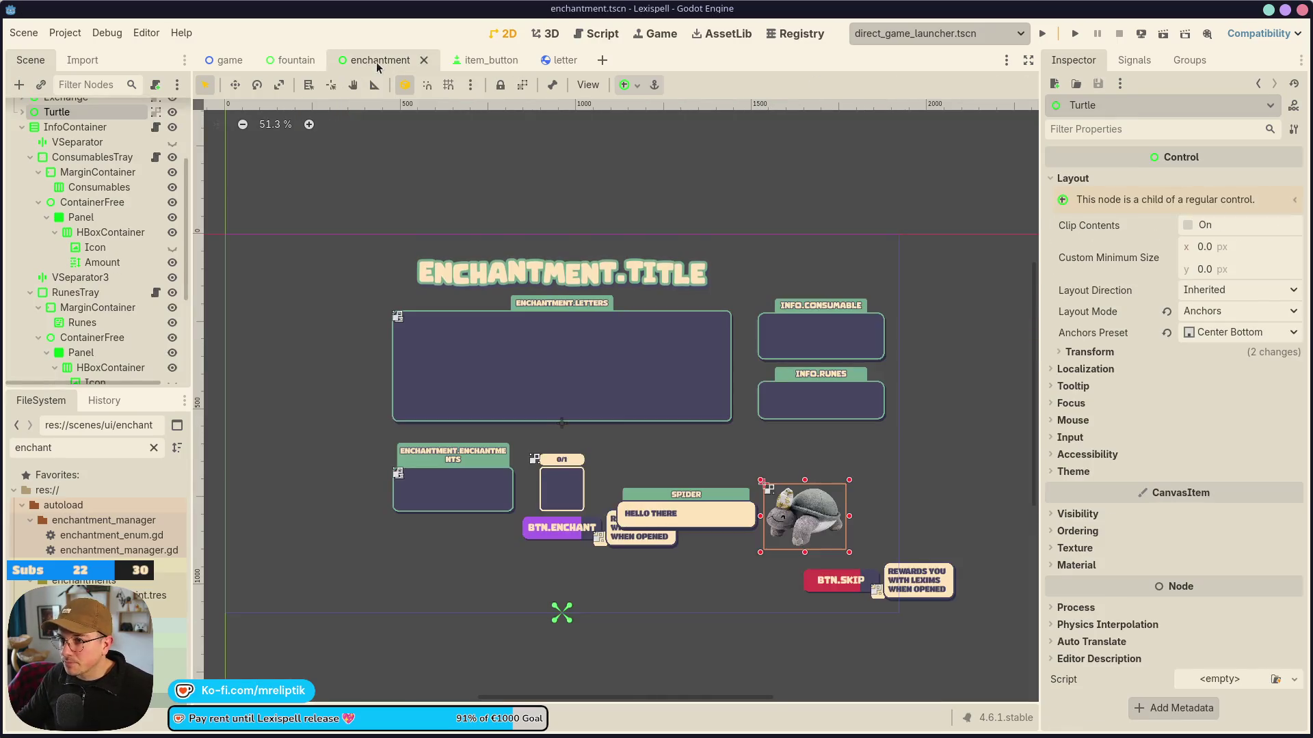
{"action": "scroll", "coordinate": [163, 110], "scroll_direction": "up", "scroll_amount": 4}
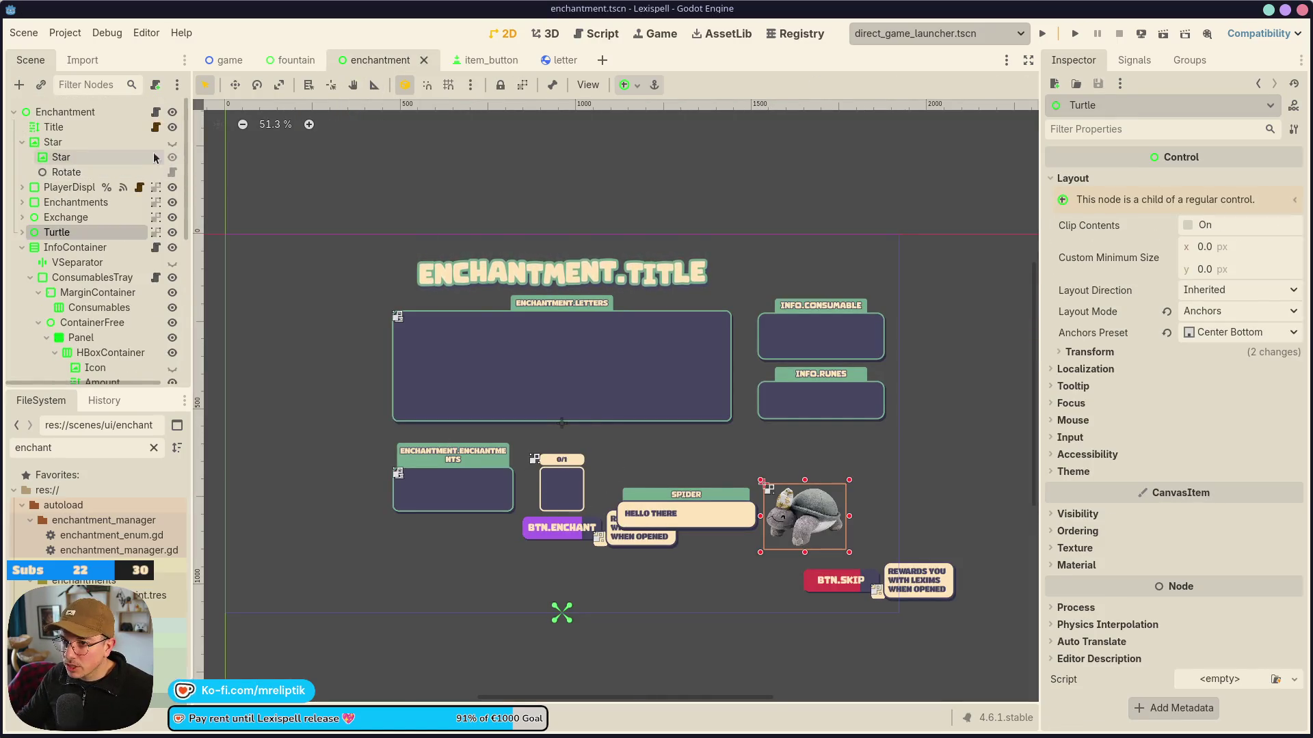
{"action": "left_click", "coordinate": [157, 111]}
{"action": "scroll", "coordinate": [680, 499], "scroll_direction": "down", "scroll_amount": 15}
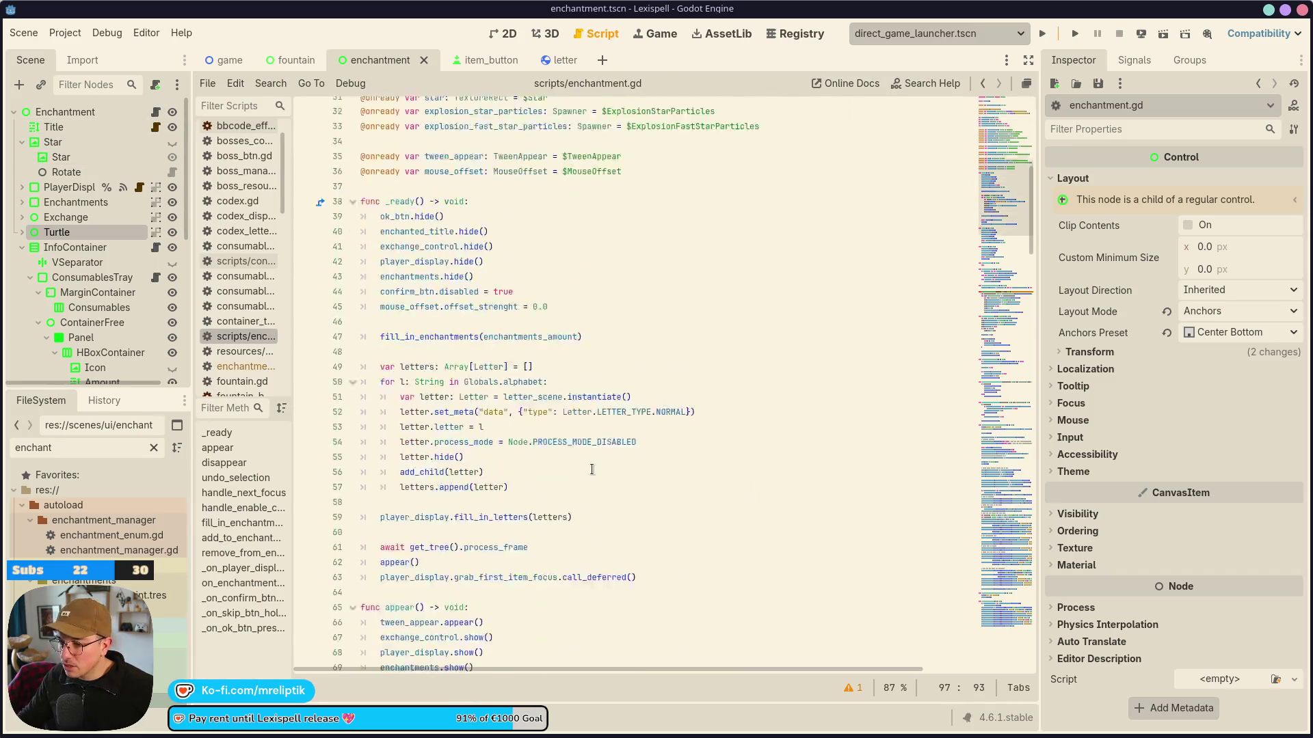
{"action": "scroll", "coordinate": [680, 499], "scroll_direction": "down", "scroll_amount": 7}
{"action": "scroll", "coordinate": [676, 472], "scroll_direction": "down", "scroll_amount": 15}
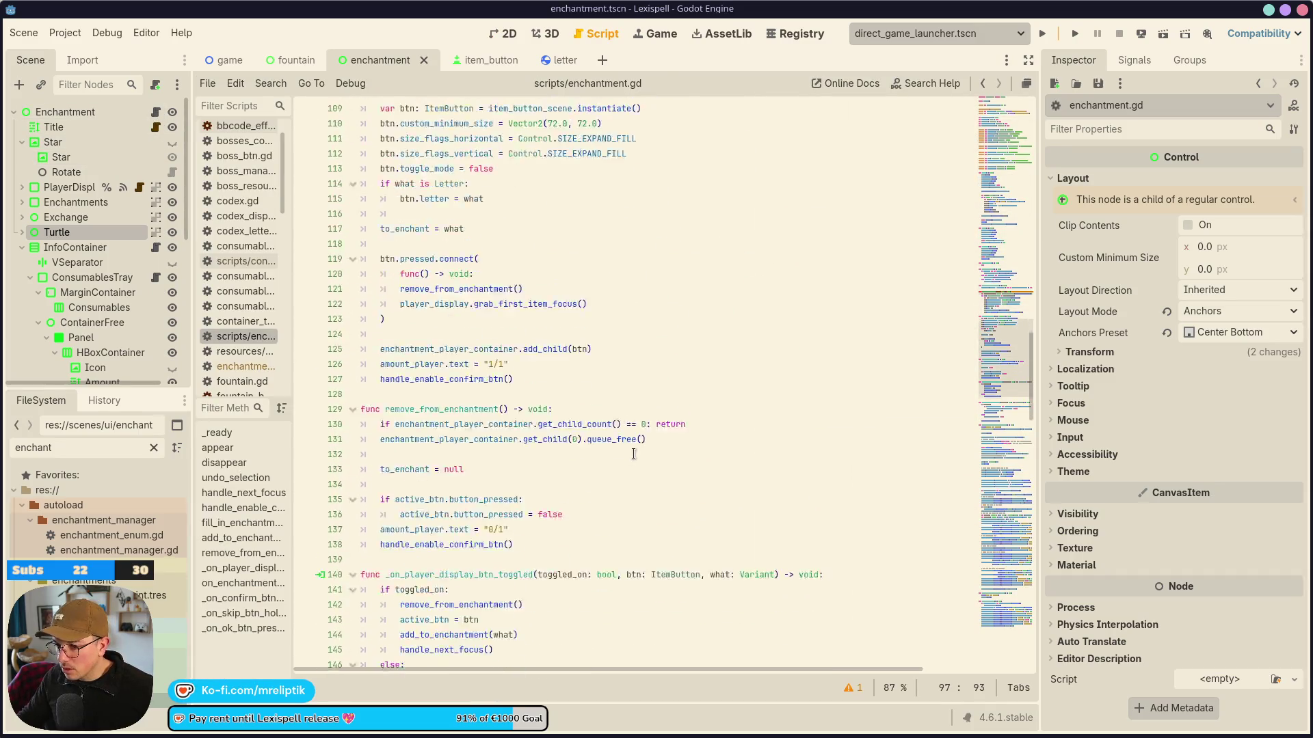
{"action": "left_click", "coordinate": [239, 583]}
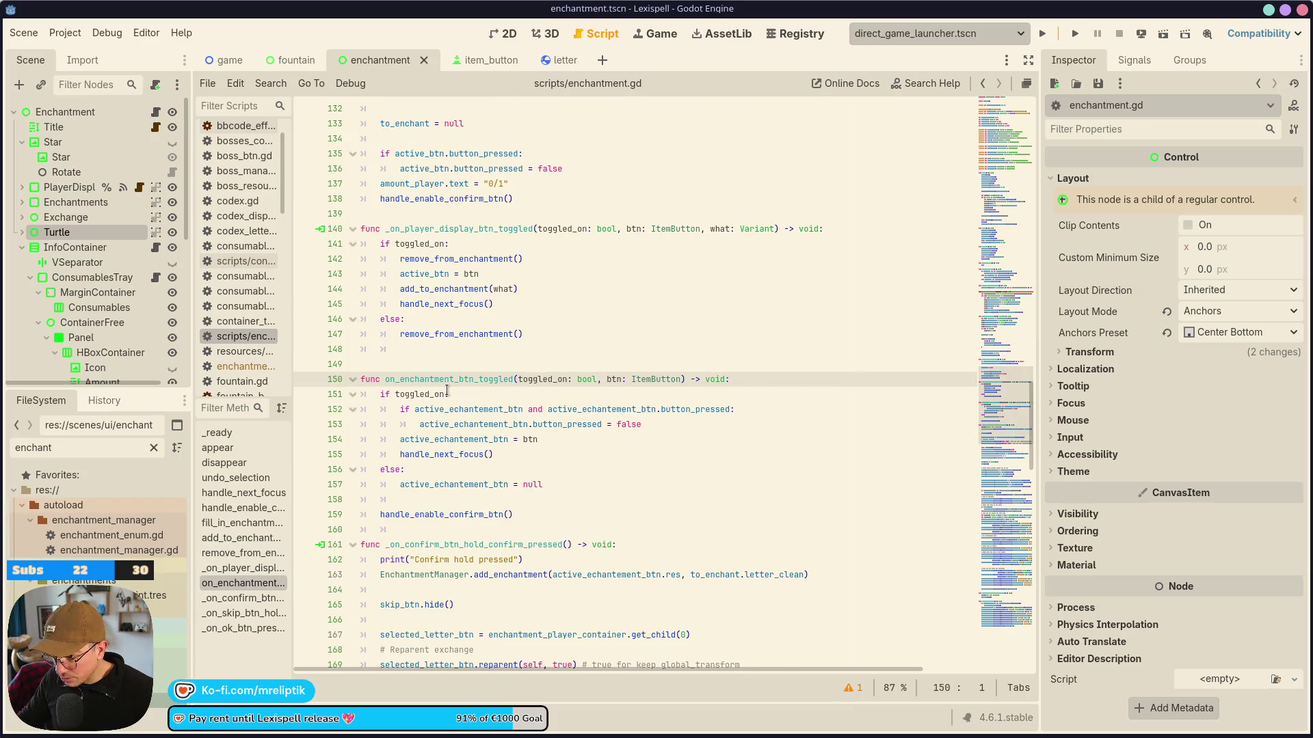
{"action": "scroll", "coordinate": [448, 390], "scroll_direction": "down", "scroll_amount": 6}
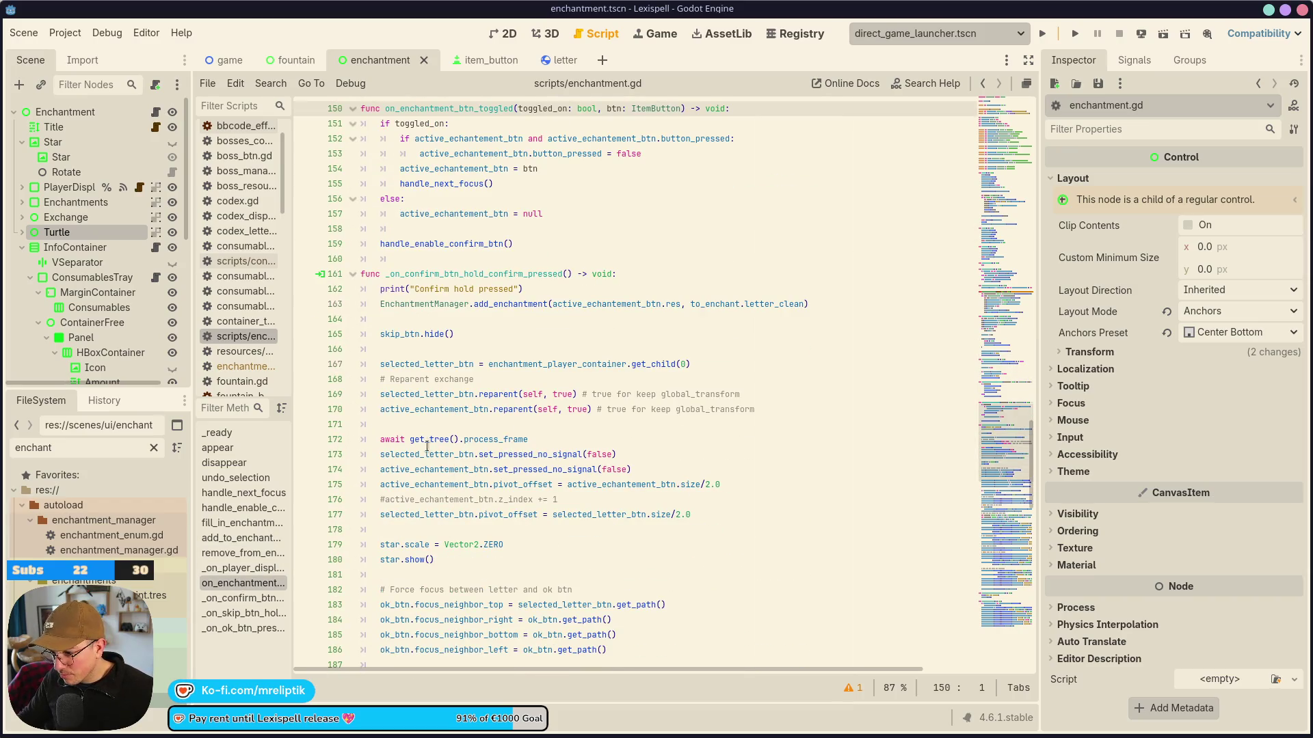
{"action": "left_click", "coordinate": [499, 304]}
{"action": "left_click", "coordinate": [459, 318]}
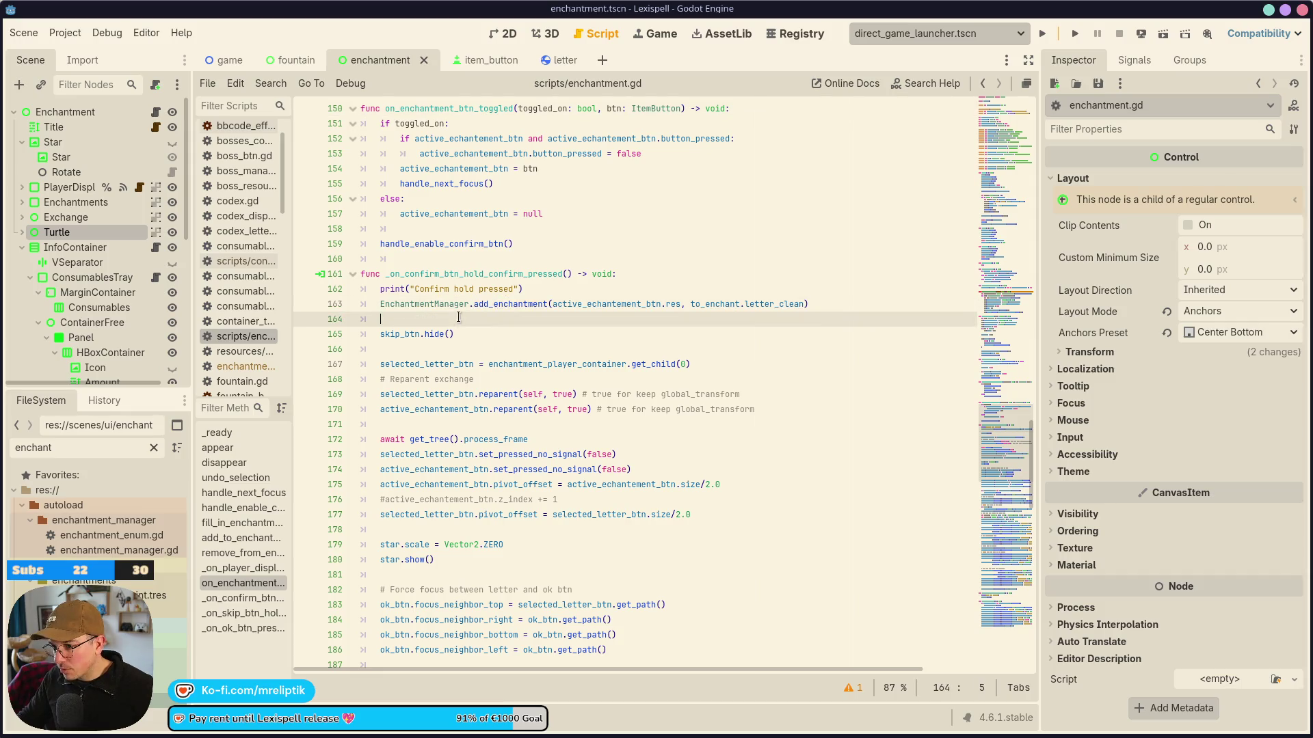
{"action": "scroll", "coordinate": [481, 548], "scroll_direction": "down", "scroll_amount": 2}
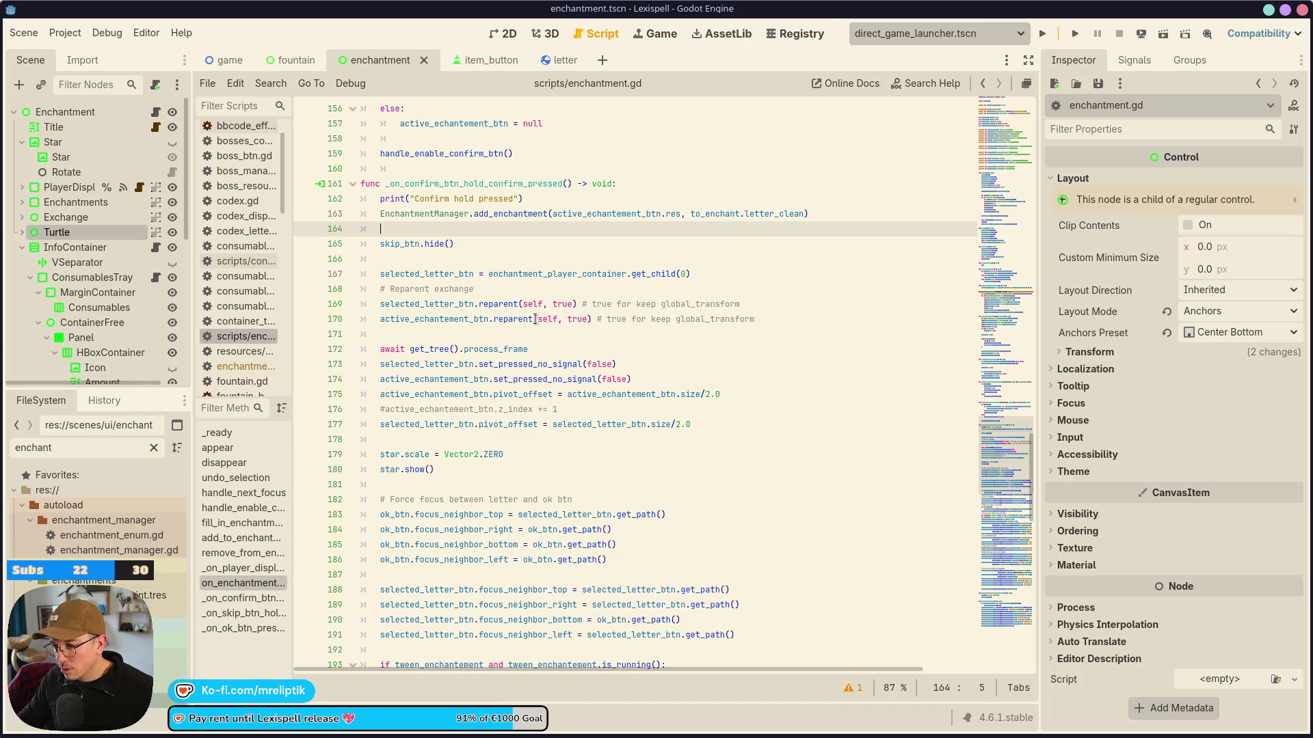
Move the selected_letter_btn assignment to the handler's top, delete the 'Confirm hold pressed' print, and save.
{"action": "double_click", "coordinate": [415, 274]}
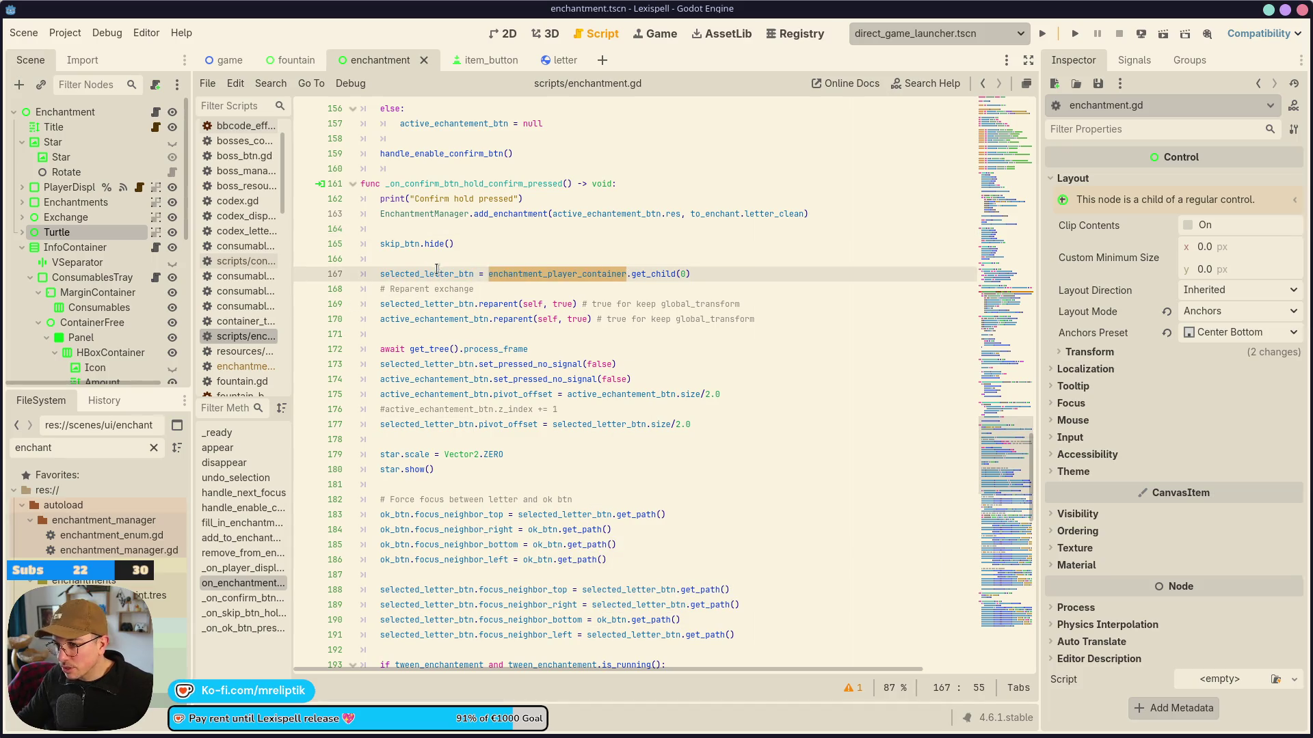
{"action": "left_click", "coordinate": [439, 273]}
{"action": "key", "text": "alt+Up"}
{"action": "key", "text": "alt+Up"}
{"action": "key", "text": "alt+Up"}
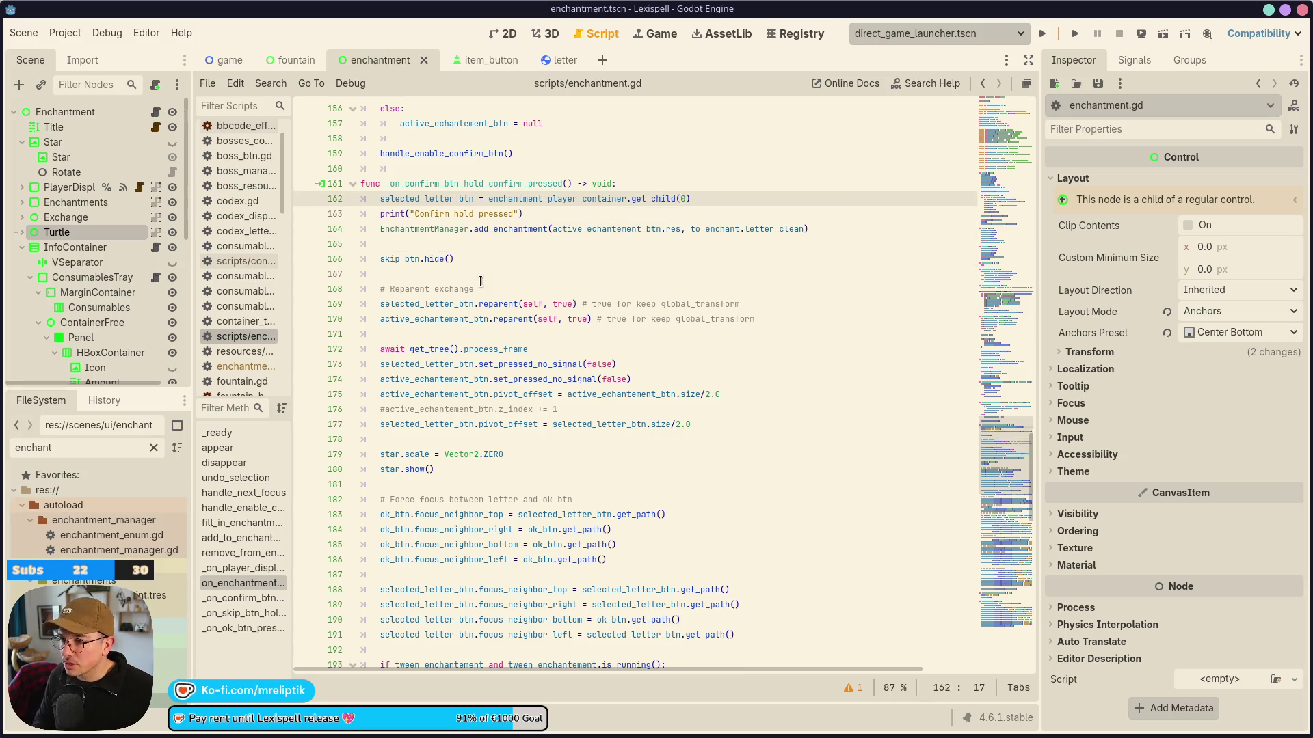
{"action": "left_click", "coordinate": [528, 203]}
{"action": "key", "text": "ctrl+shift+k"}
{"action": "key", "text": "ctrl+s"}
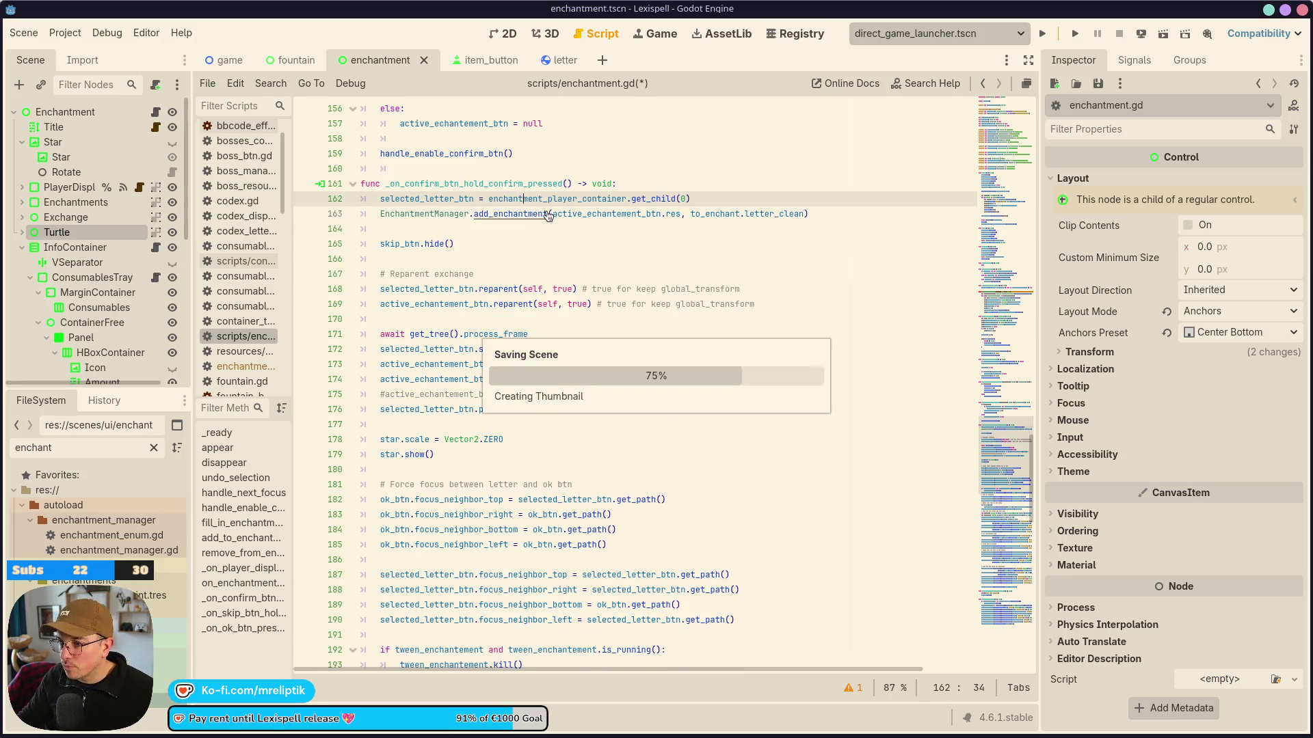
Add a new line below add_enchantment starting with selected_letter_btn.enchantment_res.
{"action": "key", "text": "Down"}
{"action": "key", "text": "Down"}
{"action": "double_click", "coordinate": [444, 198]}
{"action": "key", "text": "ctrl+c"}
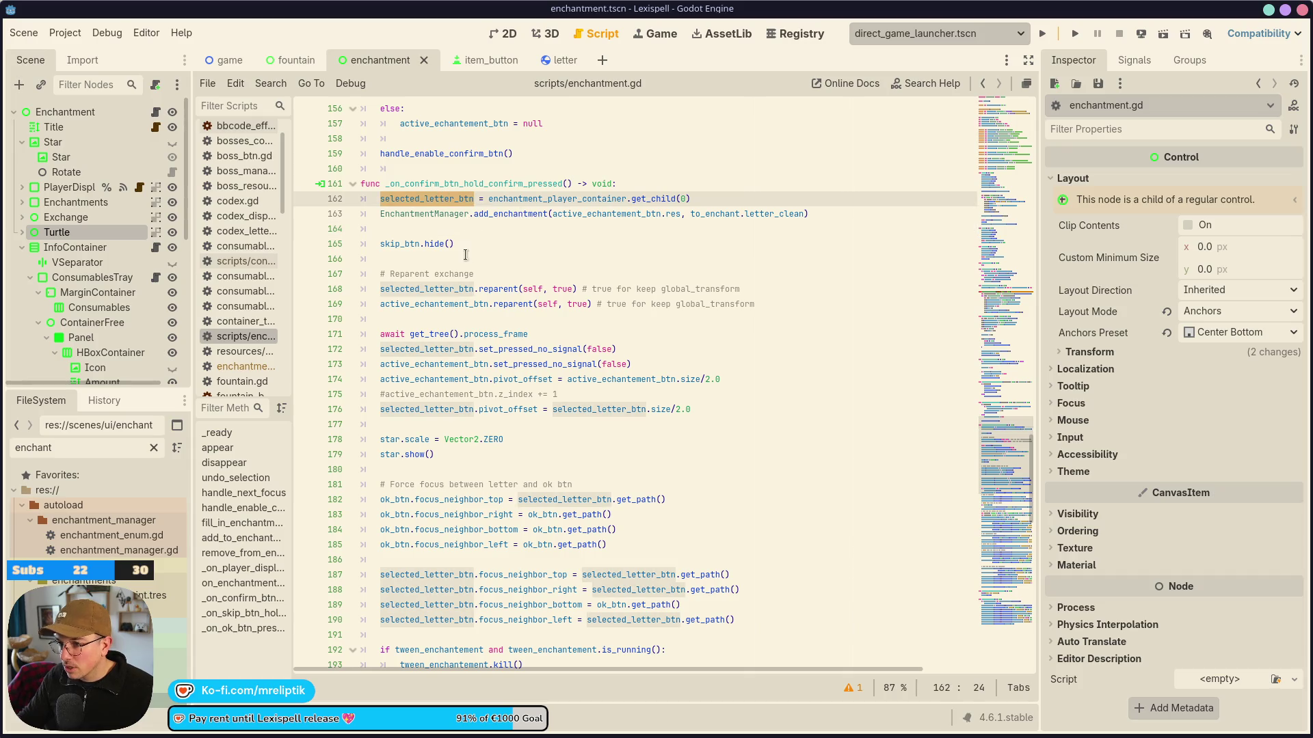
{"action": "key", "text": "Down"}
{"action": "key", "text": "End"}
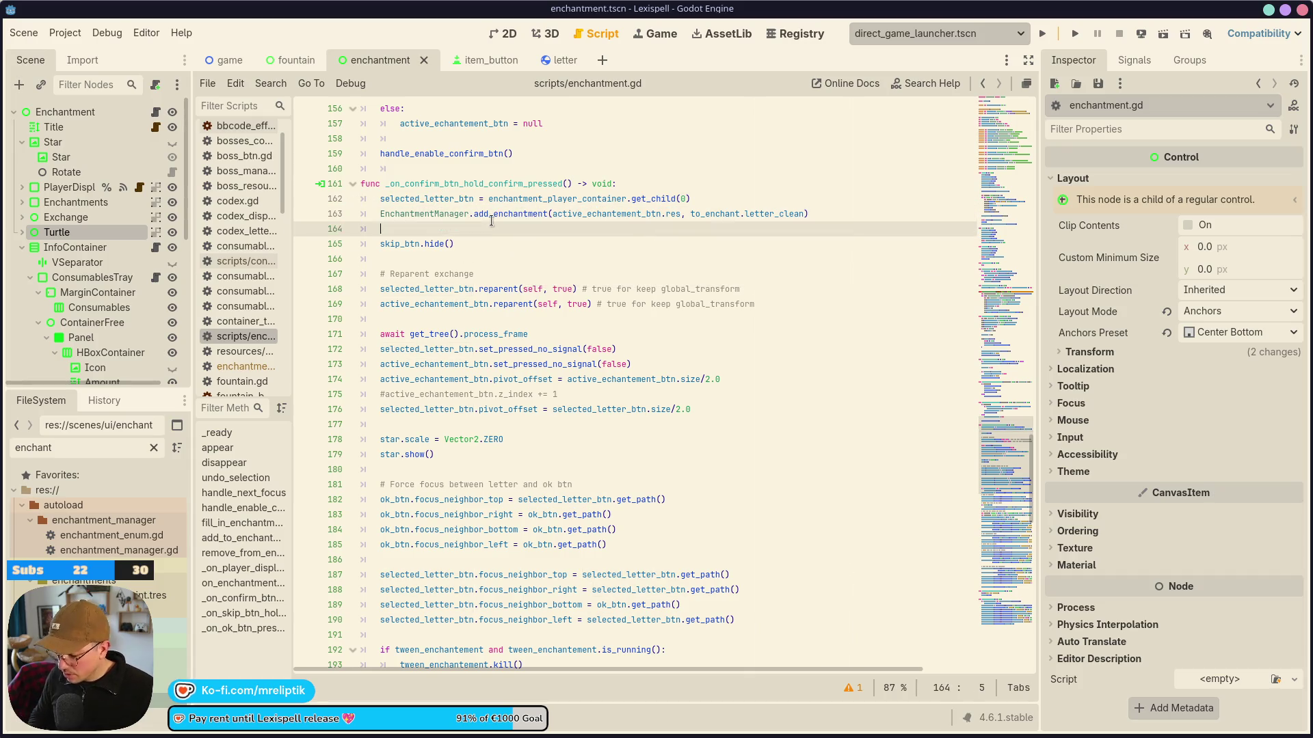
{"action": "key", "text": "Return"}
{"action": "key", "text": "Return"}
{"action": "key", "text": "BackSpace"}
{"action": "key", "text": "BackSpace"}
{"action": "key", "text": "ctrl+v"}
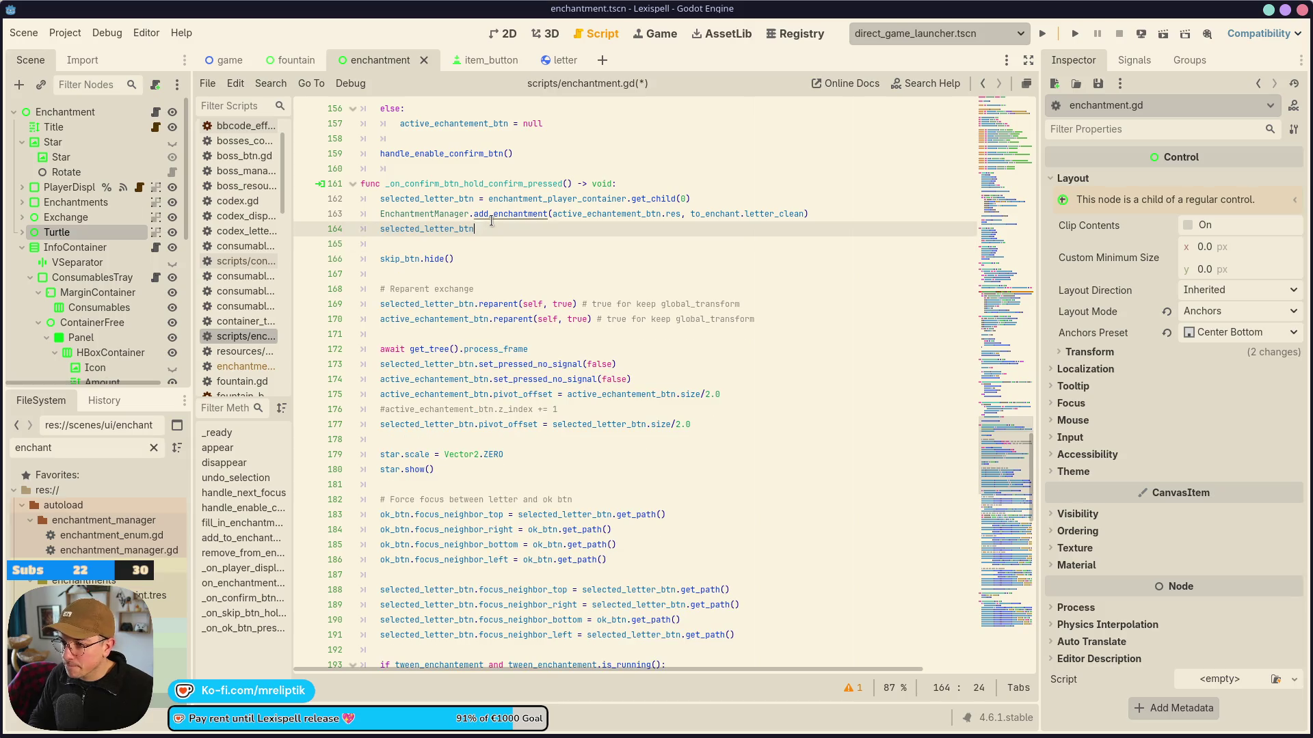
{"action": "type", "text": ".l"}
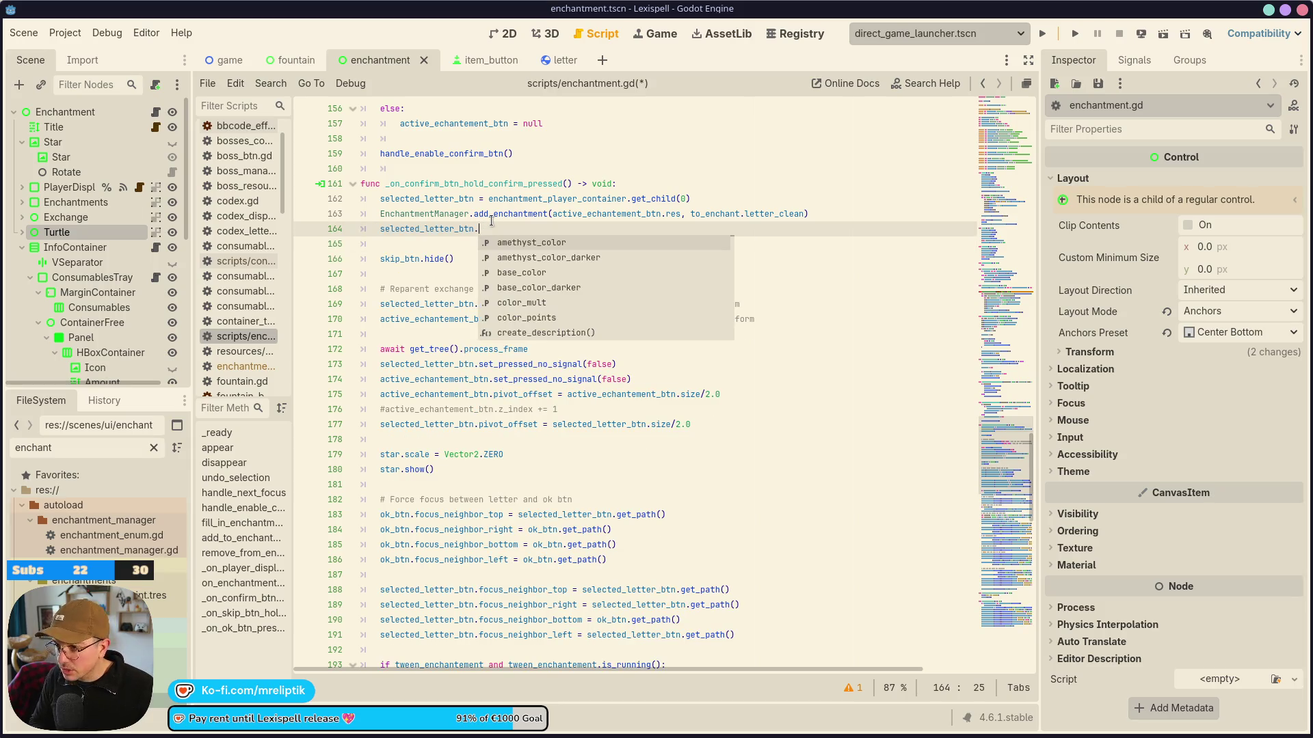
{"action": "key", "text": "BackSpace"}
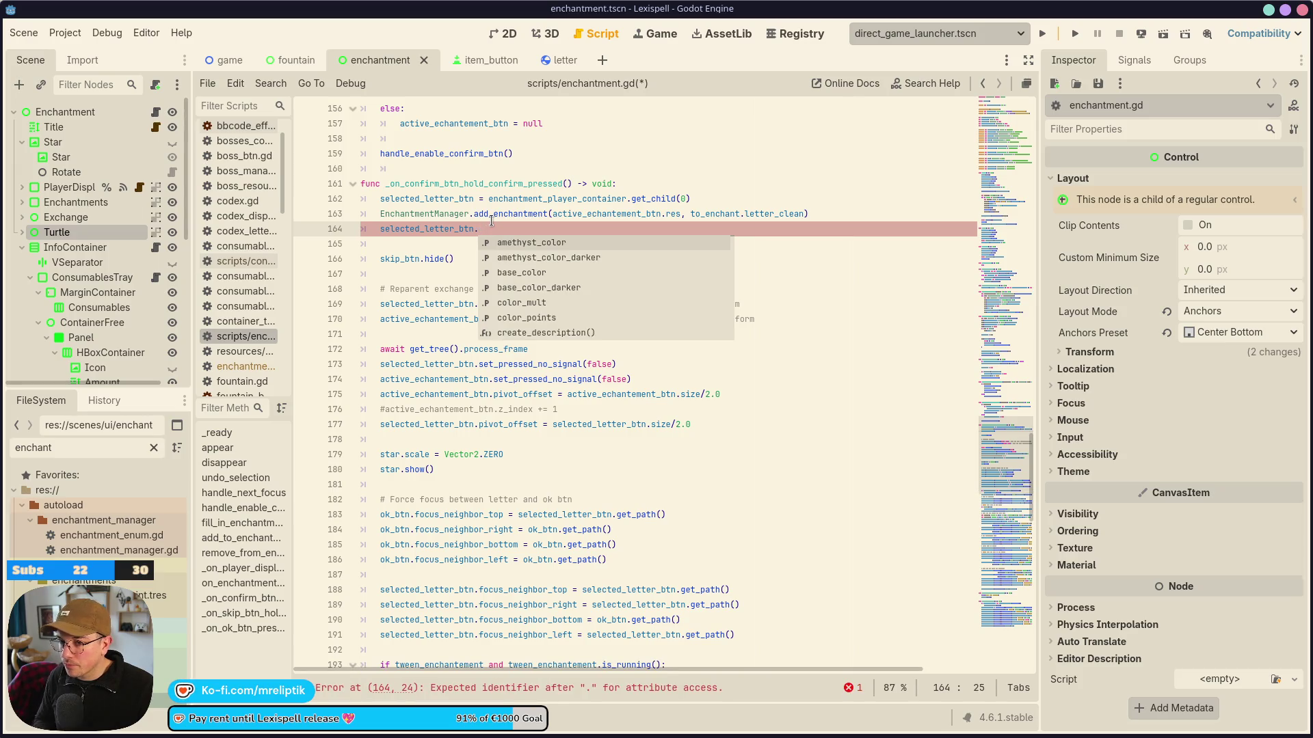
{"action": "type", "text": "ench"}
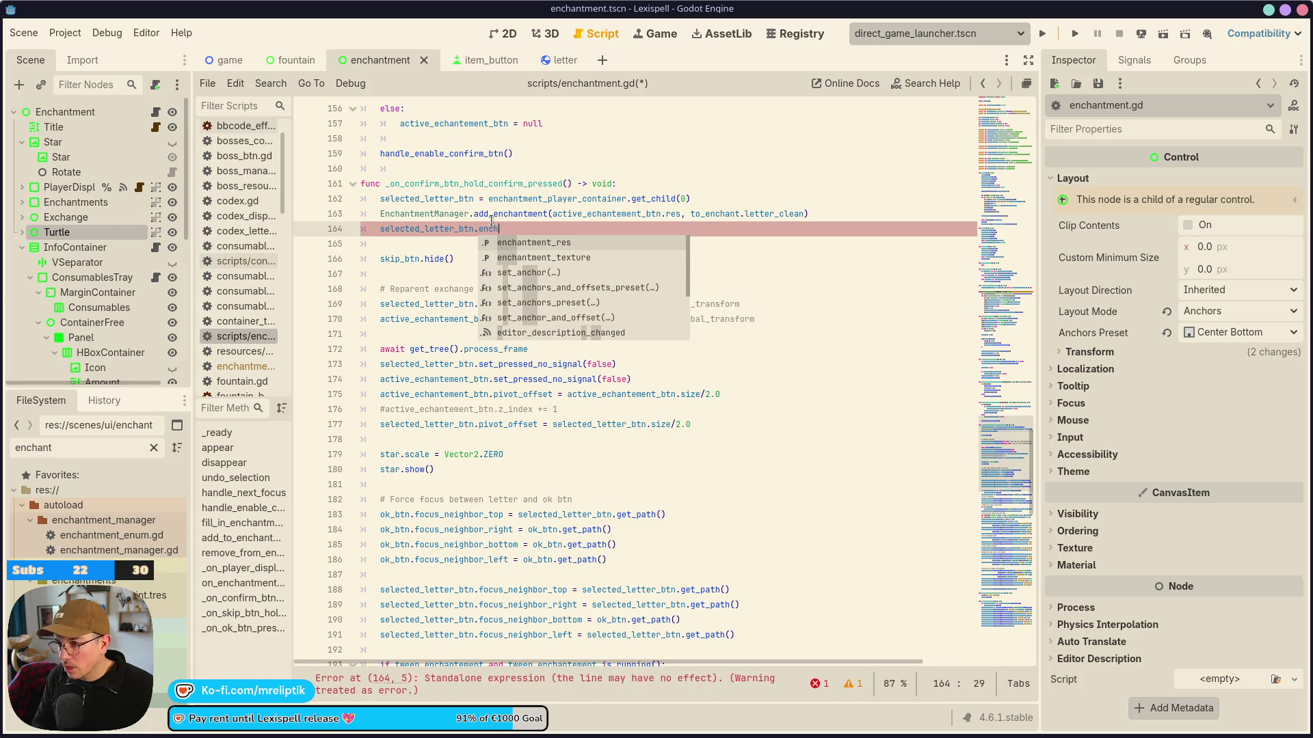
{"action": "key", "text": "Return"}
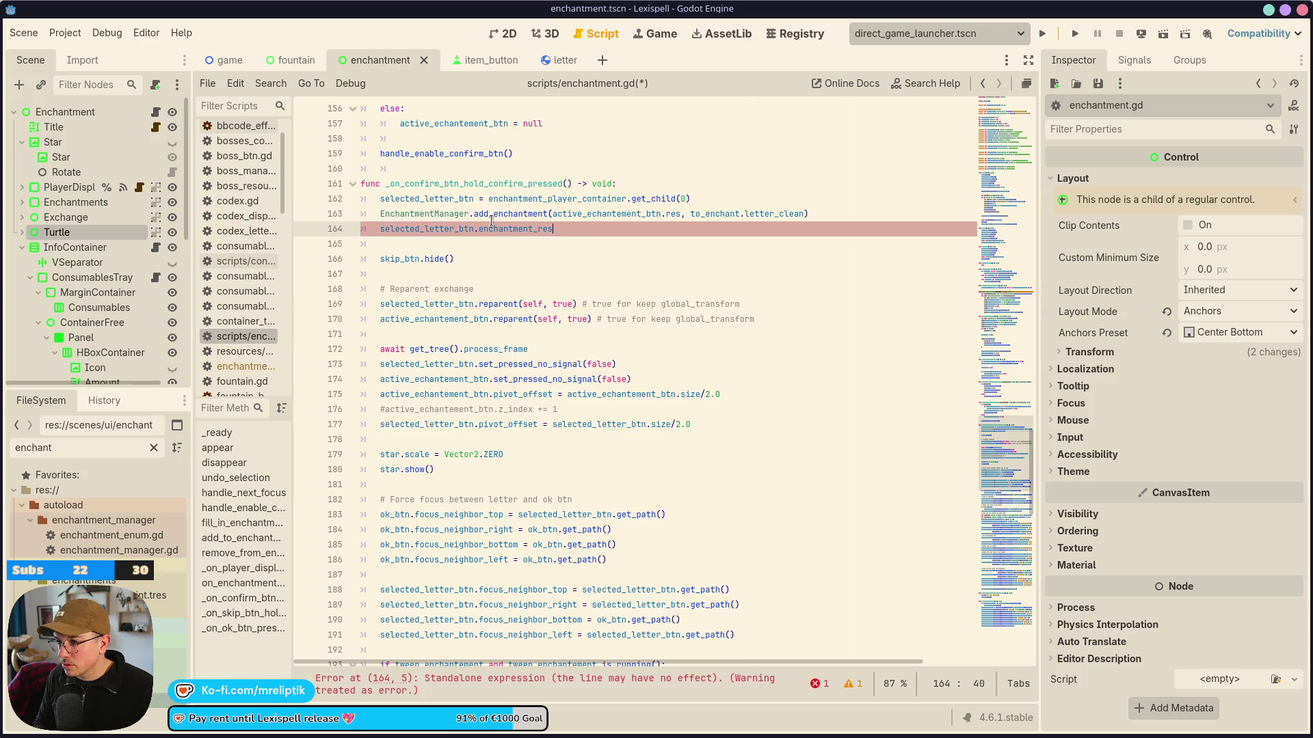
Assign it active_echantement_btn.res, copied from the line above, and save enchantment.gd.
{"action": "type", "text": " ="}
{"action": "left_click", "coordinate": [661, 214]}
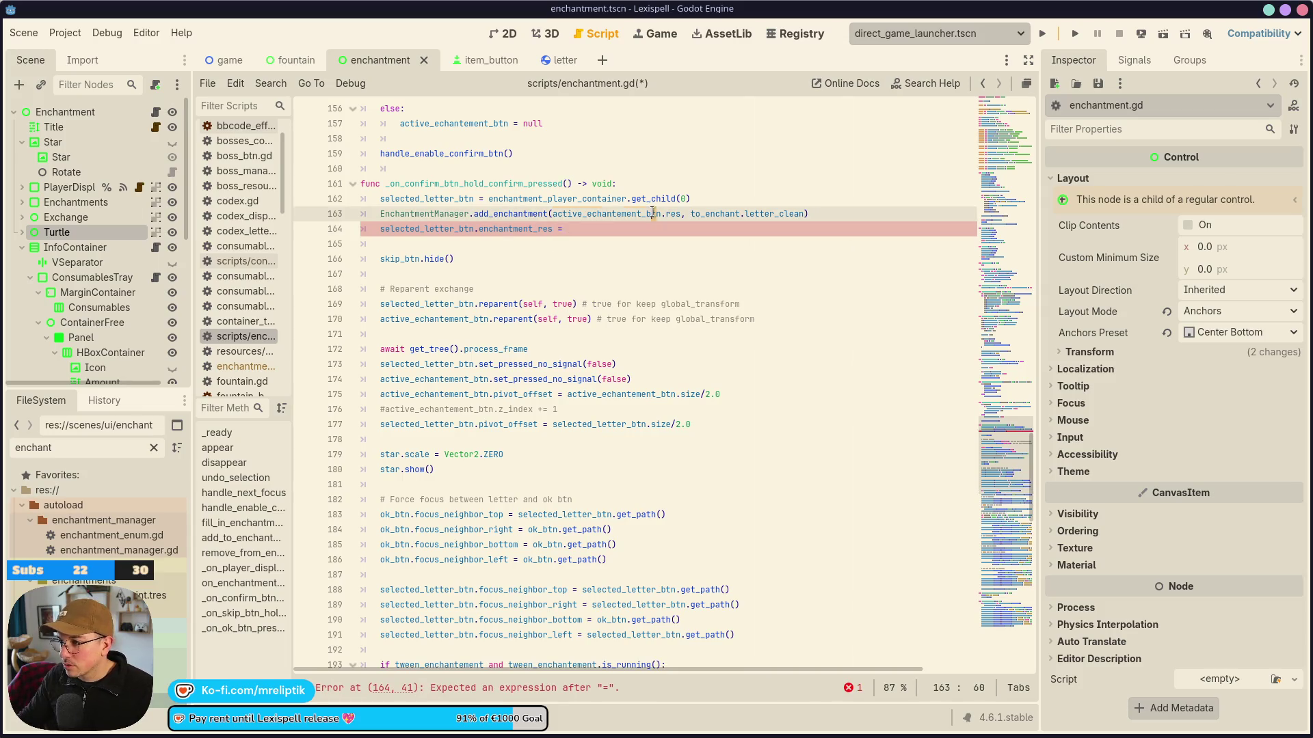
{"action": "left_click_drag", "start_coordinate": [681, 214], "coordinate": [551, 214]}
{"action": "key", "text": "ctrl+c"}
{"action": "left_click", "coordinate": [583, 229]}
{"action": "key", "text": "ctrl+v"}
{"action": "key", "text": "ctrl+s"}
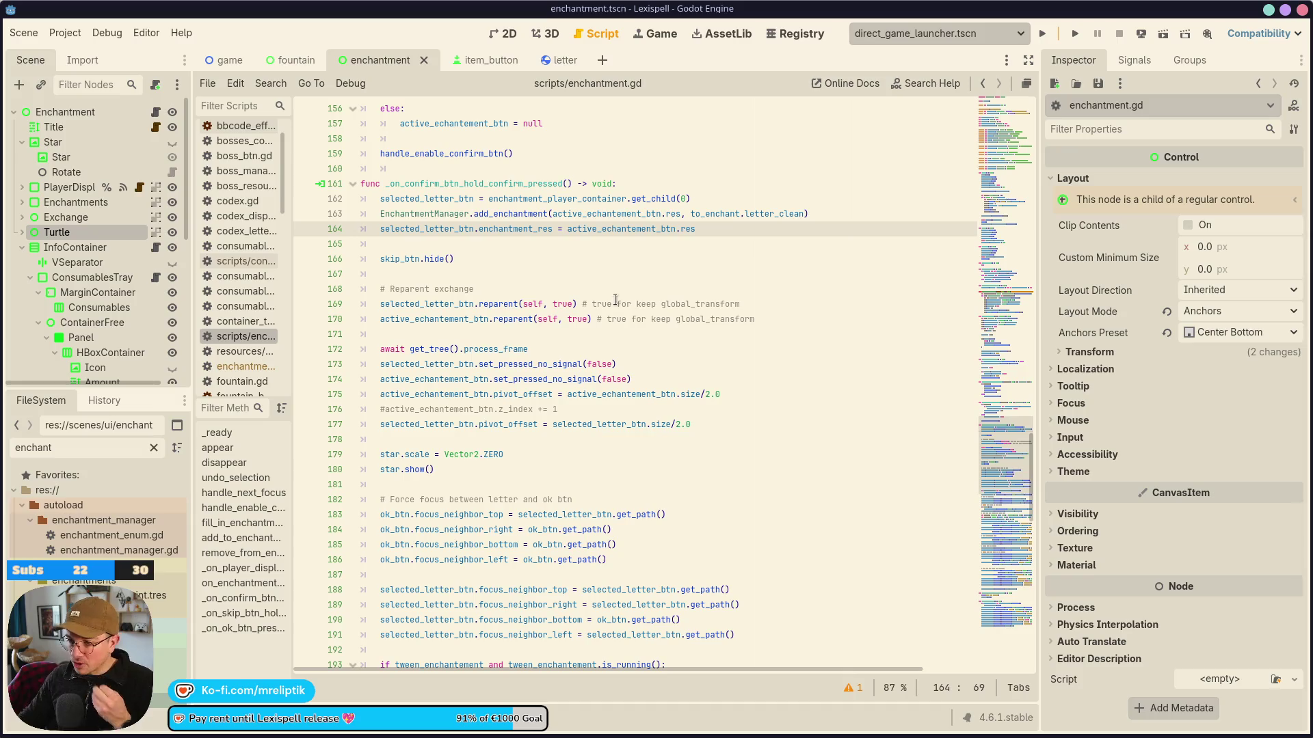
{"action": "left_click", "coordinate": [470, 63]}
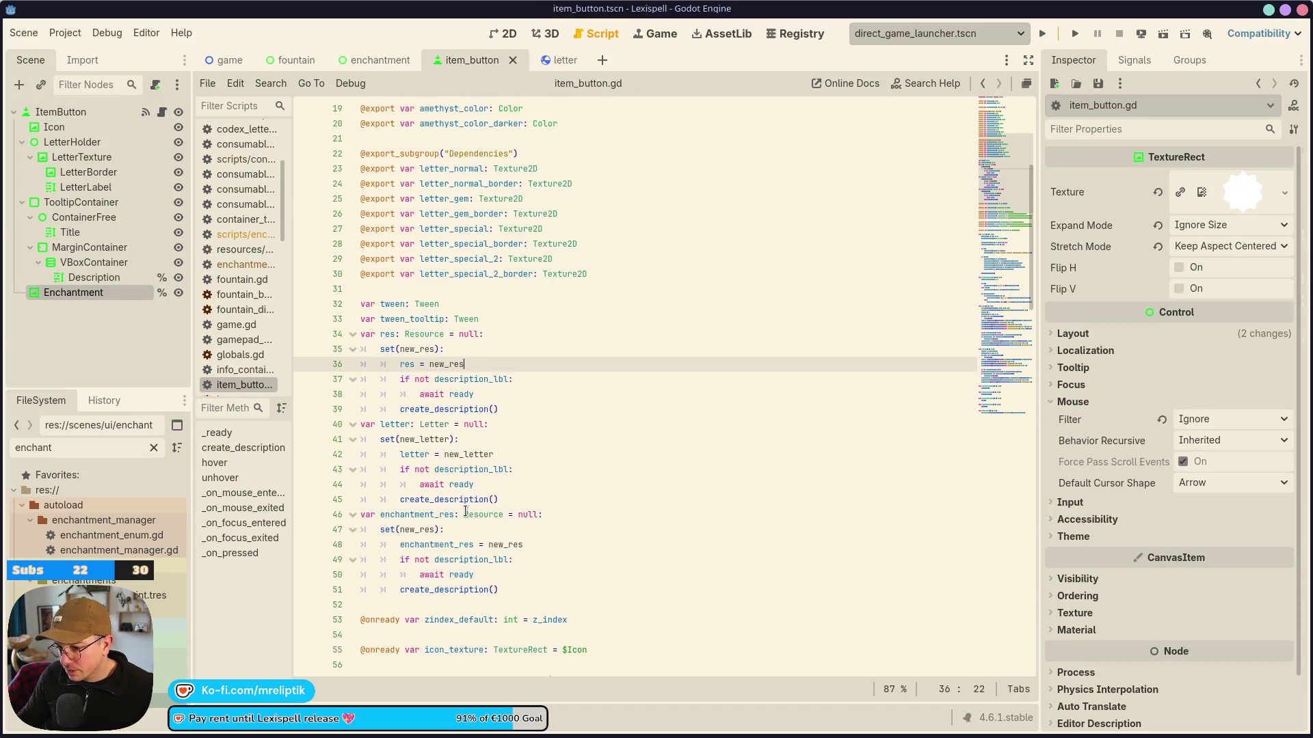
Add 'enchantment_texture.visible = enchantment_res != null' after await ready in the setter.
{"action": "scroll", "coordinate": [466, 512], "scroll_direction": "down", "scroll_amount": 2}
{"action": "left_click", "coordinate": [547, 485]}
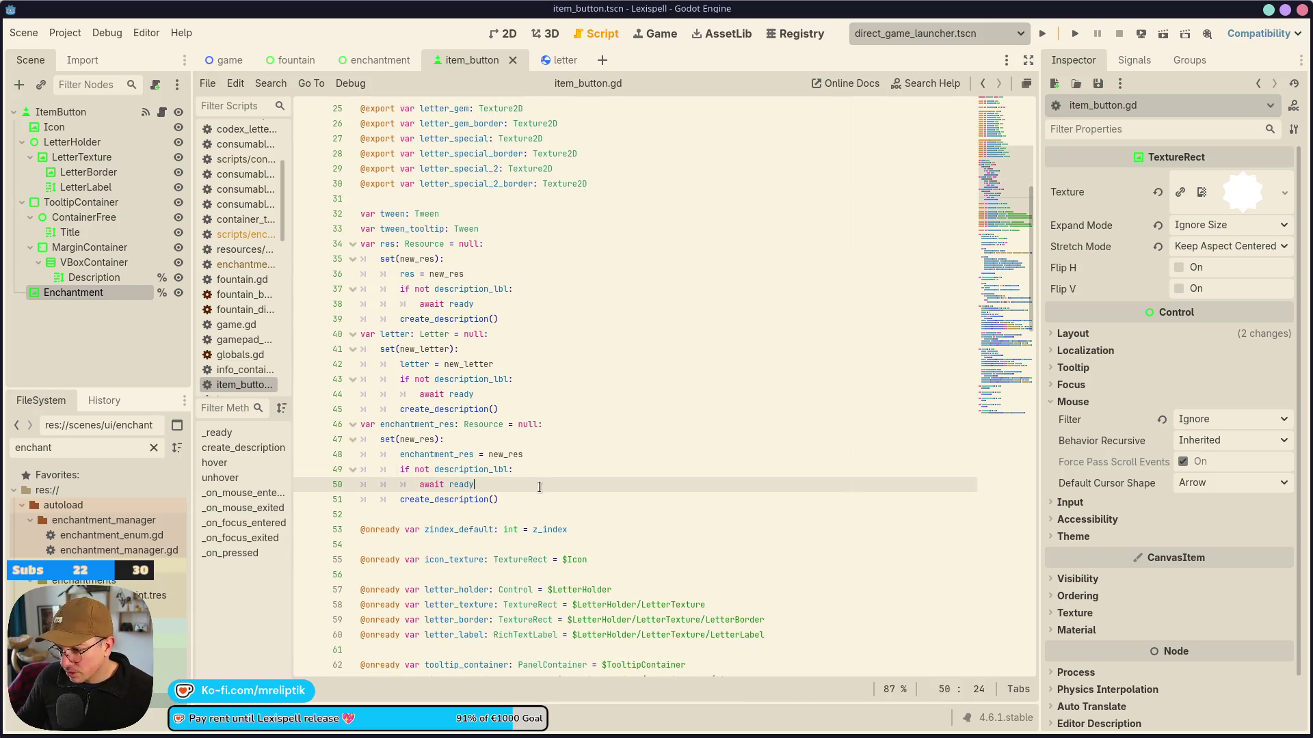
{"action": "key", "text": "Return"}
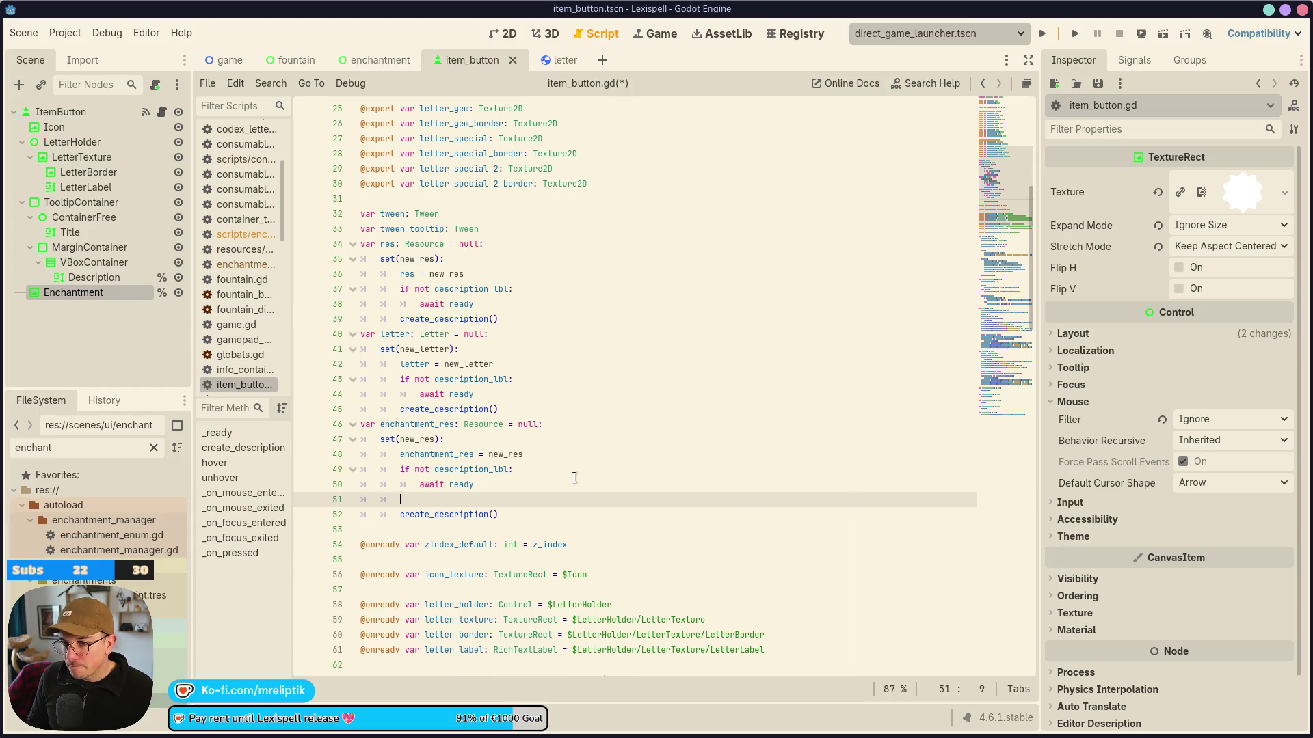
{"action": "type", "text": "enchan"}
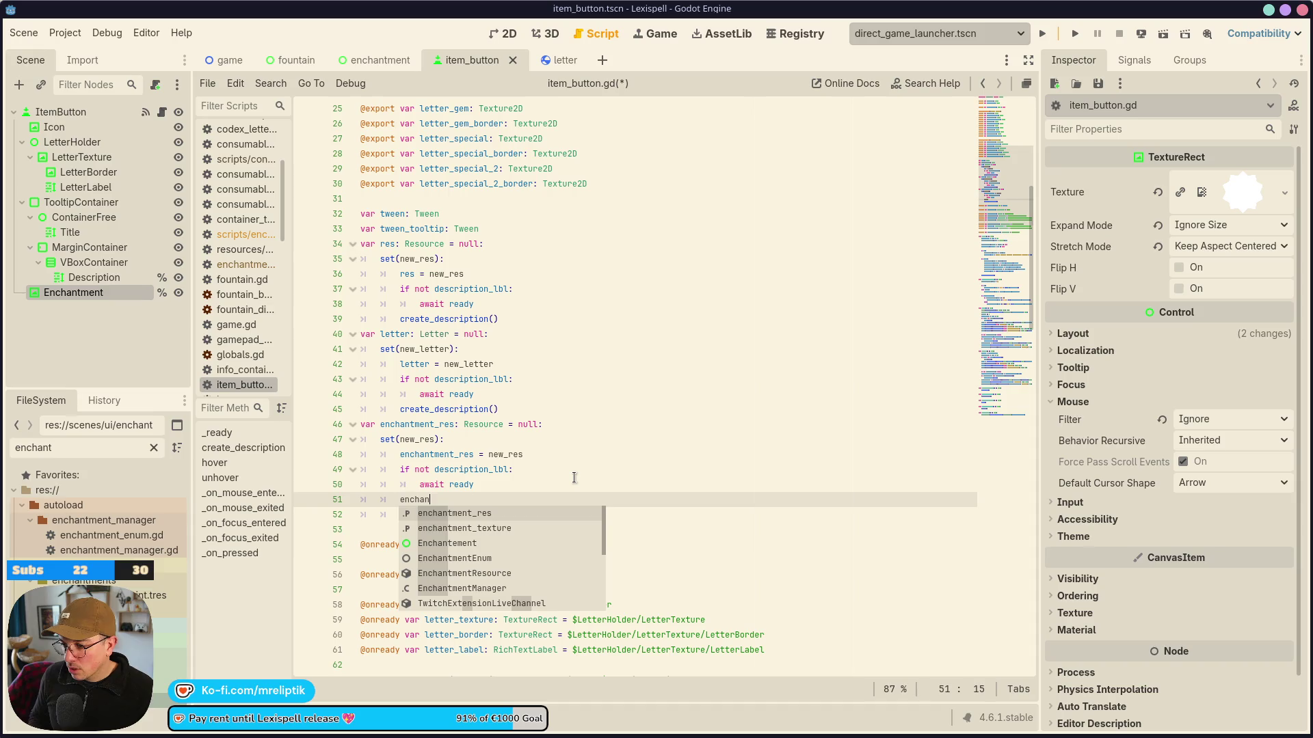
{"action": "key", "text": "Return"}
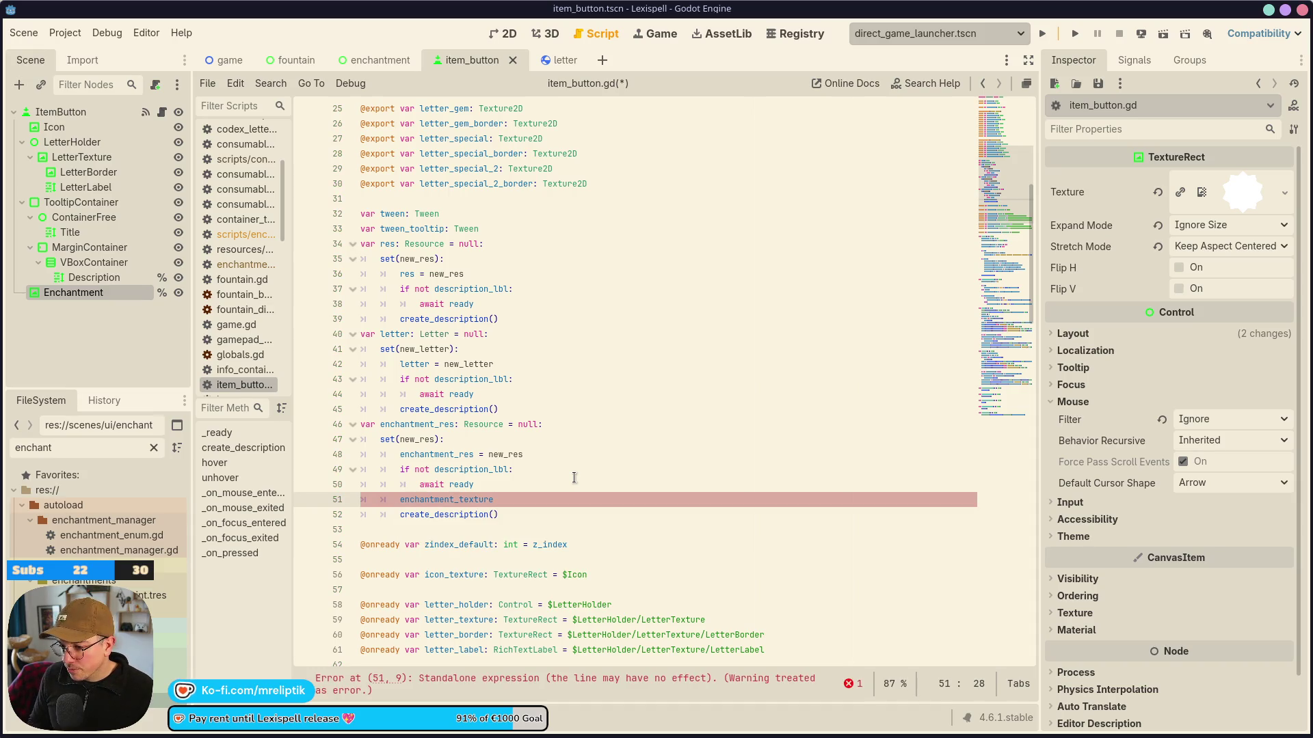
{"action": "type", "text": ".visi"}
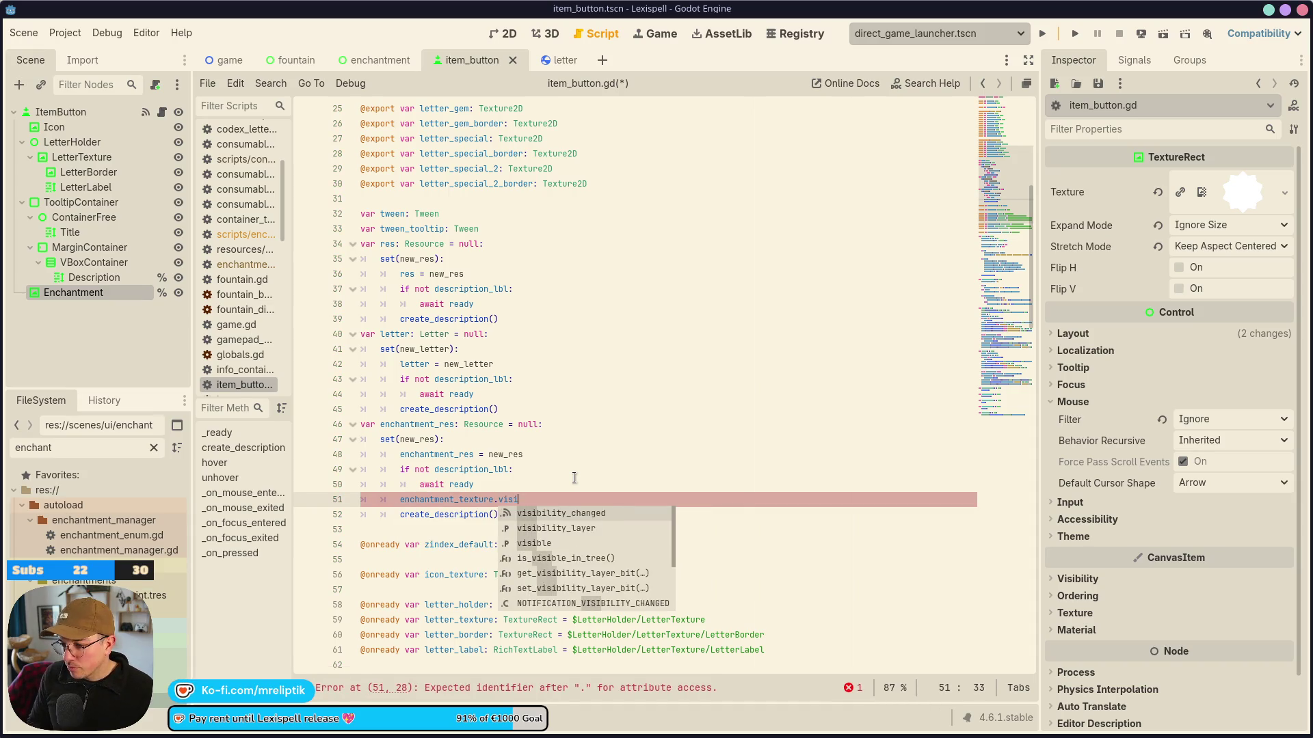
{"action": "key", "text": "Return"}
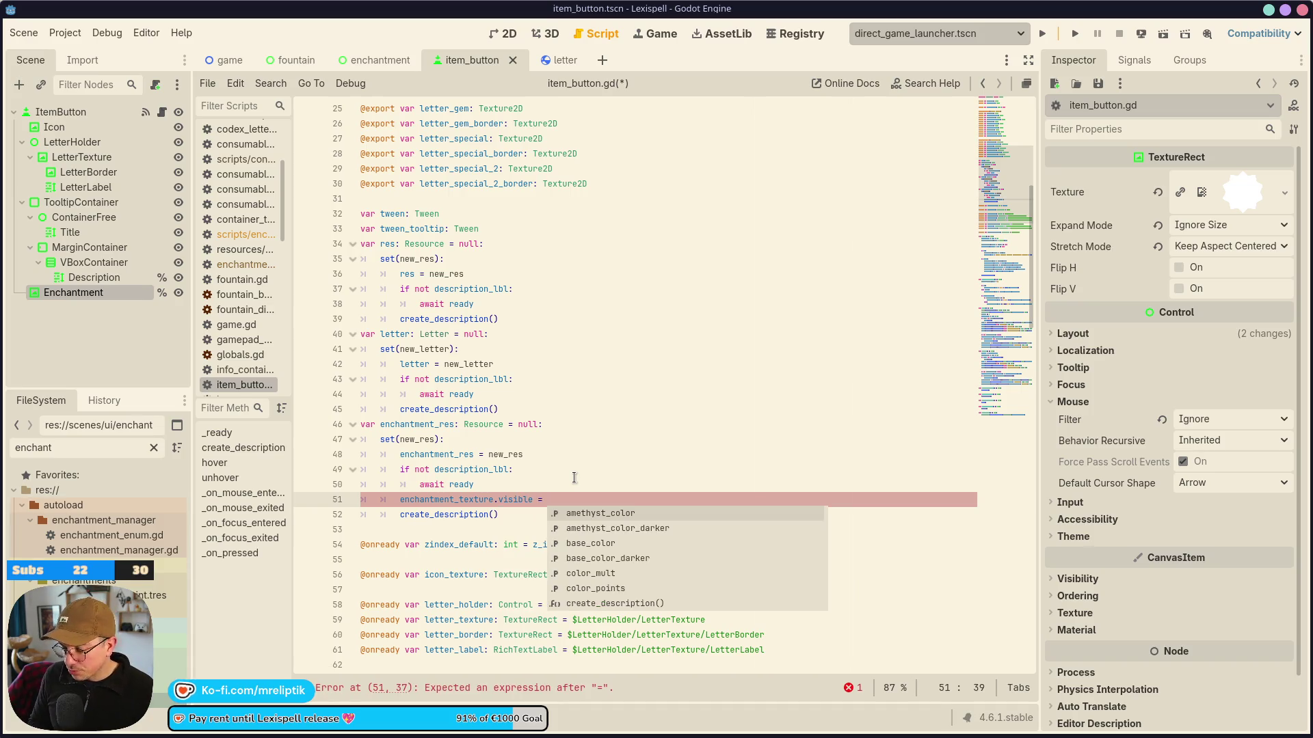
{"action": "type", "text": "ench"}
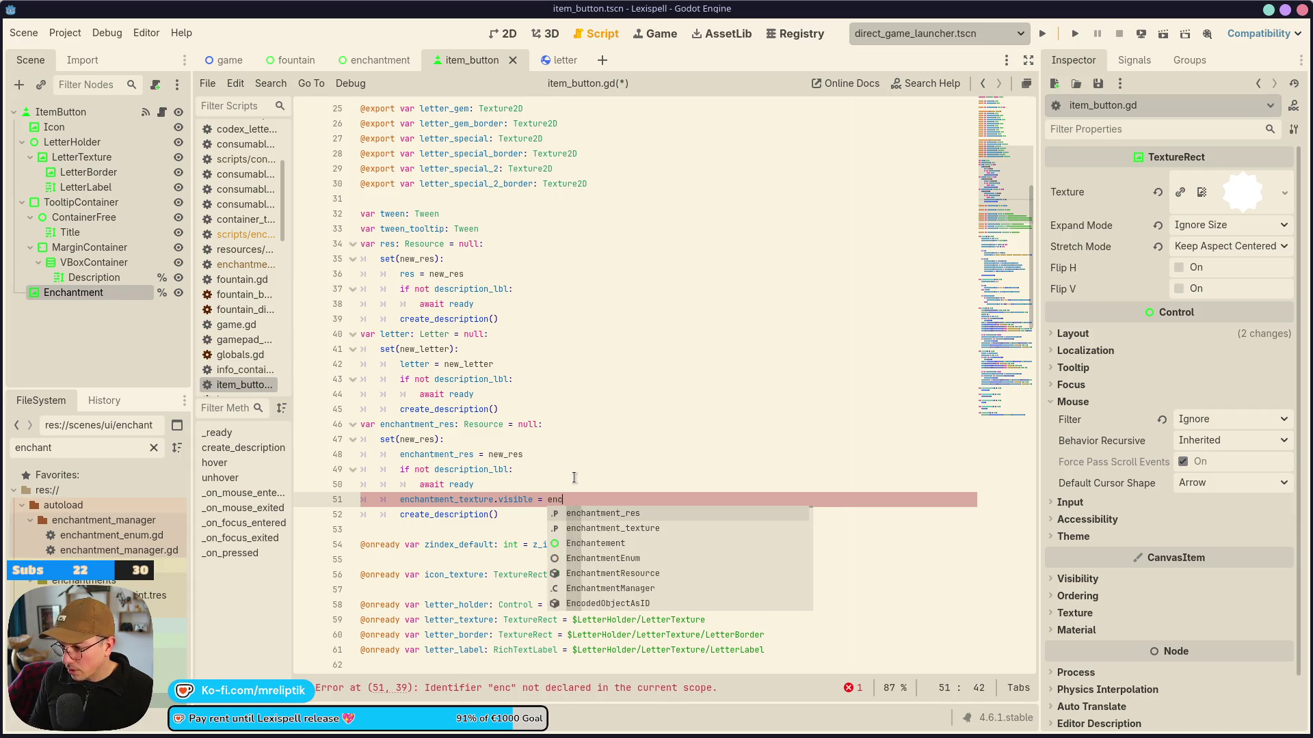
{"action": "key", "text": "Return"}
{"action": "type", "text": "= null"}
{"action": "key", "text": "ctrl+s"}
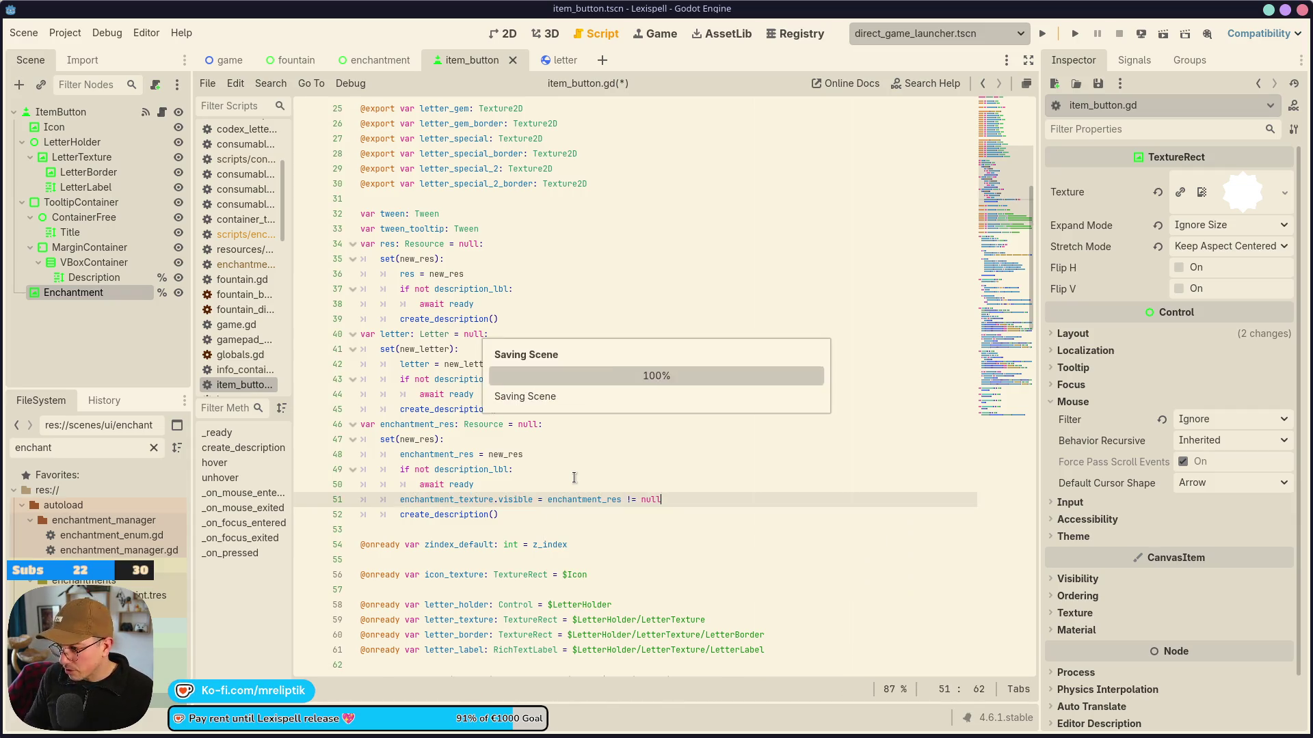
Add 'if enchantment_res: enchantment_texture.texture = enchantment_res.icon' and save item_button.gd.
{"action": "key", "text": "Return"}
{"action": "type", "text": "if echant"}
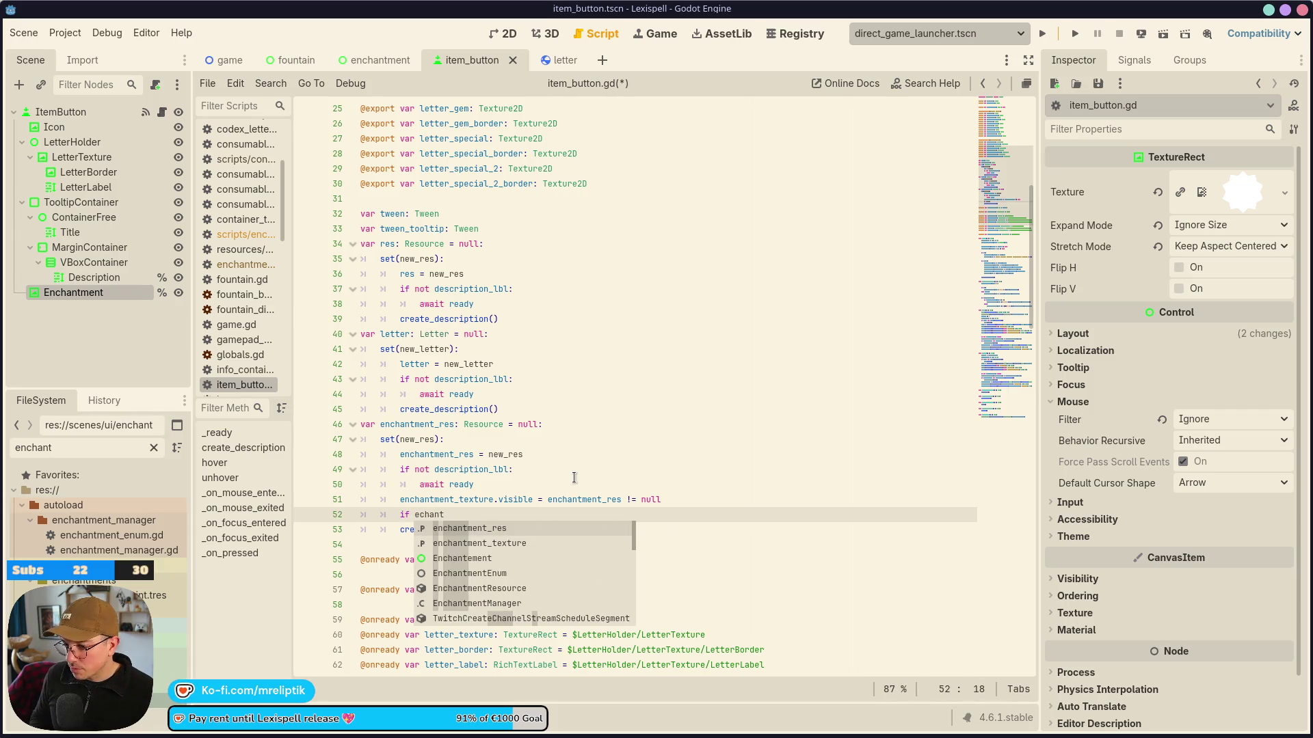
{"action": "key", "text": "Return"}
{"action": "type", "text": ":"}
{"action": "key", "text": "Return"}
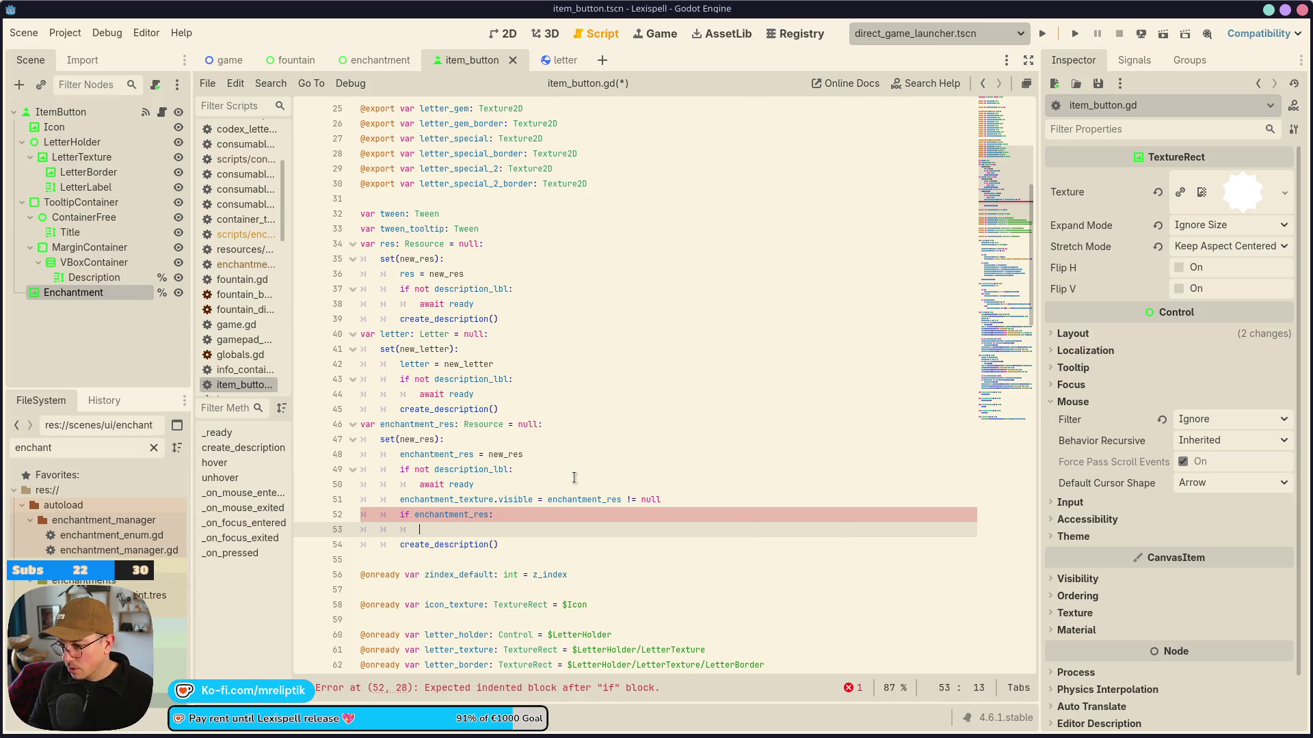
{"action": "type", "text": "enchant"}
{"action": "key", "text": "Return"}
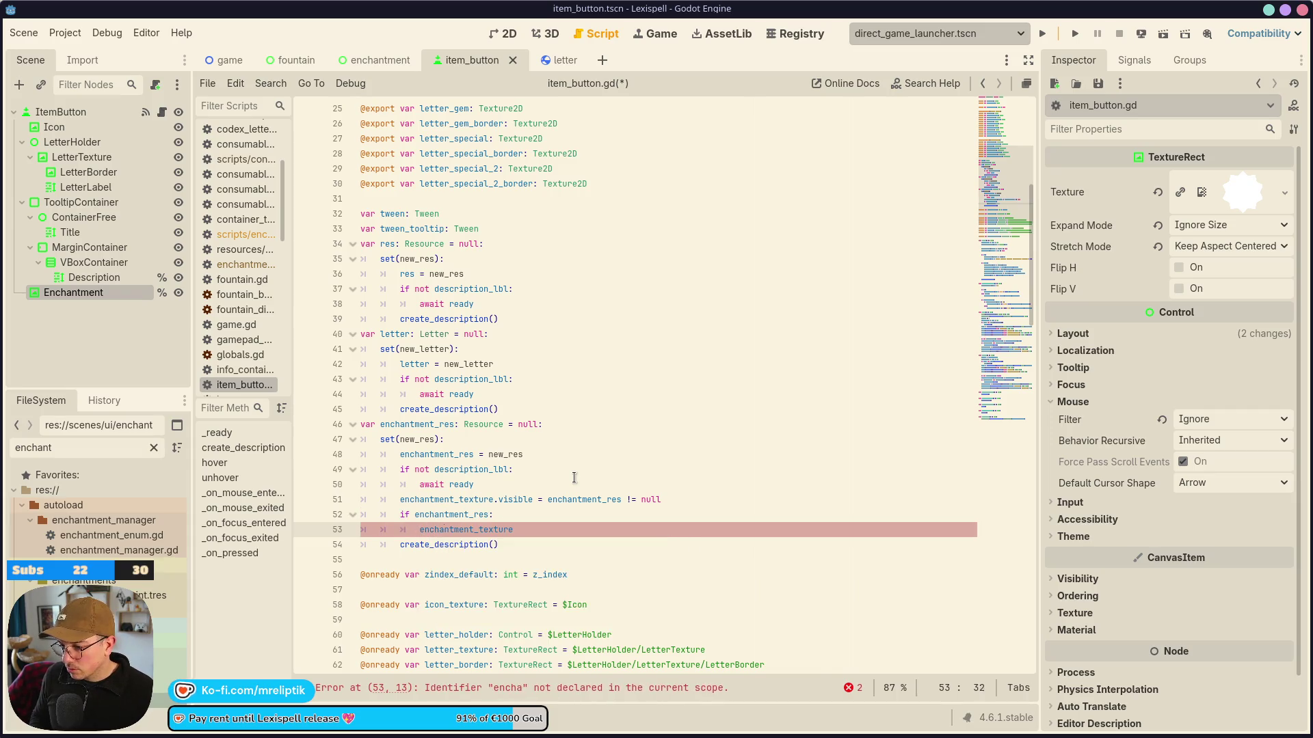
{"action": "type", "text": ".tex"}
{"action": "key", "text": "Return"}
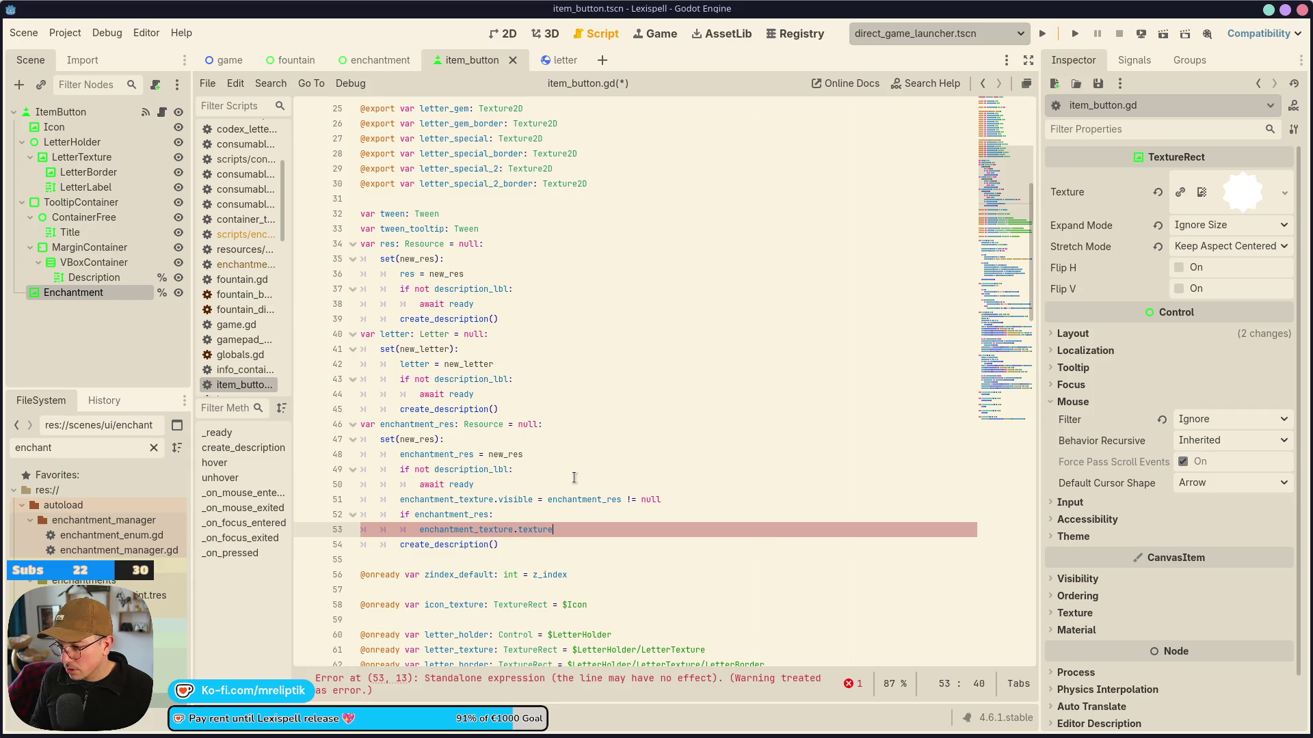
{"action": "type", "text": " = ecnhan"}
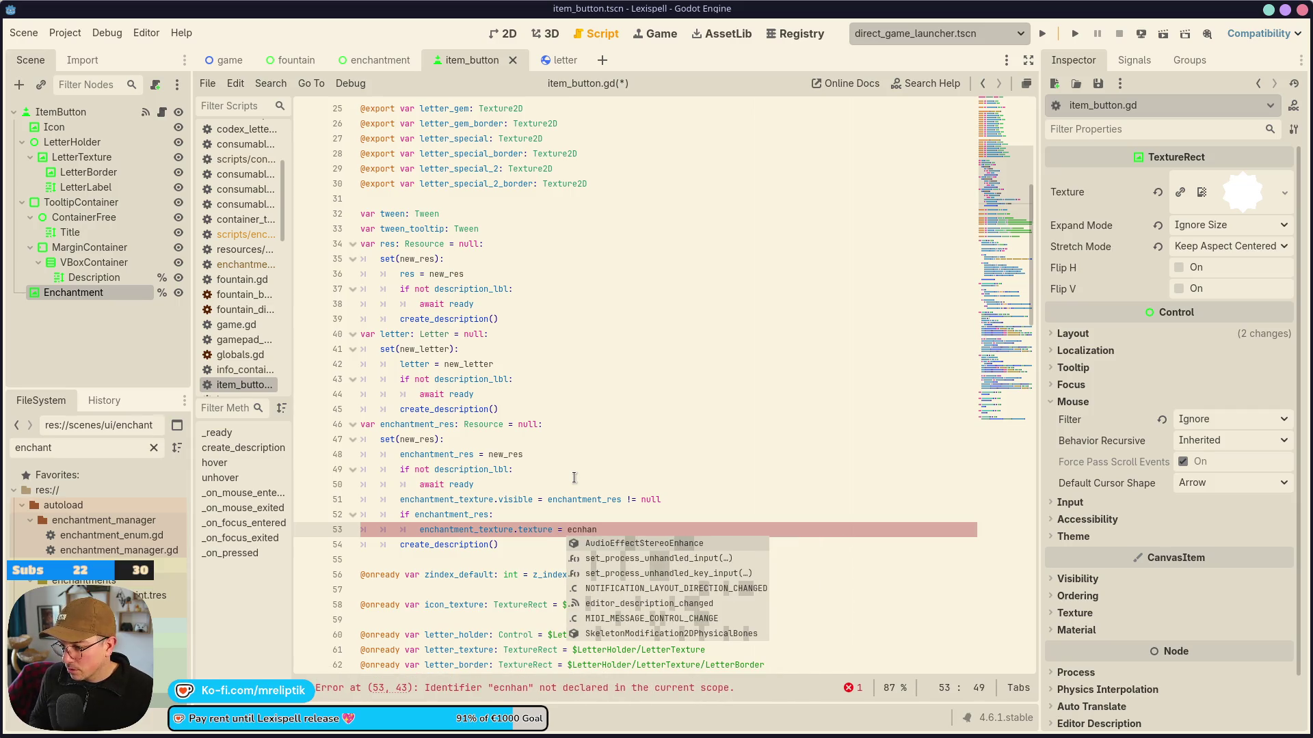
{"action": "key", "text": "BackSpace"}
{"action": "key", "text": "BackSpace"}
{"action": "key", "text": "BackSpace"}
{"action": "key", "text": "BackSpace"}
{"action": "key", "text": "BackSpace"}
{"action": "type", "text": "nch"}
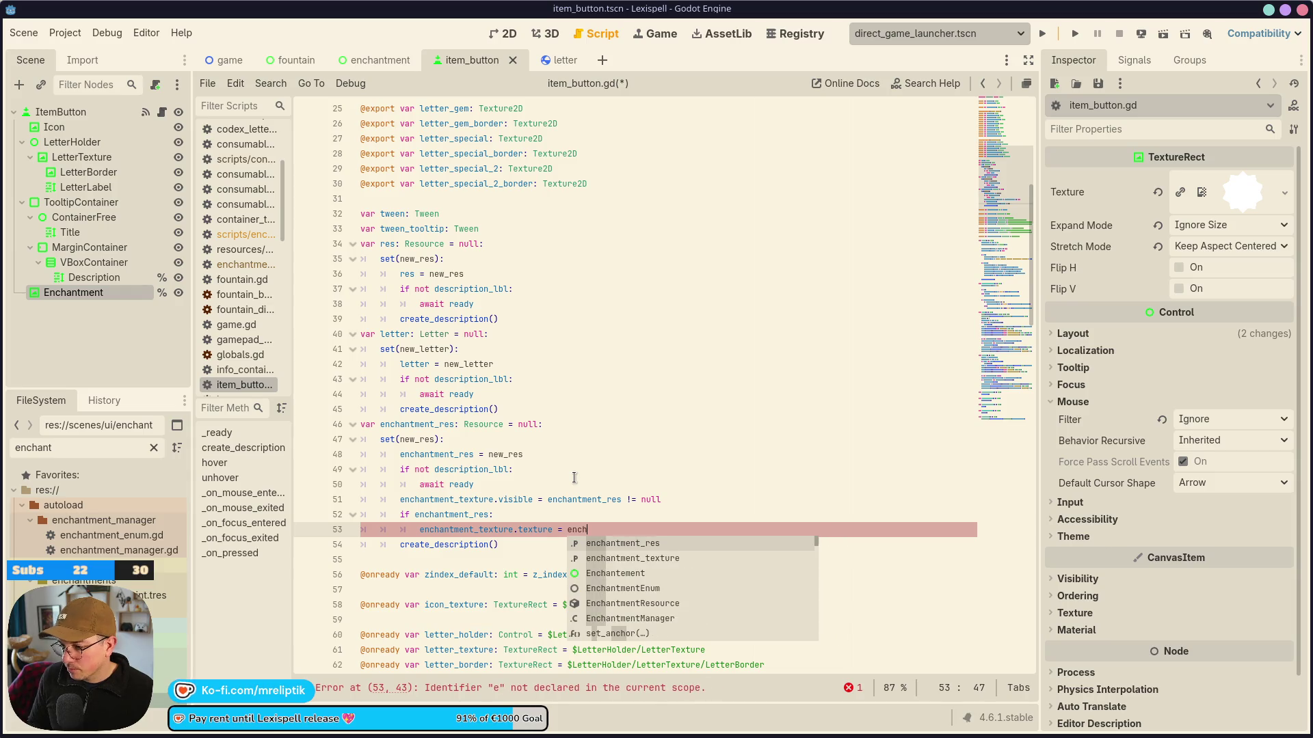
{"action": "key", "text": "Return"}
{"action": "type", "text": ".icon"}
{"action": "key", "text": "ctrl+s"}
{"action": "left_click_drag", "start_coordinate": [547, 364], "coordinate": [547, 349]}
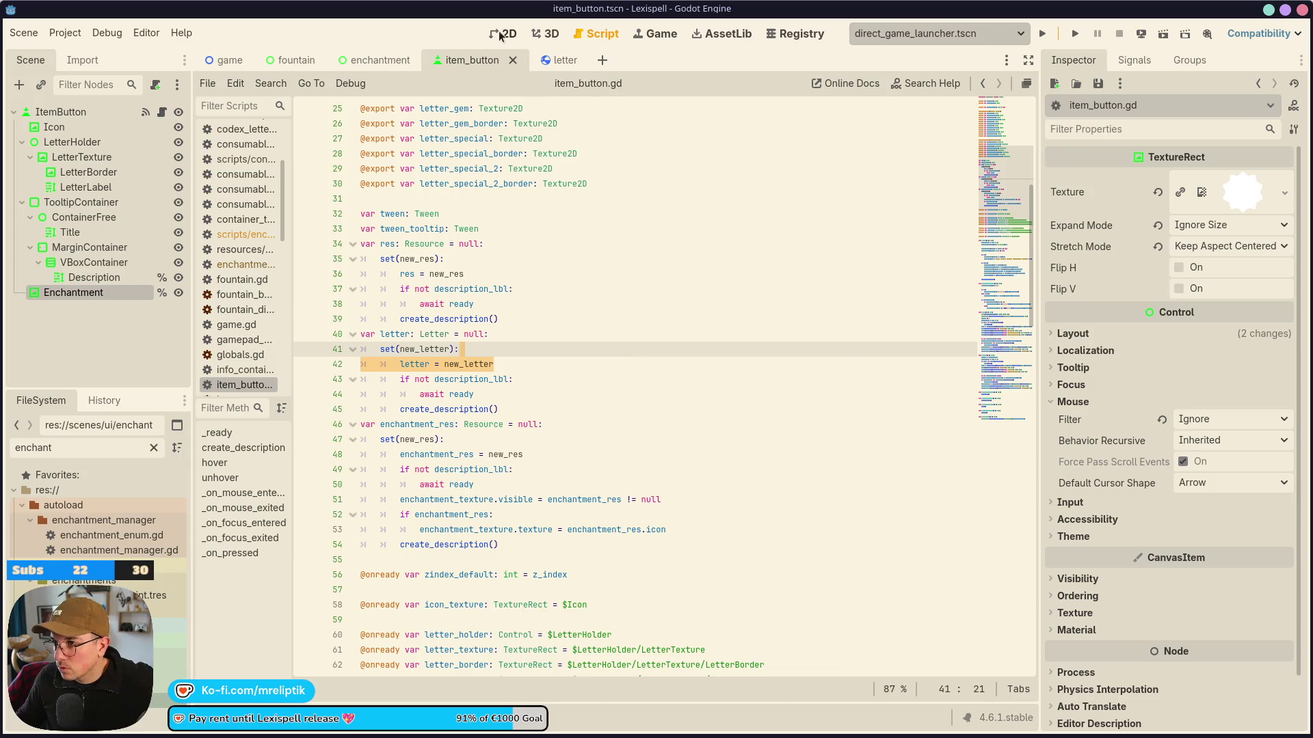
{"action": "left_click", "coordinate": [370, 63]}
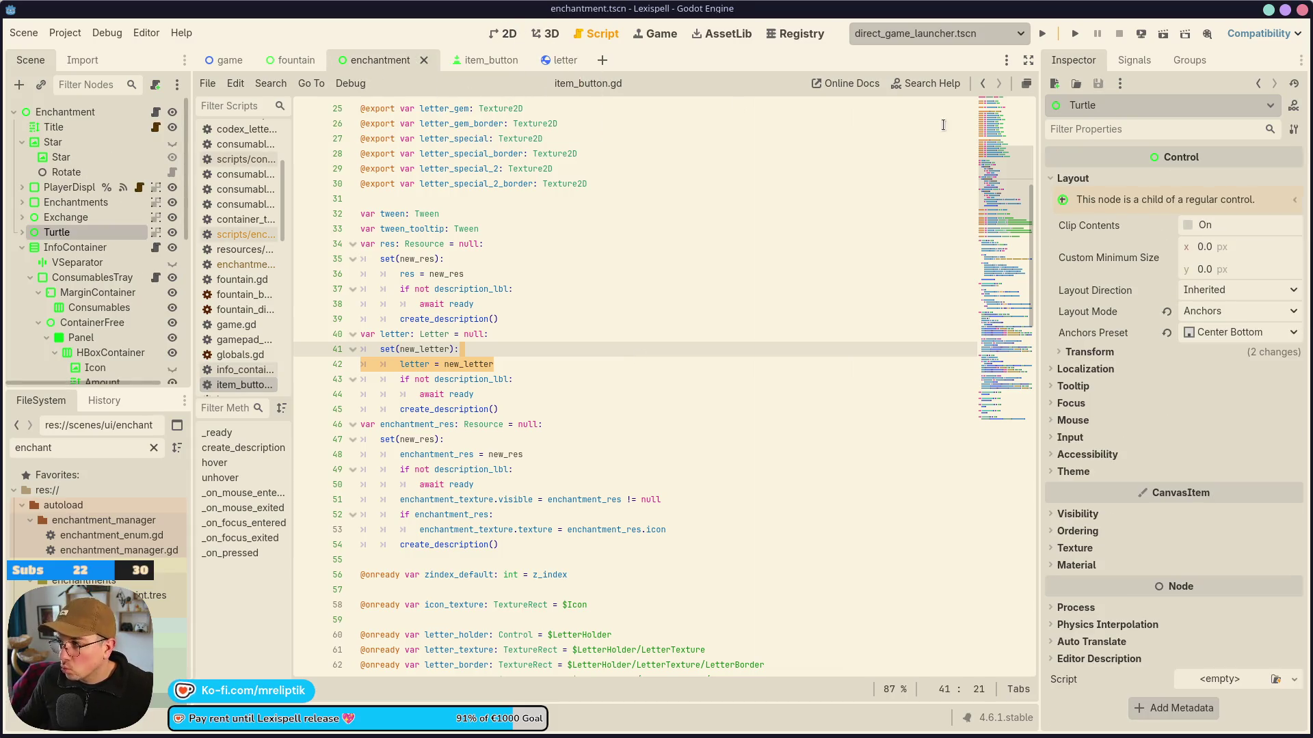
Run the enchantment scene, then open the Enchantment node's enchantment.gd script.
{"action": "left_click", "coordinate": [1164, 35]}
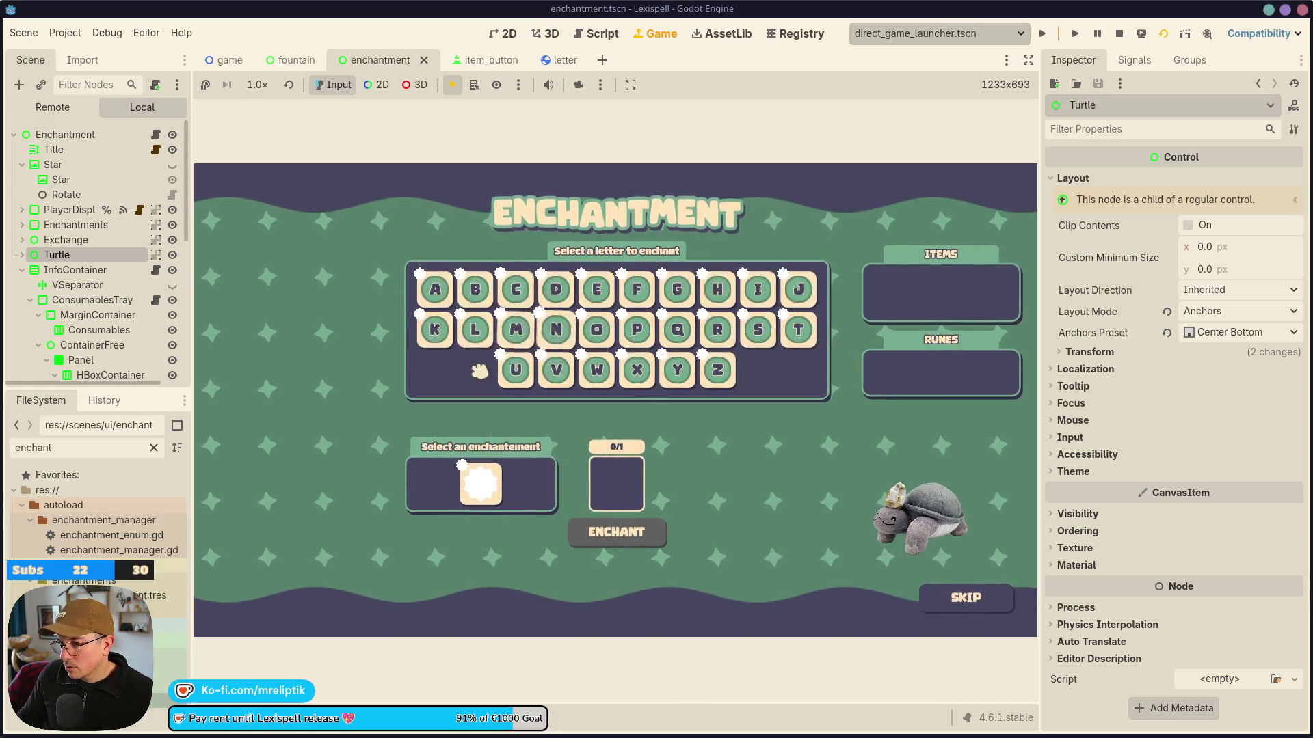
{"action": "left_click", "coordinate": [156, 140]}
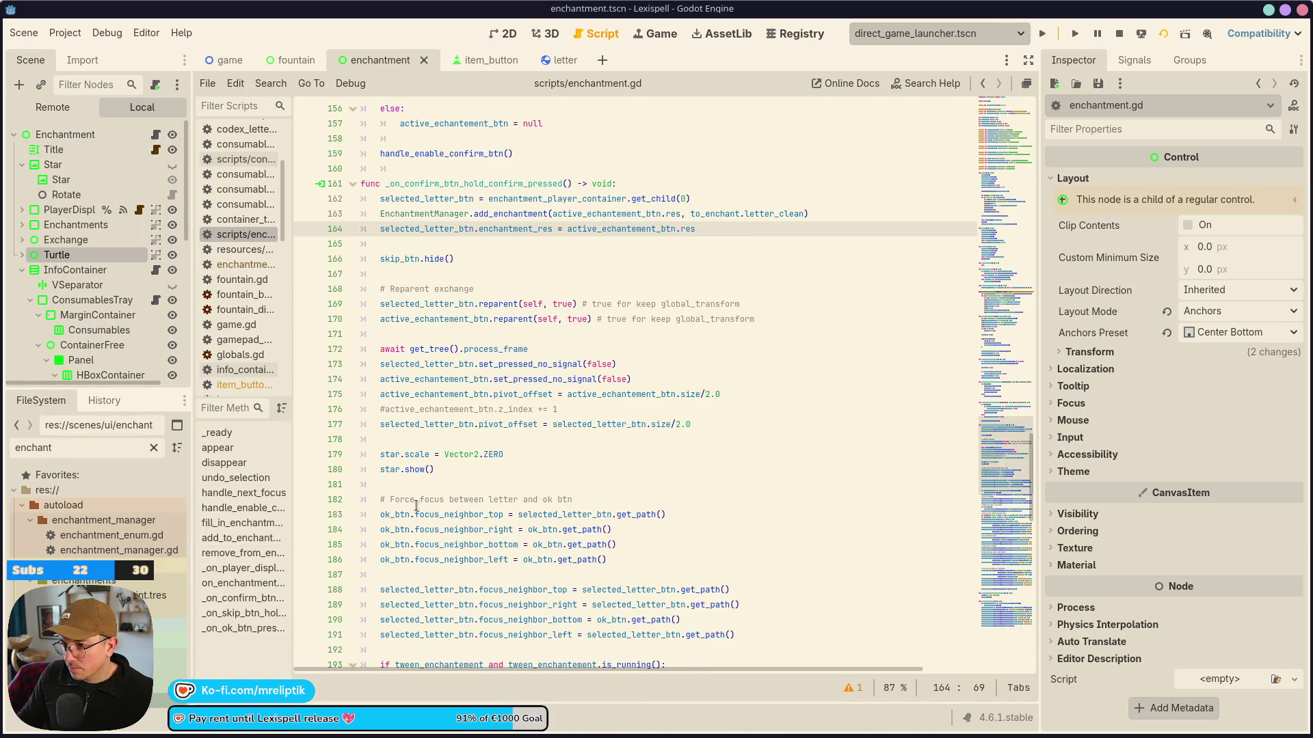
Check the Debugger's Errors list, then return to item_button.gd at the letter assignment line.
{"action": "left_click", "coordinate": [267, 730]}
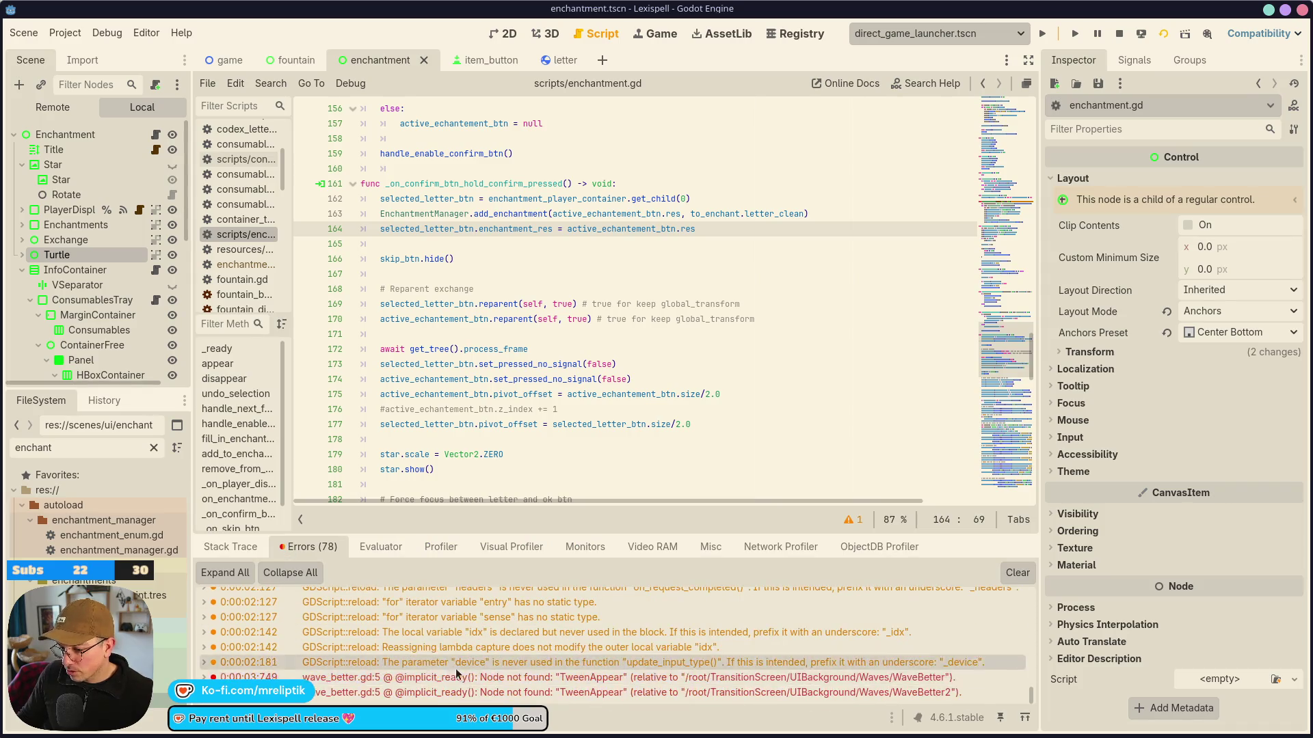
{"action": "left_click", "coordinate": [267, 729]}
{"action": "scroll", "coordinate": [492, 421], "scroll_direction": "up", "scroll_amount": 10}
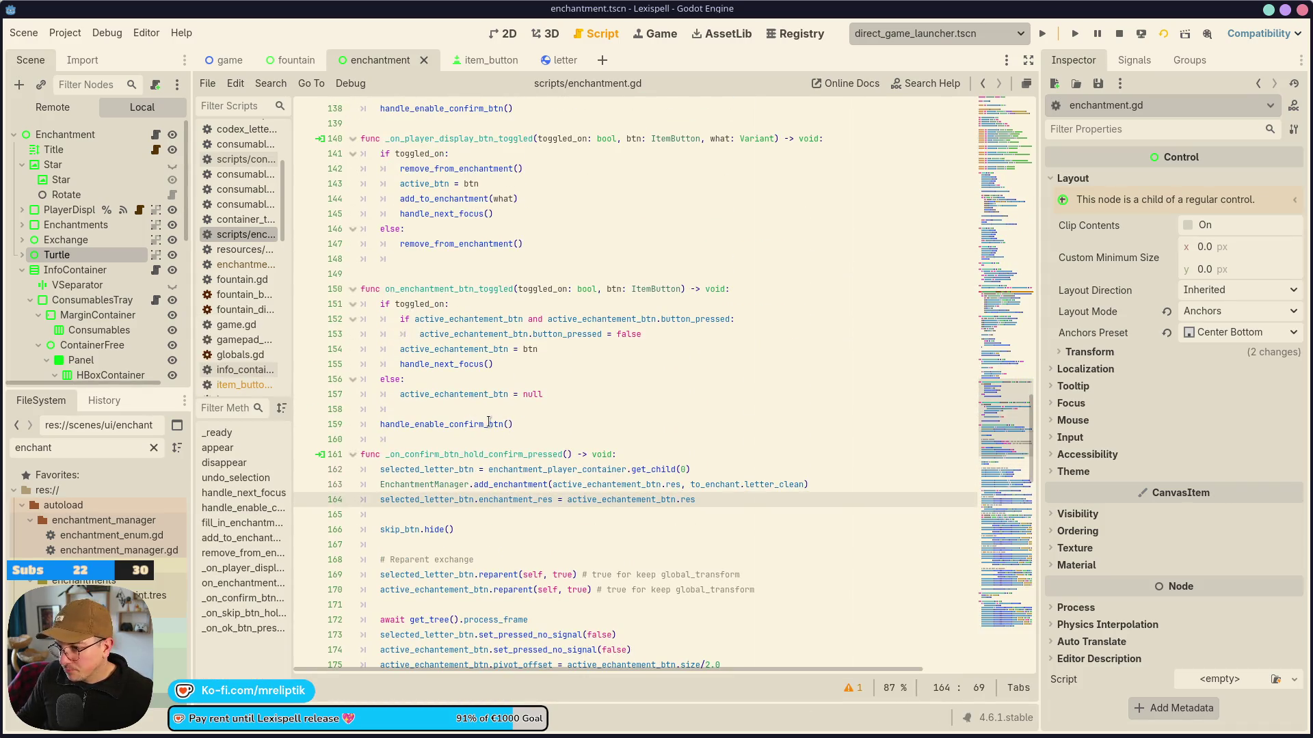
{"action": "scroll", "coordinate": [493, 421], "scroll_direction": "up", "scroll_amount": 8}
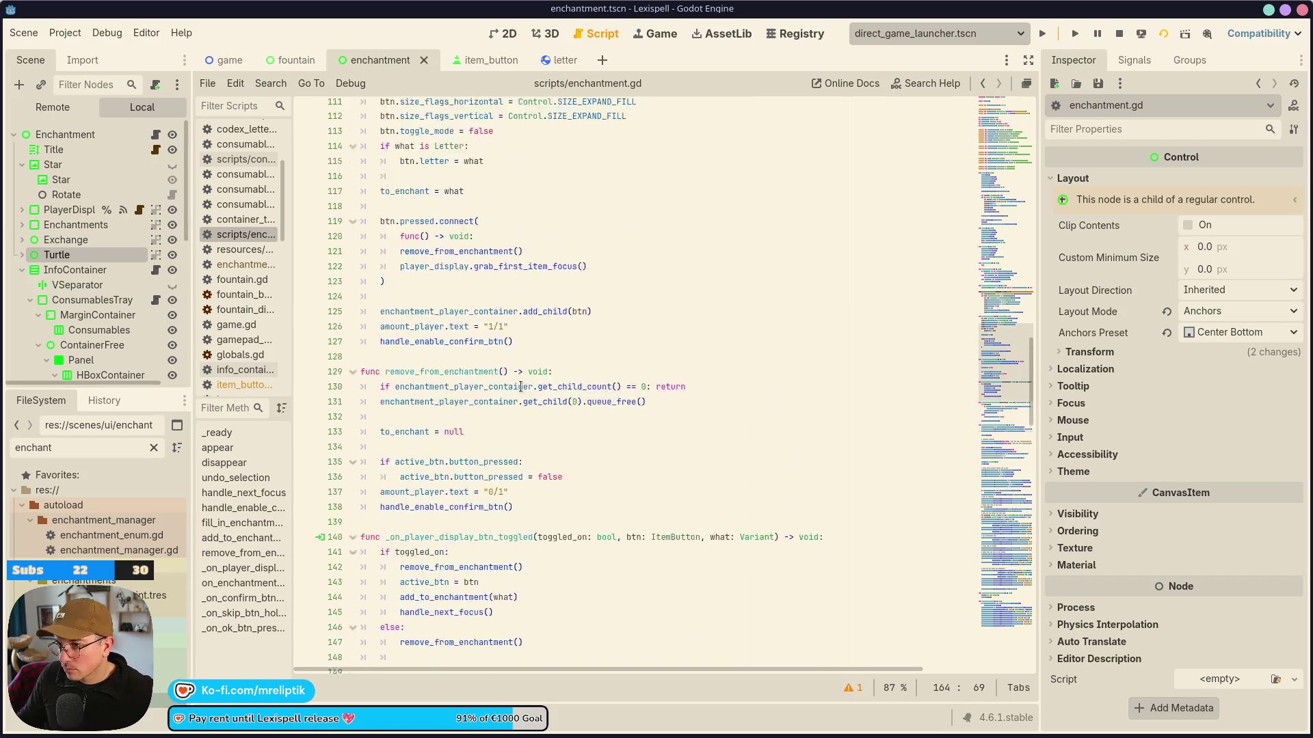
{"action": "left_click", "coordinate": [501, 63]}
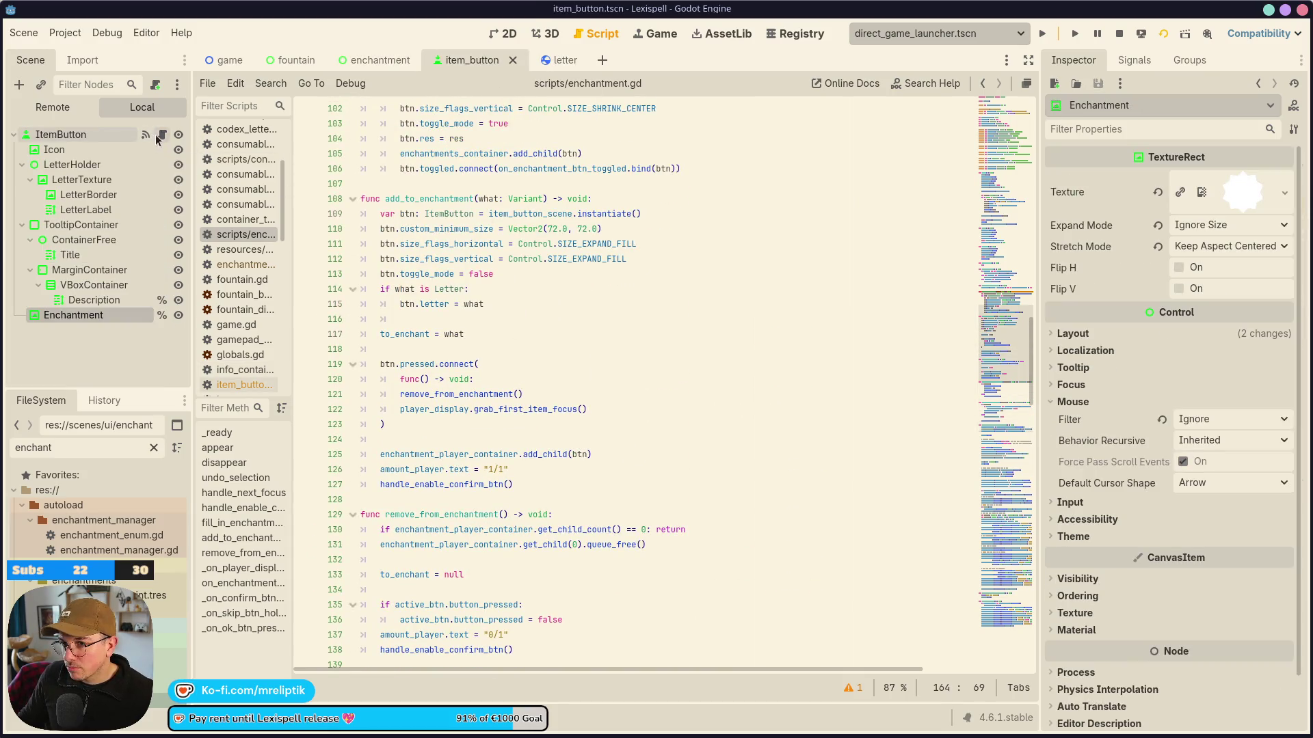
{"action": "left_click", "coordinate": [580, 357]}
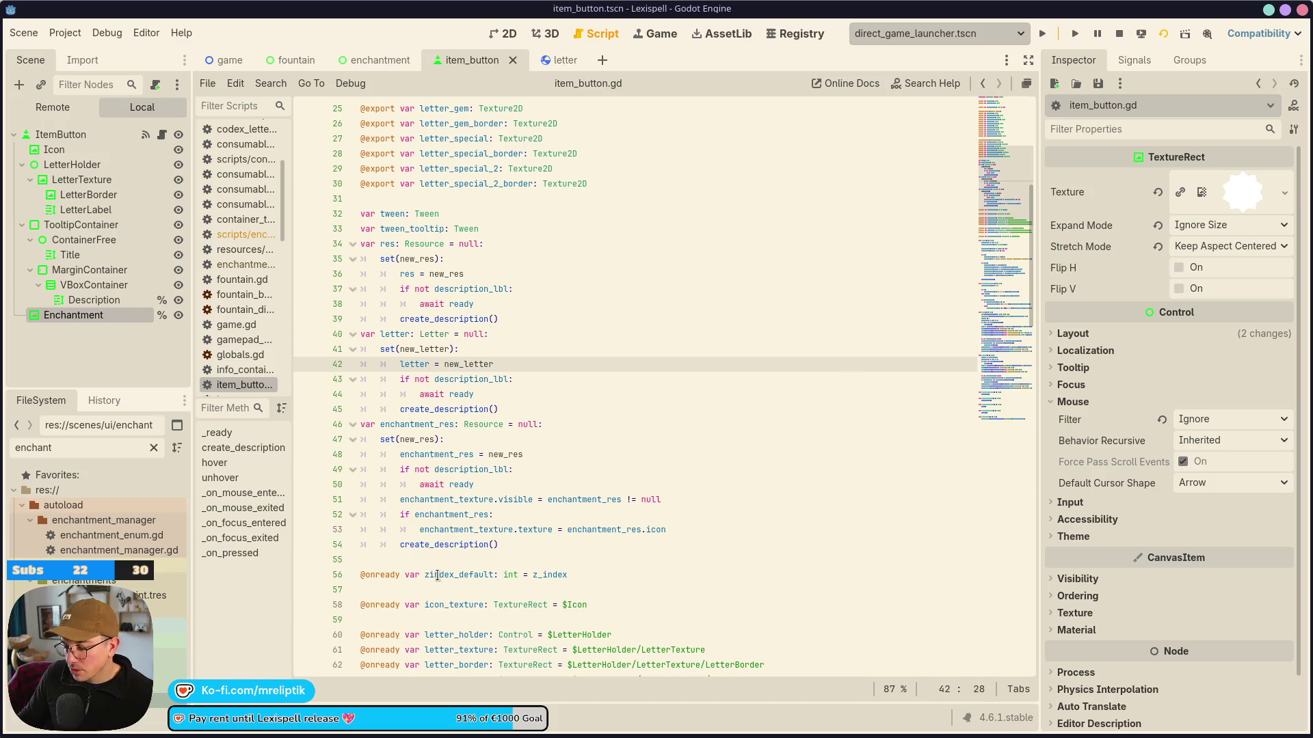
Set breakpoints on lines 51 and 48 of item_button.gd and stop the running game.
{"action": "left_click", "coordinate": [305, 500]}
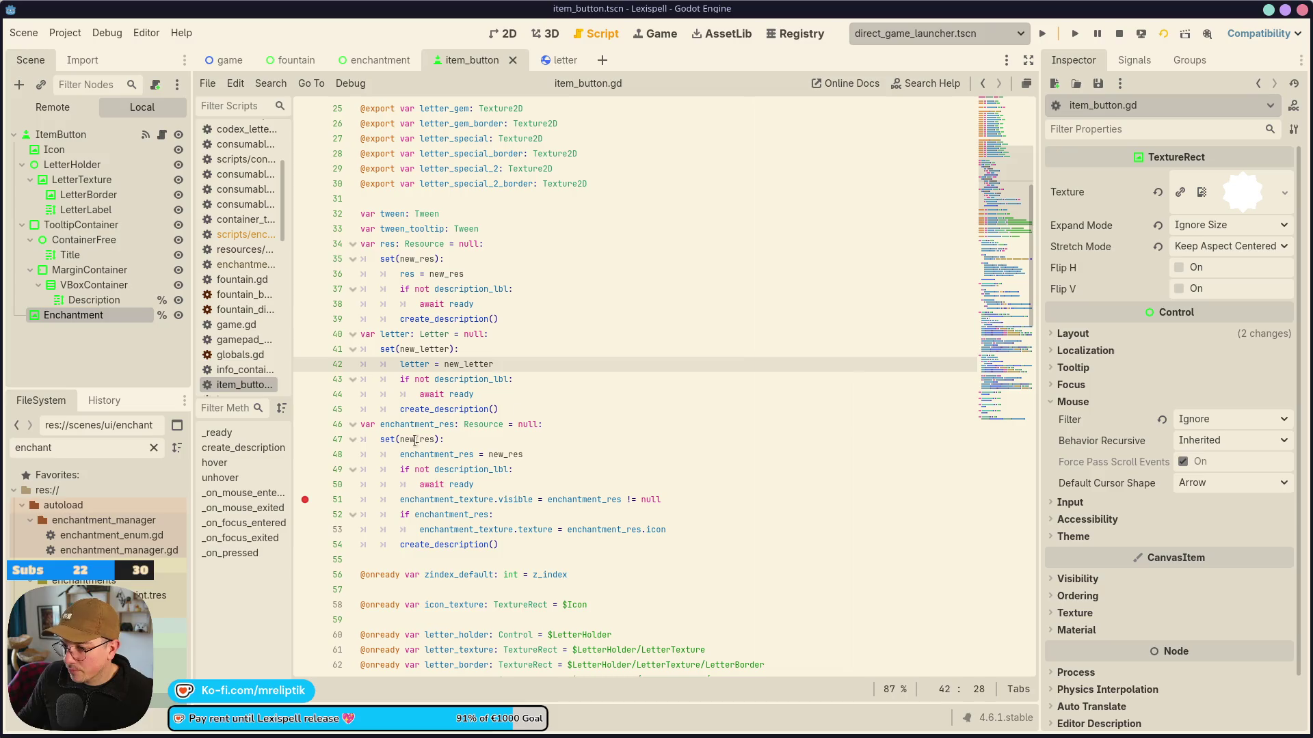
{"action": "left_click", "coordinate": [305, 455]}
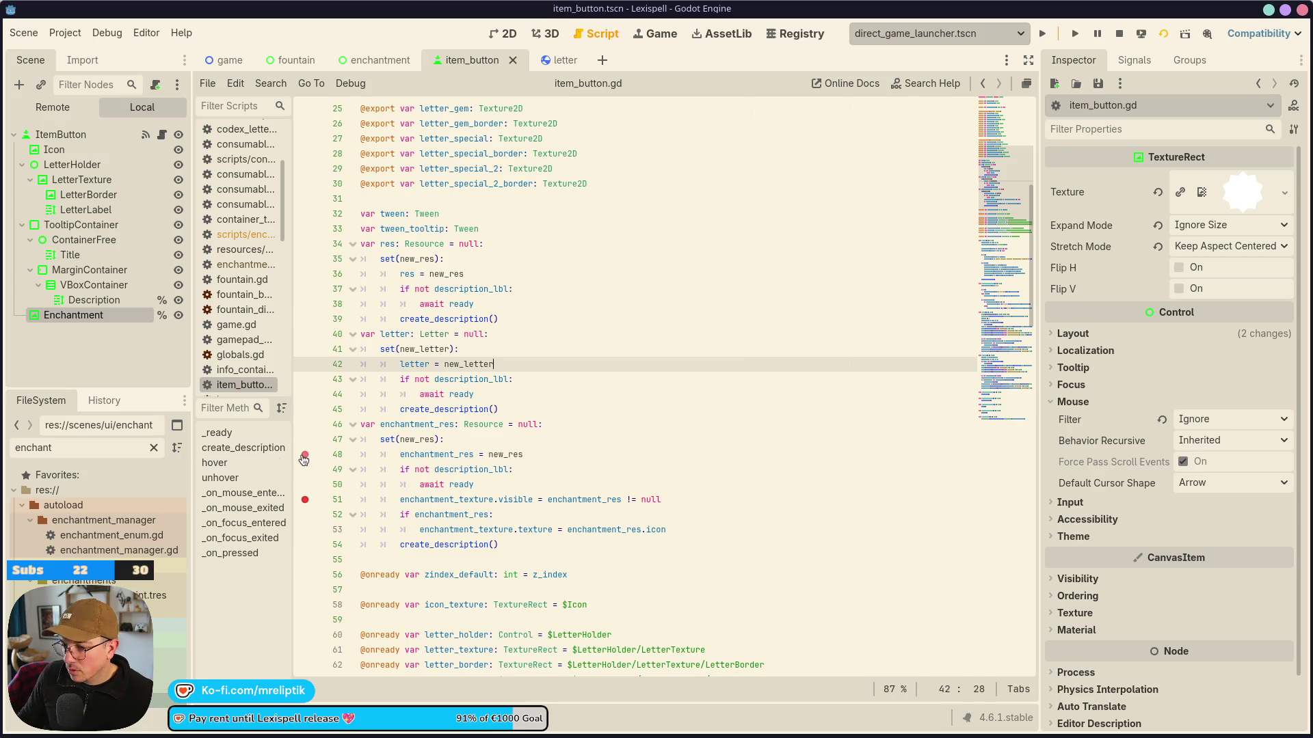
{"action": "left_click", "coordinate": [1119, 35]}
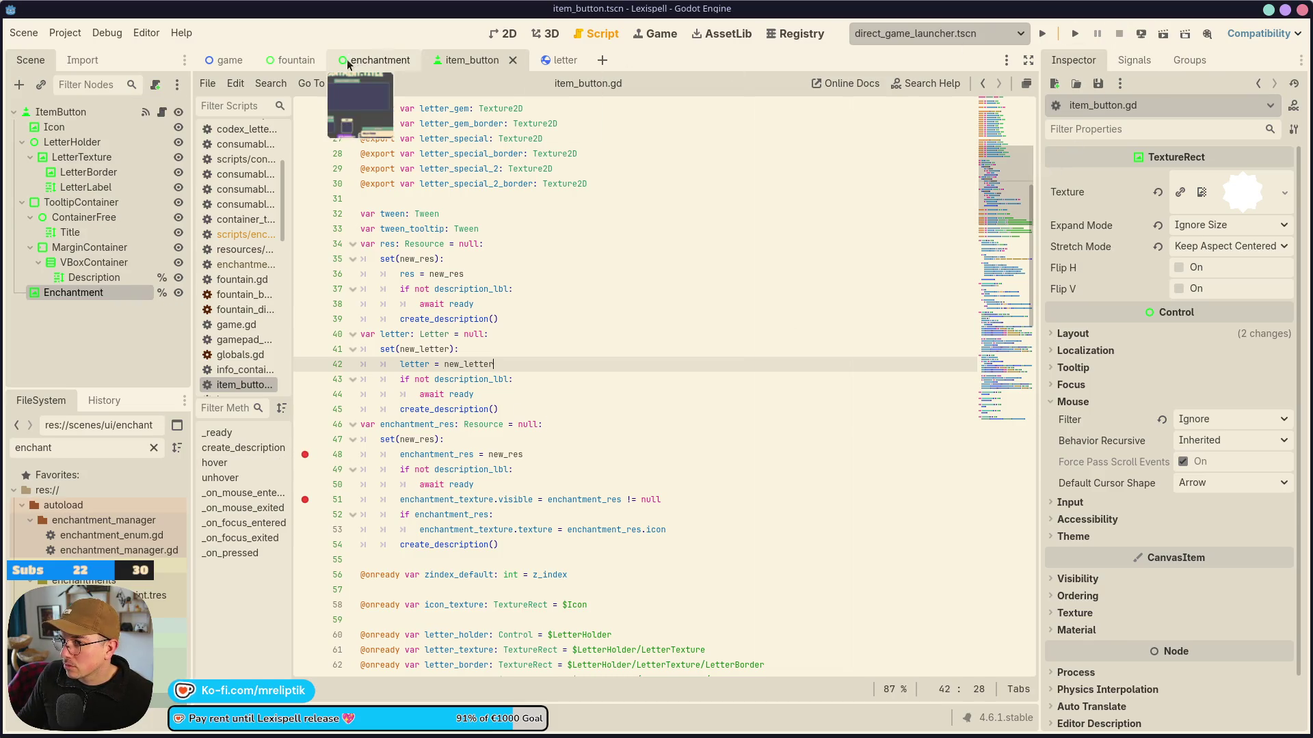
Rerun the enchantment scene past the splash and open enchantment.gd.
{"action": "left_click", "coordinate": [348, 63]}
{"action": "left_click", "coordinate": [1163, 36]}
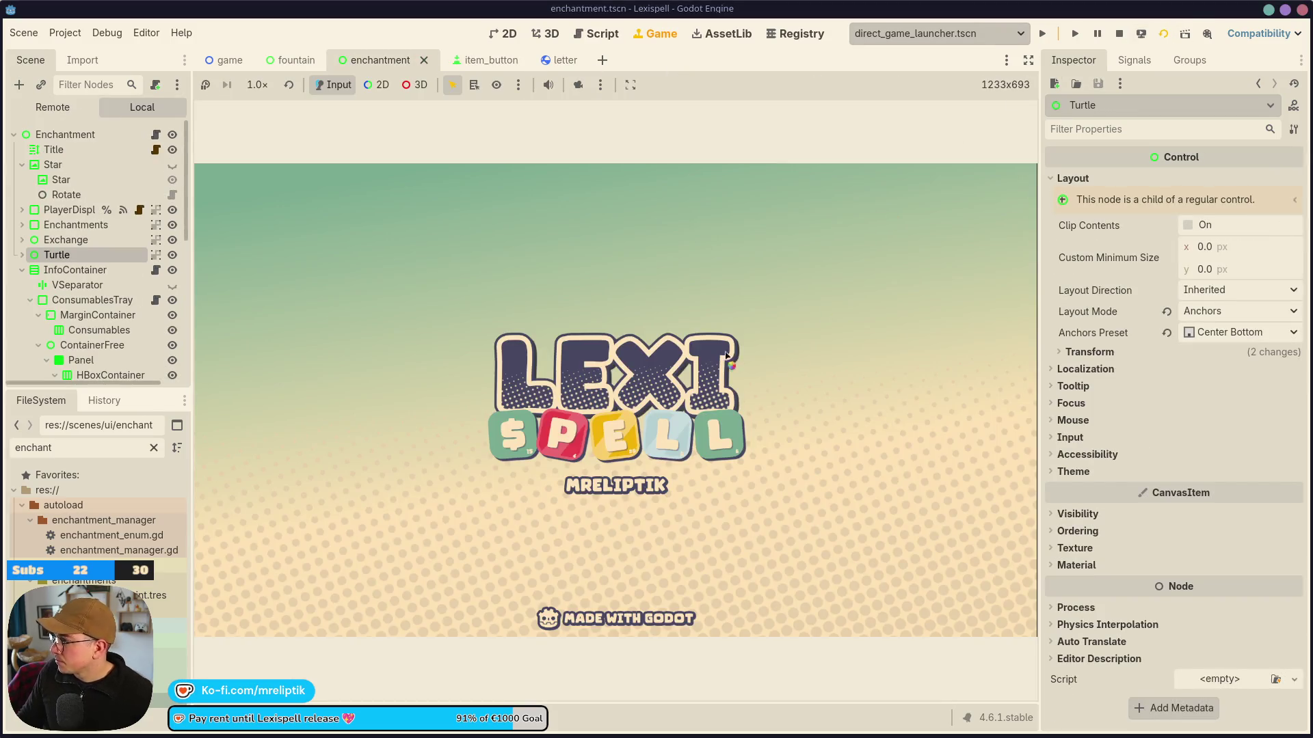
{"action": "left_click", "coordinate": [605, 393]}
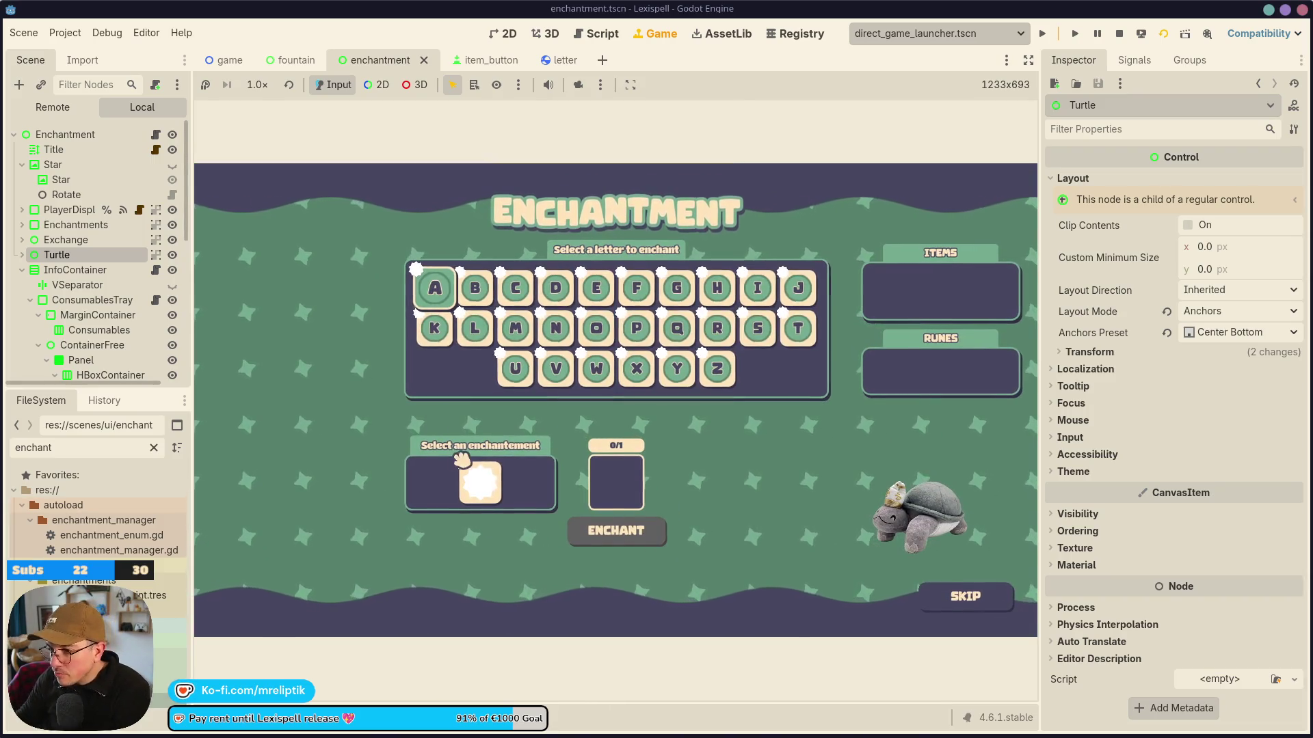
{"action": "left_click", "coordinate": [156, 135]}
{"action": "scroll", "coordinate": [564, 434], "scroll_direction": "up", "scroll_amount": 10}
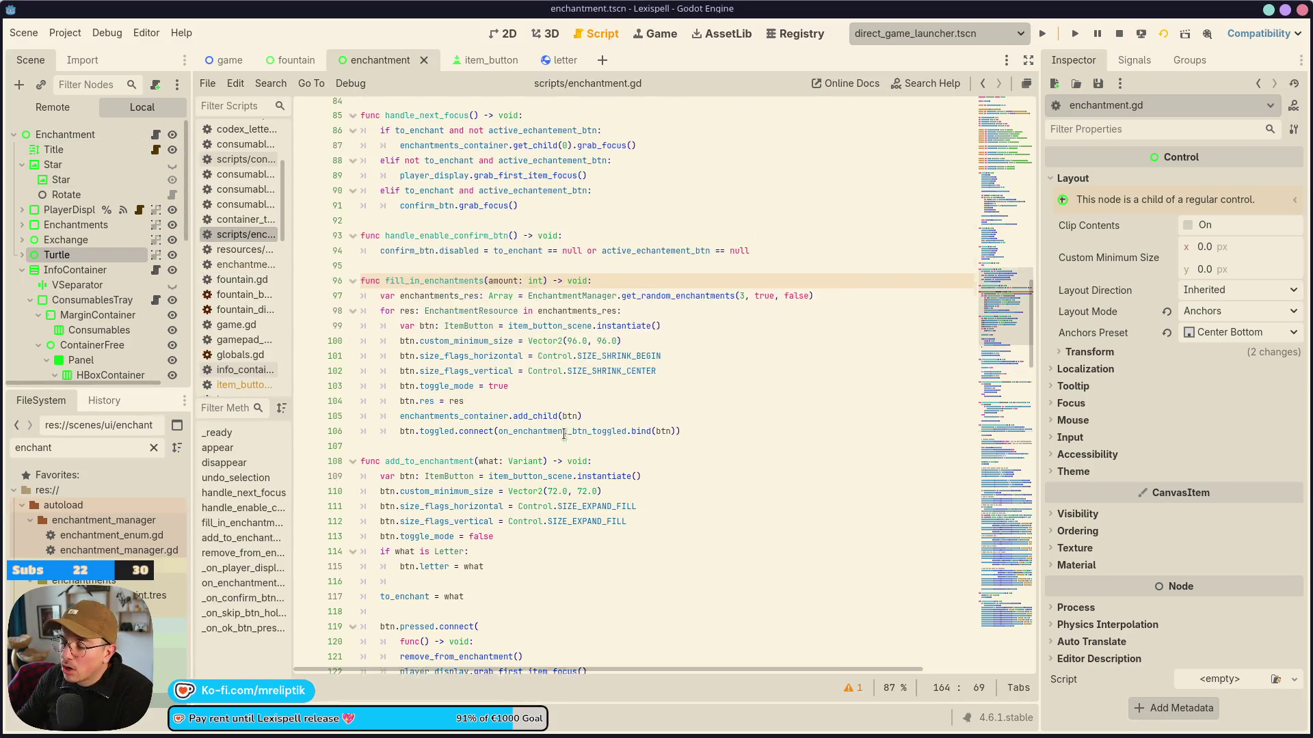
Scroll through enchantment.gd, then switch to the item_button scene.
{"action": "scroll", "coordinate": [564, 433], "scroll_direction": "up", "scroll_amount": 20}
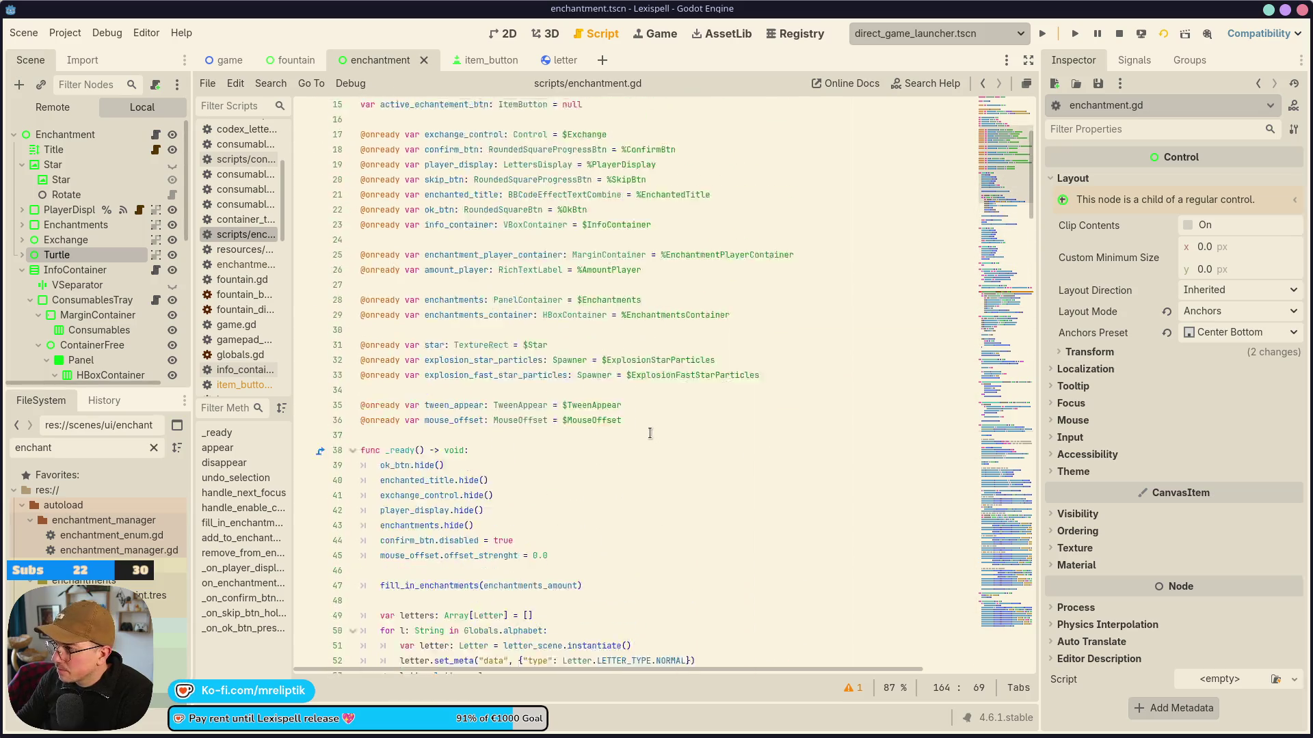
{"action": "scroll", "coordinate": [647, 429], "scroll_direction": "down", "scroll_amount": 4}
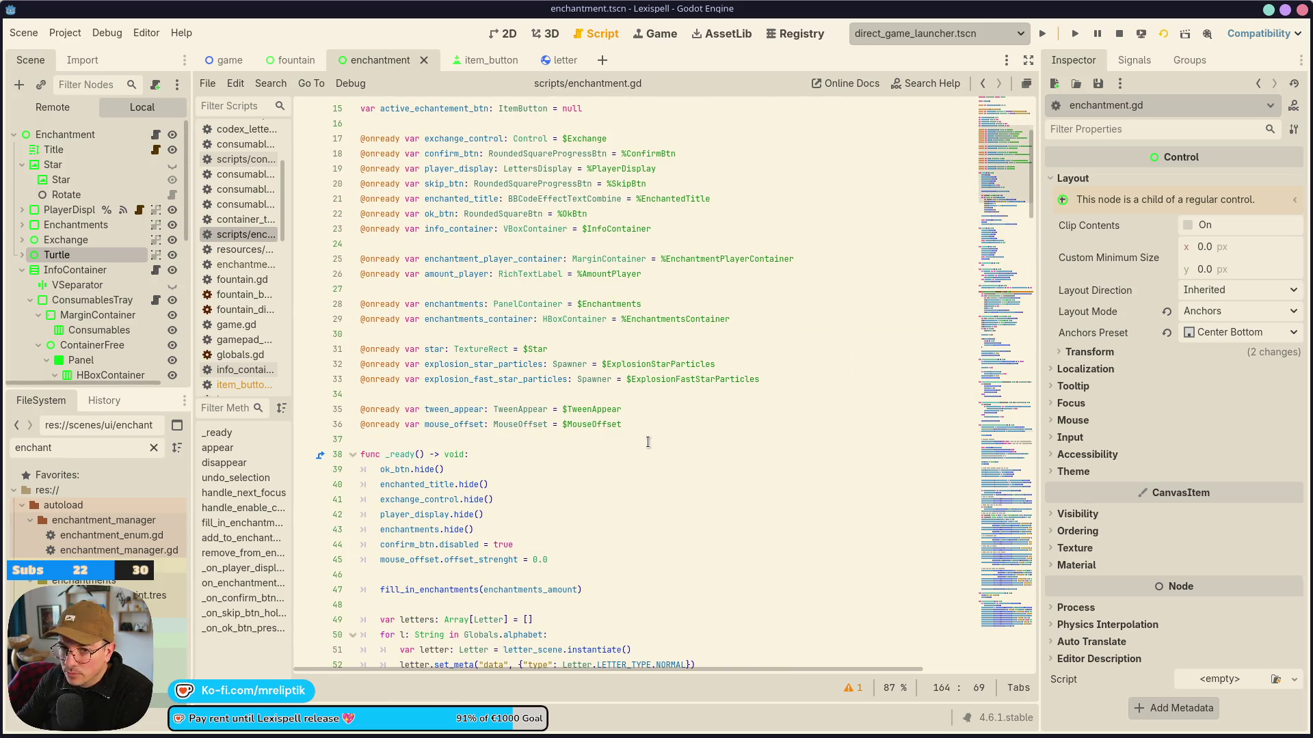
{"action": "scroll", "coordinate": [647, 447], "scroll_direction": "down", "scroll_amount": 3}
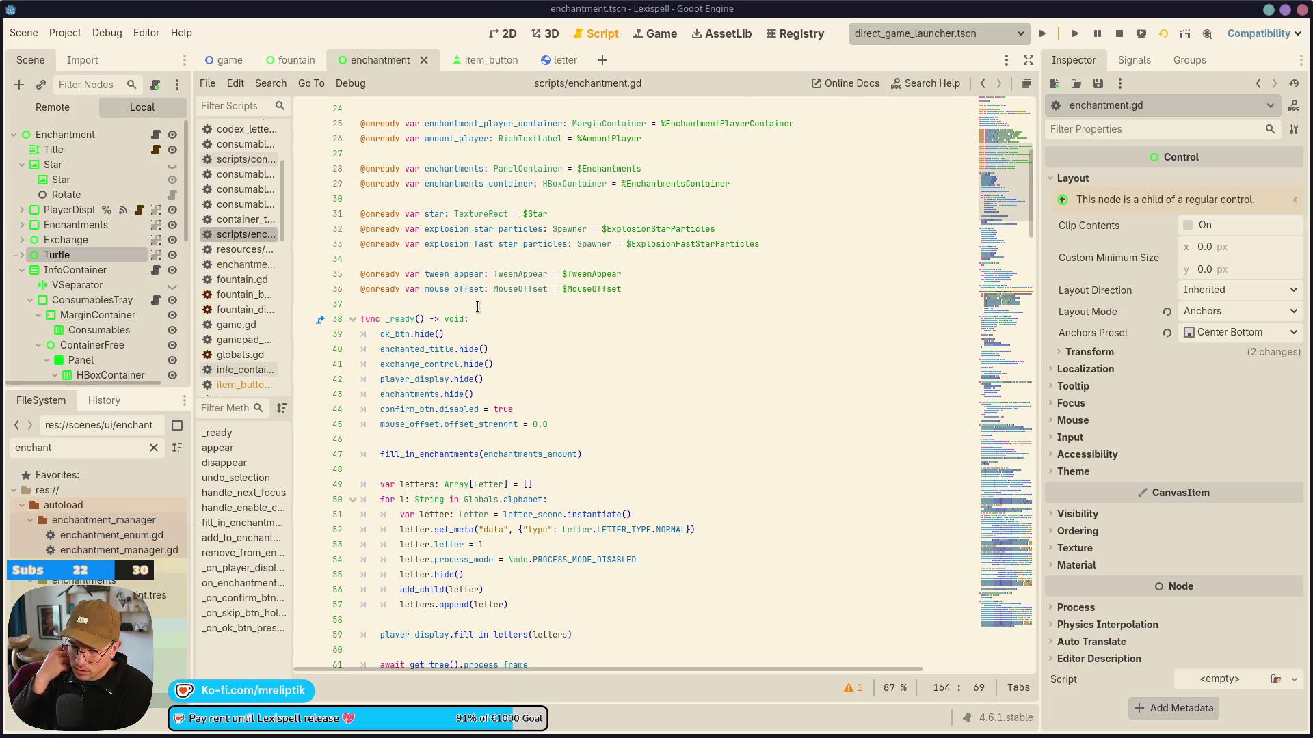
{"action": "scroll", "coordinate": [491, 390], "scroll_direction": "up", "scroll_amount": 8}
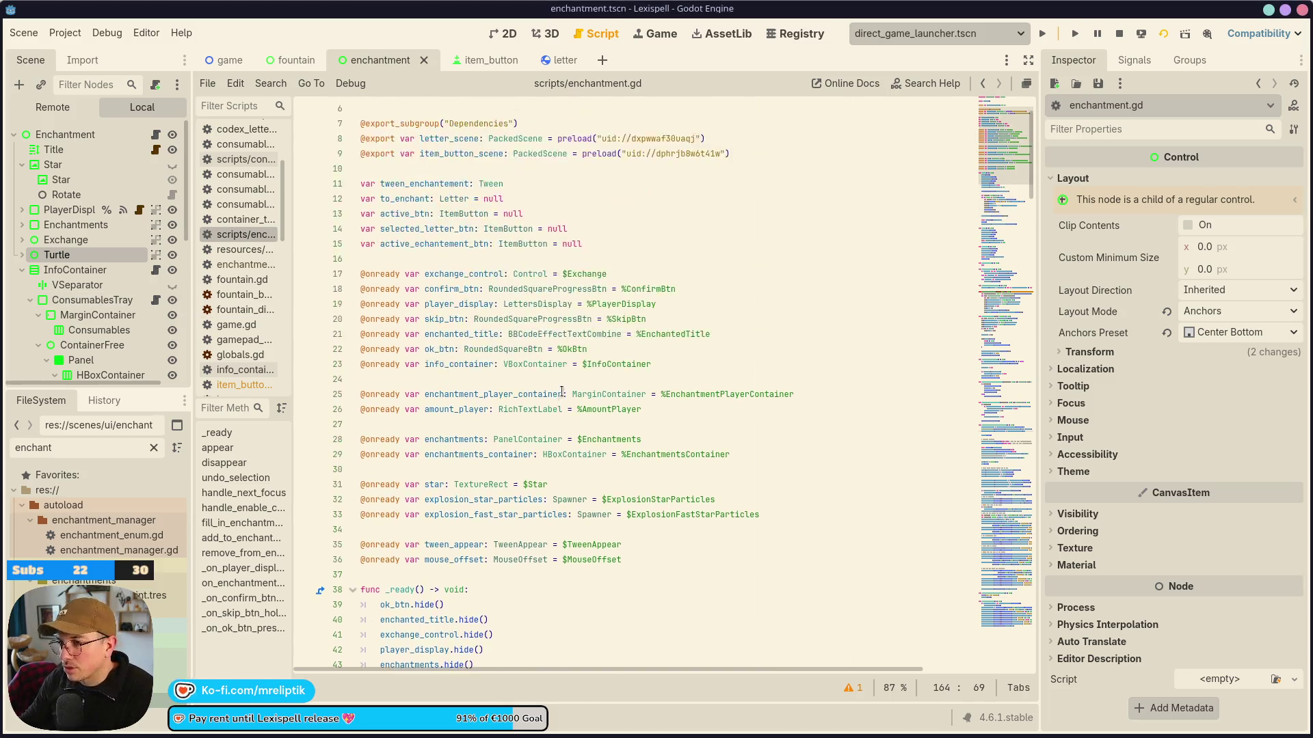
{"action": "left_click", "coordinate": [478, 60]}
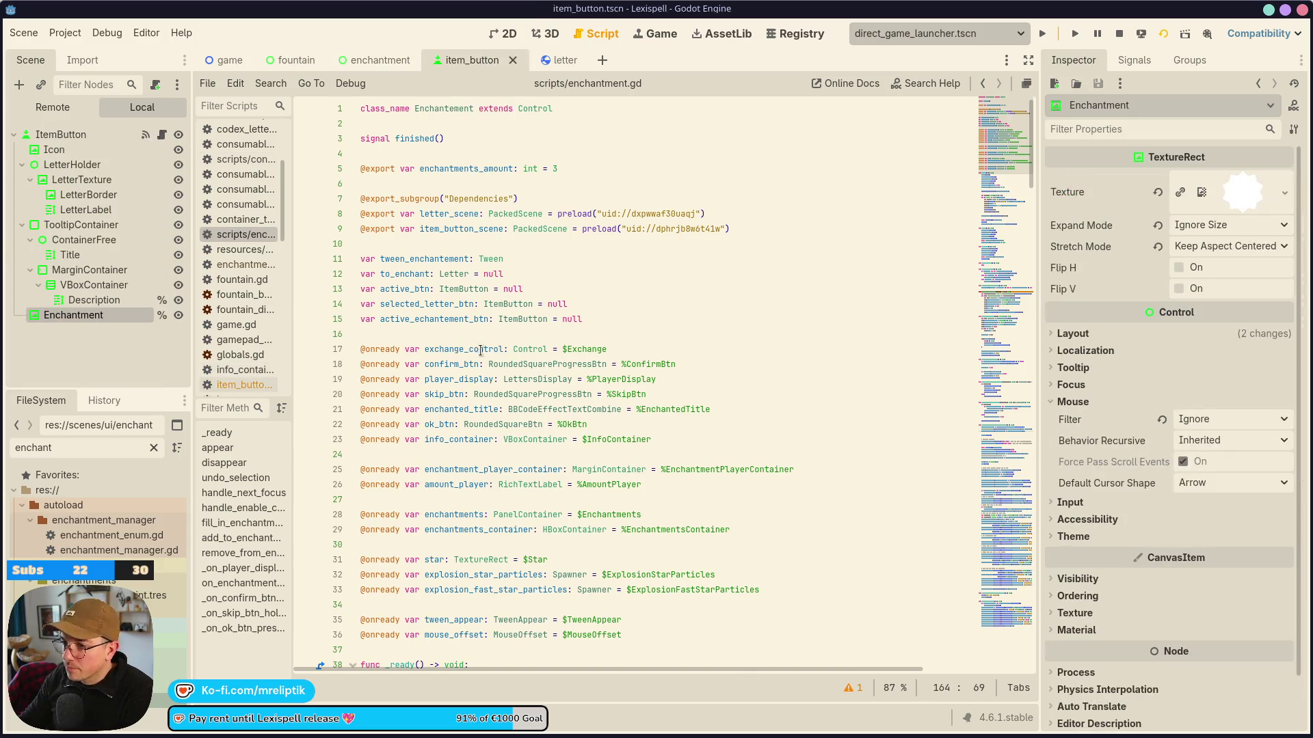
Replace the setter's enchantment texture lines with a set_enchantment_texture() call and save.
{"action": "left_click", "coordinate": [163, 134]}
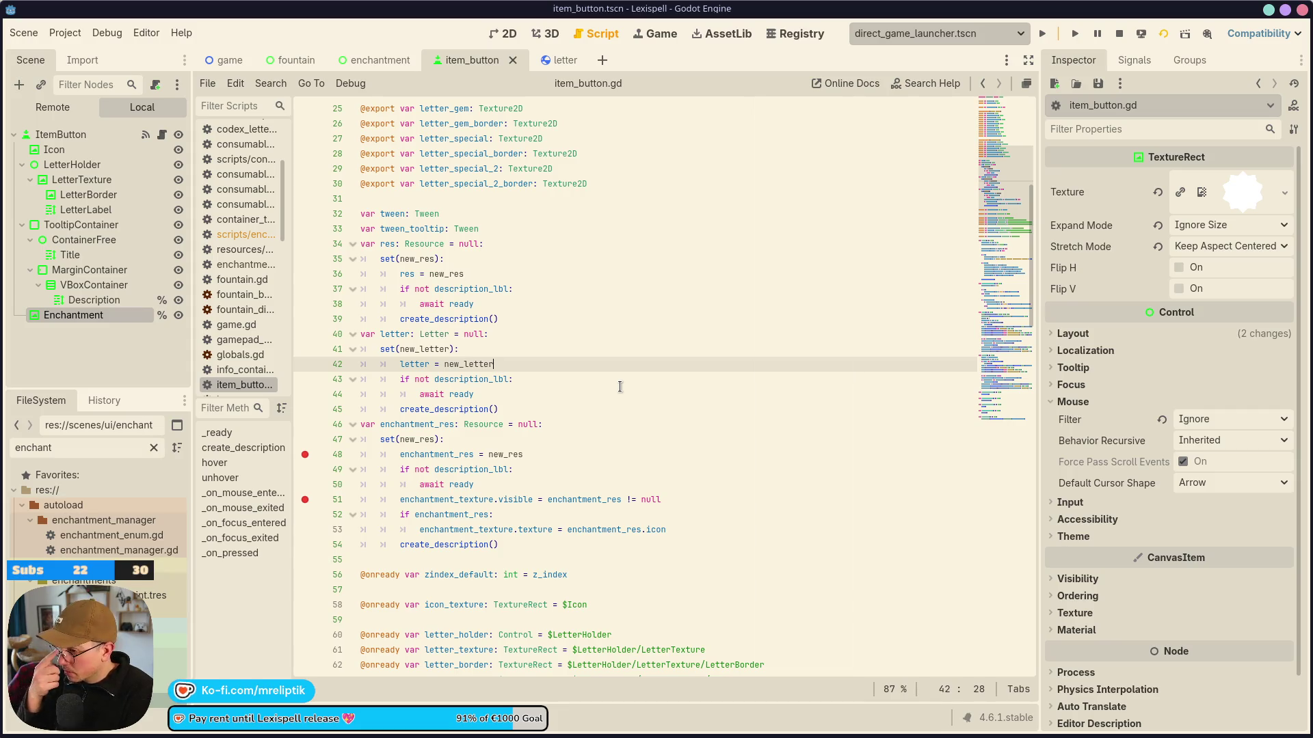
{"action": "double_click", "coordinate": [436, 409]}
{"action": "left_click", "coordinate": [457, 509]}
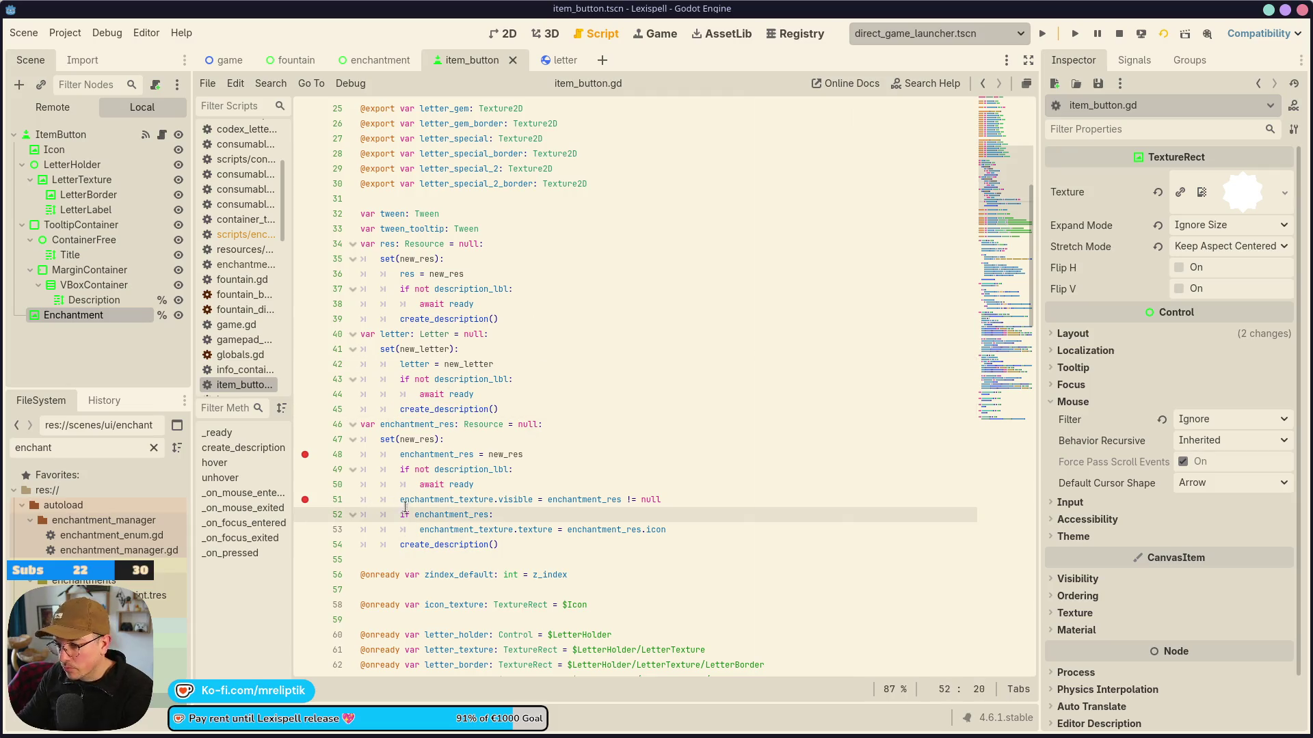
{"action": "mouse_move", "coordinate": [401, 502]}
{"action": "left_mouse_down"}
{"action": "mouse_move", "coordinate": [657, 539]}
{"action": "mouse_move", "coordinate": [683, 531]}
{"action": "left_mouse_up"}
{"action": "key", "text": "BackSpace"}
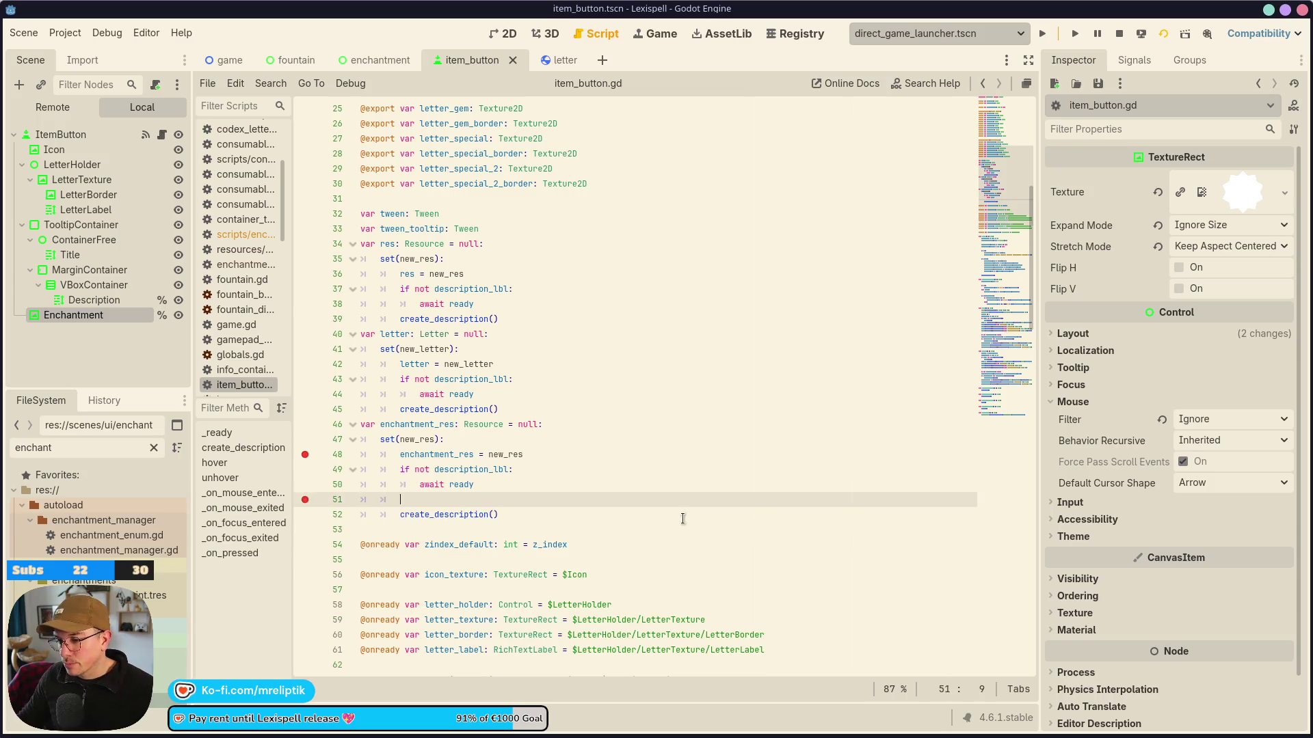
{"action": "type", "text": "set_e"}
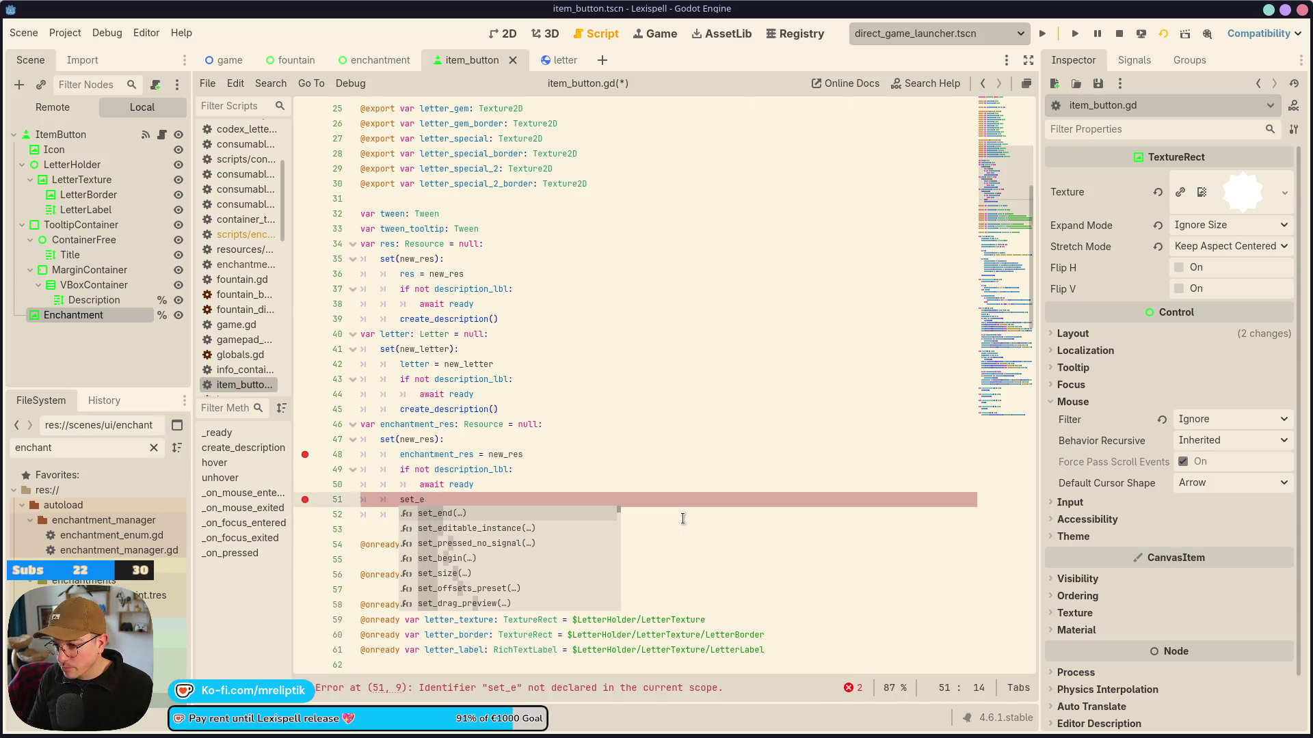
{"action": "type", "text": "nch"}
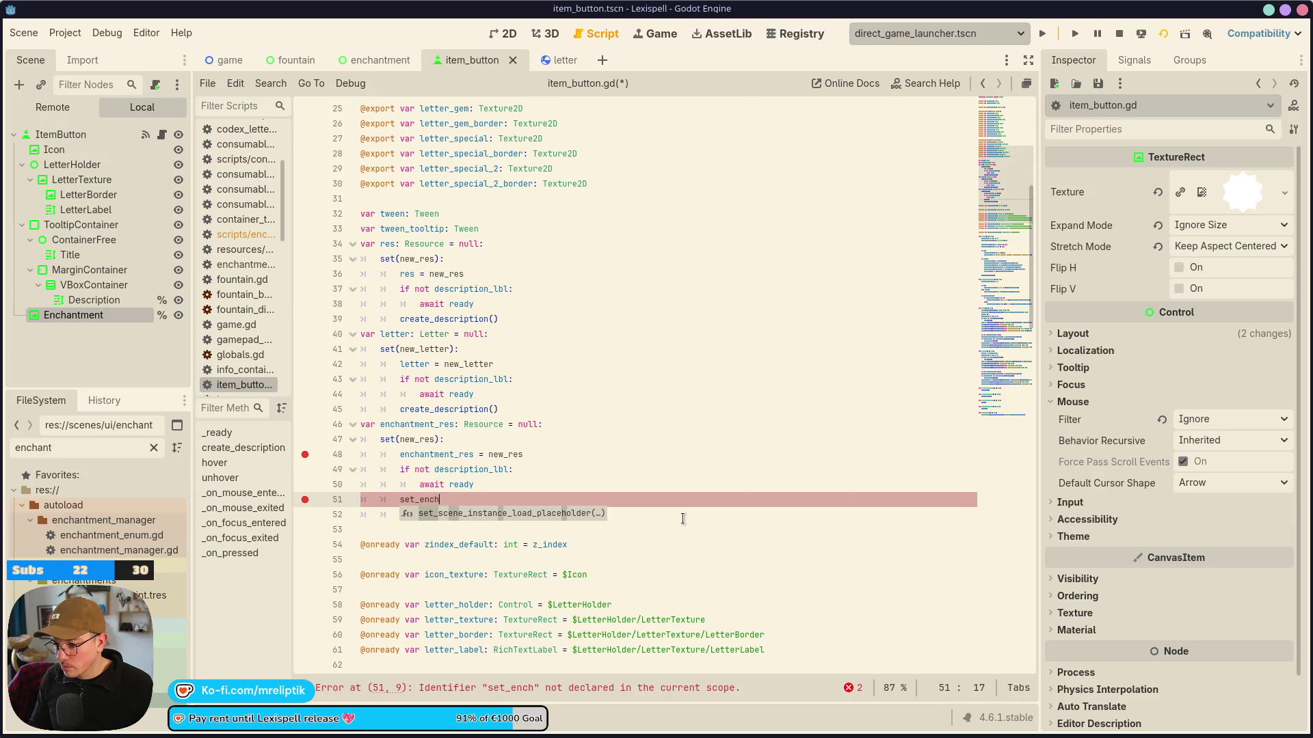
{"action": "key", "text": "BackSpace"}
{"action": "key", "text": "BackSpace"}
{"action": "key", "text": "BackSpace"}
{"action": "type", "text": "et_e"}
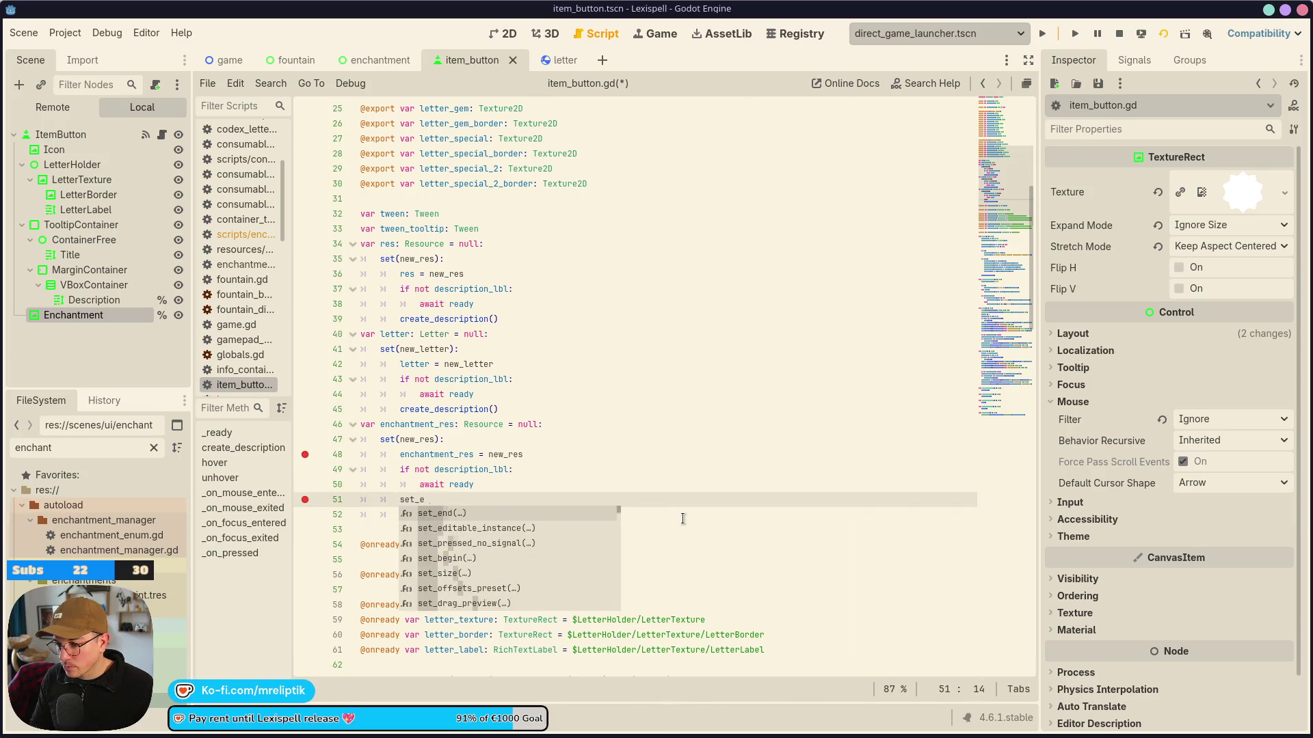
{"action": "type", "text": "nchantment_texture("}
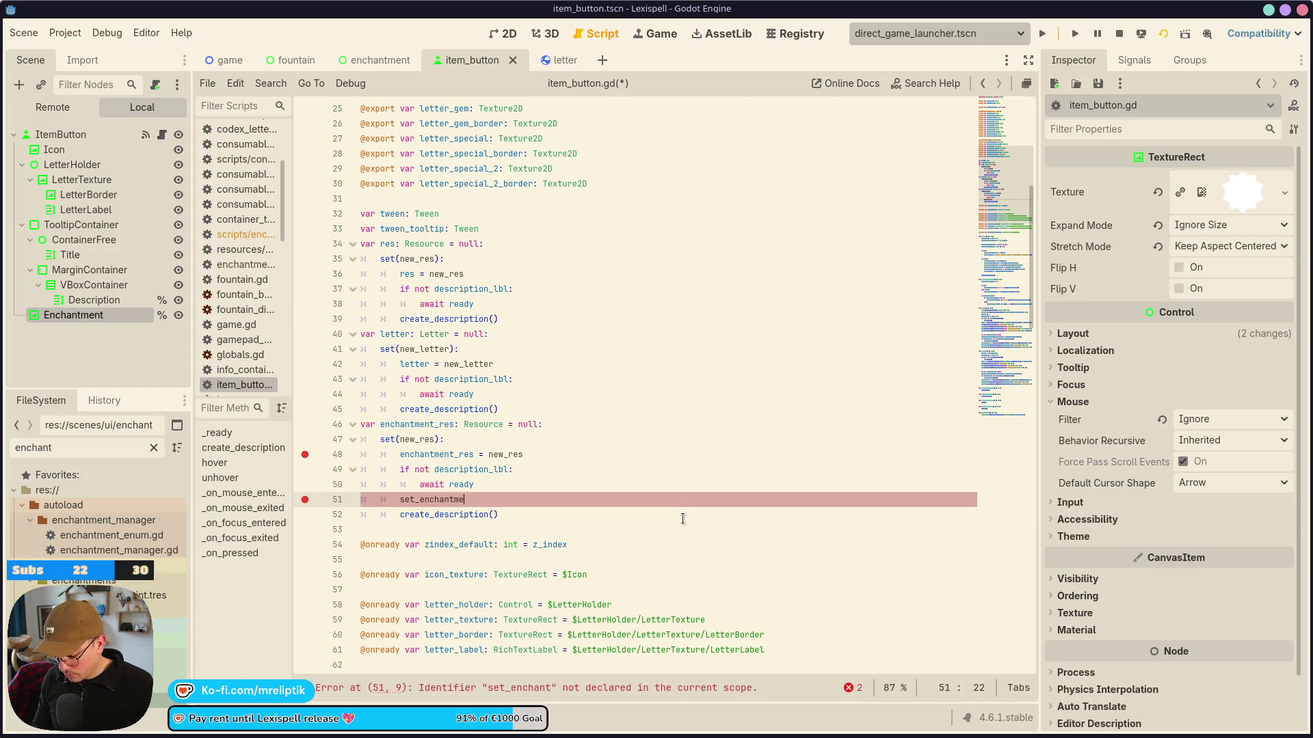
{"action": "key", "text": "ctrl+s"}
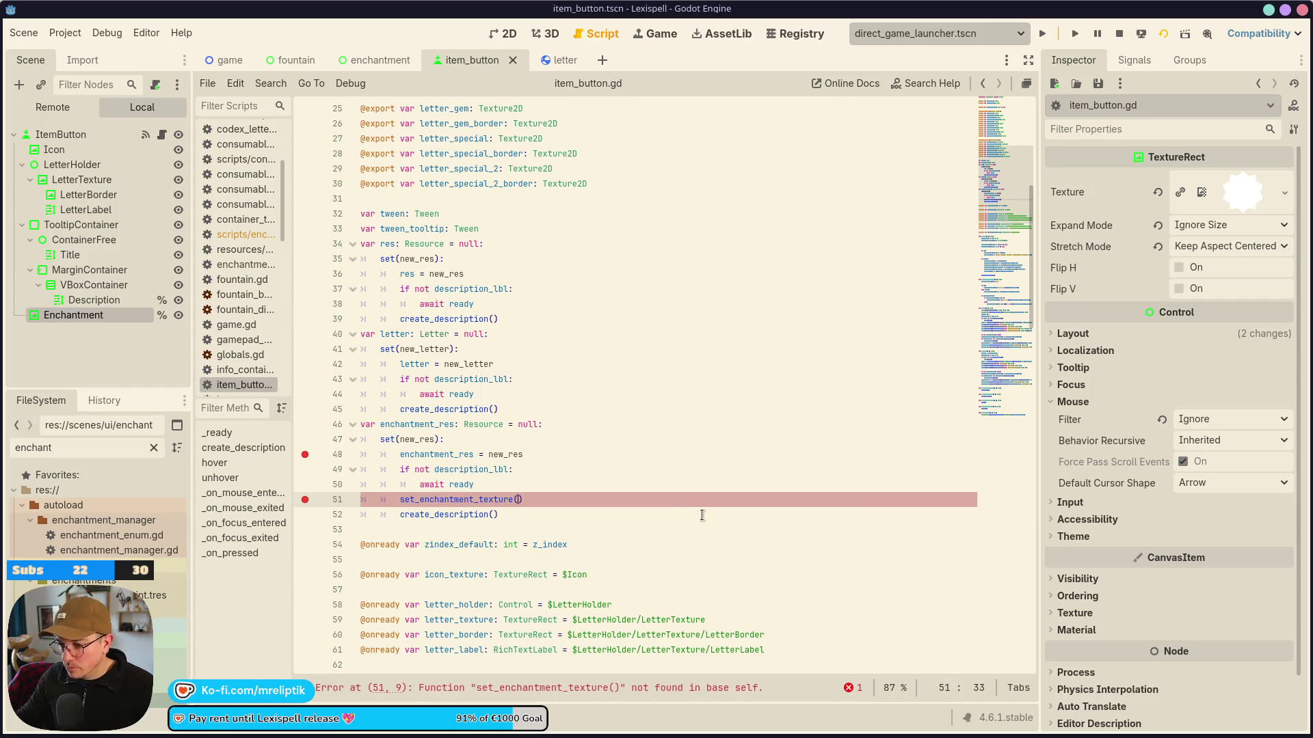
Add a set_enchantment_texture() call in _ready before create_description.
{"action": "scroll", "coordinate": [534, 525], "scroll_direction": "down", "scroll_amount": 5}
{"action": "scroll", "coordinate": [505, 513], "scroll_direction": "down", "scroll_amount": 6}
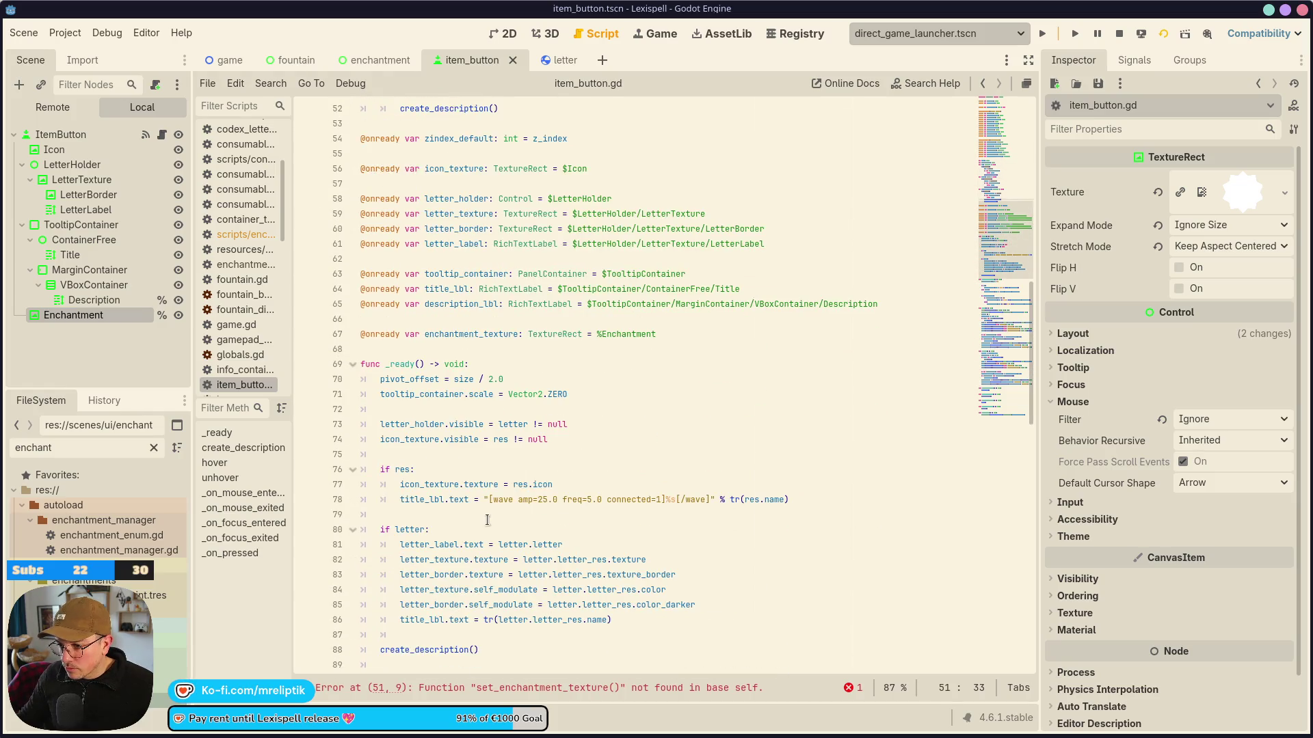
{"action": "scroll", "coordinate": [430, 381], "scroll_direction": "down", "scroll_amount": 3}
{"action": "left_click", "coordinate": [479, 410]}
{"action": "key", "text": "Return"}
{"action": "type", "text": "set_enchantment_texture("}
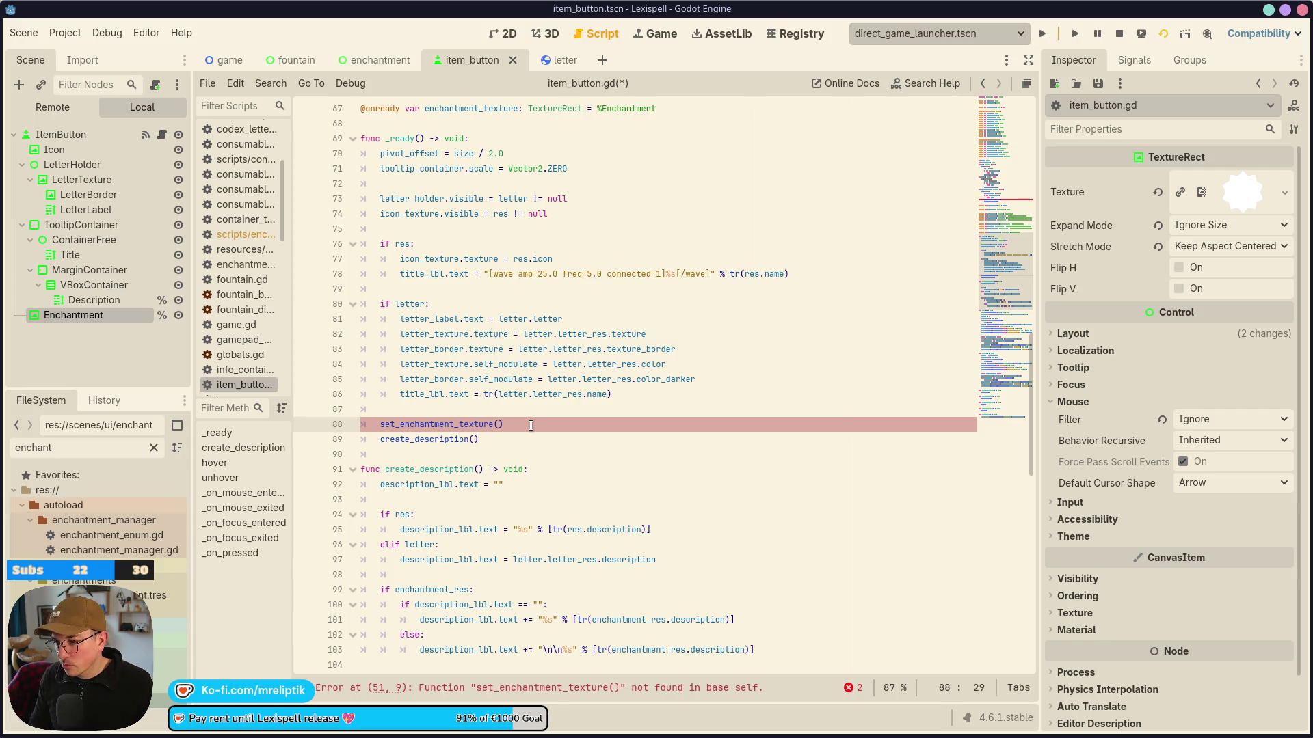
Define set_enchantment_texture() -> void holding the visibility and icon texture code, fix indentation, and save.
{"action": "key", "text": "Down"}
{"action": "key", "text": "Down"}
{"action": "key", "text": "Return"}
{"action": "key", "text": "Return"}
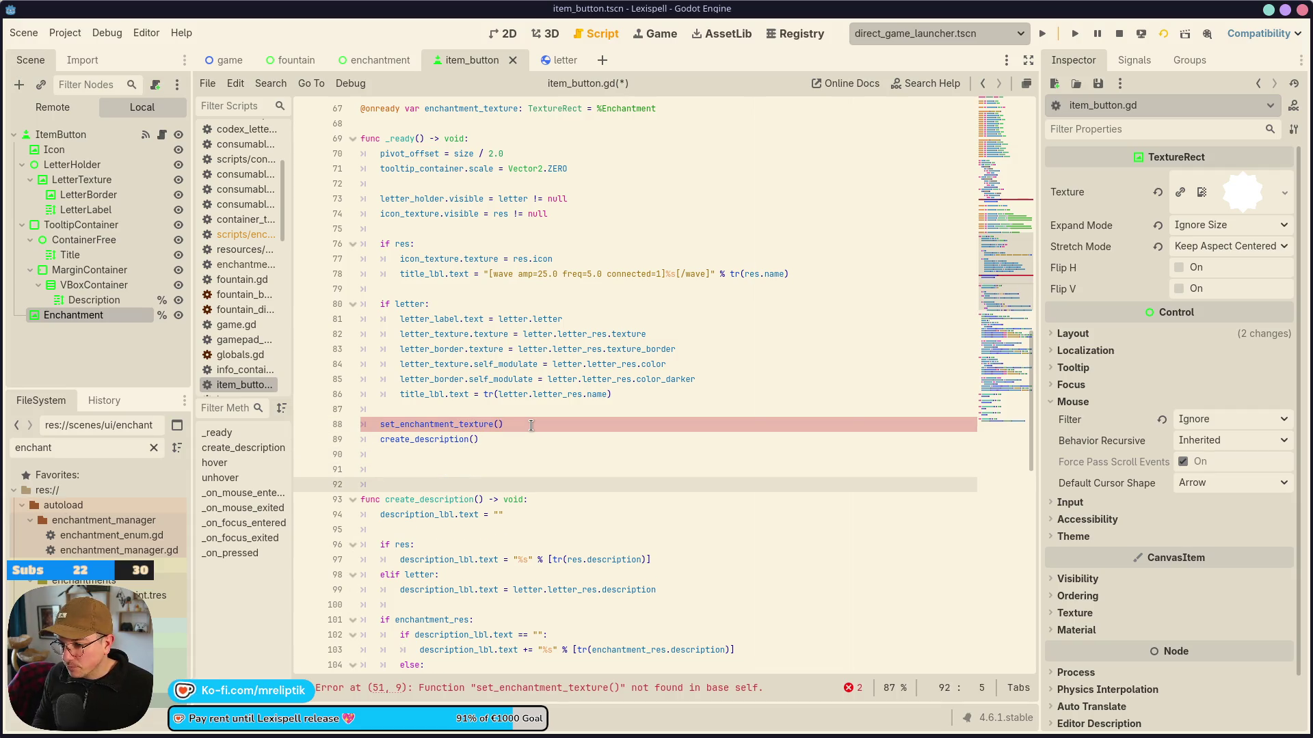
{"action": "key", "text": "Up"}
{"action": "type", "text": "func set_enc"}
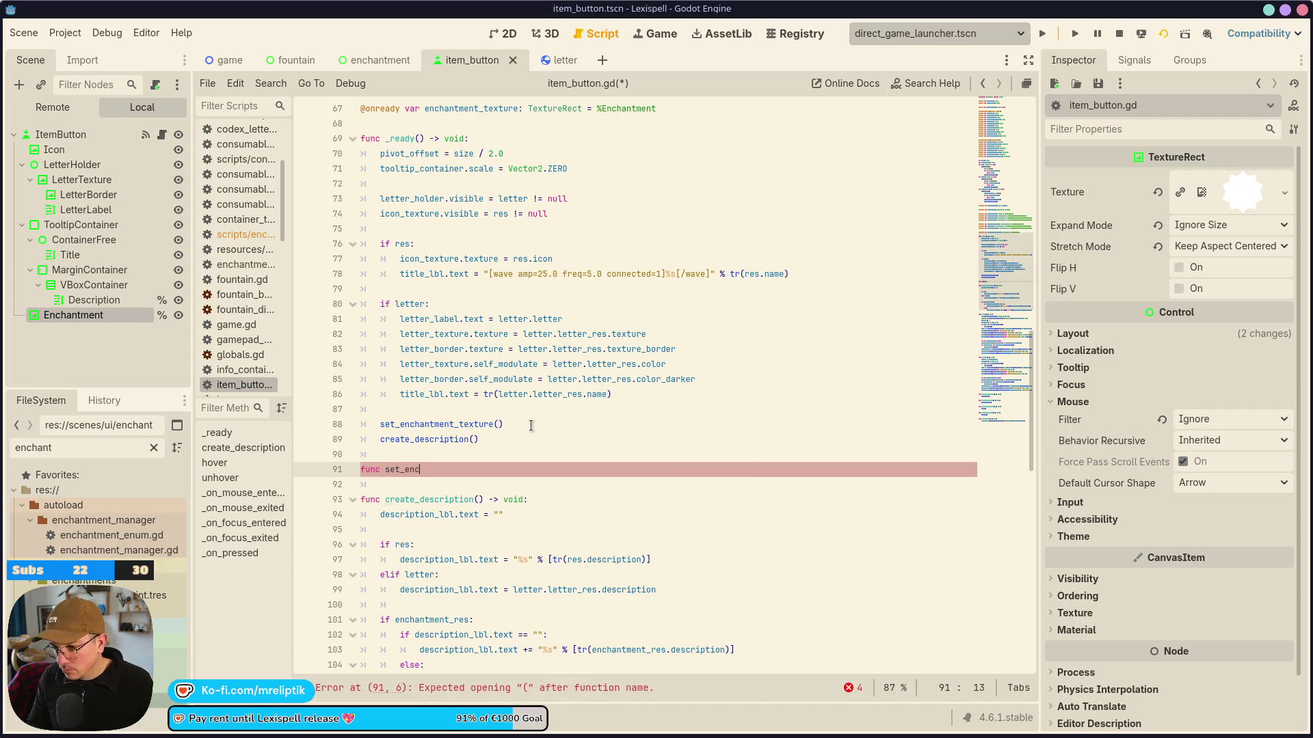
{"action": "type", "text": "hantment_textu"}
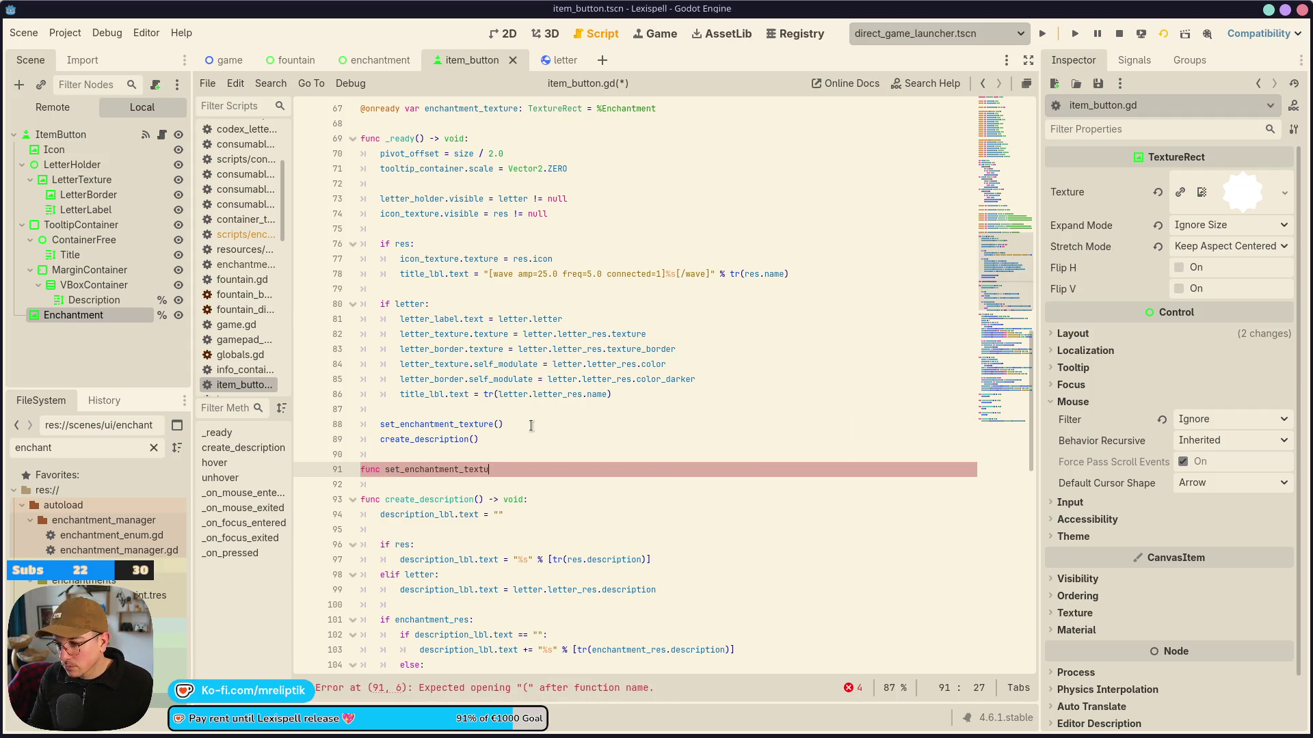
{"action": "type", "text": "re() -> void: \tenchantment_texture.visible = enchantment_res != null \t\tif enchantment_res: \t\t\tenchantment_texture.texture = enchantment_res.icon"}
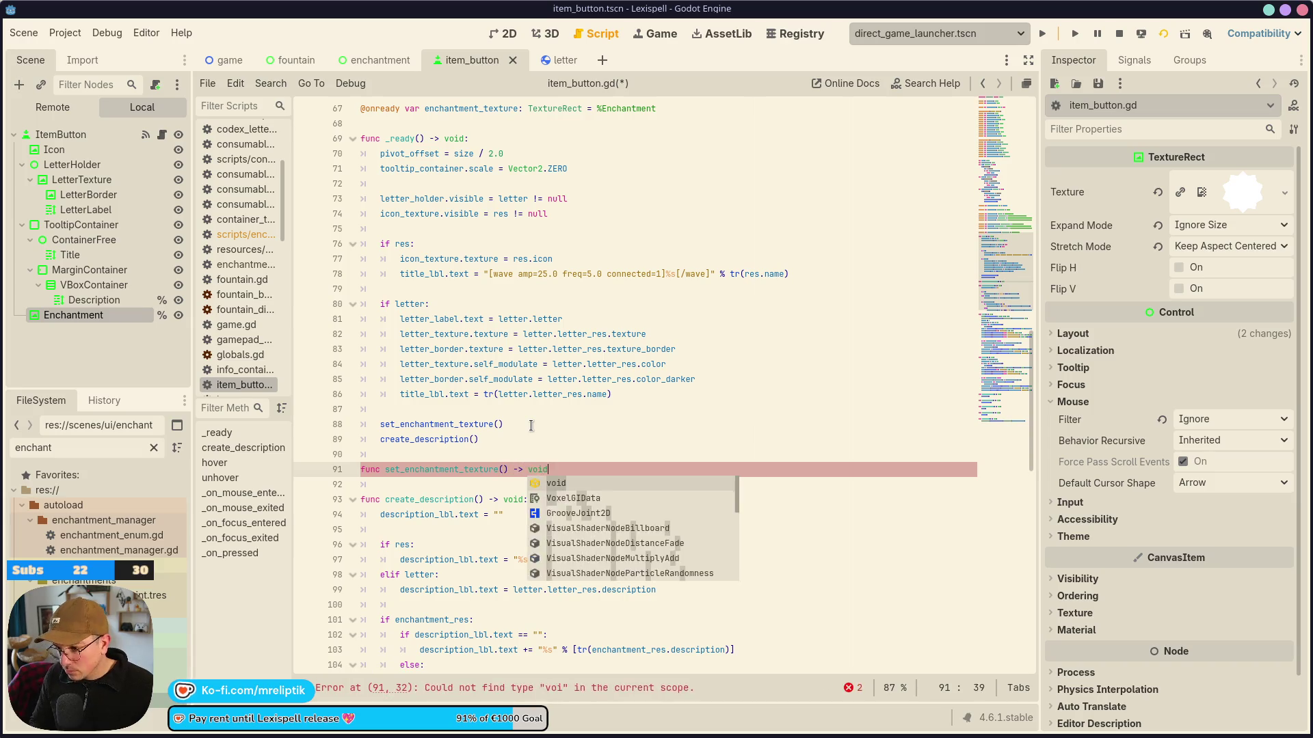
{"action": "left_click_drag", "start_coordinate": [391, 502], "coordinate": [667, 515]}
{"action": "key", "text": "shift+Tab"}
{"action": "left_click", "coordinate": [562, 503]}
{"action": "key", "text": "ctrl+s"}
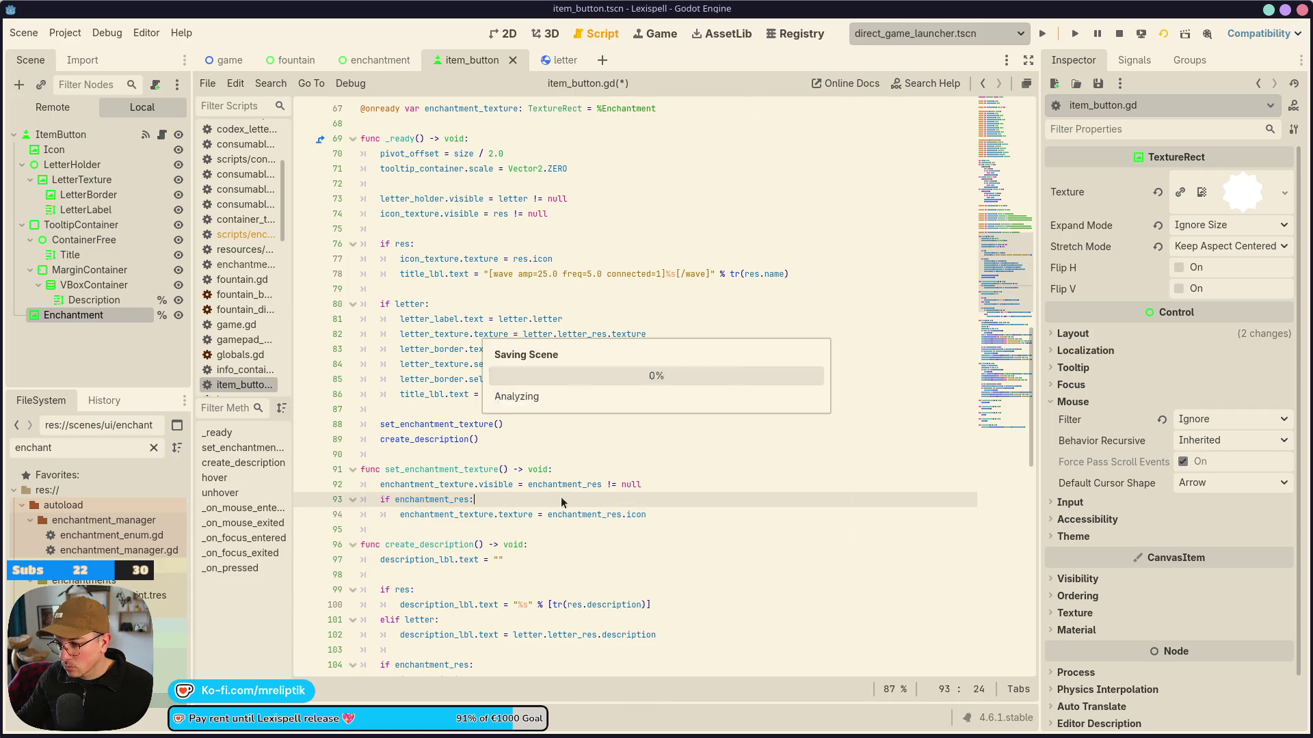
{"action": "double_click", "coordinate": [429, 469]}
{"action": "key", "text": "ctrl+s"}
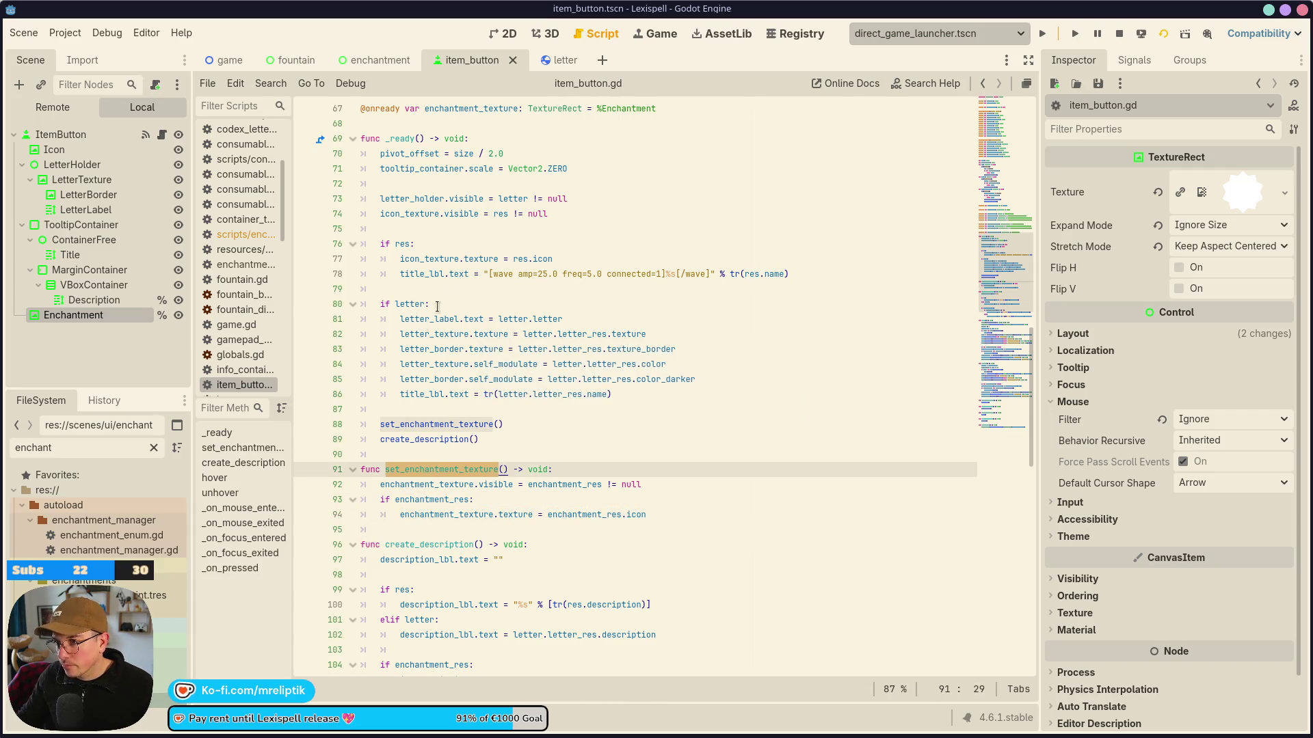
{"action": "left_click", "coordinate": [381, 62]}
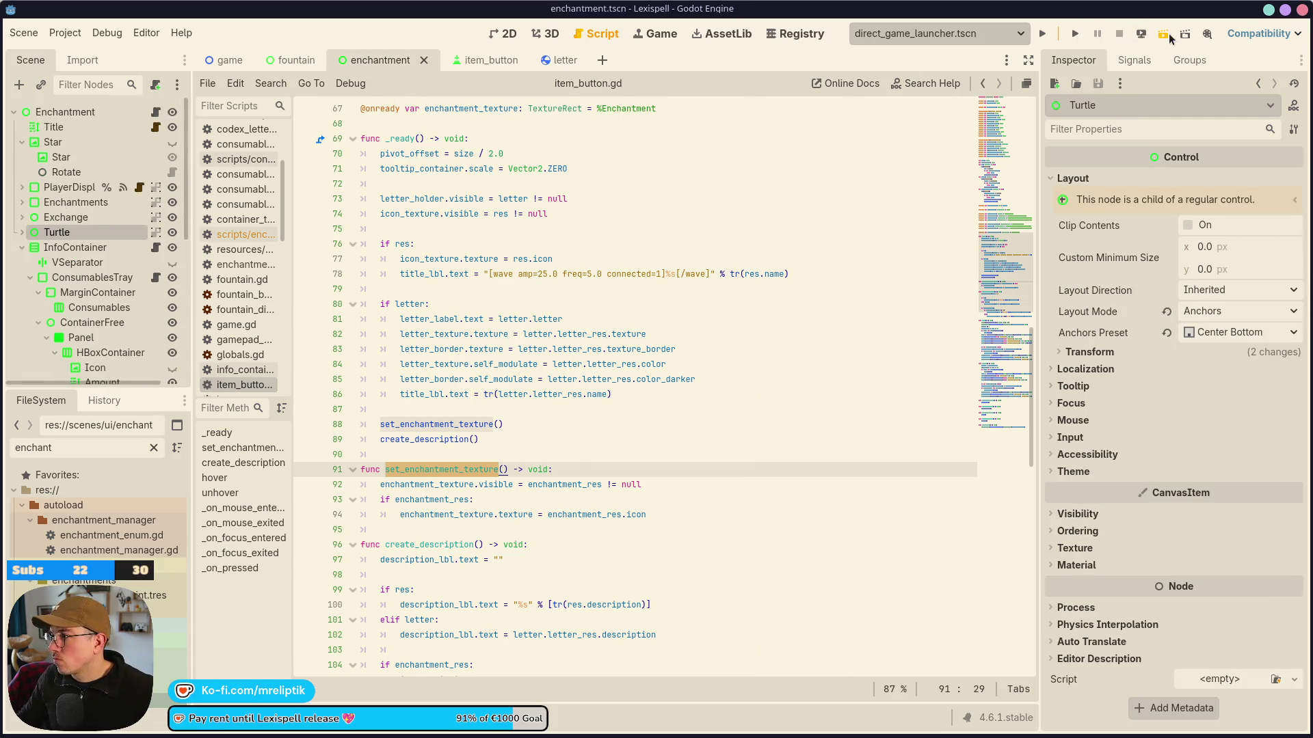
Run the scene, pick letter D, and inspect fill_in_enchantments in enchantment.gd.
{"action": "left_click", "coordinate": [1169, 38]}
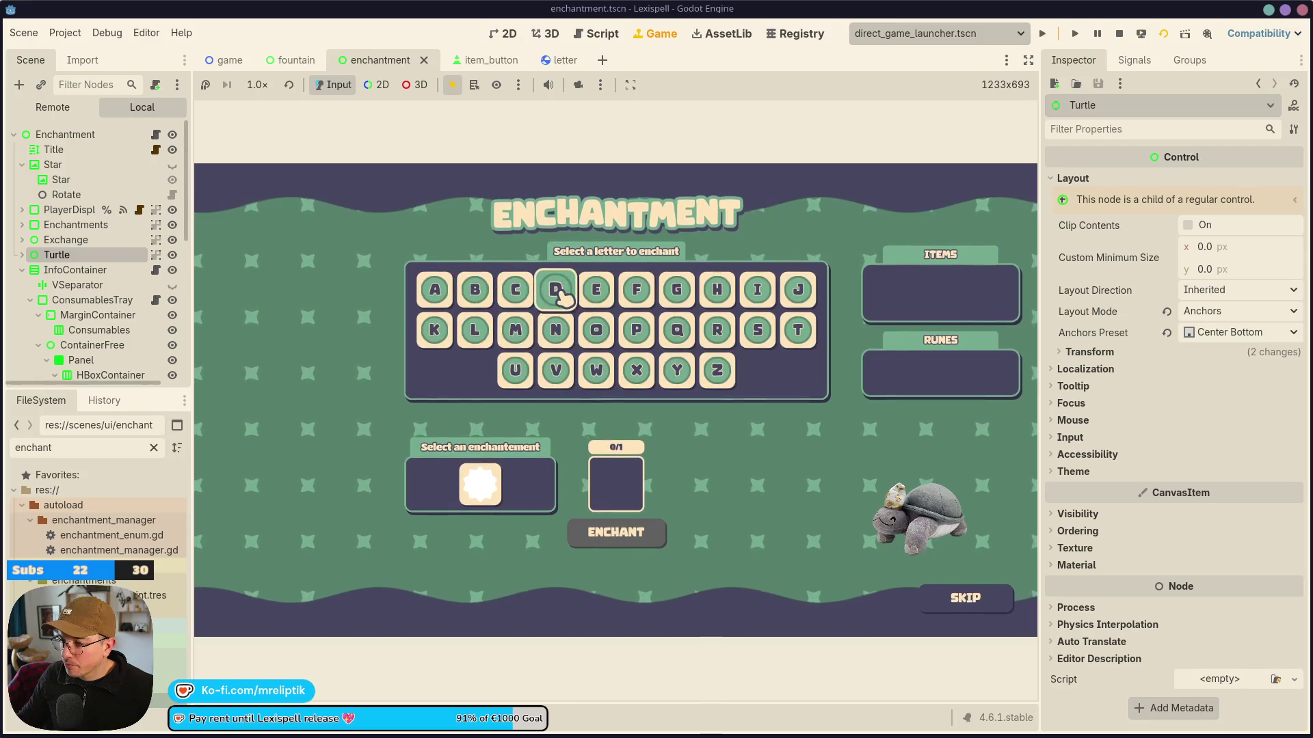
{"action": "left_click", "coordinate": [557, 287]}
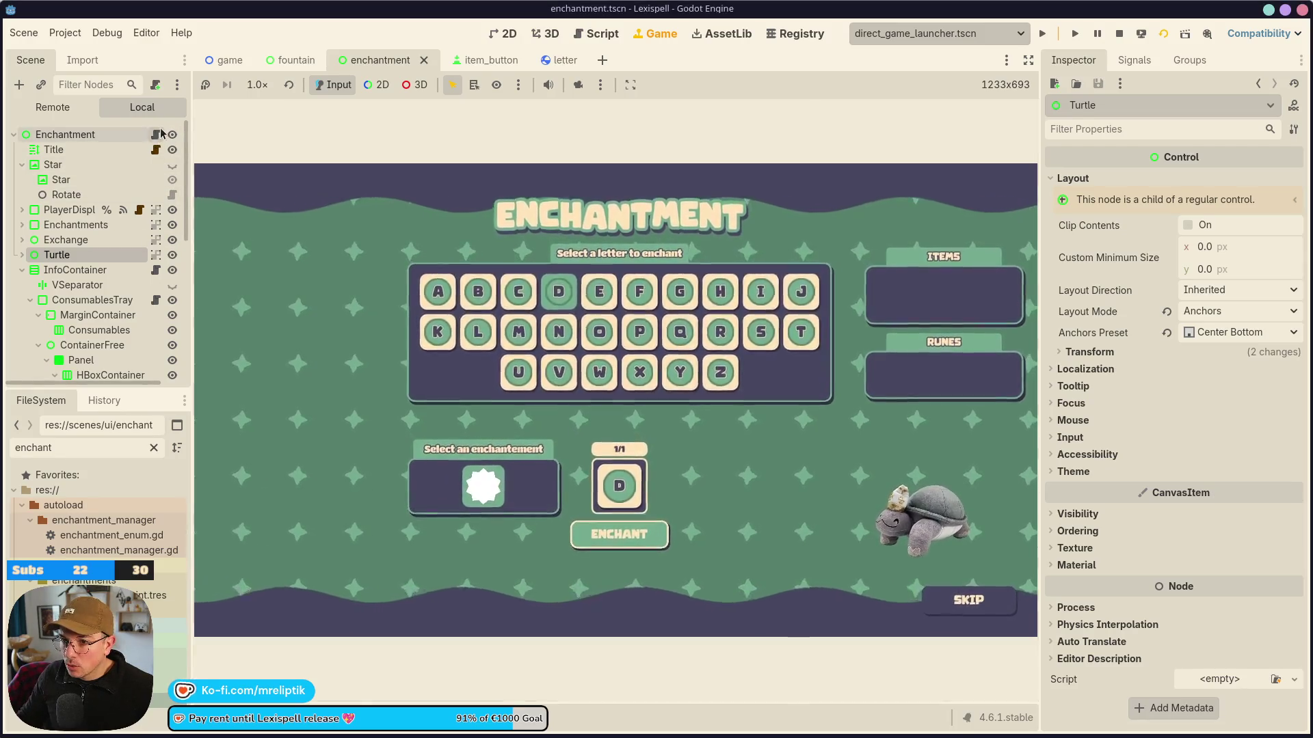
{"action": "left_click", "coordinate": [156, 135]}
{"action": "scroll", "coordinate": [862, 287], "scroll_direction": "down", "scroll_amount": 15}
{"action": "scroll", "coordinate": [861, 287], "scroll_direction": "down", "scroll_amount": 6}
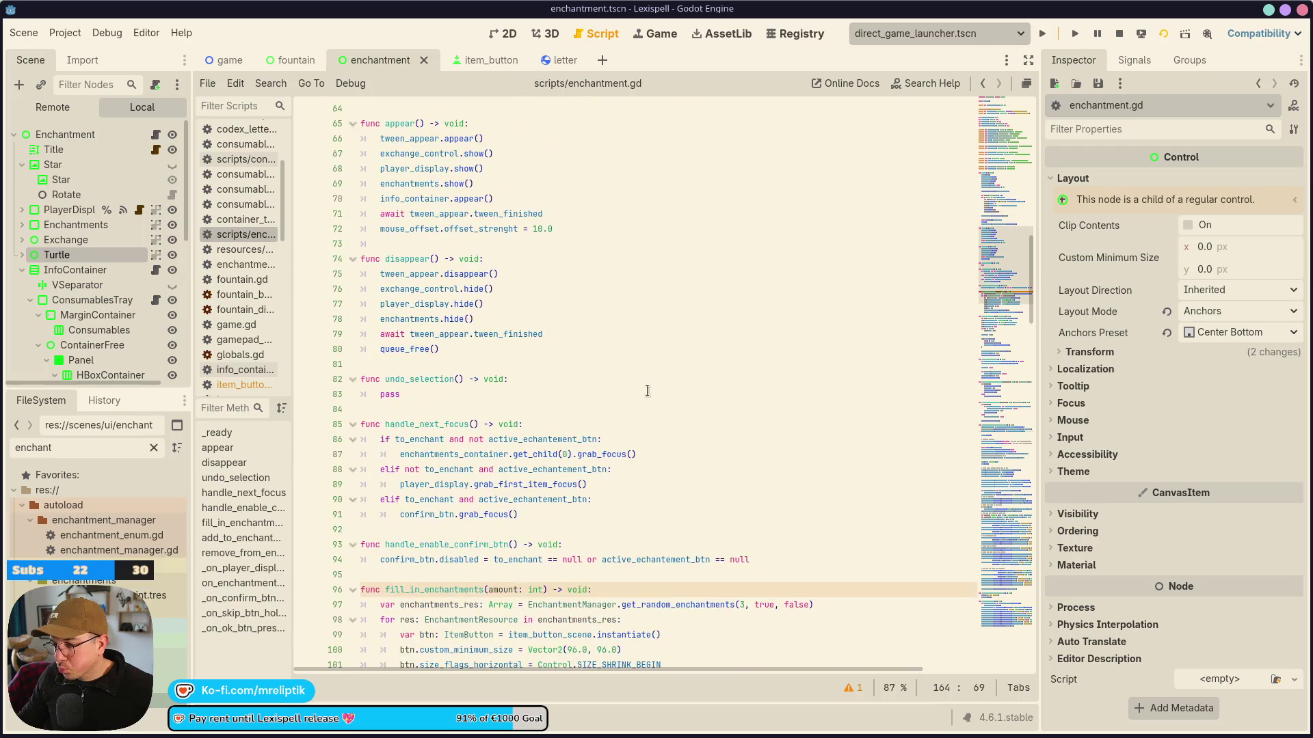
{"action": "scroll", "coordinate": [641, 432], "scroll_direction": "down", "scroll_amount": 4}
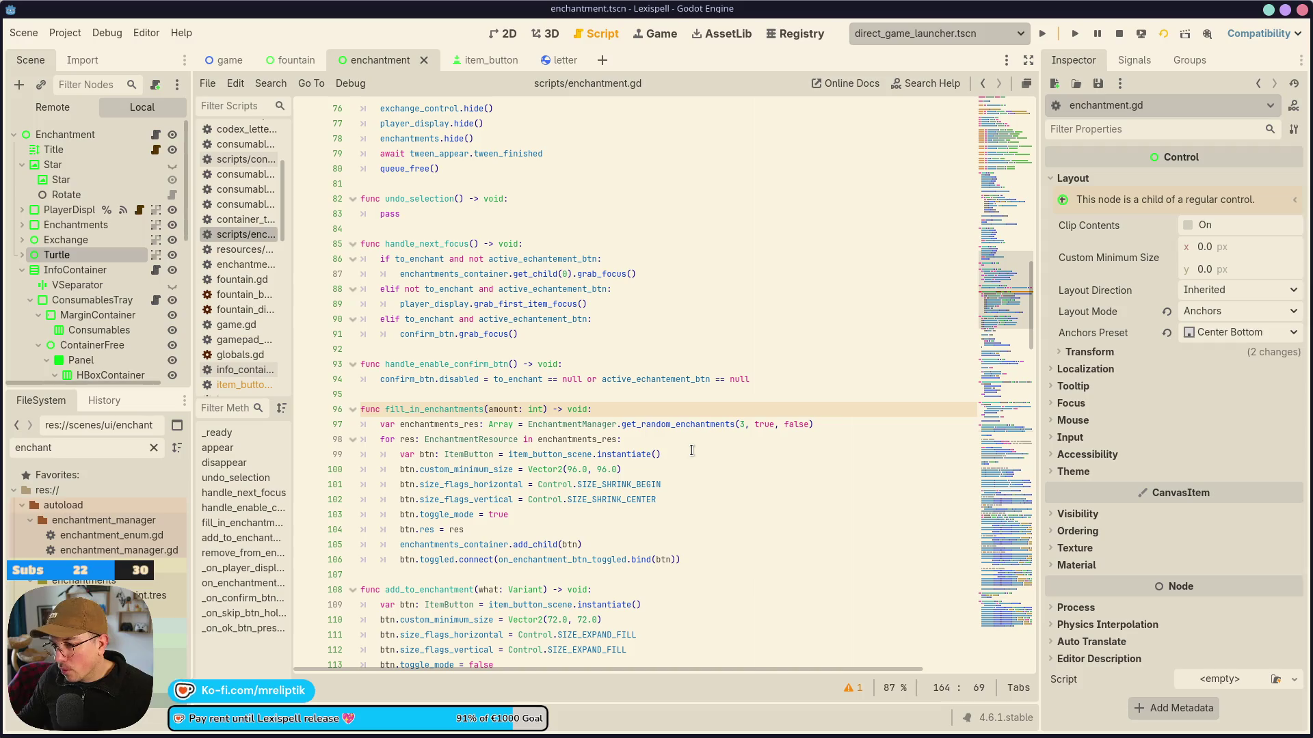
{"action": "double_click", "coordinate": [446, 410]}
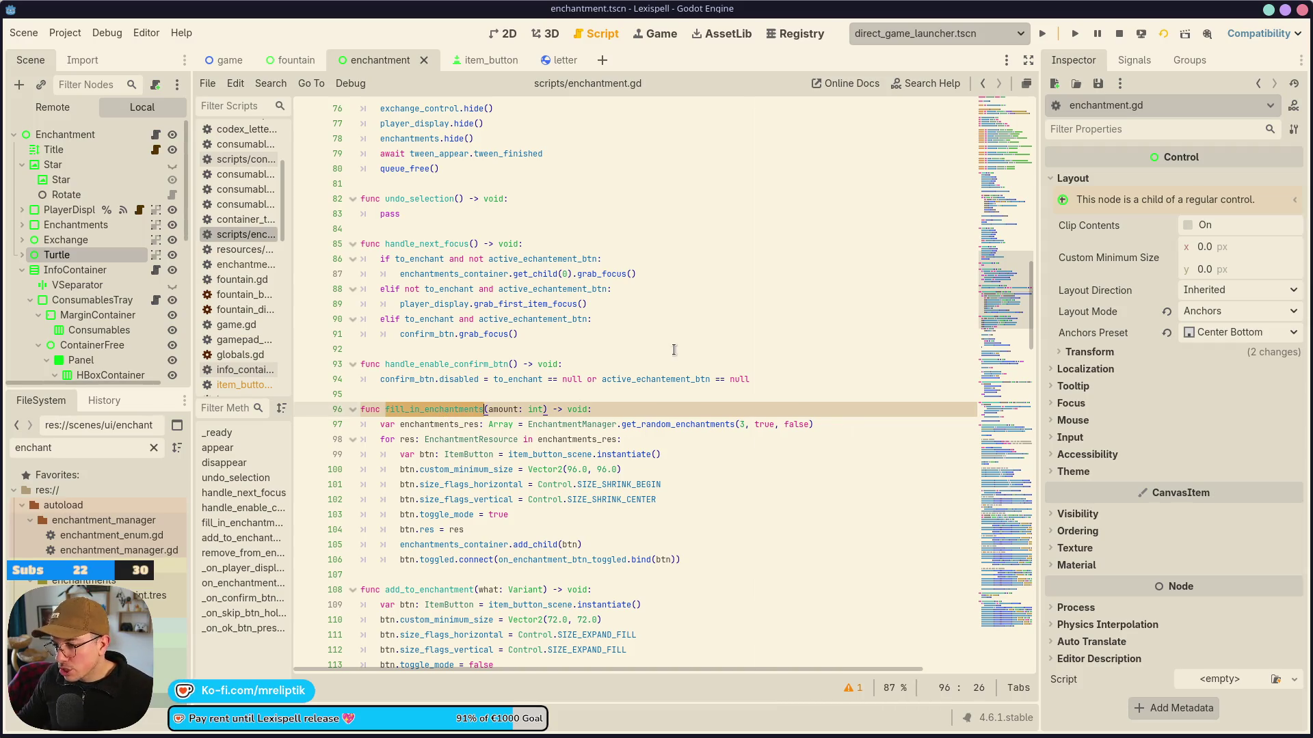
Open item_button.gd, enchant letter D in the running game, dismiss the result, and return to the script.
{"action": "left_click", "coordinate": [472, 60]}
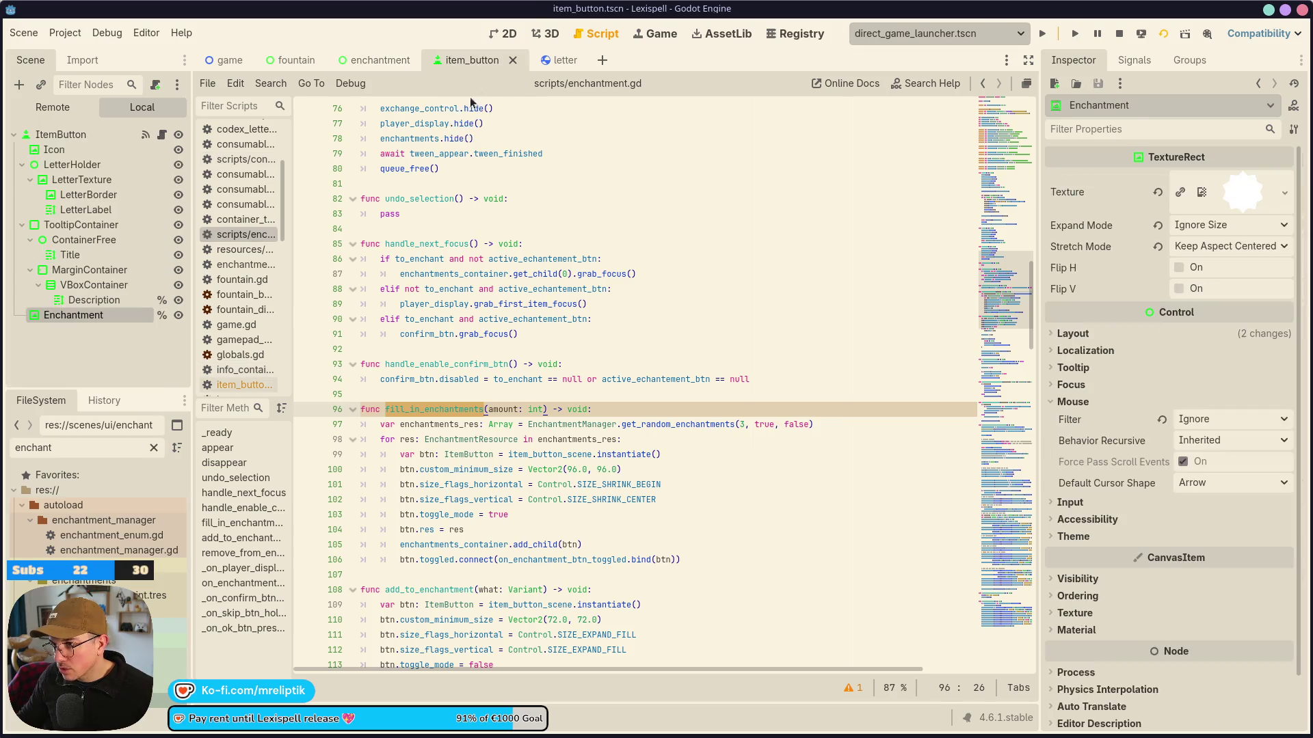
{"action": "left_click", "coordinate": [160, 138]}
{"action": "scroll", "coordinate": [302, 361], "scroll_direction": "up", "scroll_amount": 10}
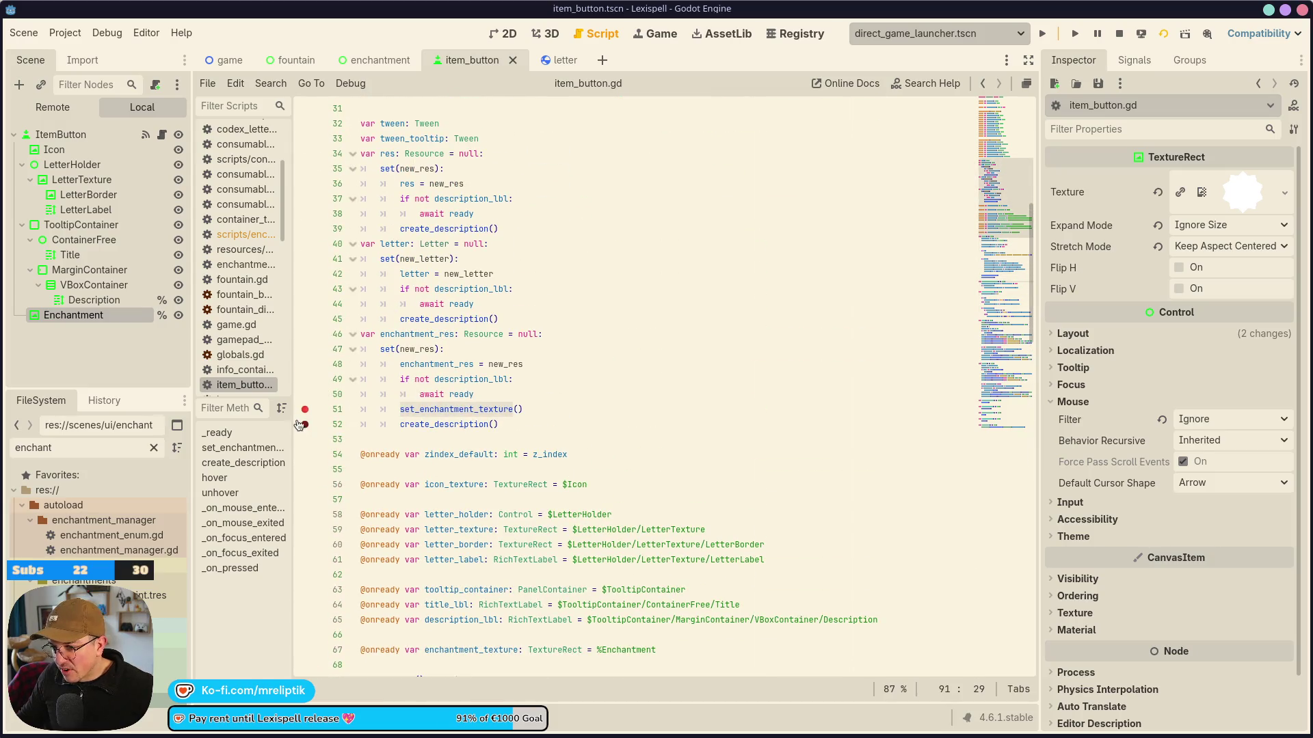
{"action": "key", "text": "F5"}
{"action": "mouse_move", "coordinate": [618, 482]}
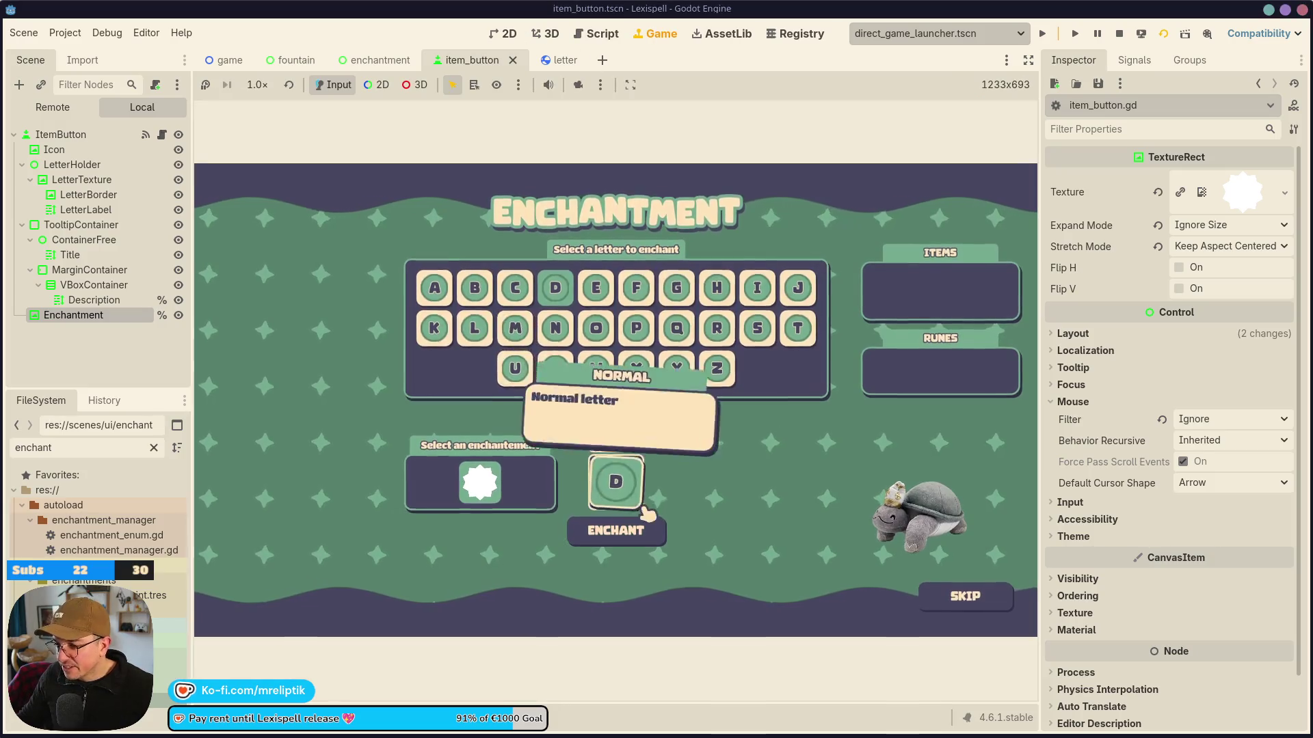
{"action": "left_click", "coordinate": [603, 540]}
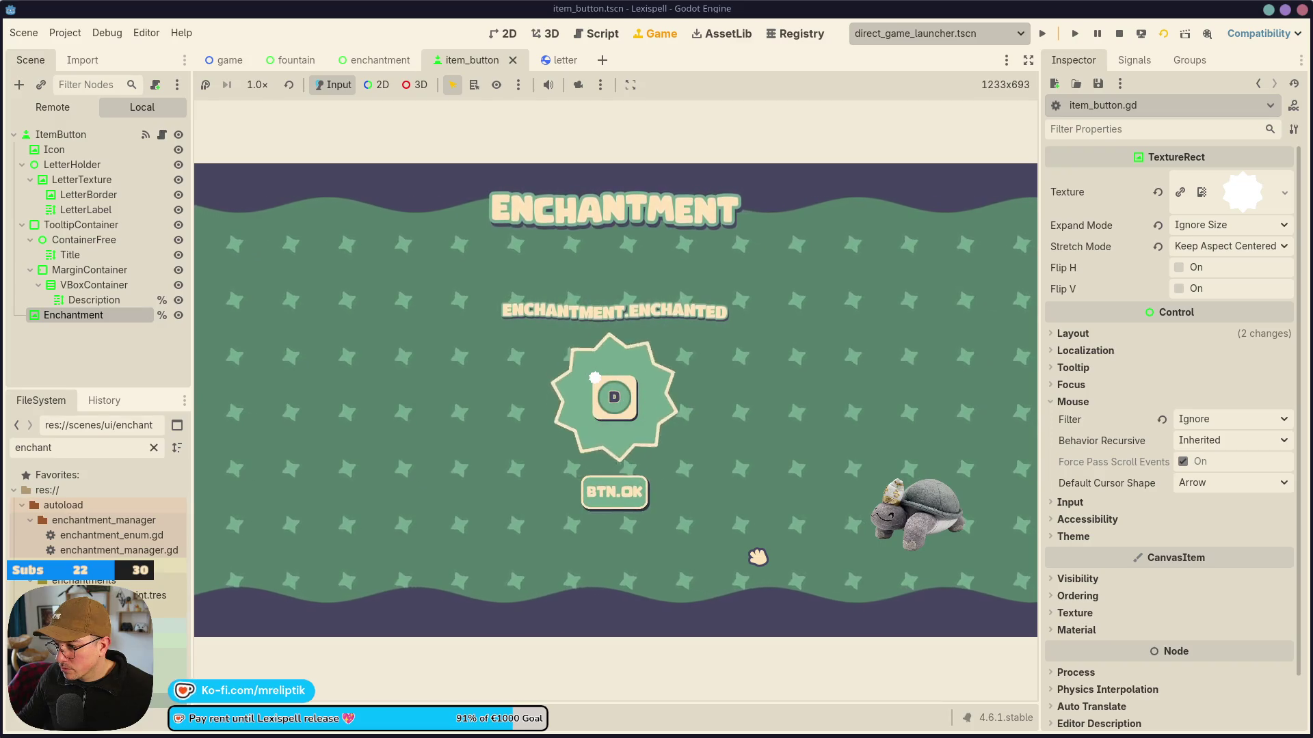
{"action": "left_click", "coordinate": [602, 491]}
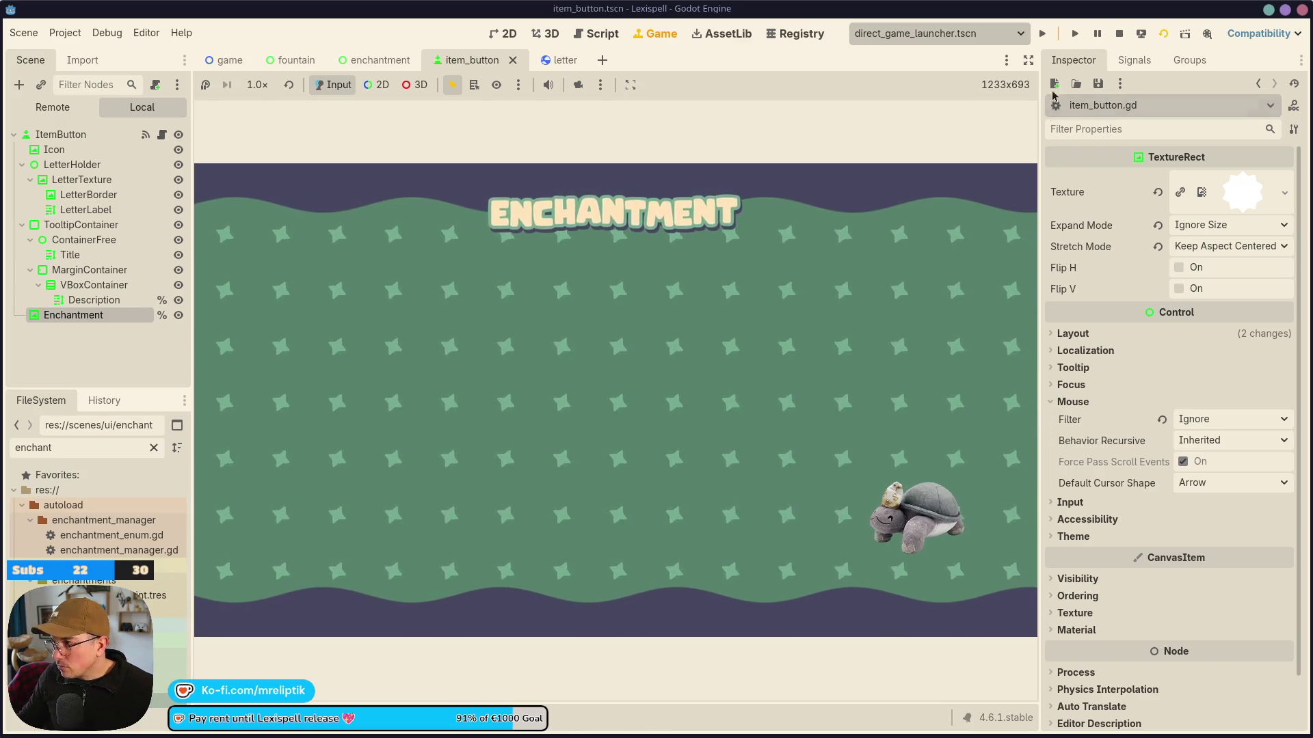
{"action": "left_click", "coordinate": [162, 134]}
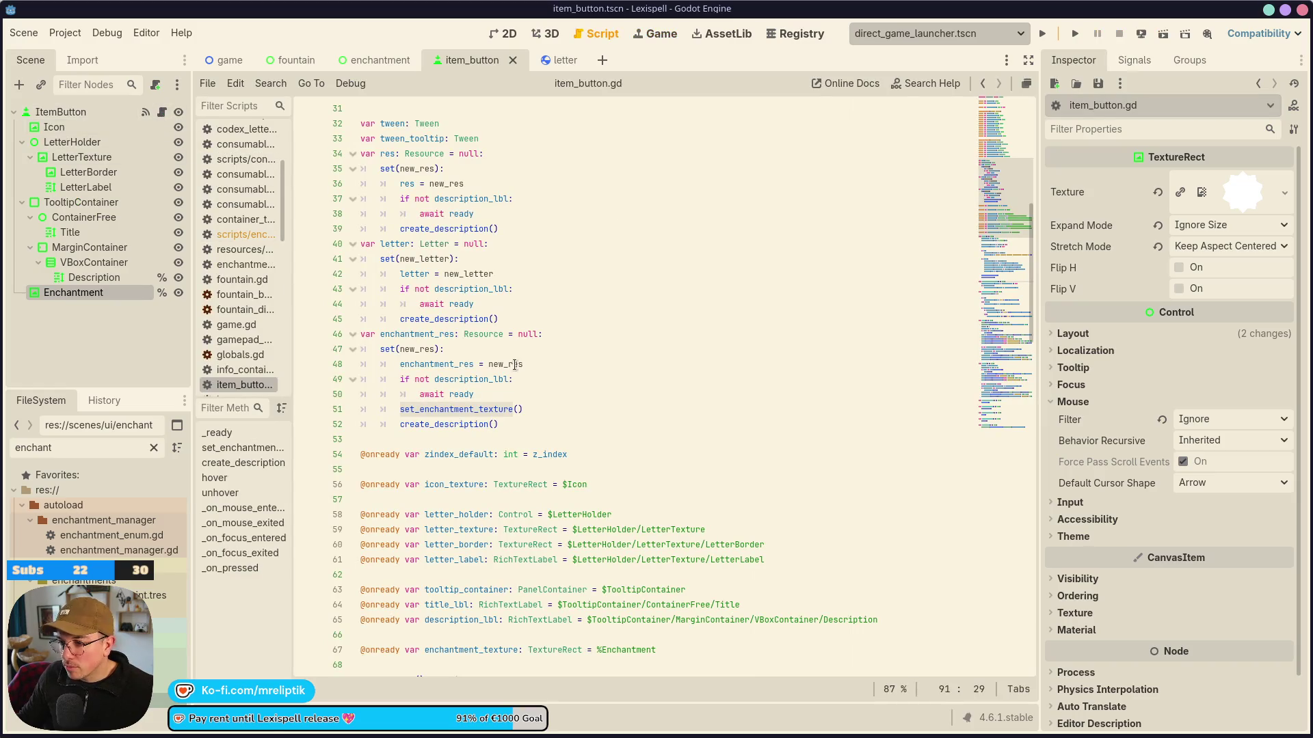
{"action": "double_click", "coordinate": [445, 412]}
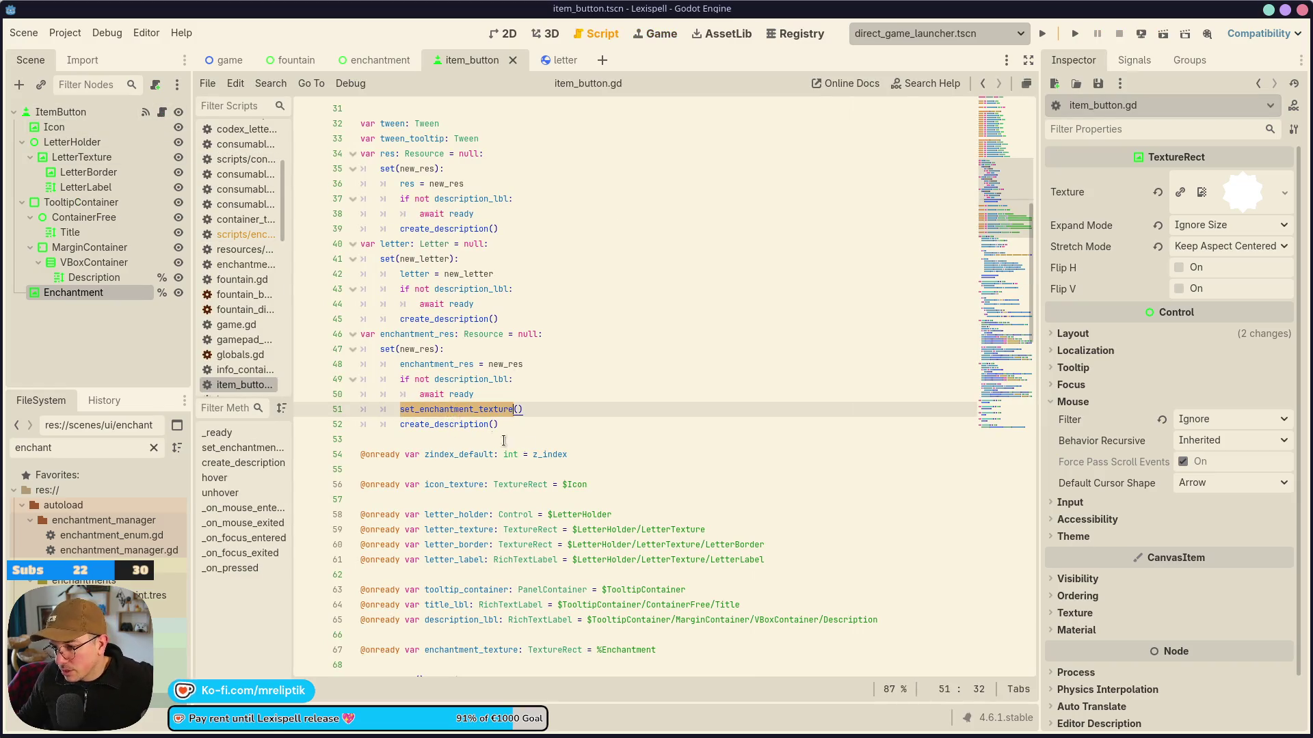
{"action": "double_click", "coordinate": [421, 334]}
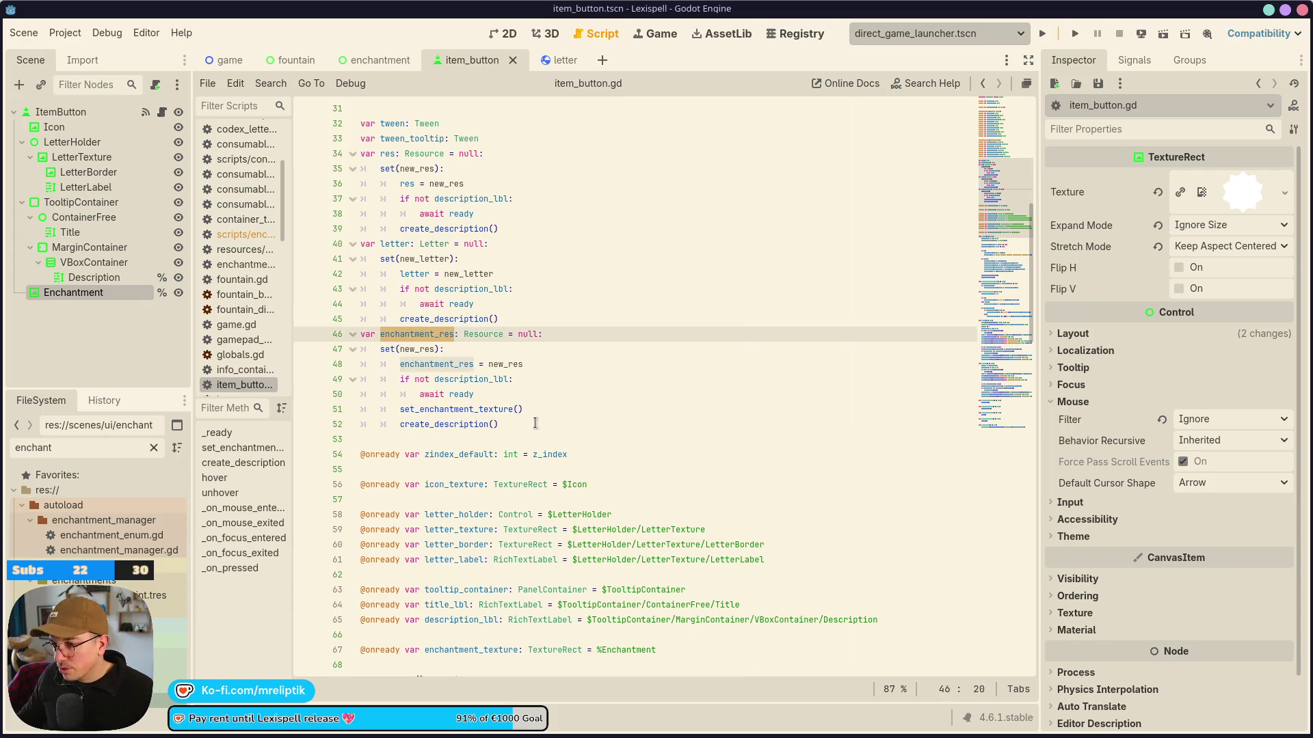
{"action": "double_click", "coordinate": [437, 364]}
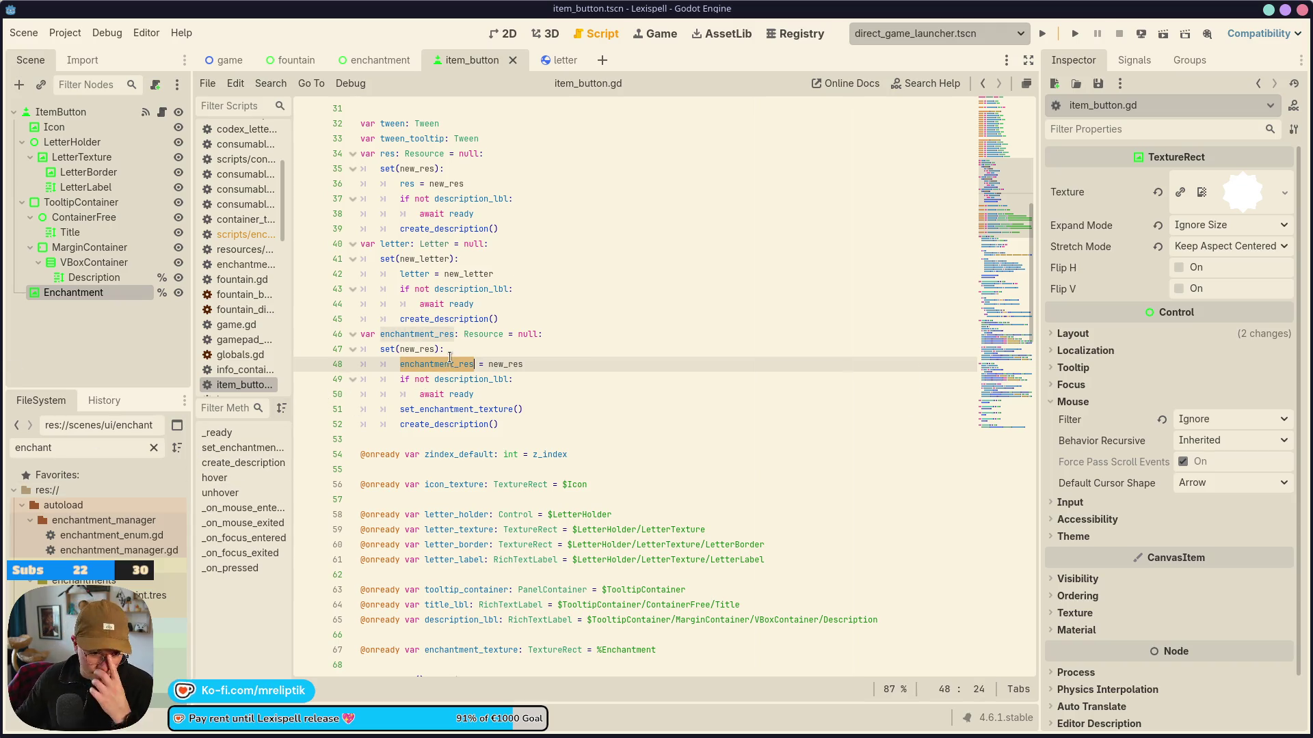
{"action": "double_click", "coordinate": [431, 334]}
{"action": "scroll", "coordinate": [588, 368], "scroll_direction": "down", "scroll_amount": 6}
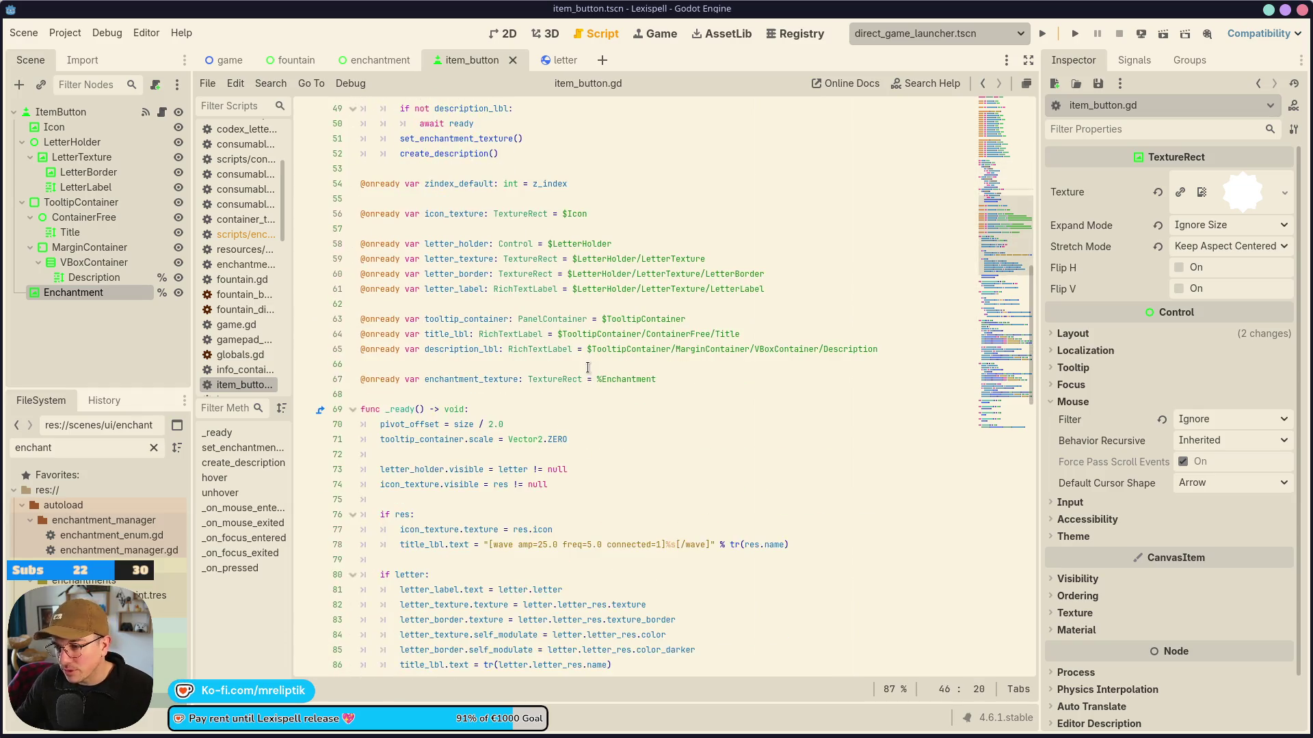
{"action": "scroll", "coordinate": [588, 367], "scroll_direction": "down", "scroll_amount": 10}
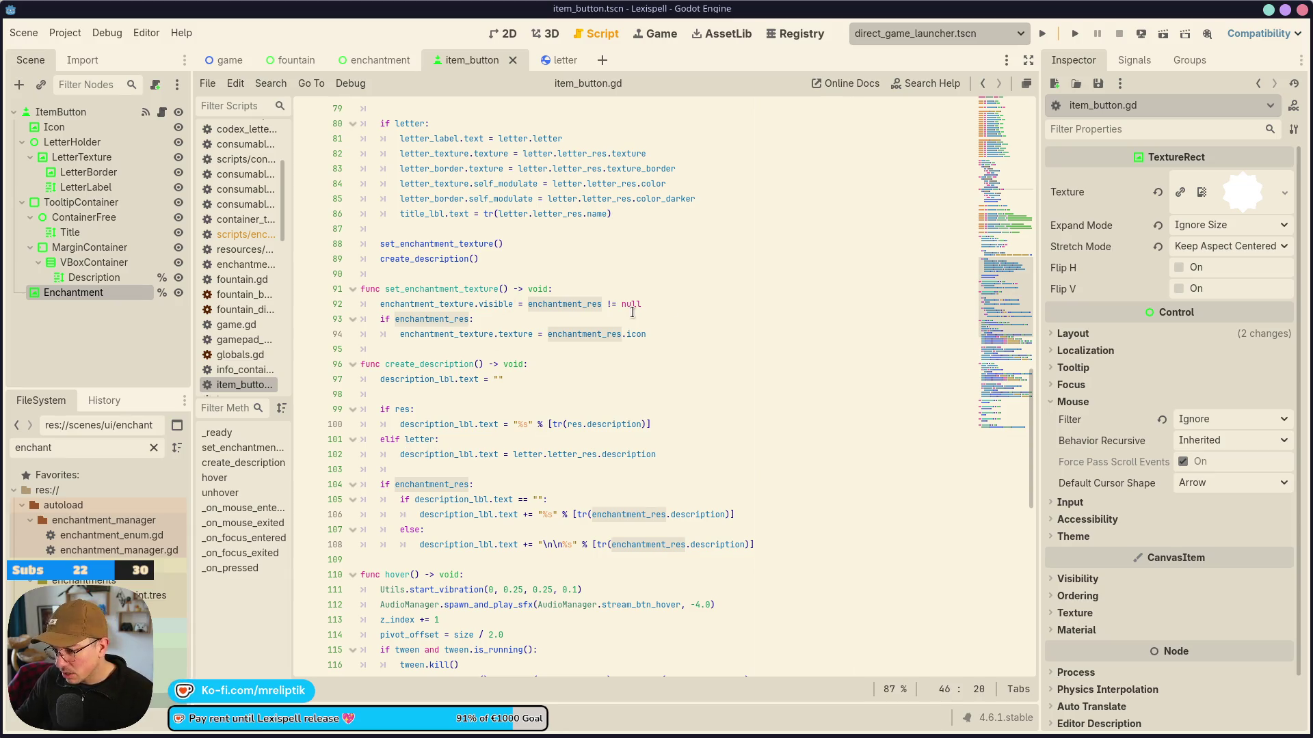
{"action": "scroll", "coordinate": [633, 313], "scroll_direction": "down", "scroll_amount": 3}
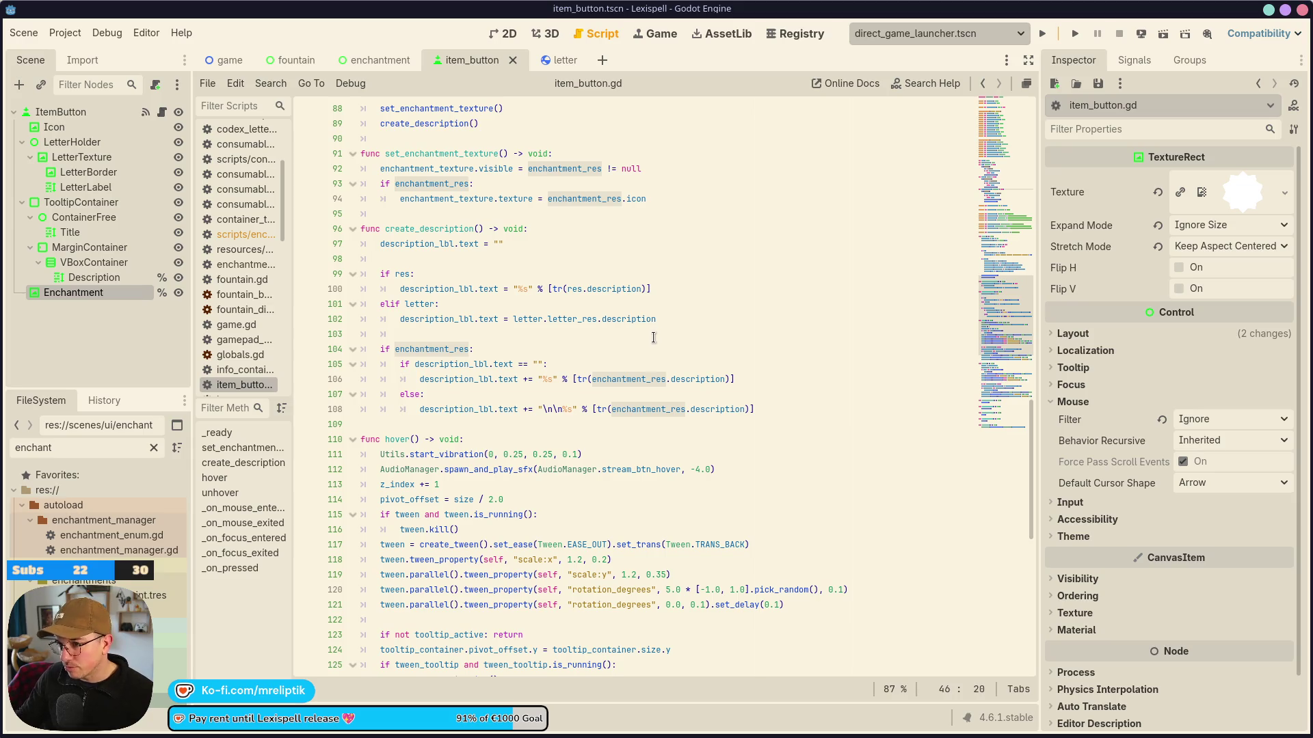
{"action": "scroll", "coordinate": [653, 337], "scroll_direction": "up", "scroll_amount": 20}
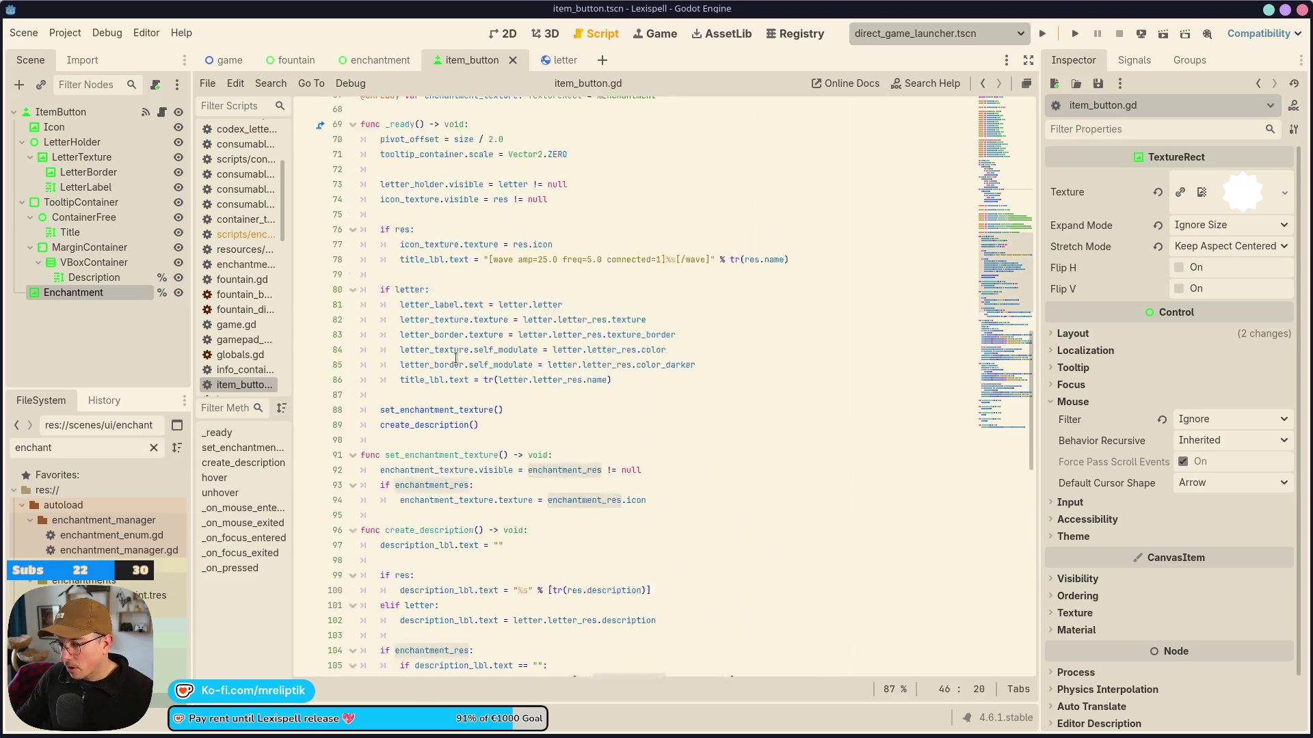
{"action": "scroll", "coordinate": [462, 342], "scroll_direction": "down", "scroll_amount": 6}
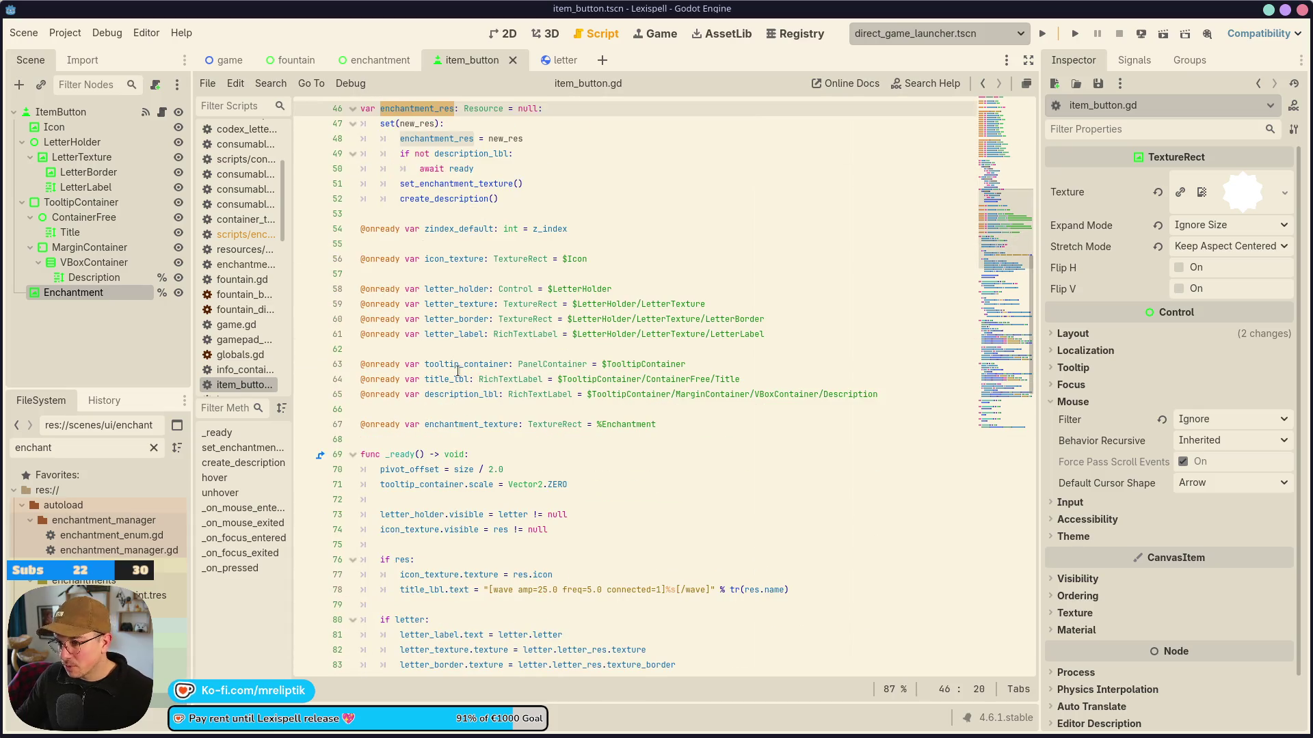
{"action": "scroll", "coordinate": [376, 282], "scroll_direction": "up", "scroll_amount": 7}
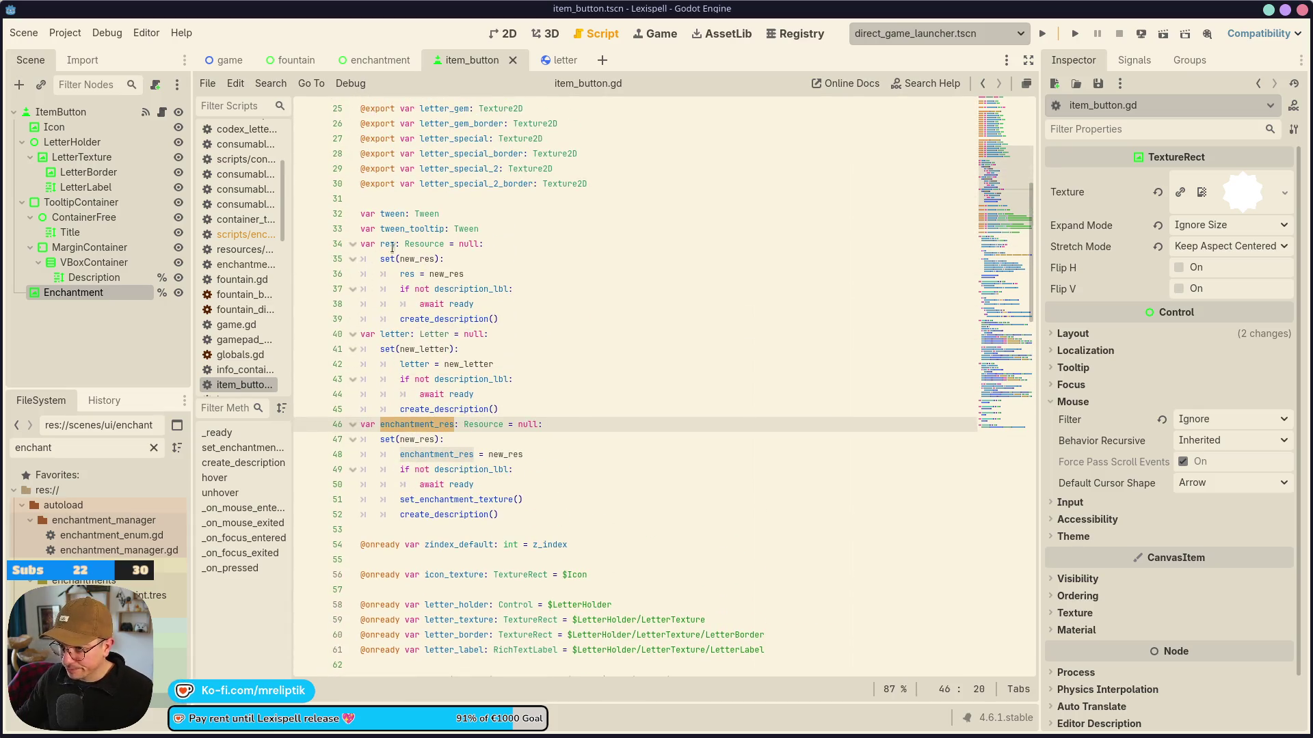
{"action": "left_click", "coordinate": [489, 214]}
{"action": "left_click", "coordinate": [559, 231]}
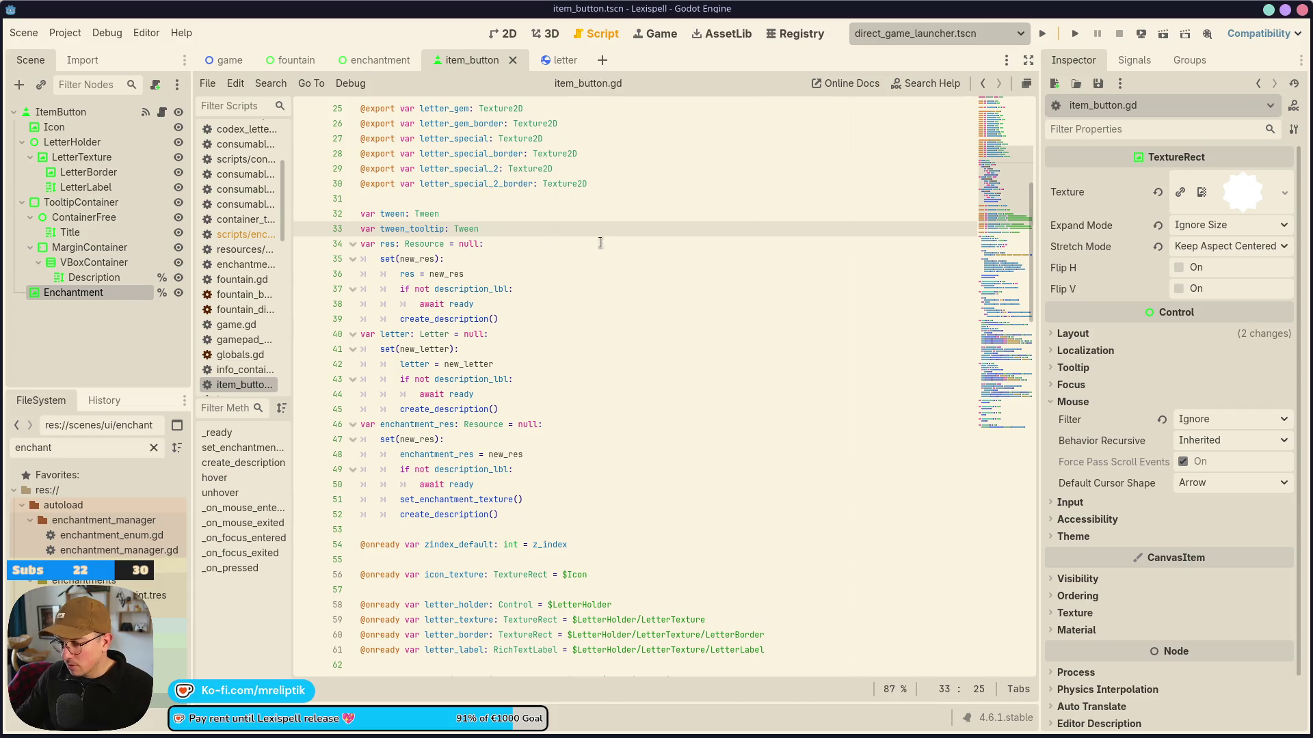
Declare 'var tween_enchantment: Tween' below the tween_tooltip declaration and save.
{"action": "key", "text": "Return"}
{"action": "type", "text": "var tween_"}
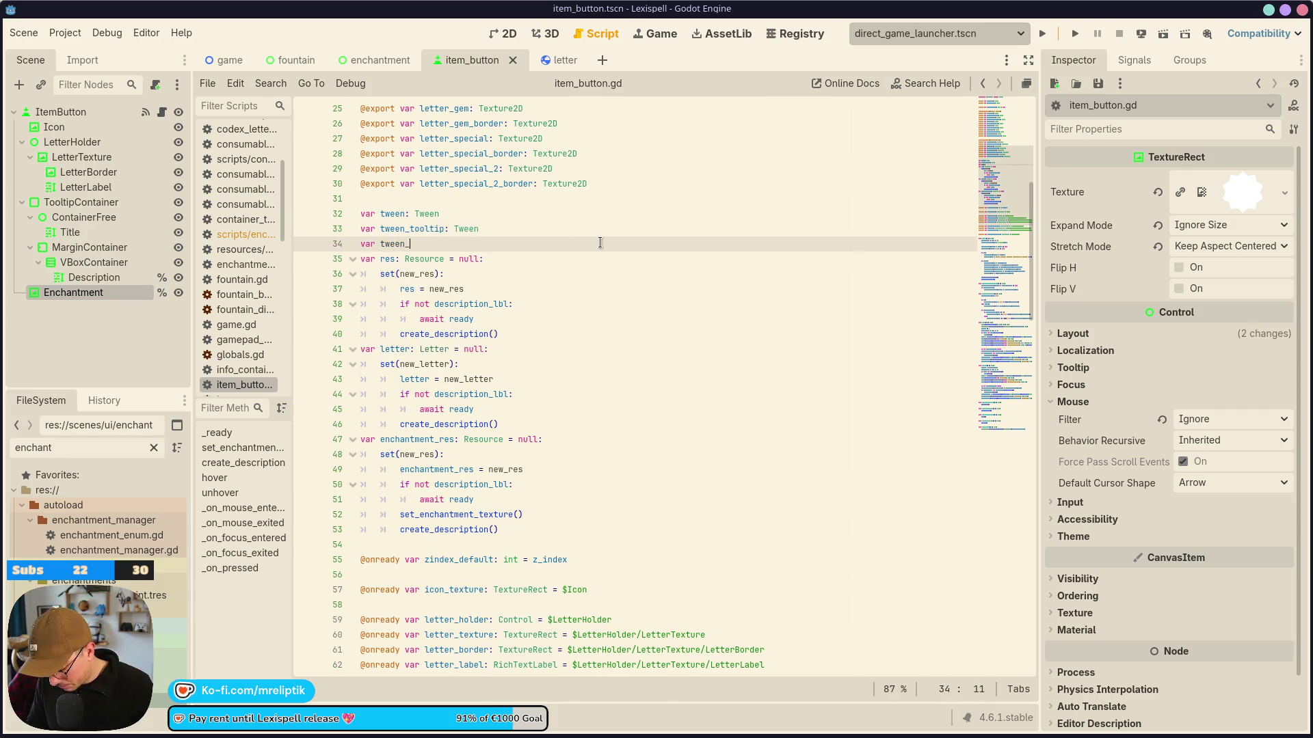
{"action": "type", "text": "enchantment"}
{"action": "key", "text": "ctrl+s"}
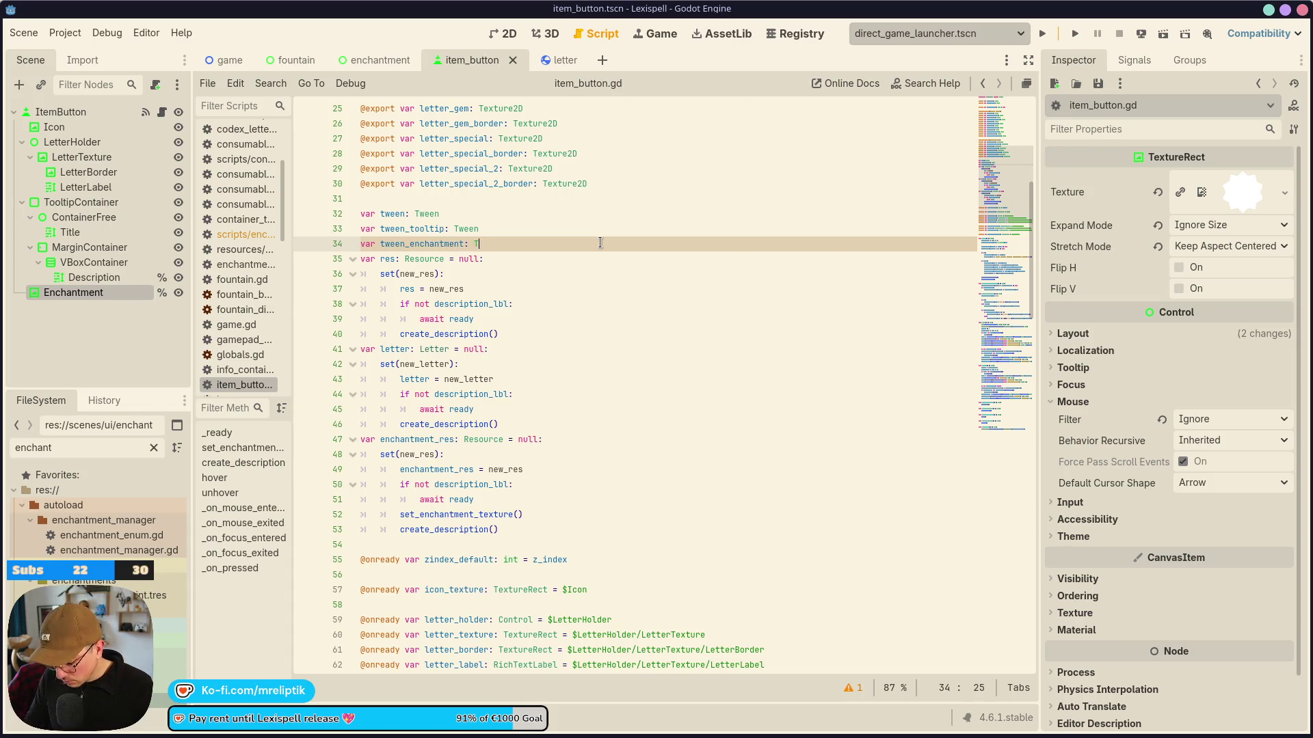
{"action": "type", "text": "ween"}
In set_enchantment_texture, add the tween running check, kill and create_tween lines below the visibility line.
{"action": "double_click", "coordinate": [423, 244]}
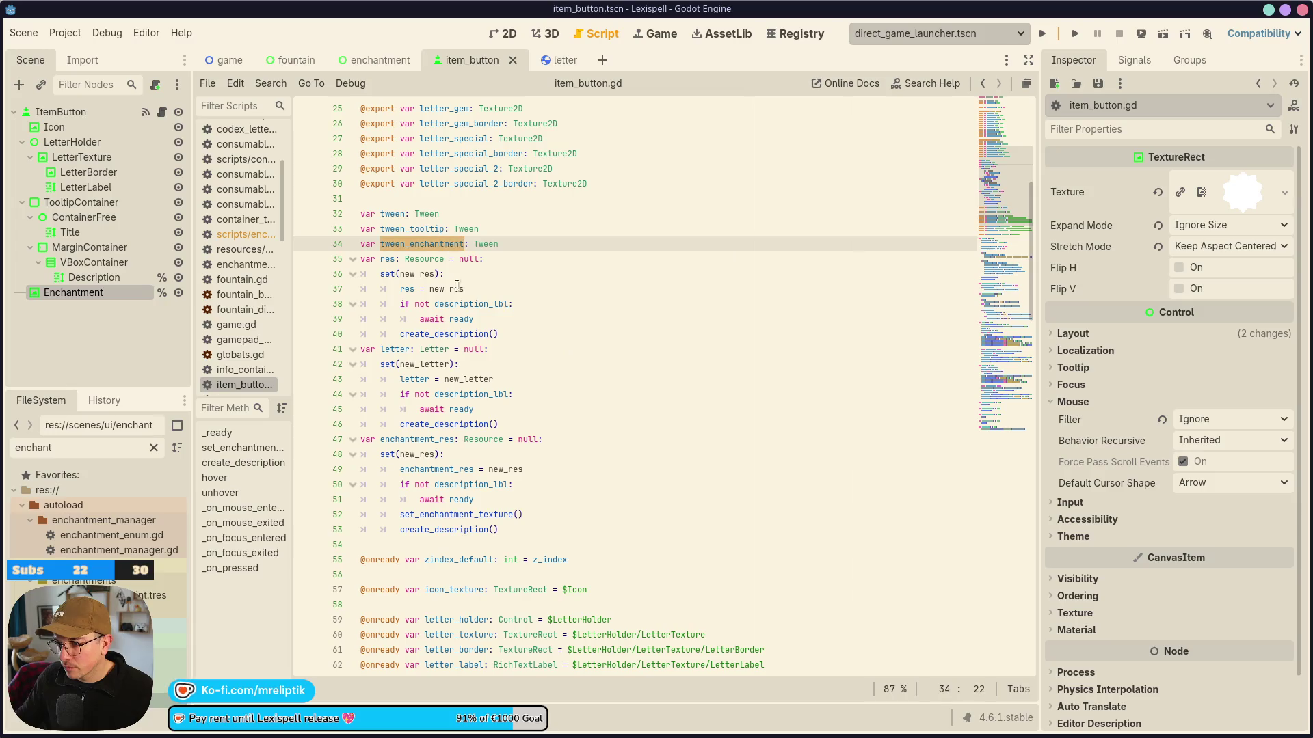
{"action": "scroll", "coordinate": [457, 285], "scroll_direction": "down", "scroll_amount": 3}
{"action": "double_click", "coordinate": [451, 379]}
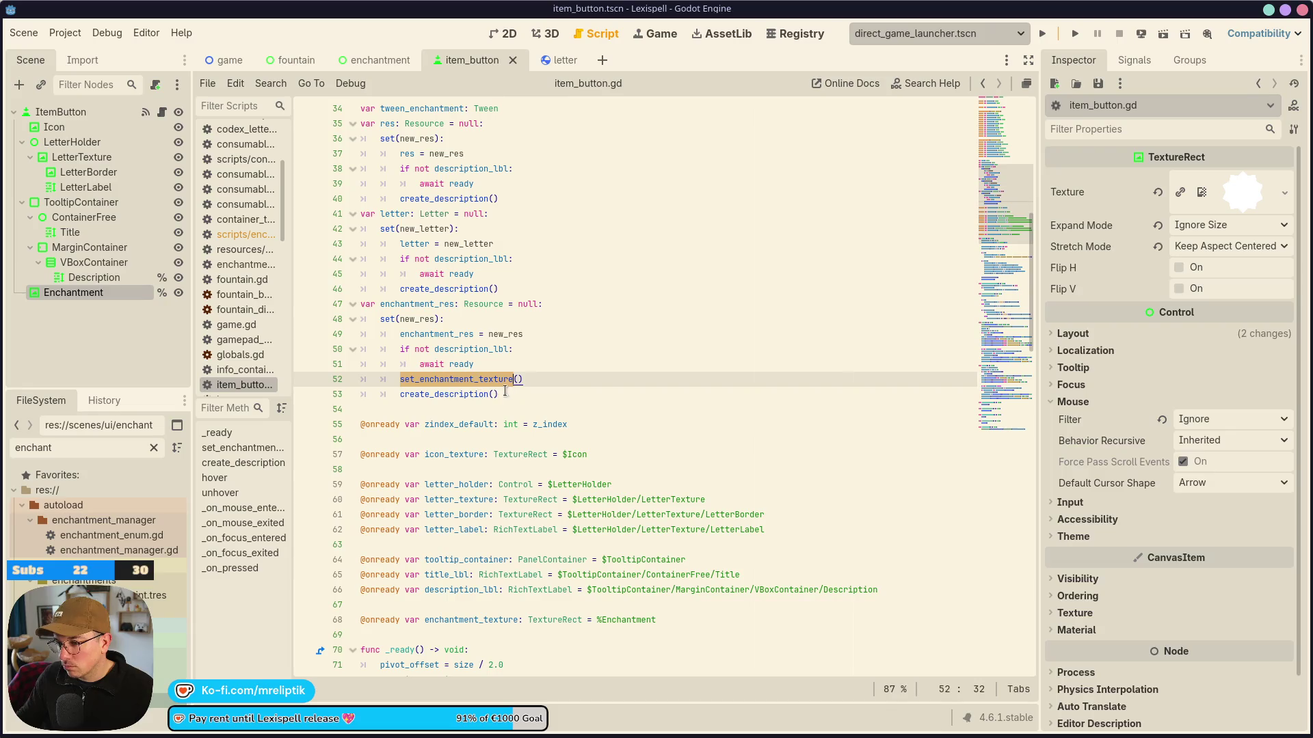
{"action": "left_click", "coordinate": [504, 380], "text": "ctrl"}
{"action": "left_click", "coordinate": [715, 441]}
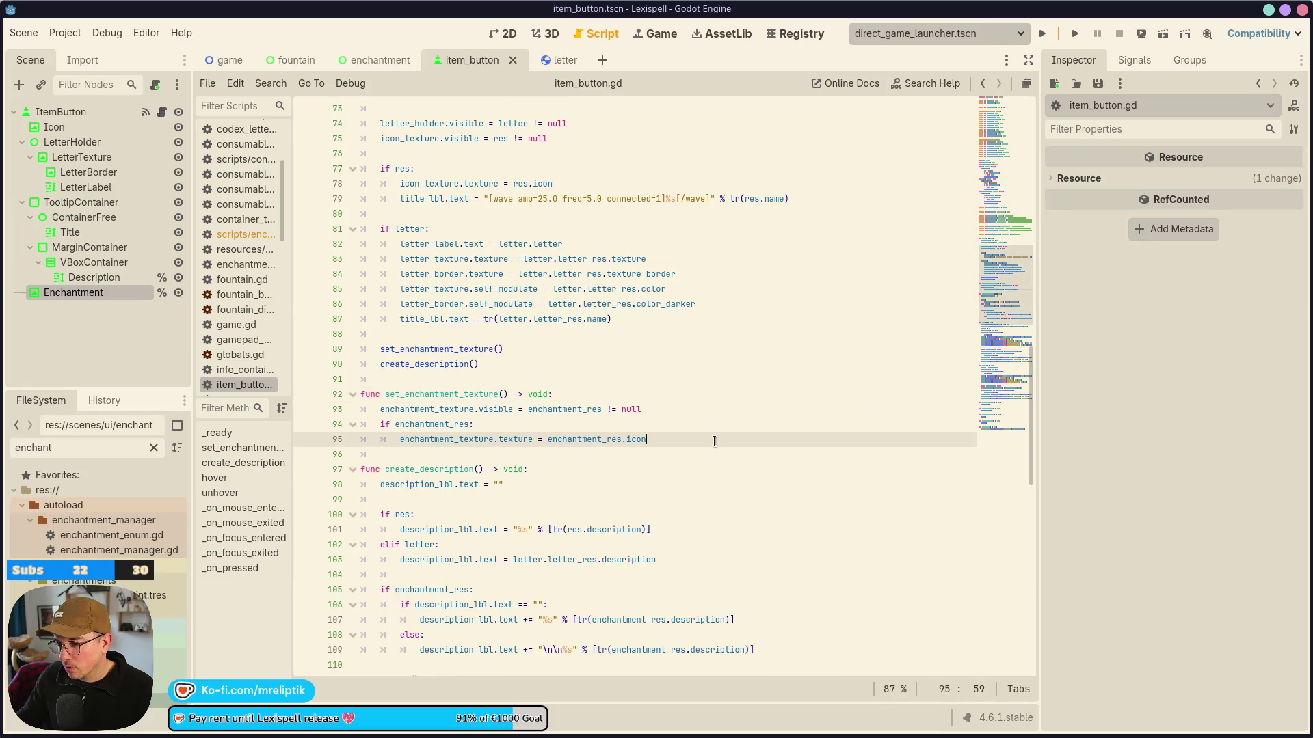
{"action": "key", "text": "Up"}
{"action": "key", "text": "Up"}
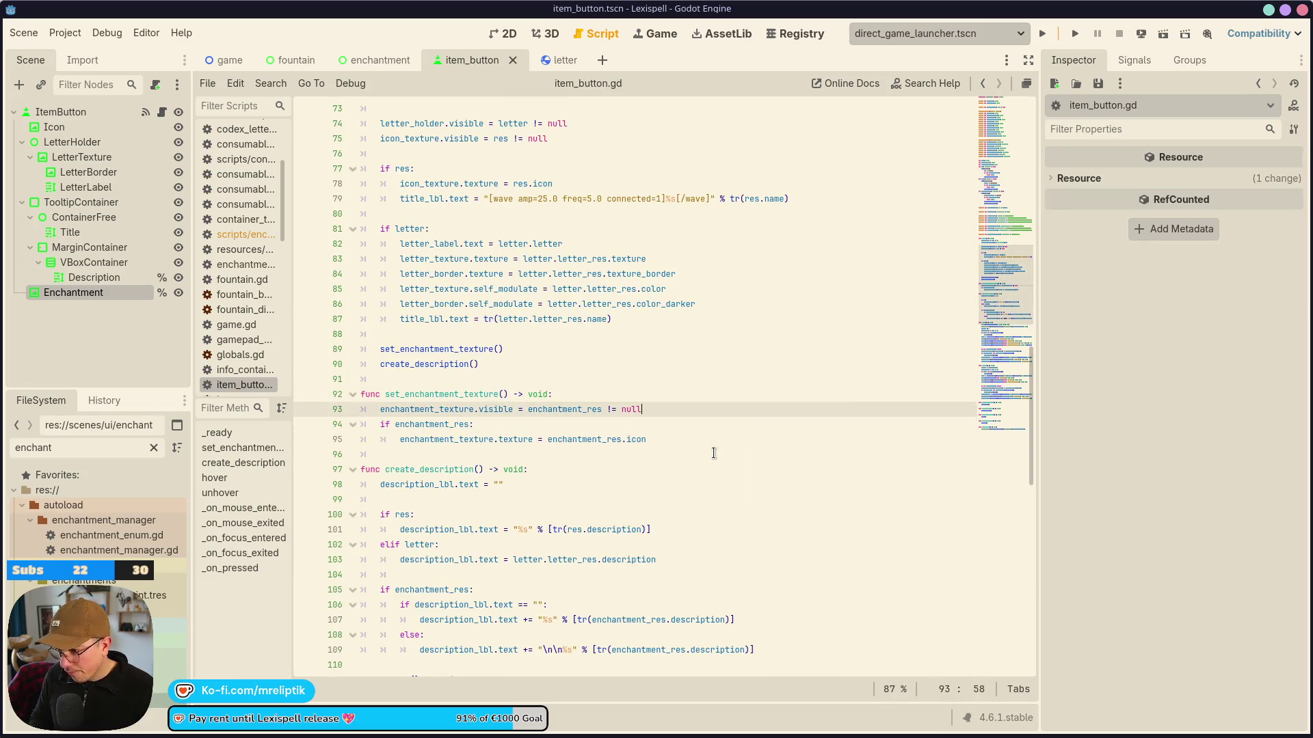
{"action": "key", "text": "Return"}
{"action": "type", "text": "iftw"}
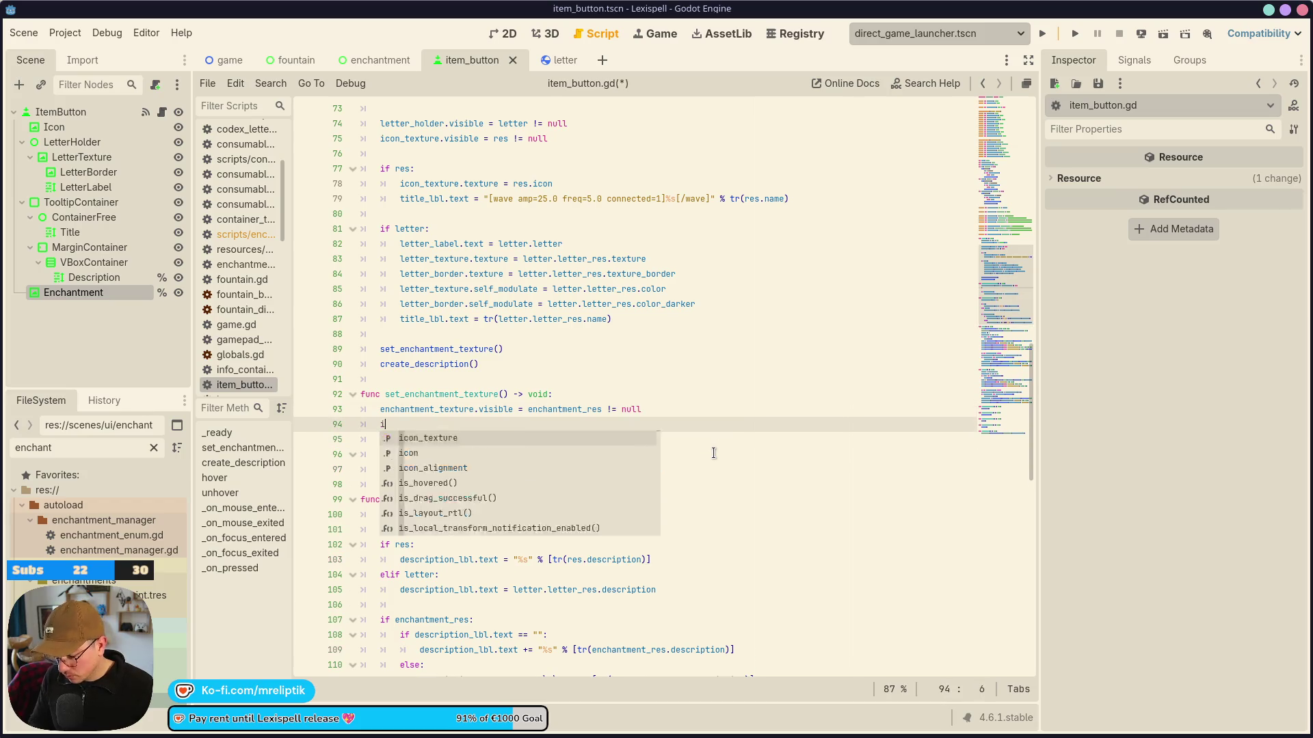
{"action": "key", "text": "BackSpace"}
{"action": "key", "text": "BackSpace"}
{"action": "key", "text": "BackSpace"}
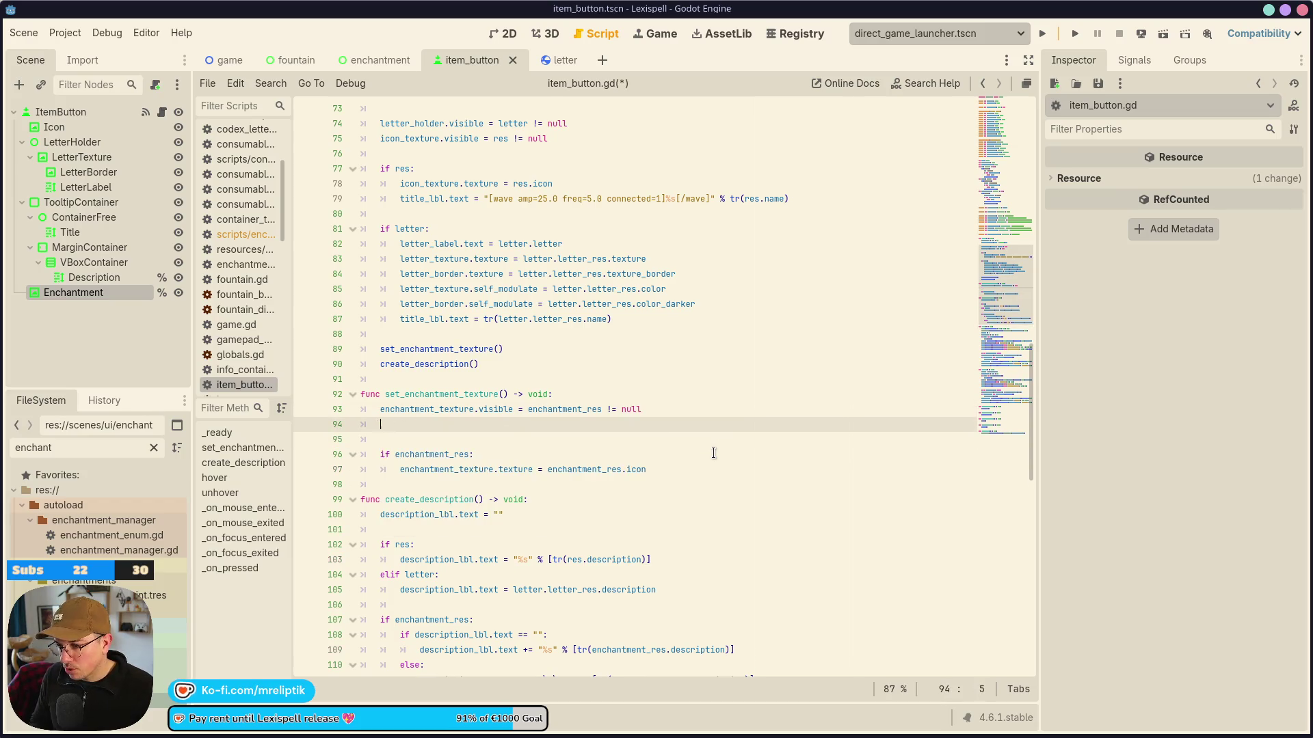
{"action": "type", "text": ":gdtw"}
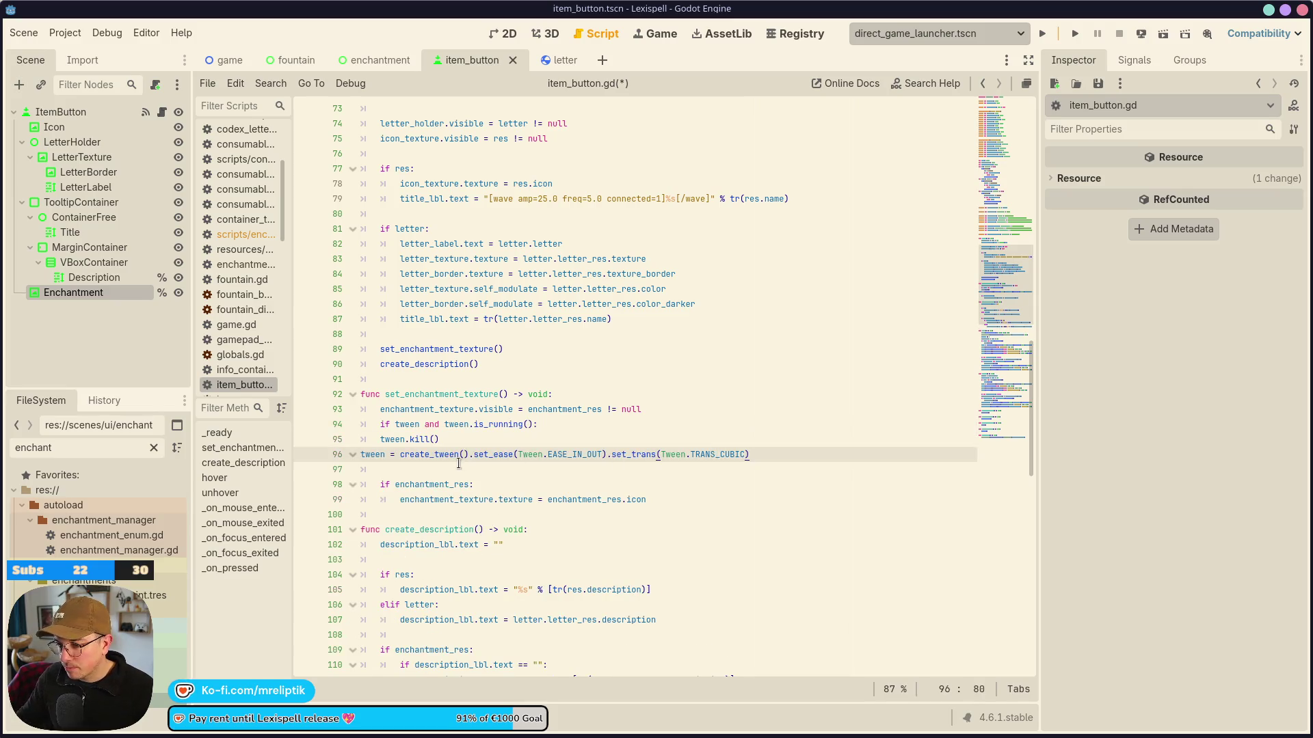
Rename all four tween references in those lines to tween_enchantment.
{"action": "double_click", "coordinate": [378, 454]}
{"action": "type", "text": "tween_enchantment"}
{"action": "double_click", "coordinate": [407, 424]}
{"action": "type", "text": "tween_enchantment"}
{"action": "double_click", "coordinate": [392, 439]}
{"action": "type", "text": "tween_enchantment"}
{"action": "double_click", "coordinate": [517, 424]}
{"action": "type", "text": "tween_enchantment"}
Indent the kill and create_tween lines one level and save the script.
{"action": "left_click_drag", "start_coordinate": [380, 439], "coordinate": [444, 454]}
{"action": "key", "text": "Tab"}
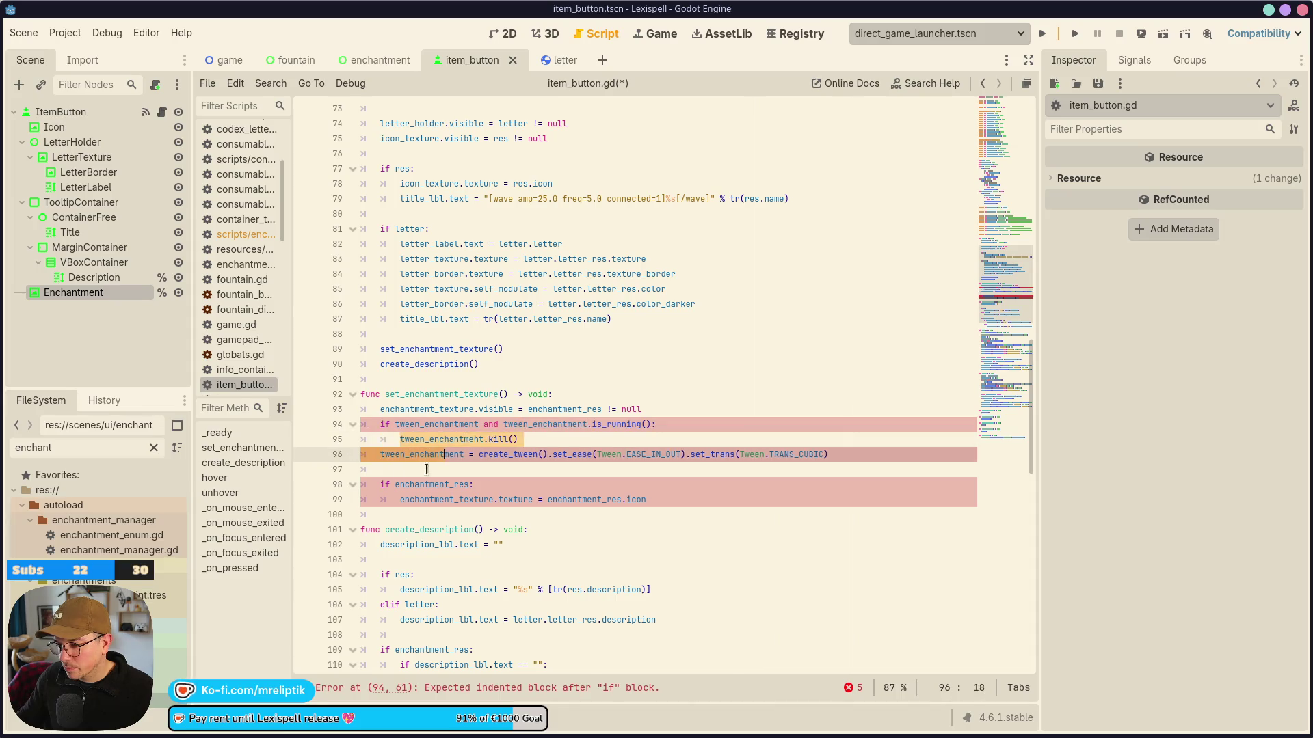
{"action": "key", "text": "ctrl+s"}
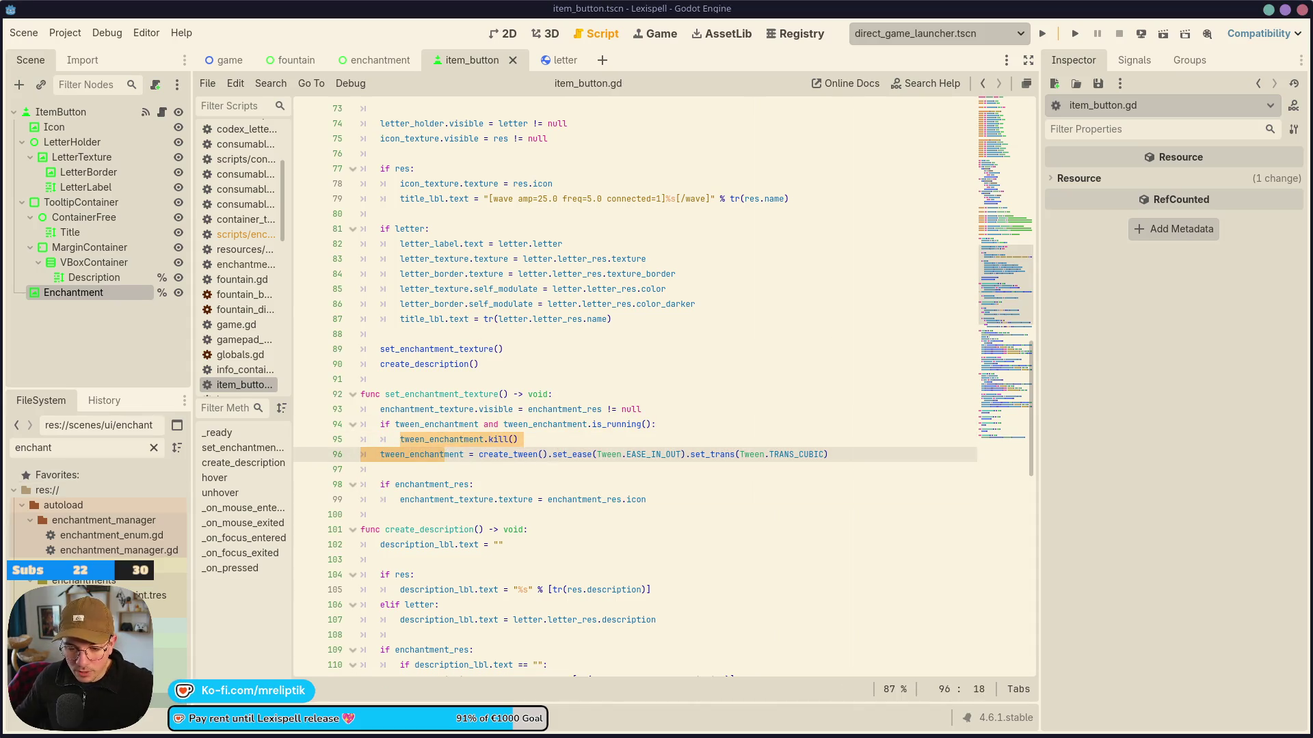
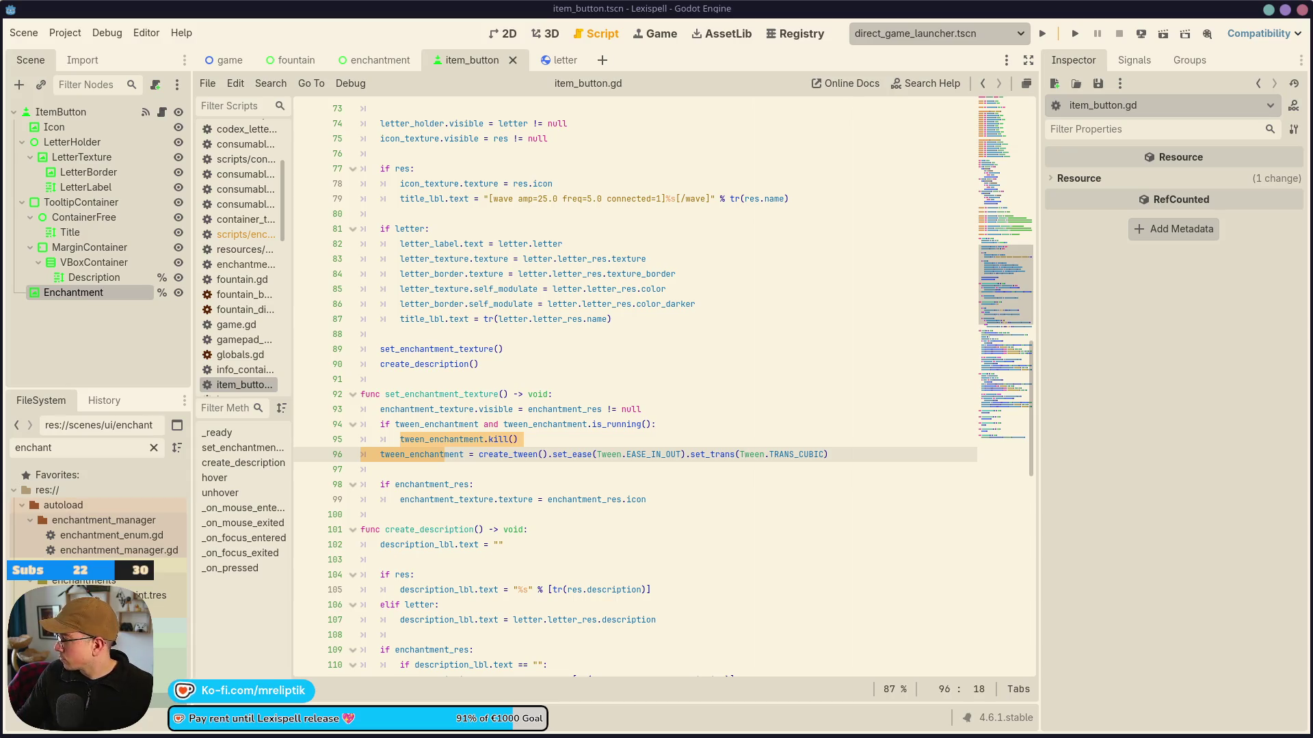
Open enchantment.gd and locate the _on_confirm_btn_hold_confirm_pressed handler.
{"action": "left_click", "coordinate": [505, 454]}
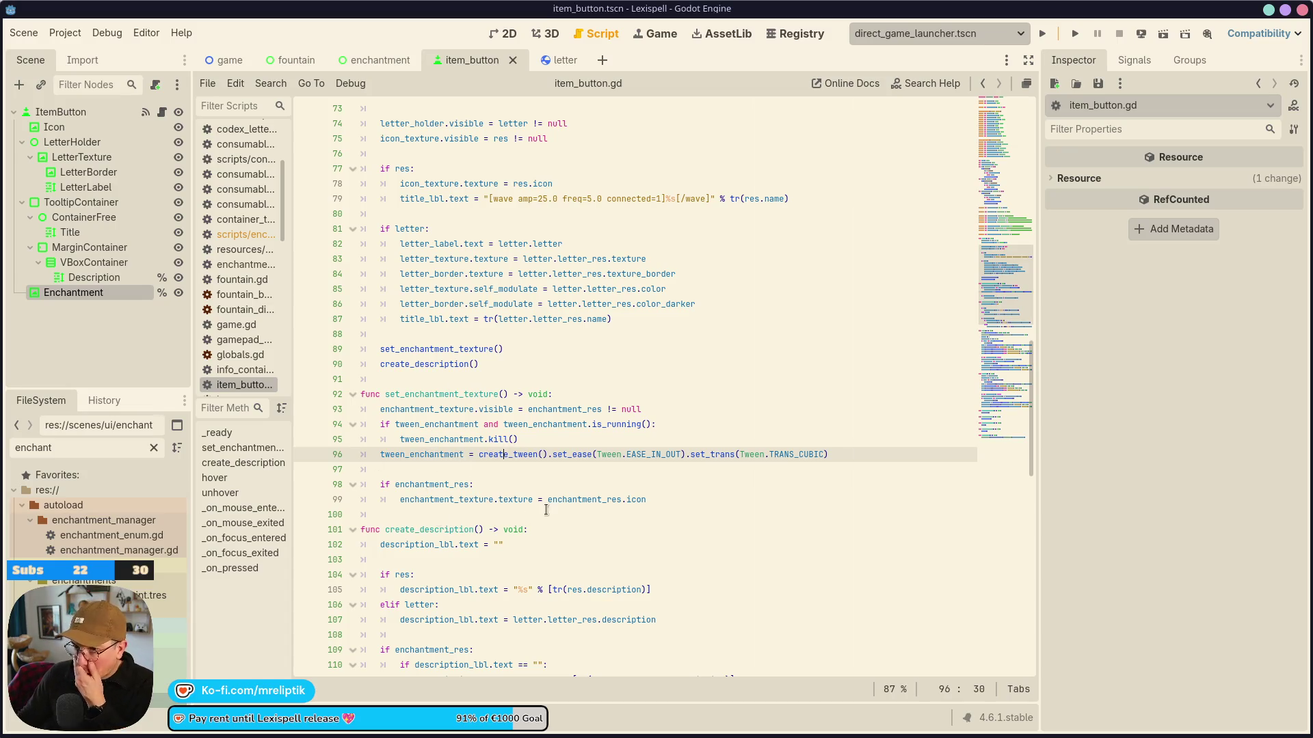
{"action": "left_click", "coordinate": [378, 60]}
{"action": "left_click", "coordinate": [156, 112]}
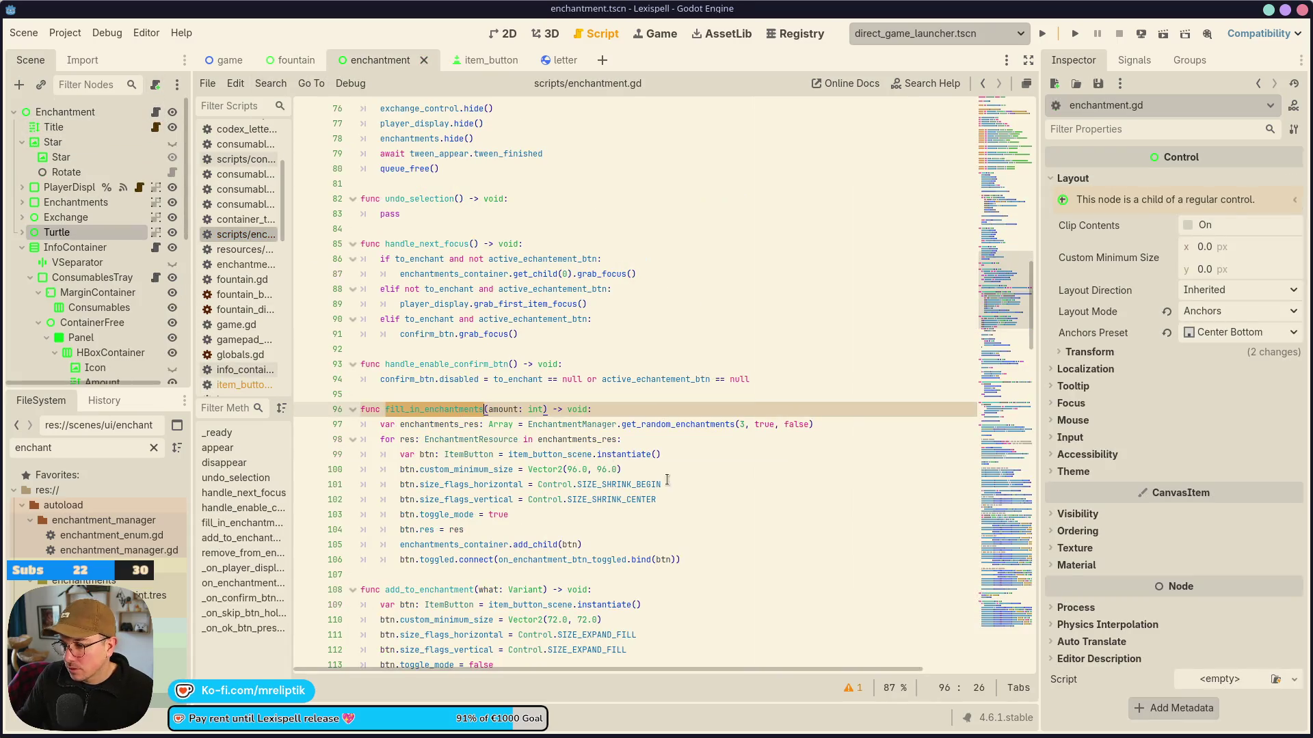
{"action": "scroll", "coordinate": [344, 523], "scroll_direction": "down", "scroll_amount": 5}
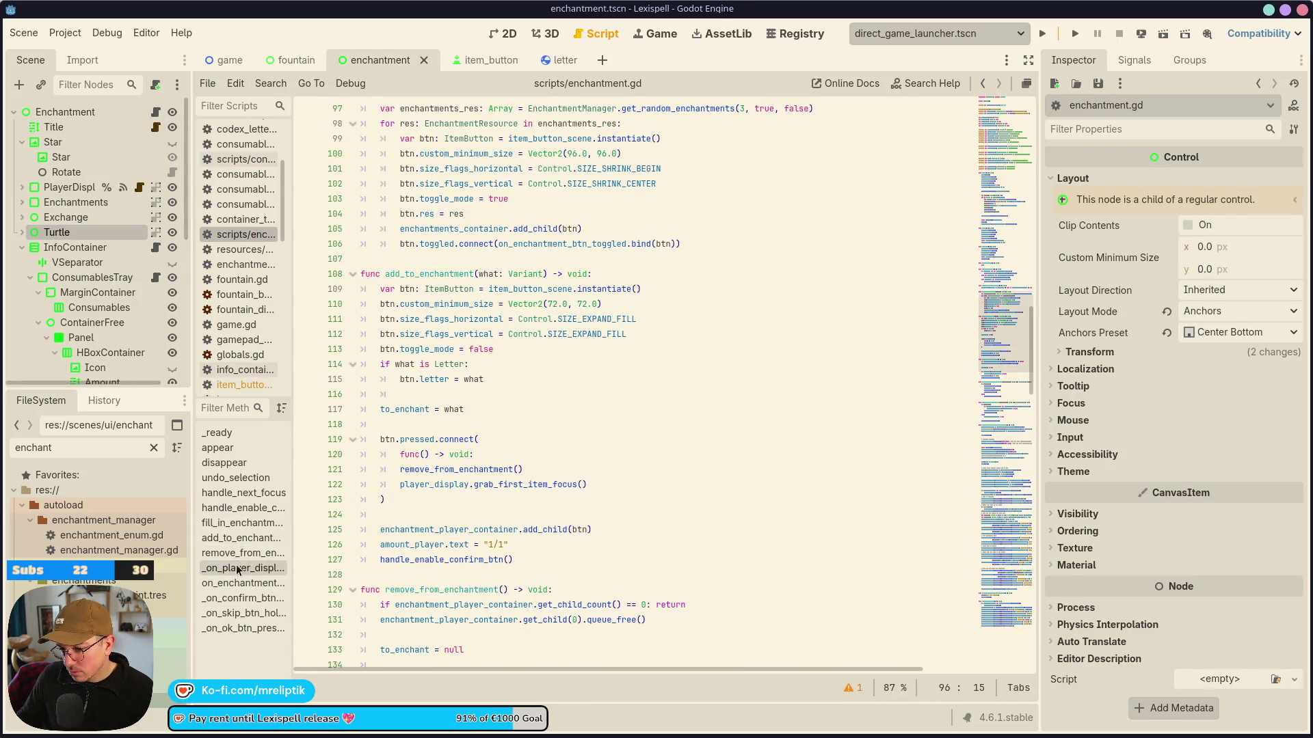
{"action": "left_click", "coordinate": [232, 600]}
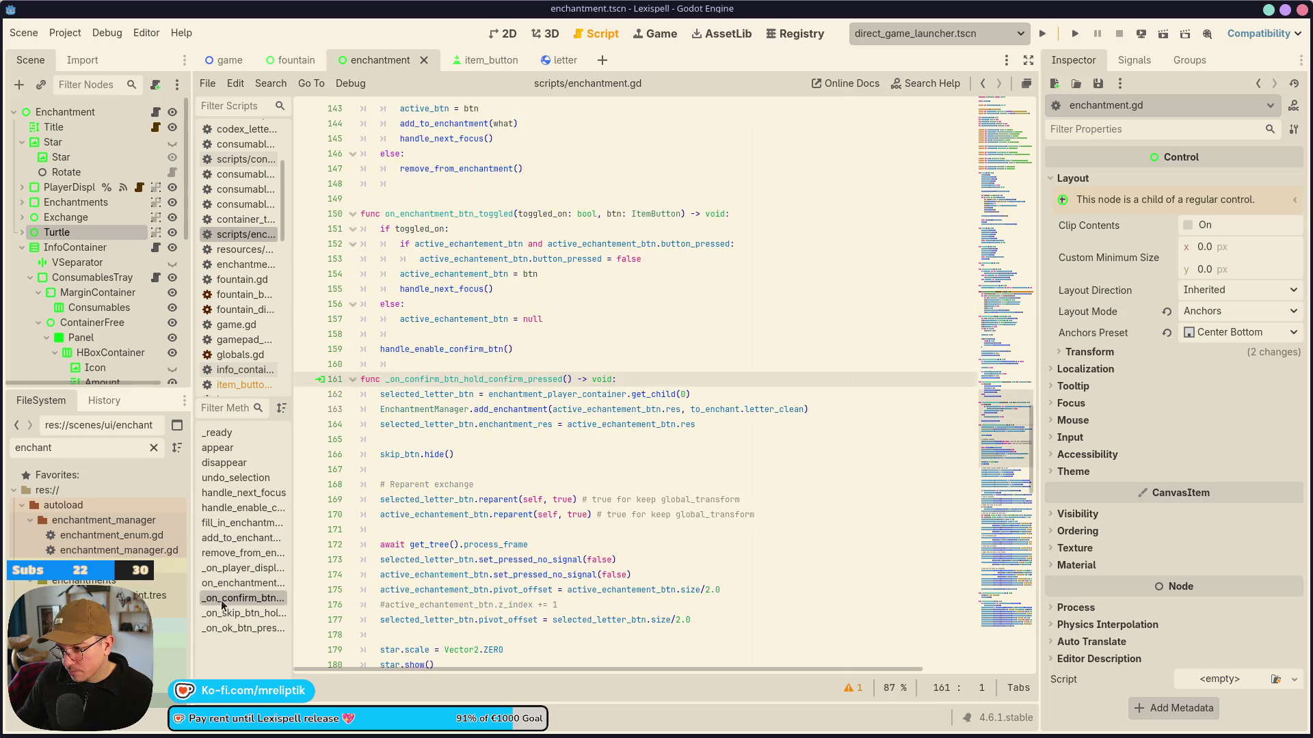
{"action": "left_click", "coordinate": [244, 538]}
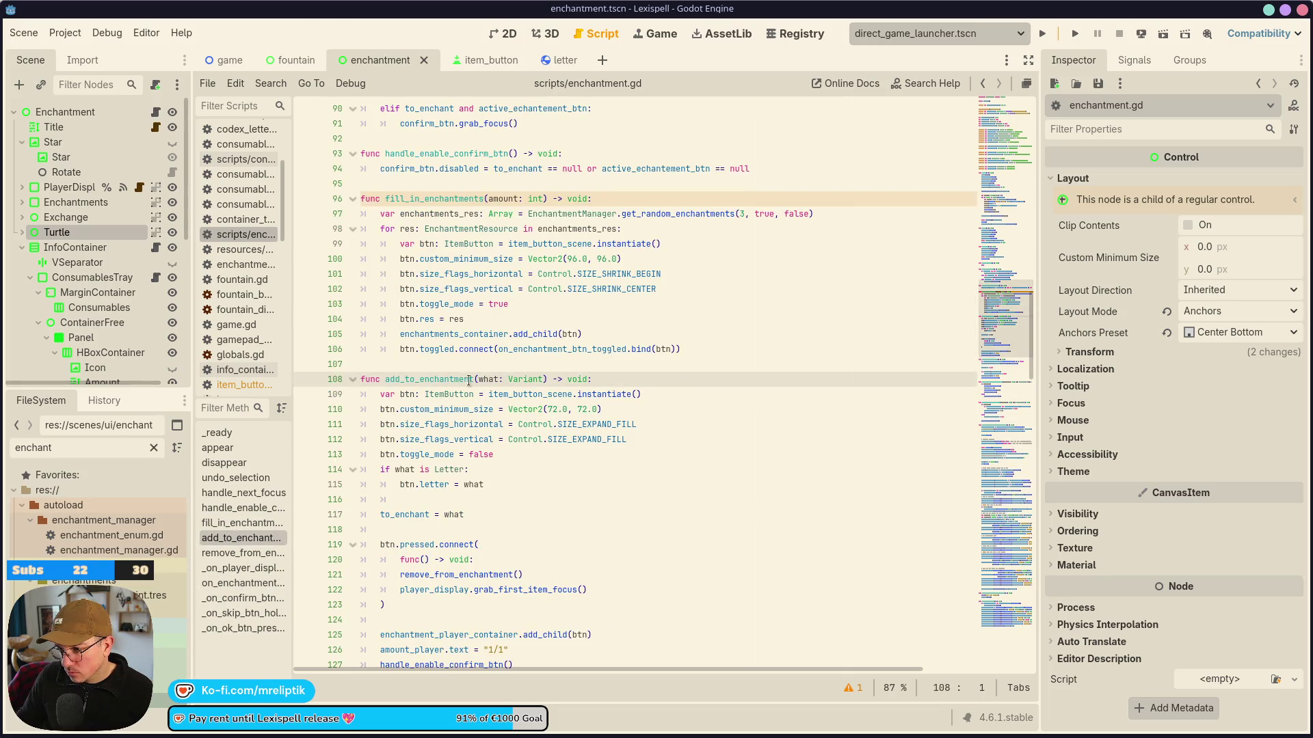
{"action": "left_click", "coordinate": [243, 598]}
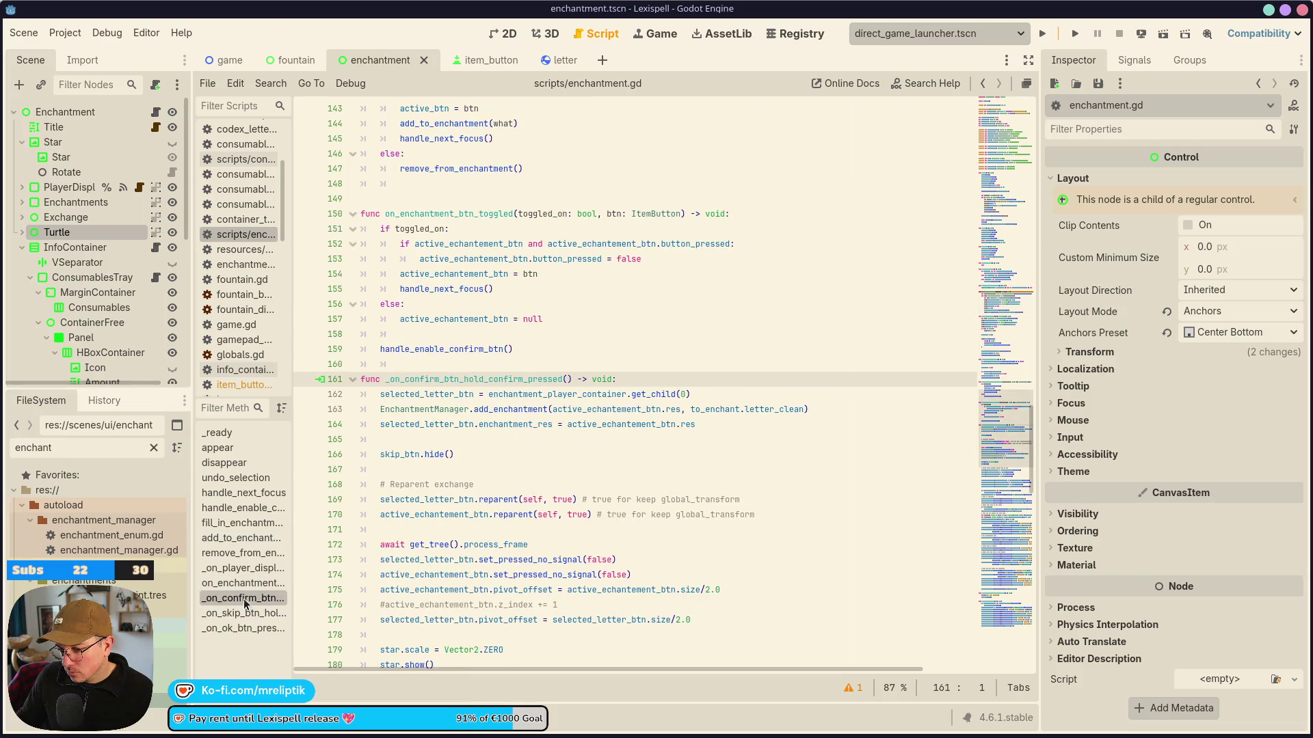
Delete the enchantment_res assignment line in that handler and save.
{"action": "left_click", "coordinate": [445, 411]}
{"action": "key", "text": "Down"}
{"action": "left_click_drag", "start_coordinate": [380, 424], "coordinate": [756, 433]}
{"action": "key", "text": "ctrl+c"}
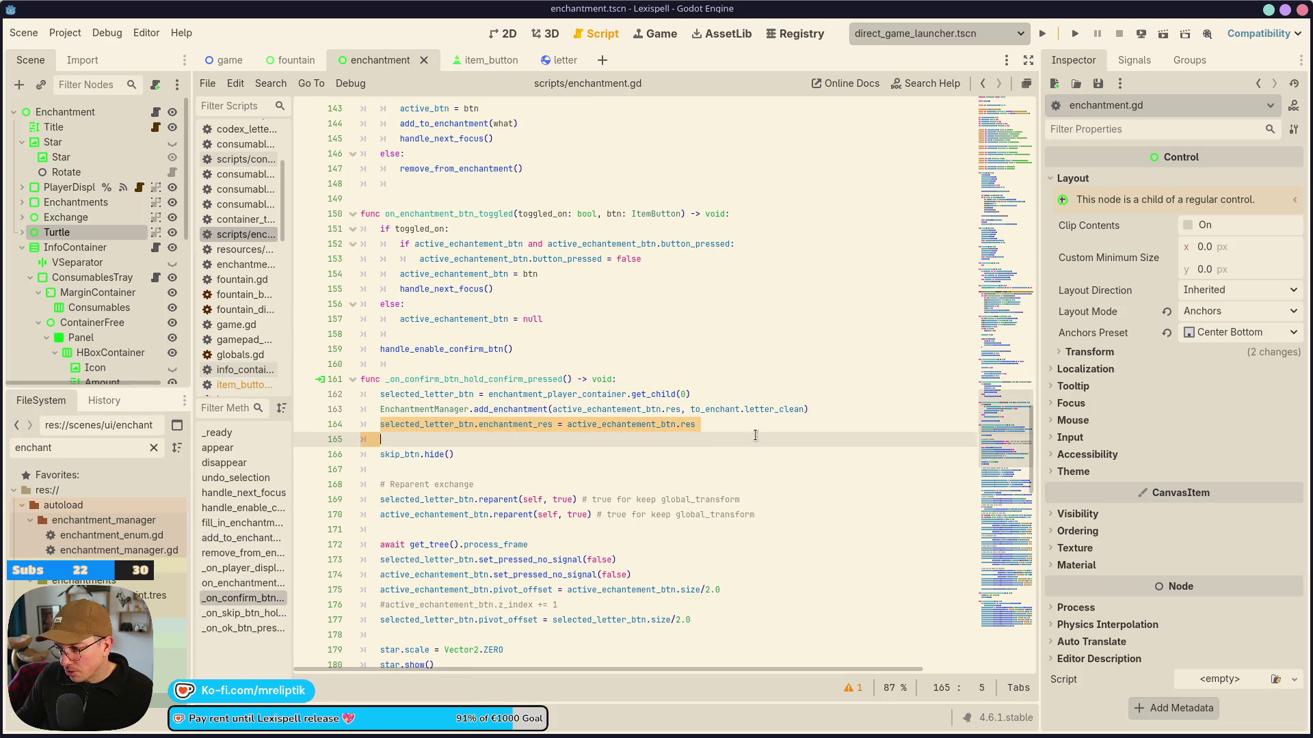
{"action": "key", "text": "BackSpace"}
{"action": "key", "text": "BackSpace"}
{"action": "key", "text": "ctrl+s"}
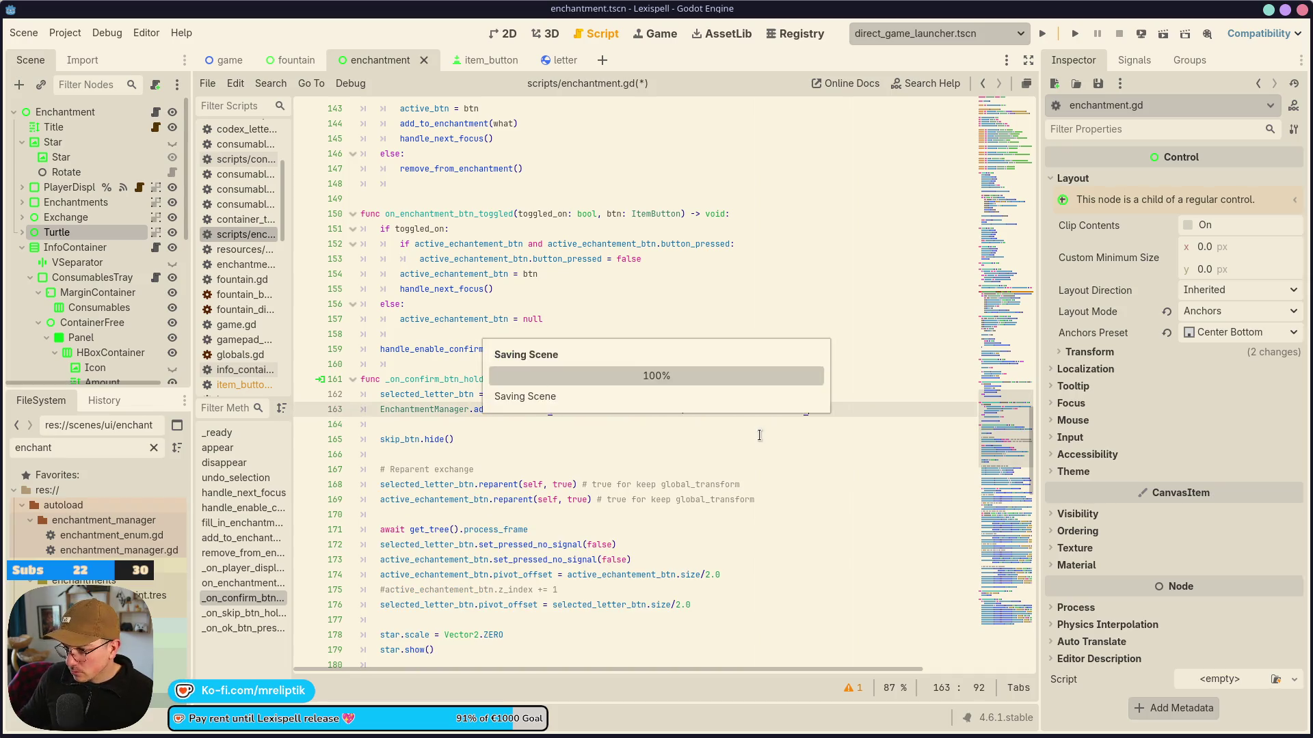
{"action": "scroll", "coordinate": [567, 363], "scroll_direction": "down", "scroll_amount": 5}
{"action": "scroll", "coordinate": [567, 362], "scroll_direction": "down", "scroll_amount": 10}
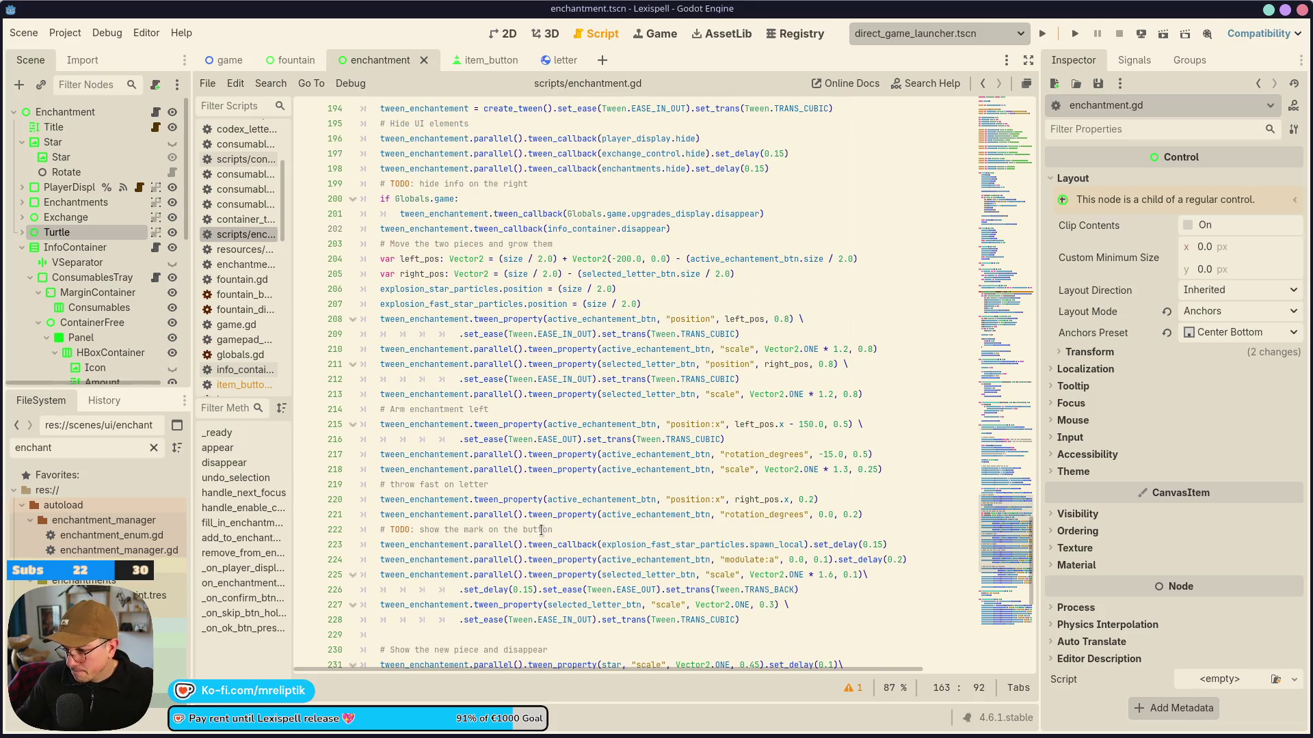
Start a tween_enchantement.parallel().tween_callback call below the TODO comment.
{"action": "left_click", "coordinate": [568, 531]}
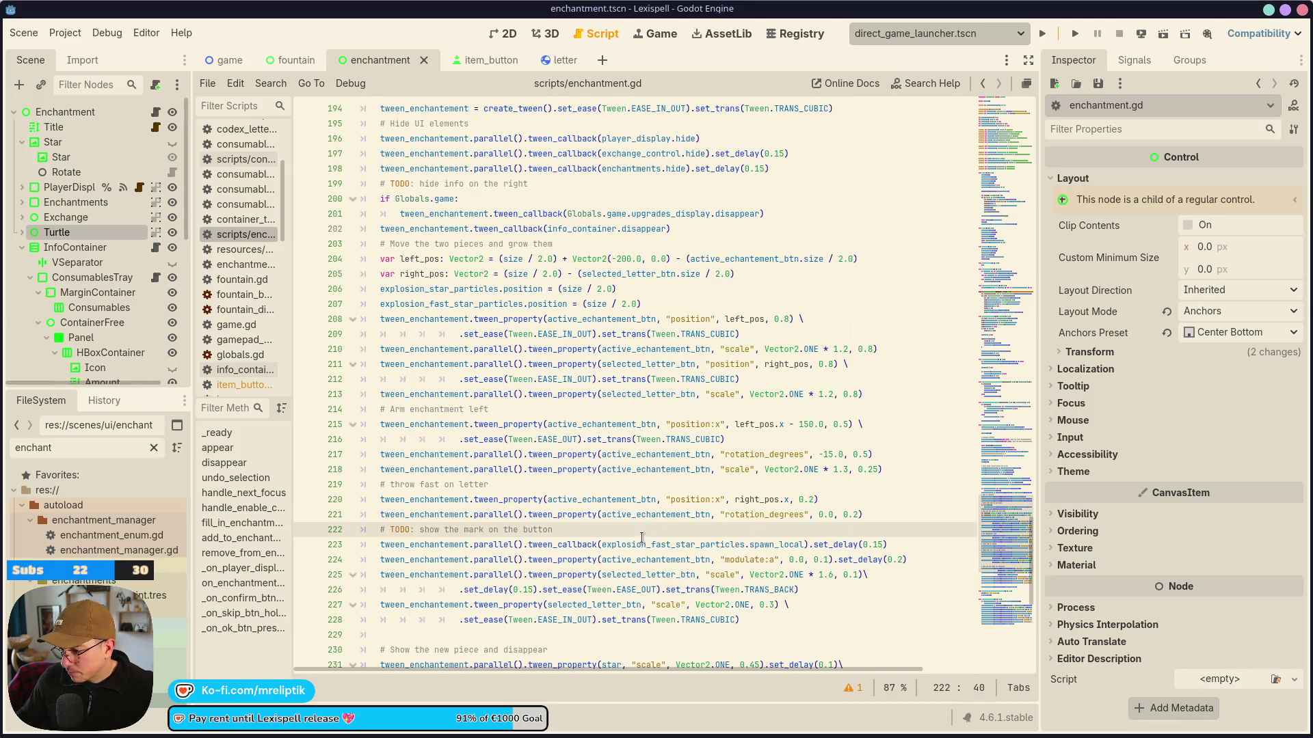
{"action": "key", "text": "Return"}
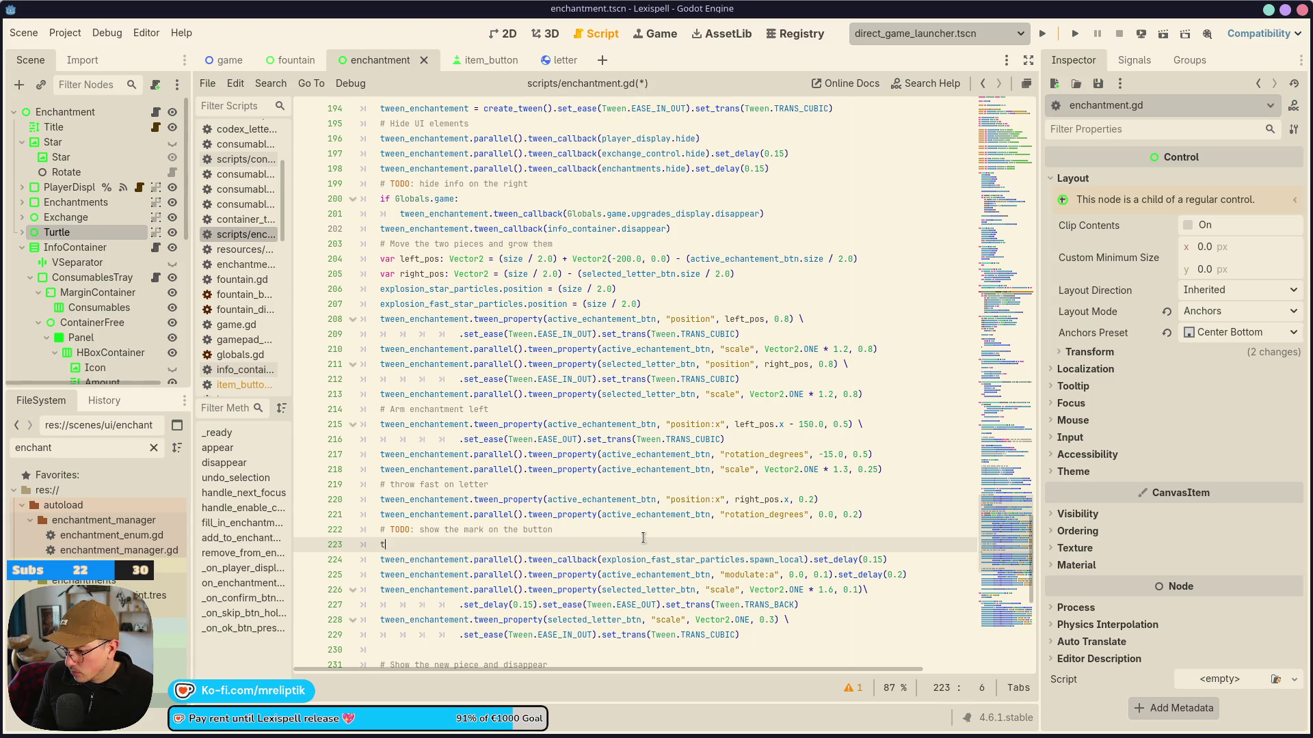
{"action": "type", "text": "wee"}
{"action": "key", "text": "Down"}
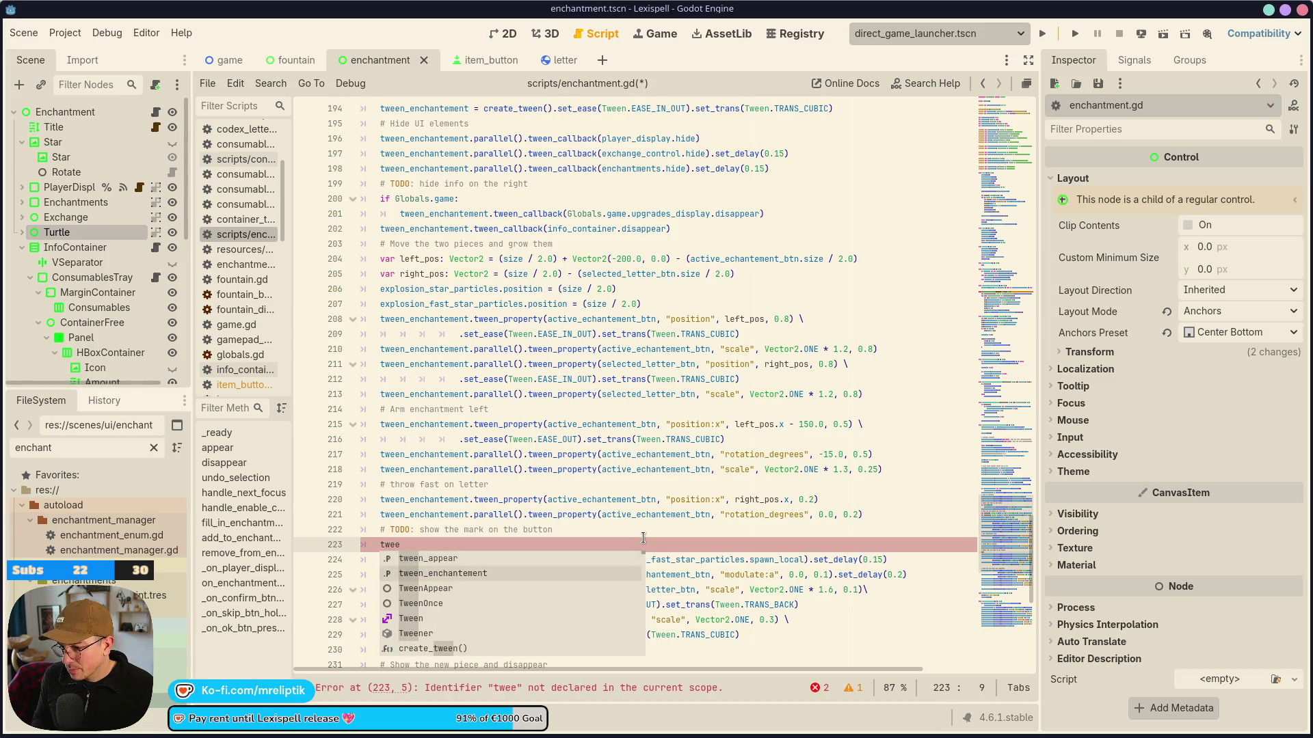
{"action": "key", "text": "Return"}
{"action": "type", "text": ".parallel().twee"}
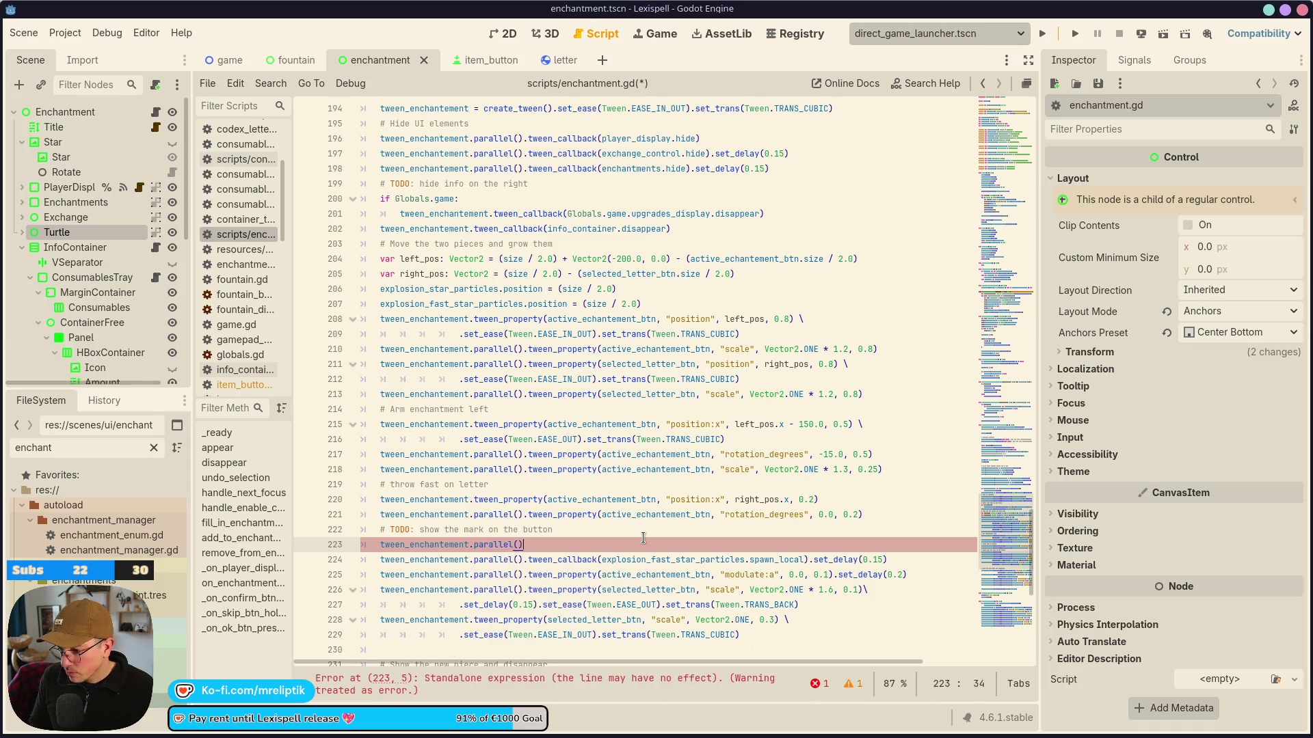
{"action": "key", "text": "Return"}
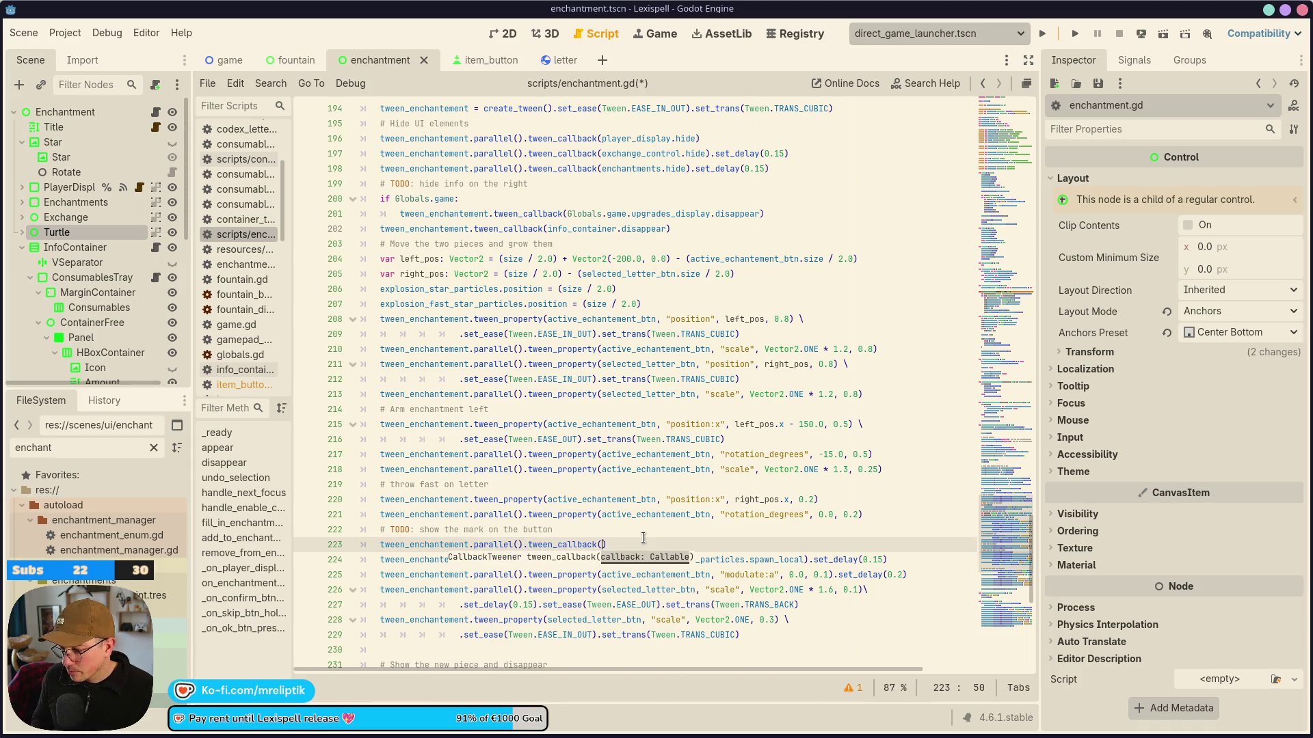
{"action": "key", "text": "ctrl+v"}
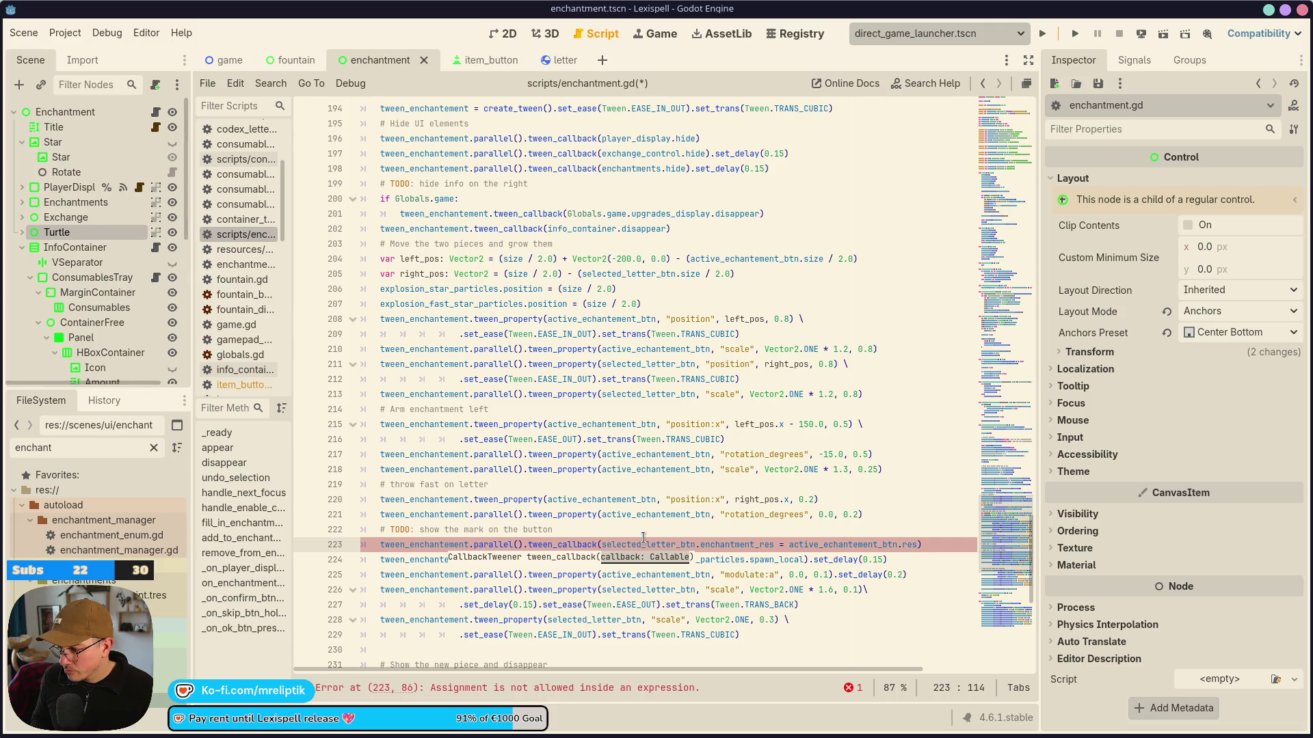
{"action": "key", "text": "ctrl+z"}
Fill the callback with a func lambda that performs the enchantment_res assignment, then save.
{"action": "type", "text": "func"}
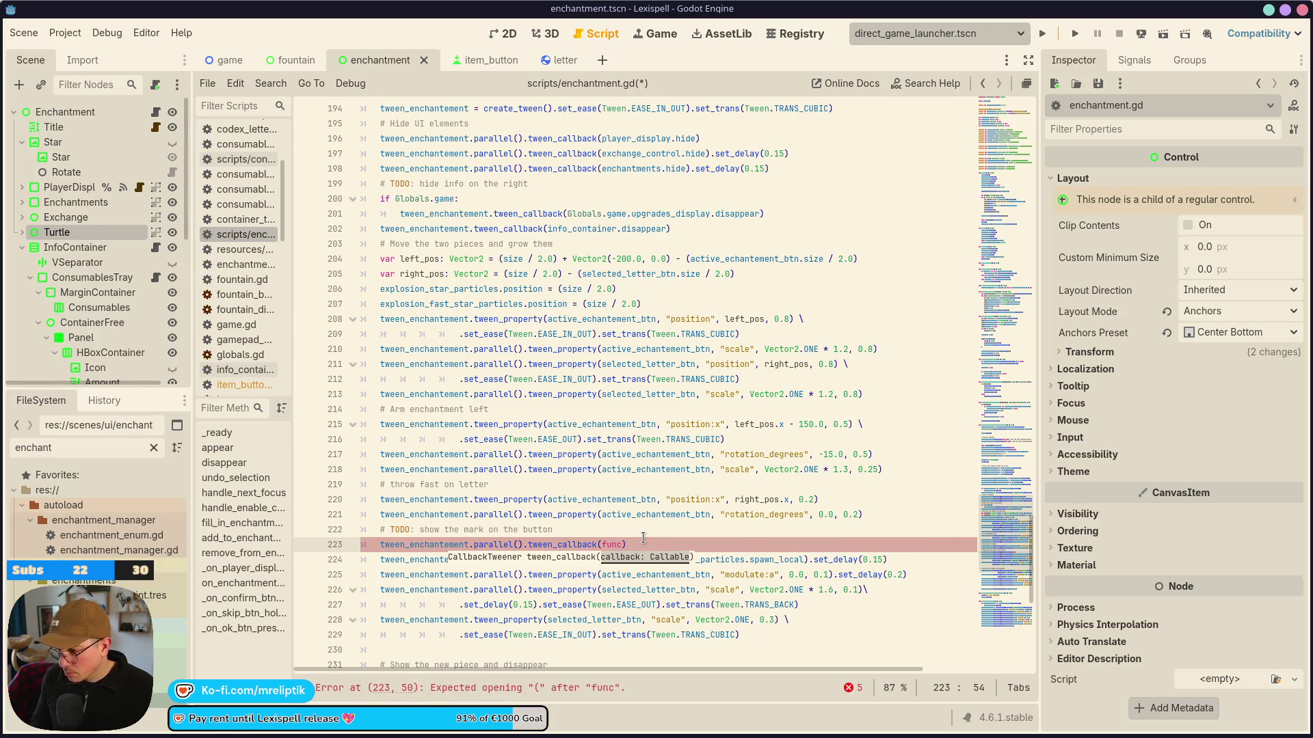
{"action": "key", "text": "Return"}
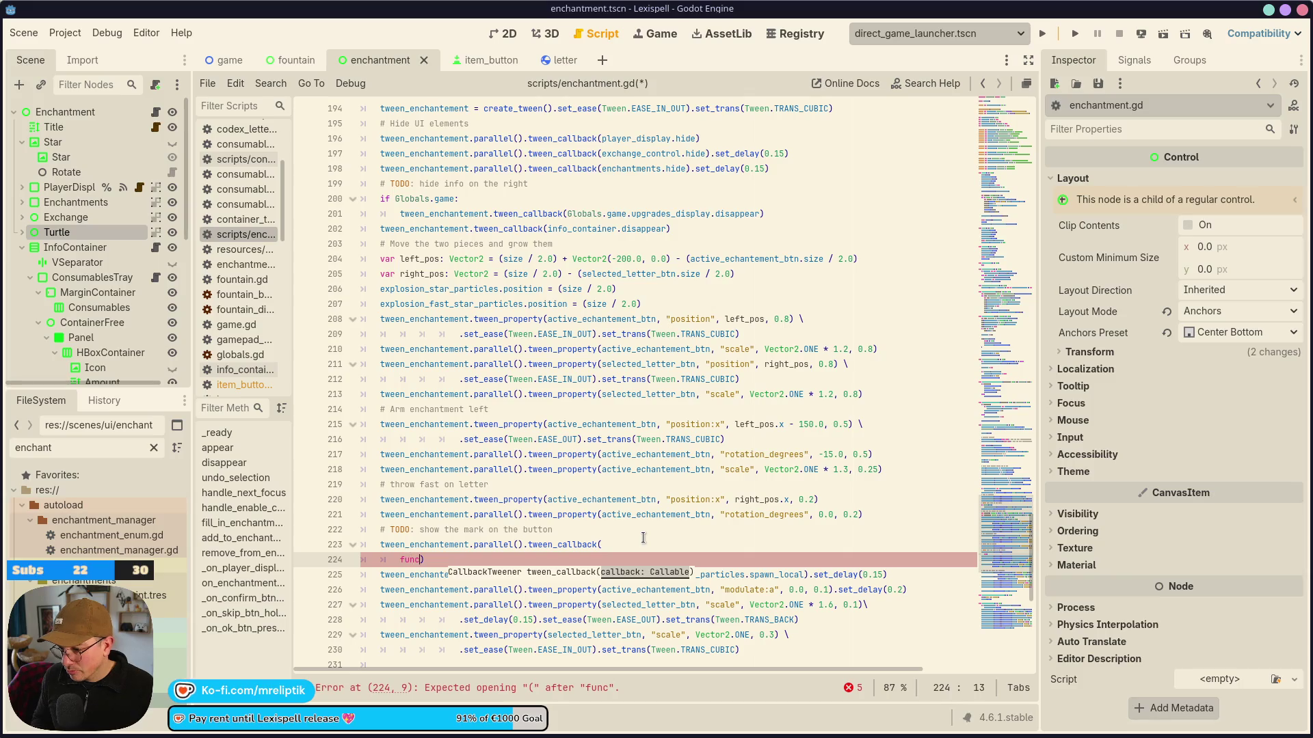
{"action": "type", "text": "("}
{"action": "key", "text": "Return"}
{"action": "key", "text": "Up"}
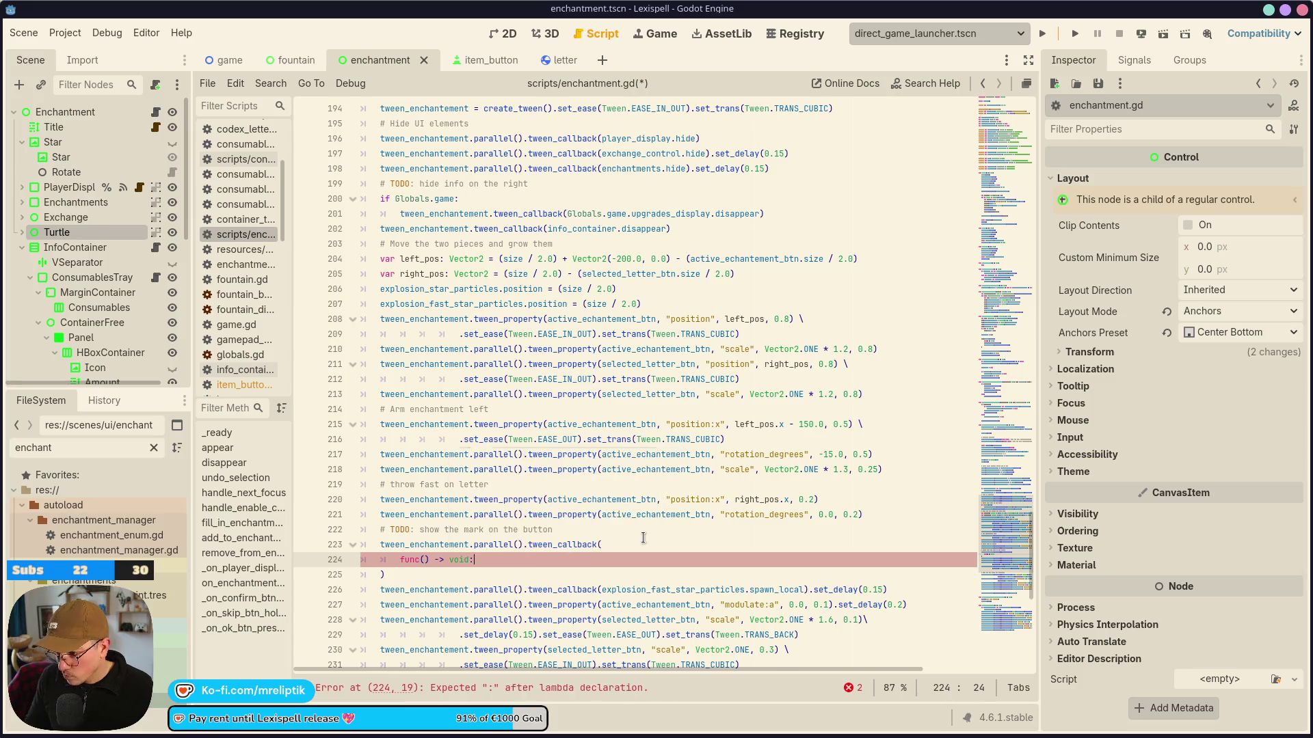
{"action": "key", "text": "Tab"}
{"action": "key", "text": "ctrl+s"}
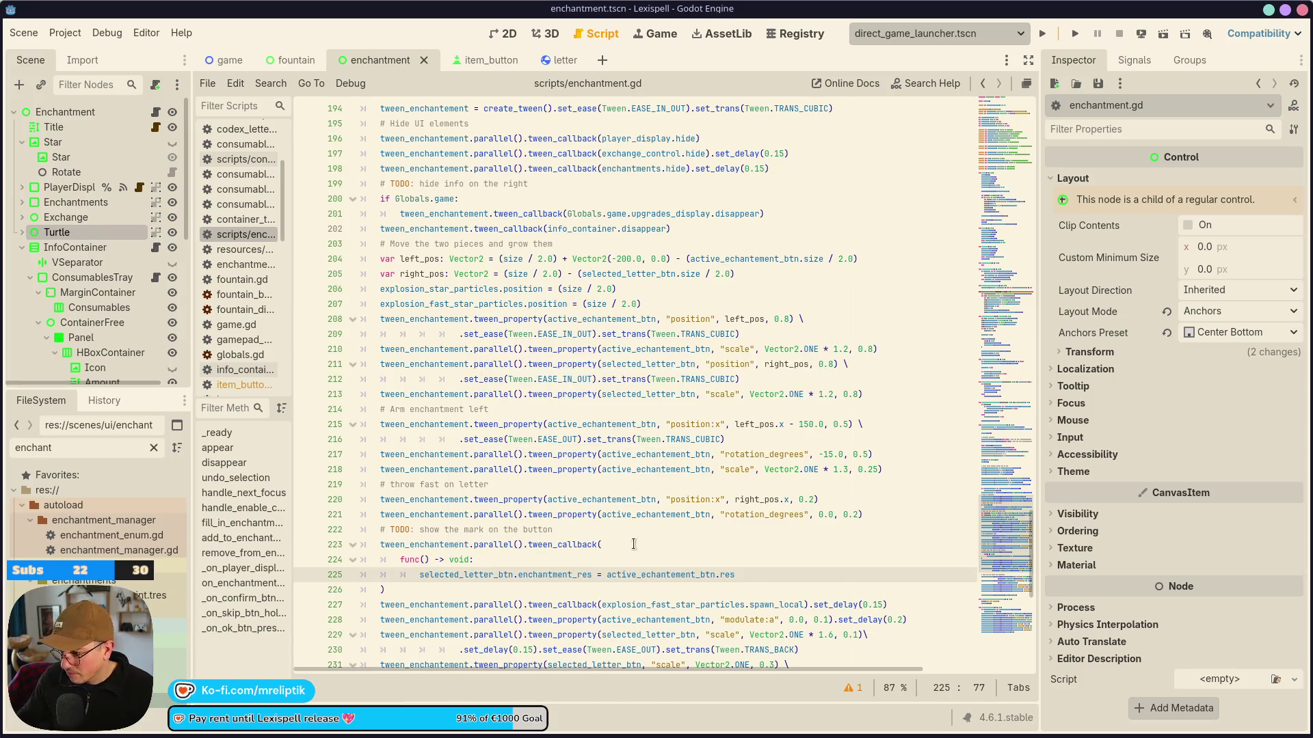
Append set_delay(0.2) to the tween callback.
{"action": "left_click", "coordinate": [472, 586]}
{"action": "type", "text": "set_delay("}
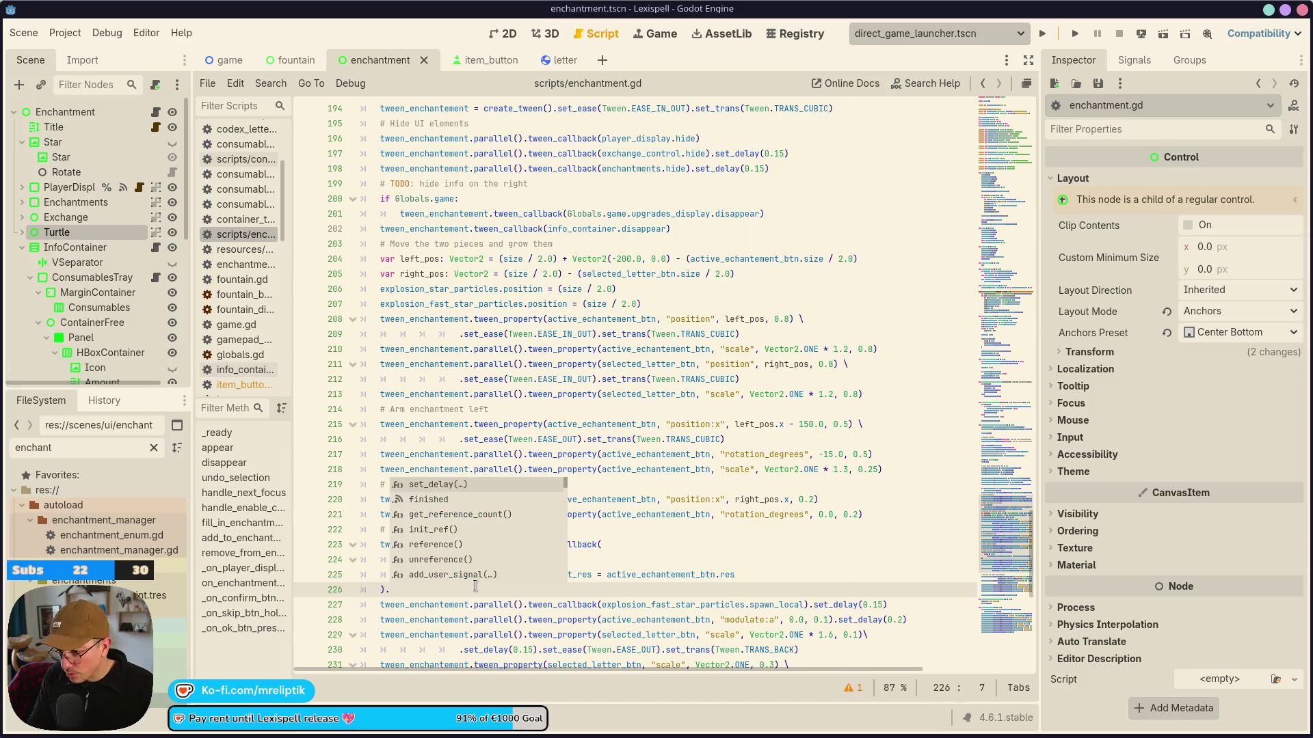
{"action": "key", "text": "ctrl+s"}
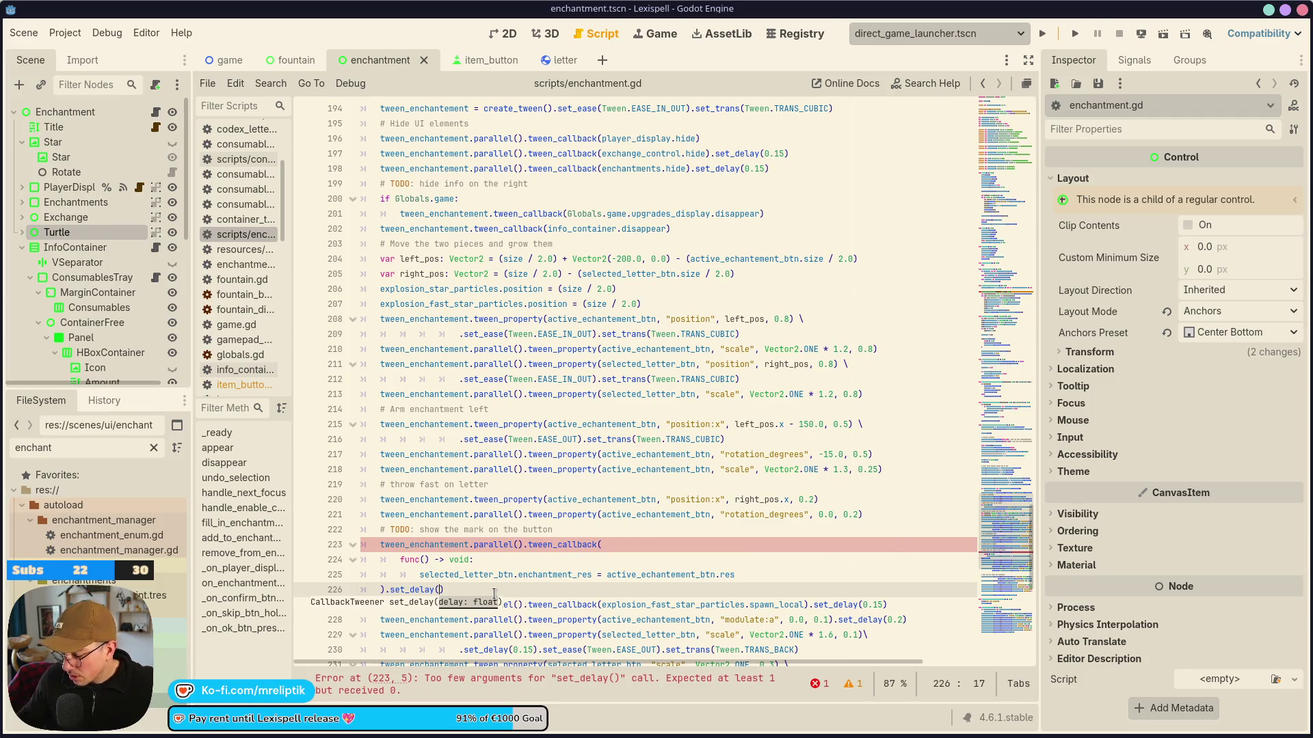
{"action": "type", "text": "0.2"}
{"action": "key", "text": "ctrl+s"}
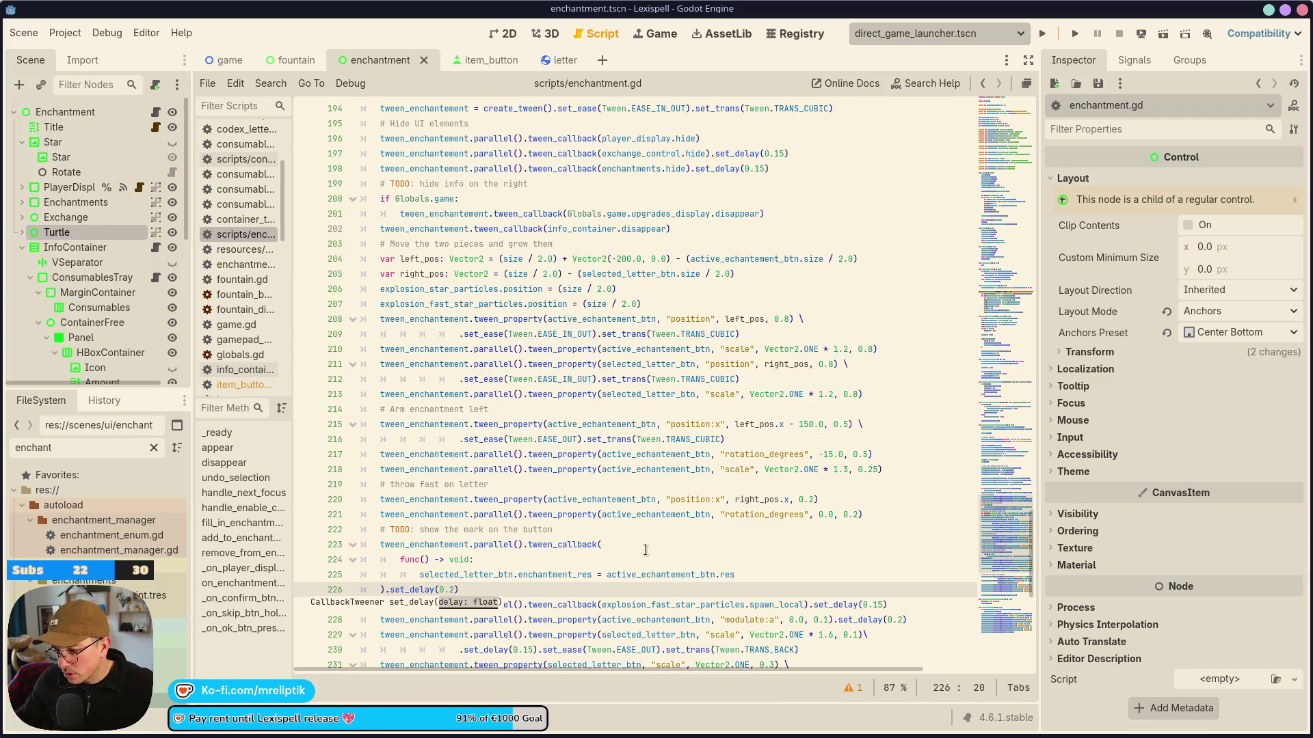
Delete the obsolete TODO comment line and save.
{"action": "left_click", "coordinate": [422, 529]}
{"action": "scroll", "coordinate": [502, 414], "scroll_direction": "down", "scroll_amount": 3}
{"action": "key", "text": "ctrl+shift+k"}
{"action": "key", "text": "ctrl+s"}
{"action": "left_click", "coordinate": [472, 61]}
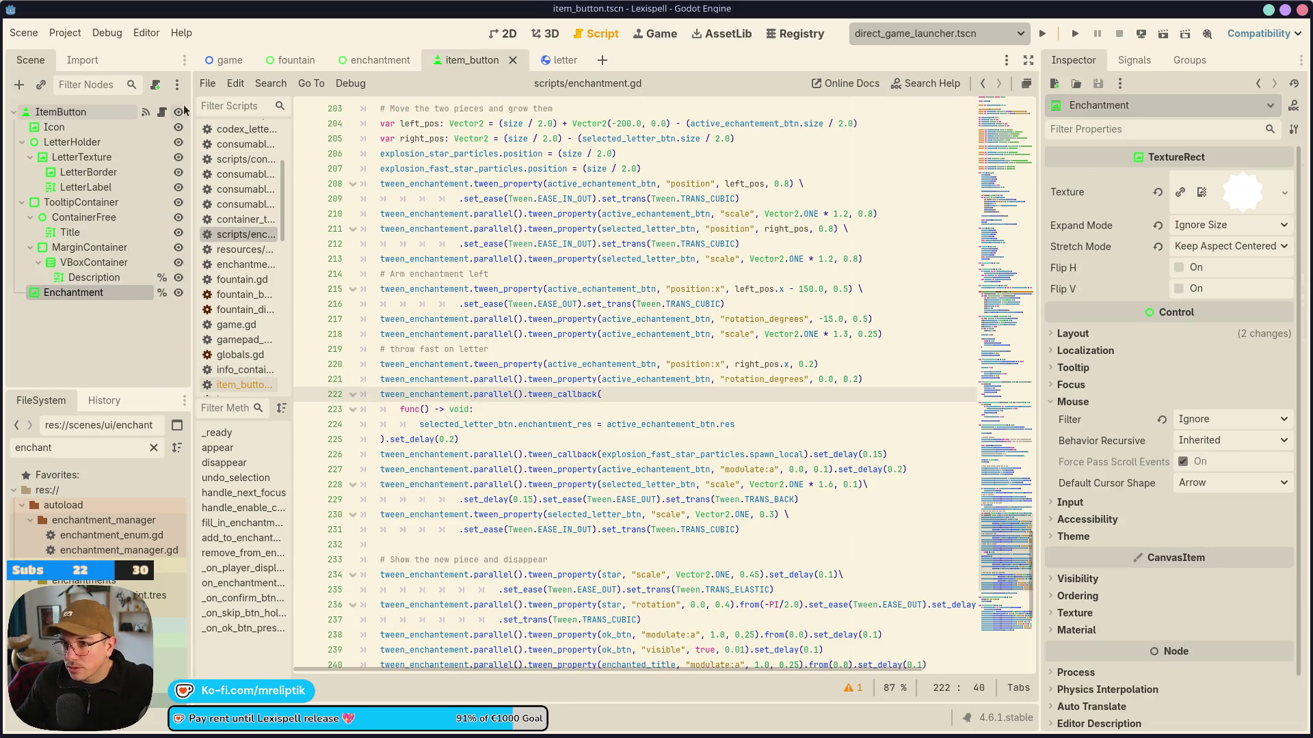
In item_button.gd, add an enchantment_res condition below the visibility line in set_enchantment_texture.
{"action": "left_click", "coordinate": [162, 112]}
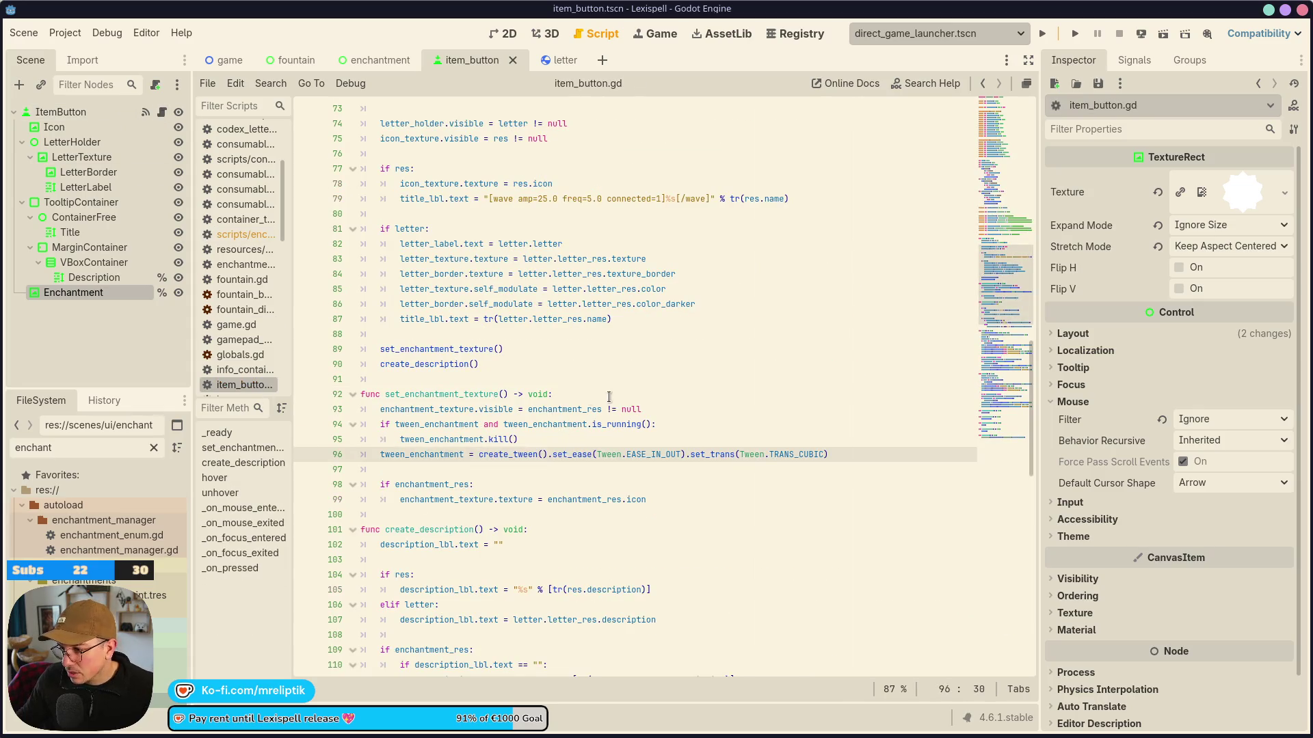
{"action": "left_click", "coordinate": [568, 409]}
{"action": "double_click", "coordinate": [491, 409]}
{"action": "left_click", "coordinate": [542, 409]}
{"action": "left_click", "coordinate": [671, 404]}
{"action": "key", "text": "Return"}
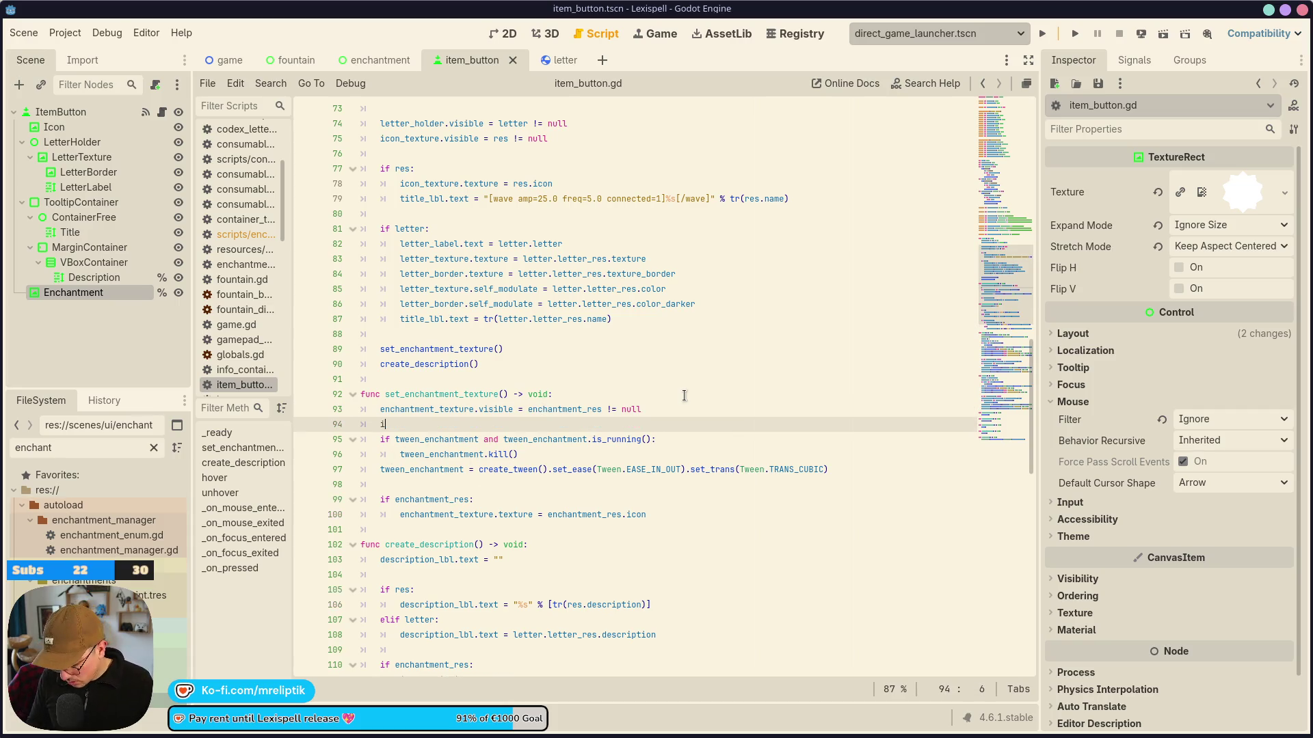
{"action": "type", "text": "f ench"}
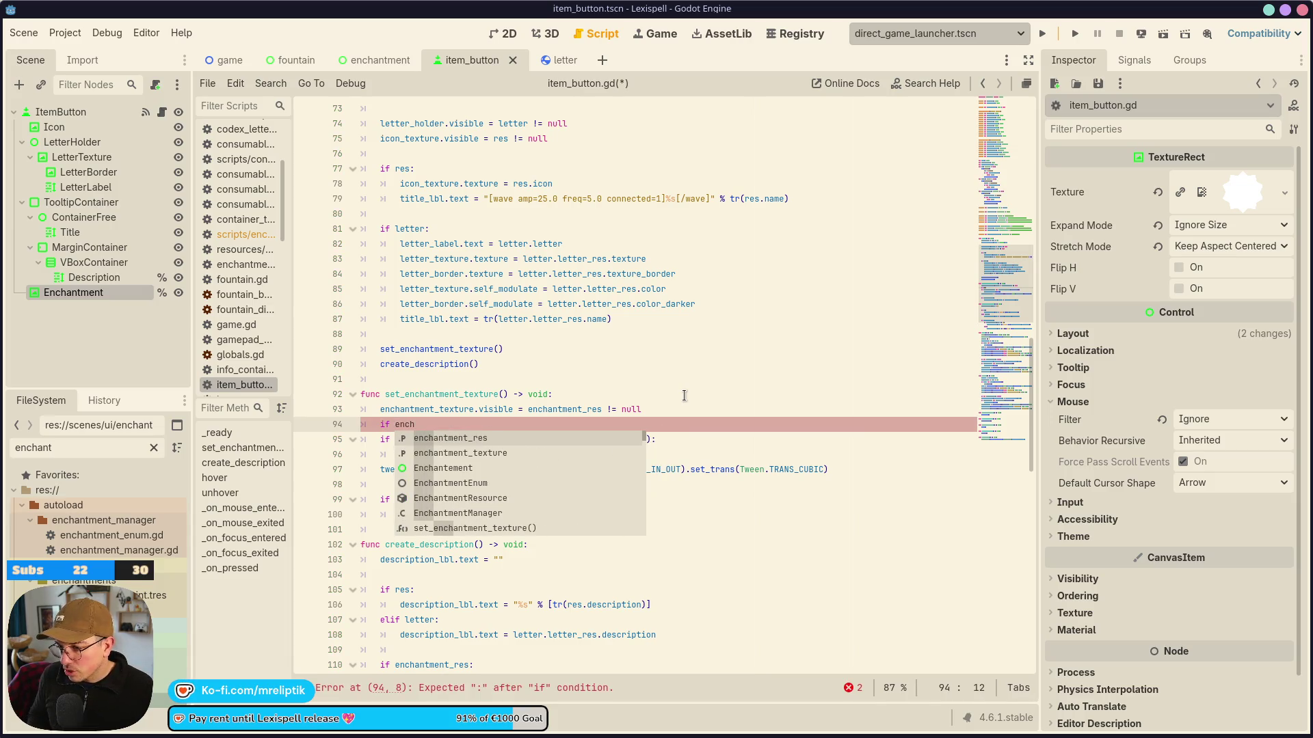
{"action": "key", "text": "Return"}
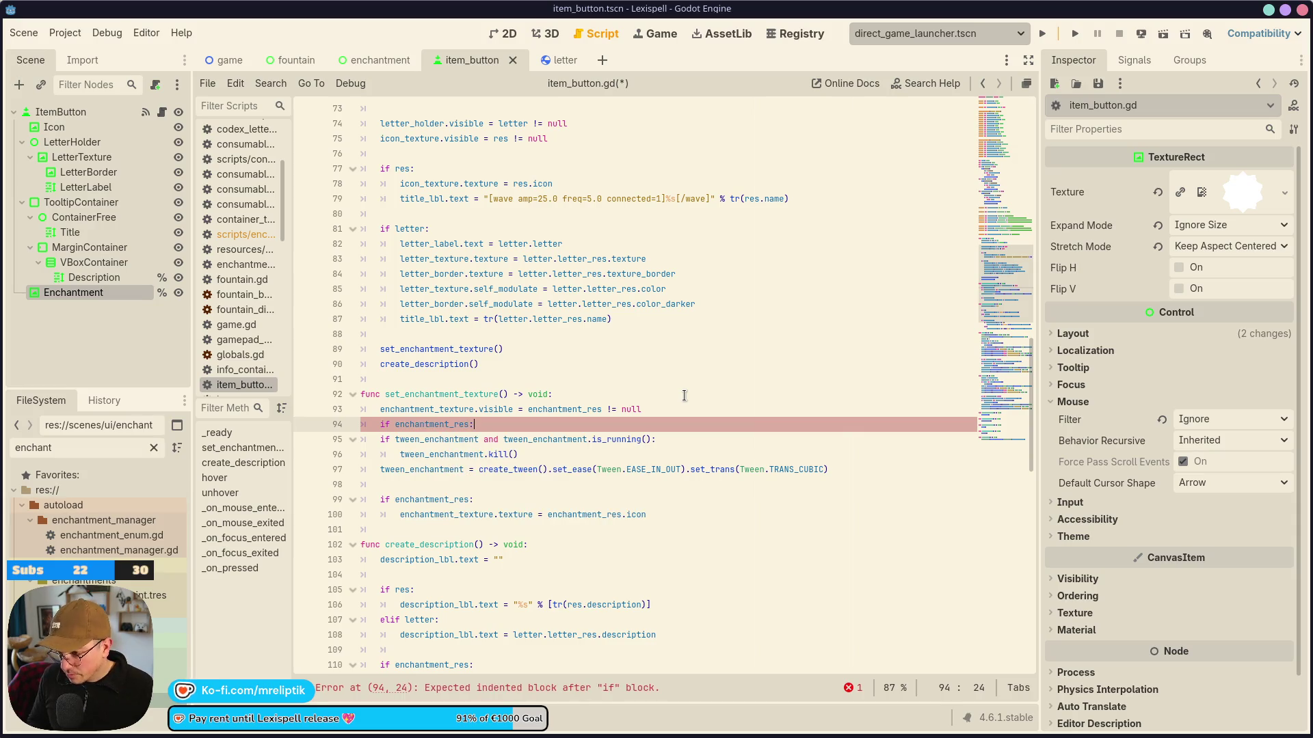
{"action": "type", "text": ":"}
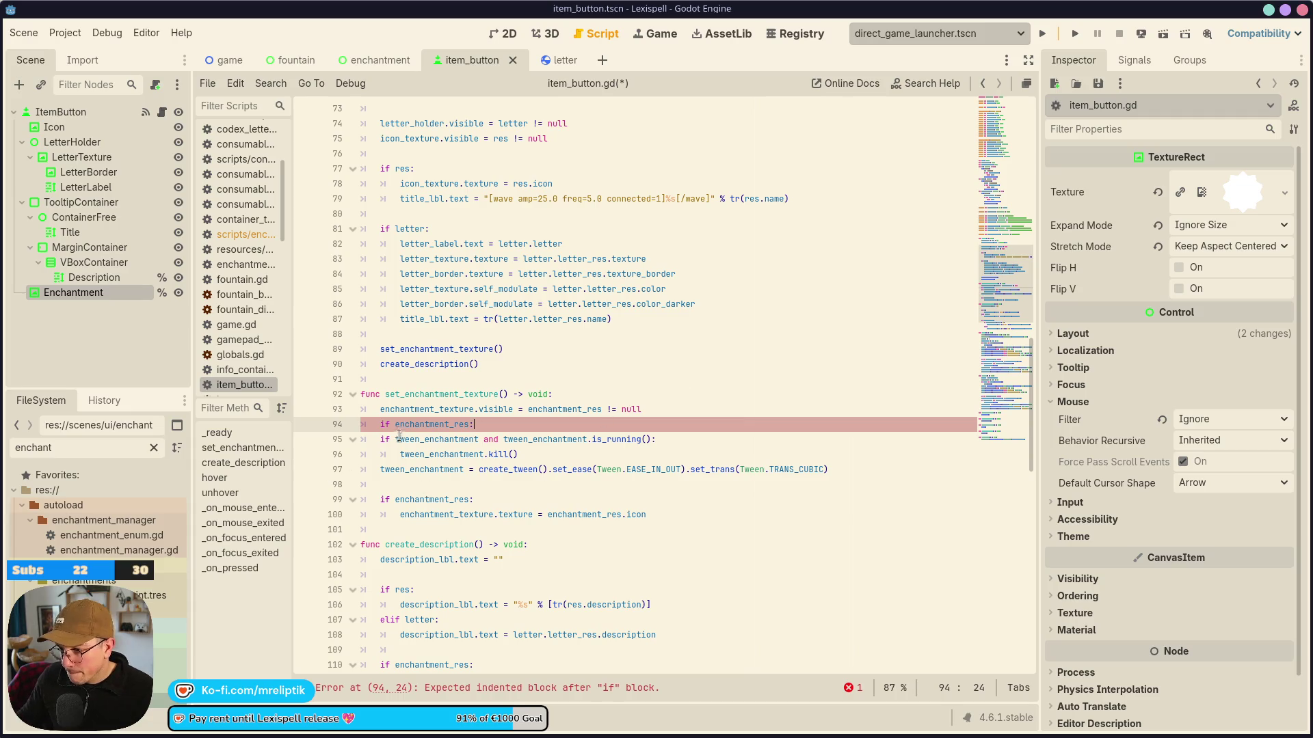
Indent the tween lines under the enchantment_res check and save.
{"action": "left_click_drag", "start_coordinate": [374, 440], "coordinate": [541, 471]}
{"action": "key", "text": "Tab"}
{"action": "left_click", "coordinate": [527, 469]}
{"action": "key", "text": "ctrl+s"}
Change line 97's tween from EASE_IN_OUT/TRANS_CUBIC to EASE_OUT/TRANS_BACK and save.
{"action": "mouse_move", "coordinate": [665, 469]}
{"action": "left_mouse_down"}
{"action": "mouse_move", "coordinate": [847, 472]}
{"action": "mouse_move", "coordinate": [690, 519]}
{"action": "mouse_move", "coordinate": [695, 486]}
{"action": "left_mouse_up"}
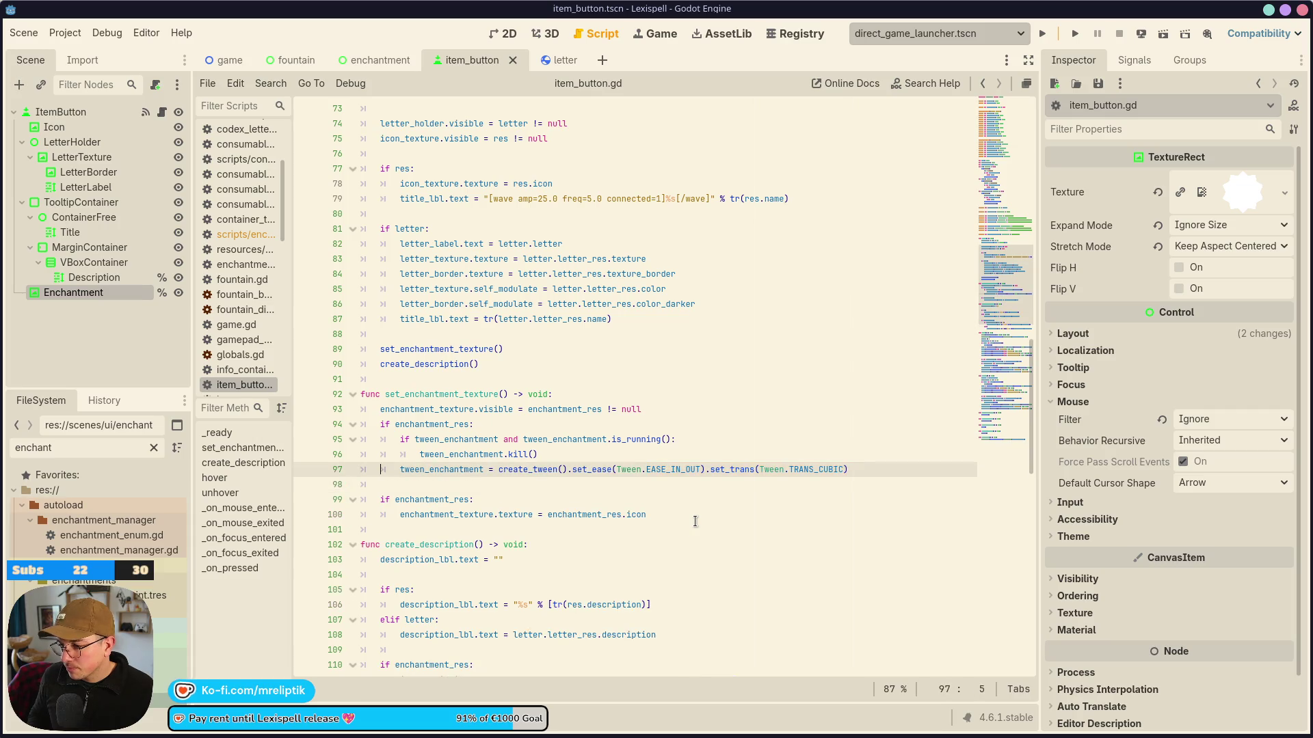
{"action": "double_click", "coordinate": [672, 470]}
{"action": "type", "text": "EAS"}
{"action": "key", "text": "Down"}
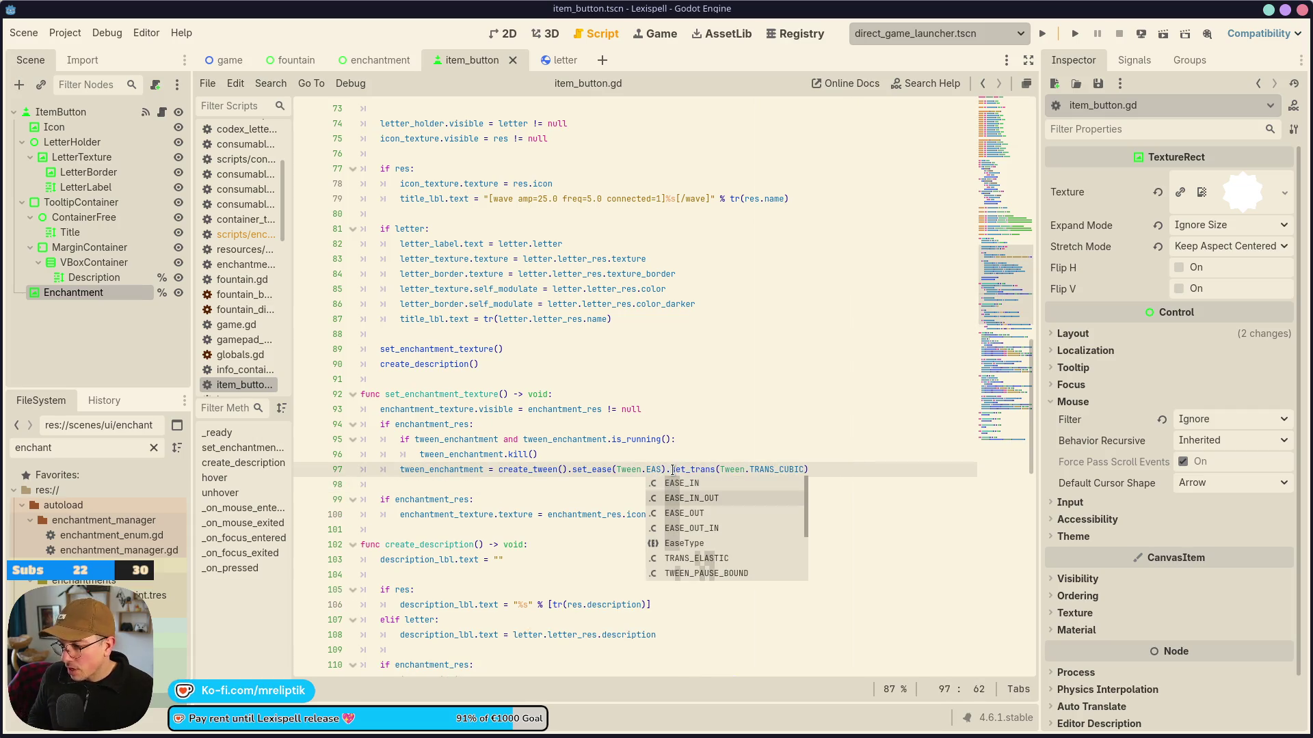
{"action": "key", "text": "Down"}
{"action": "key", "text": "Return"}
{"action": "key", "text": "BackSpace"}
{"action": "key", "text": "BackSpace"}
{"action": "key", "text": "BackSpace"}
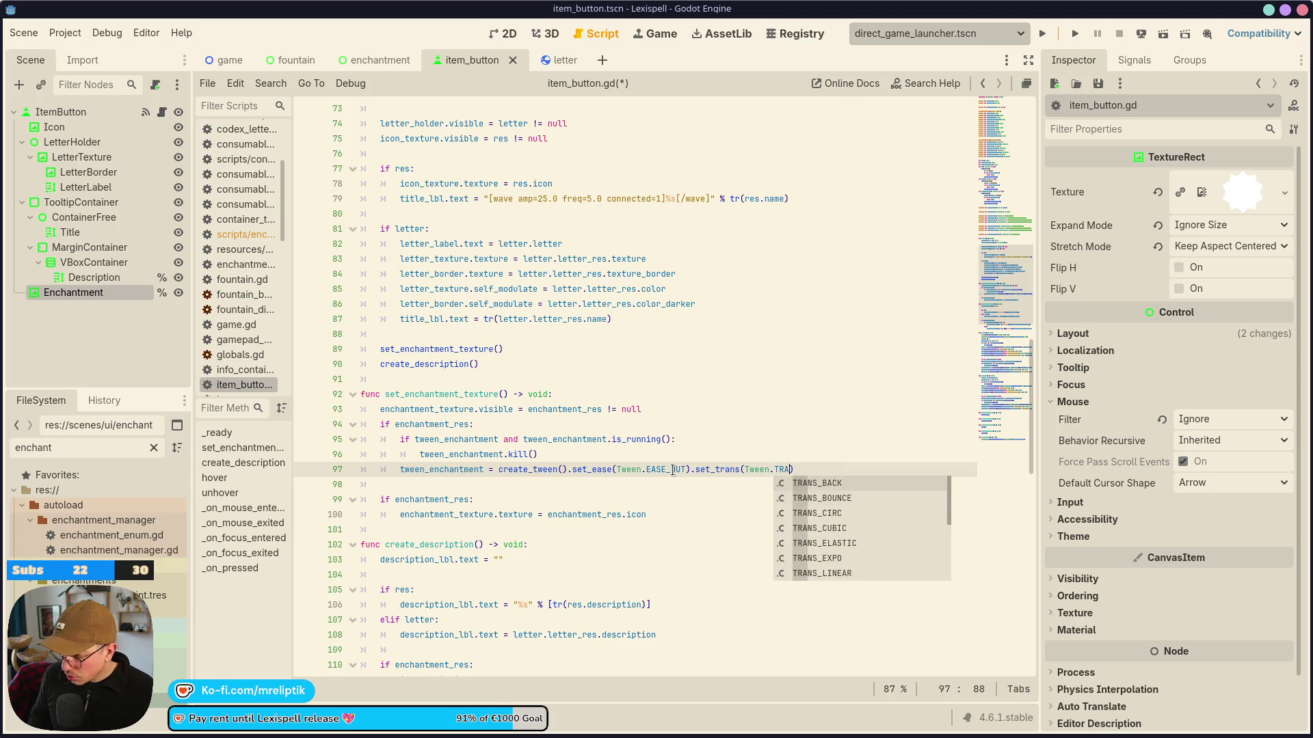
{"action": "key", "text": "Down"}
{"action": "key", "text": "Down"}
{"action": "key", "text": "Up"}
{"action": "key", "text": "Up"}
{"action": "key", "text": "Return"}
{"action": "key", "text": "ctrl+s"}
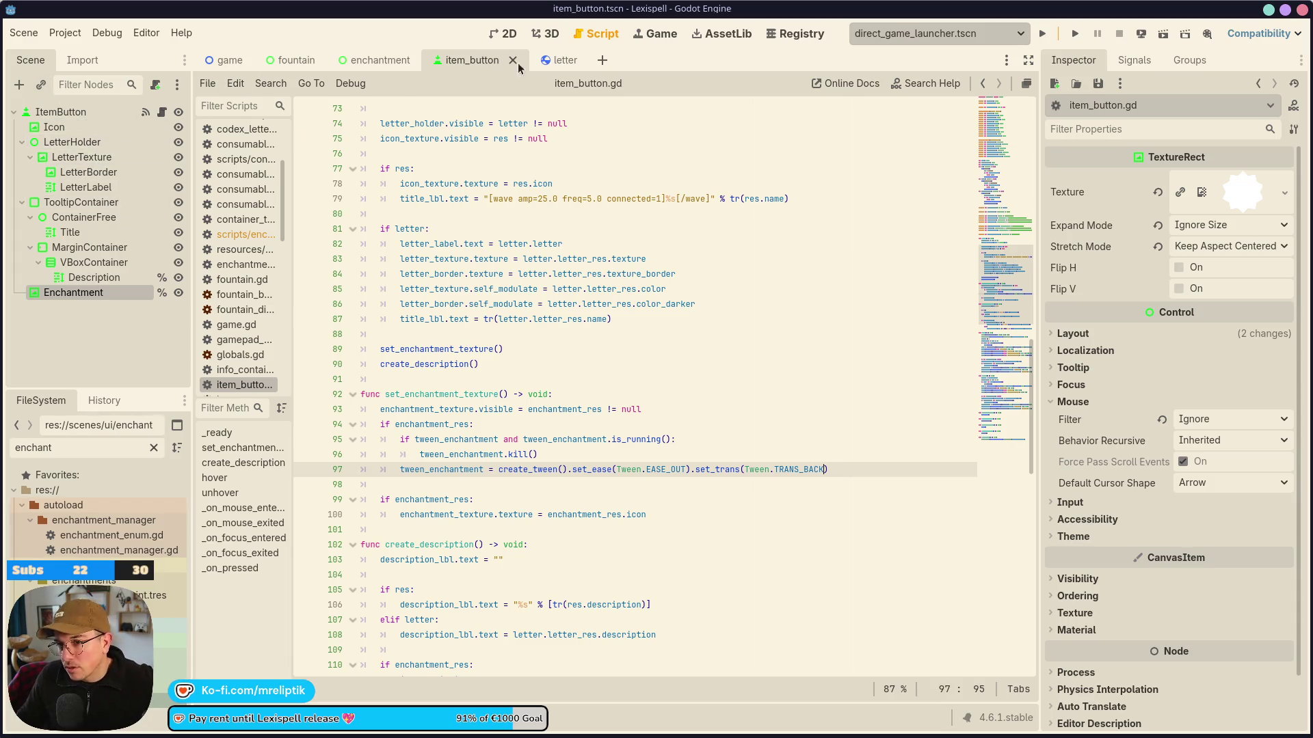
{"action": "left_click", "coordinate": [486, 38]}
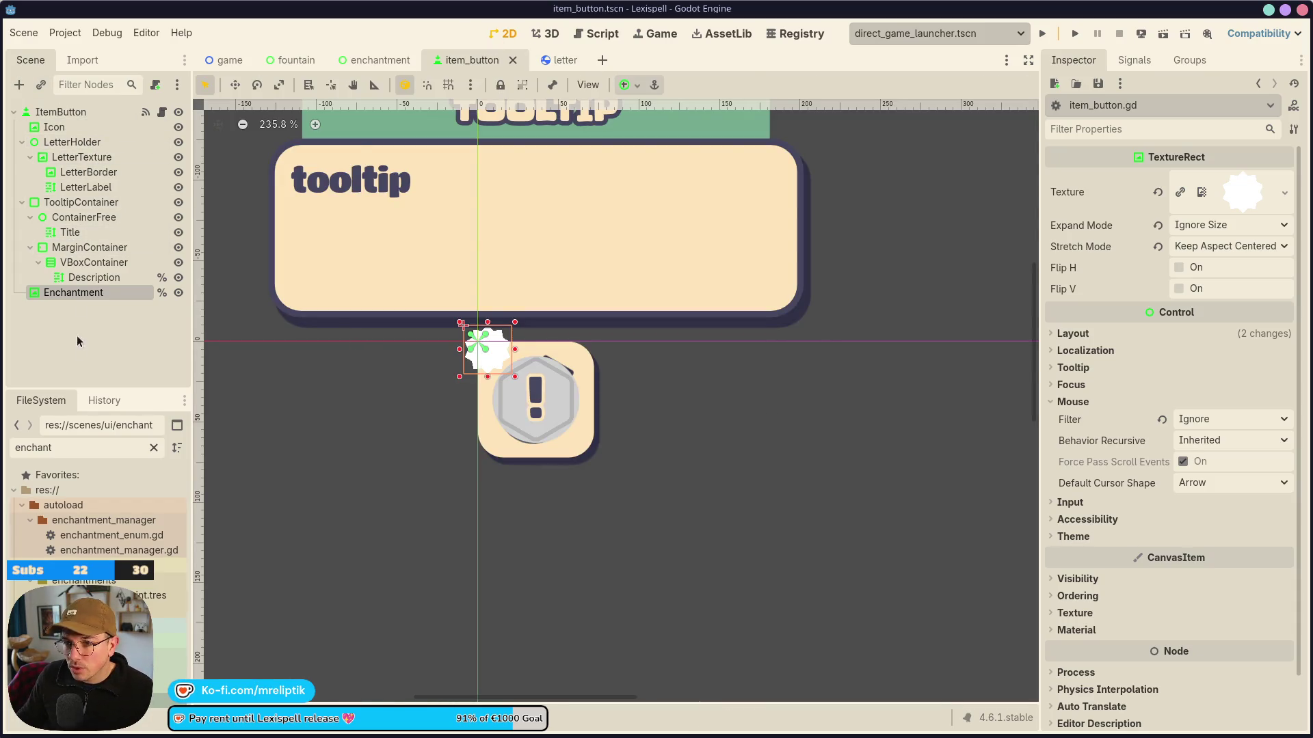
Add a TweenOnce child under Enchantment targeting the Enchantment node.
{"action": "right_click", "coordinate": [91, 295]}
{"action": "left_click", "coordinate": [198, 328]}
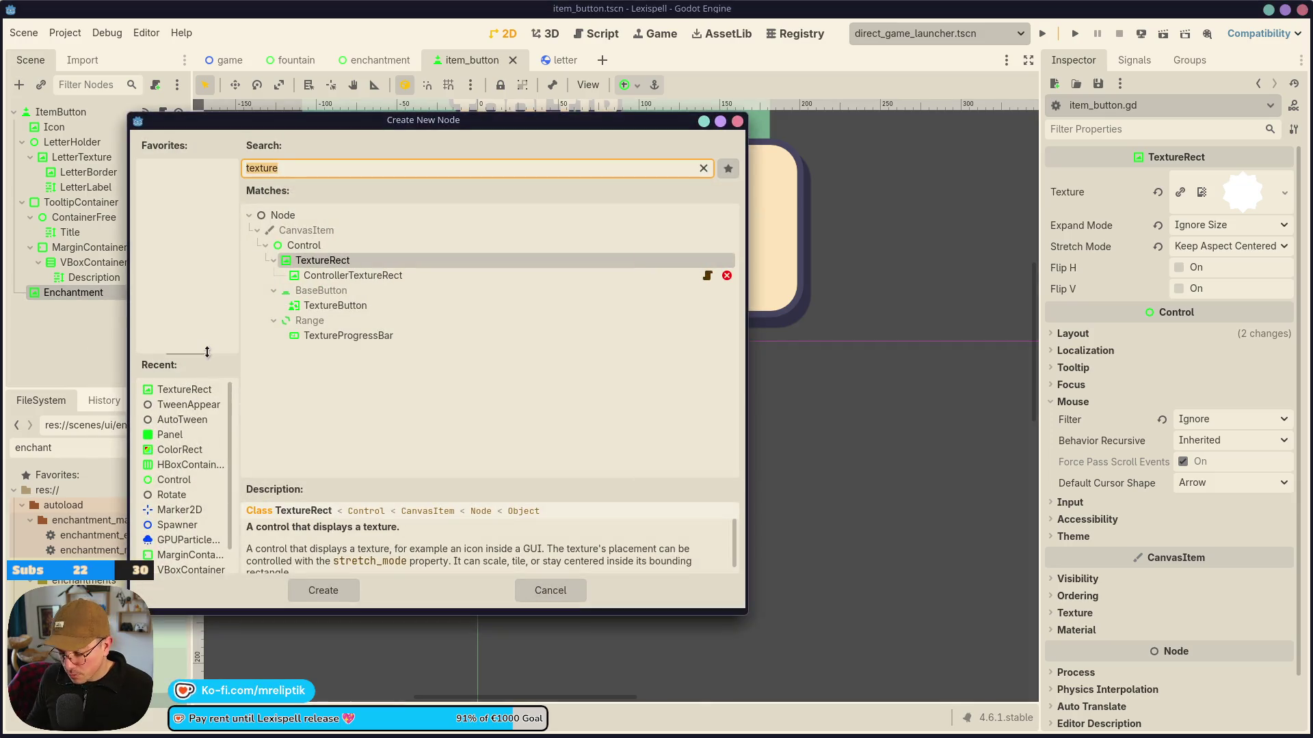
{"action": "type", "text": "pro"}
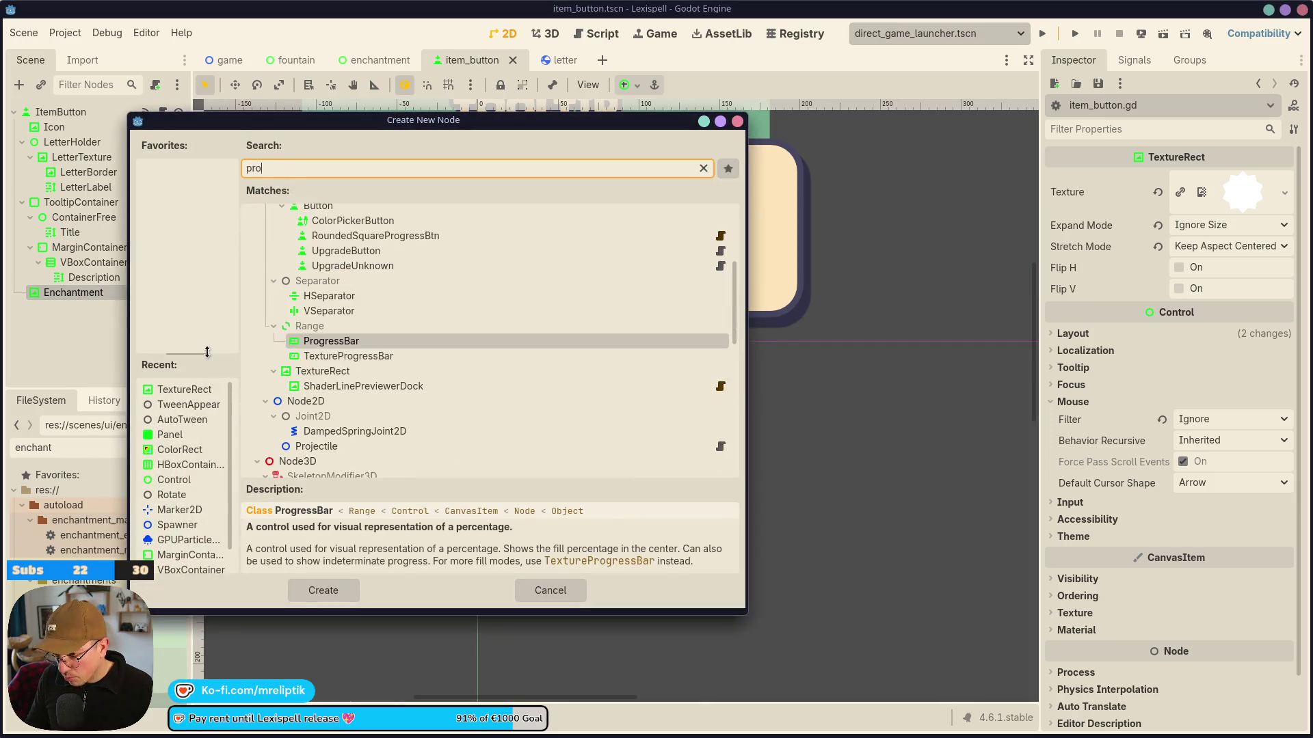
{"action": "key", "text": "BackSpace"}
{"action": "key", "text": "BackSpace"}
{"action": "key", "text": "BackSpace"}
{"action": "type", "text": "tween"}
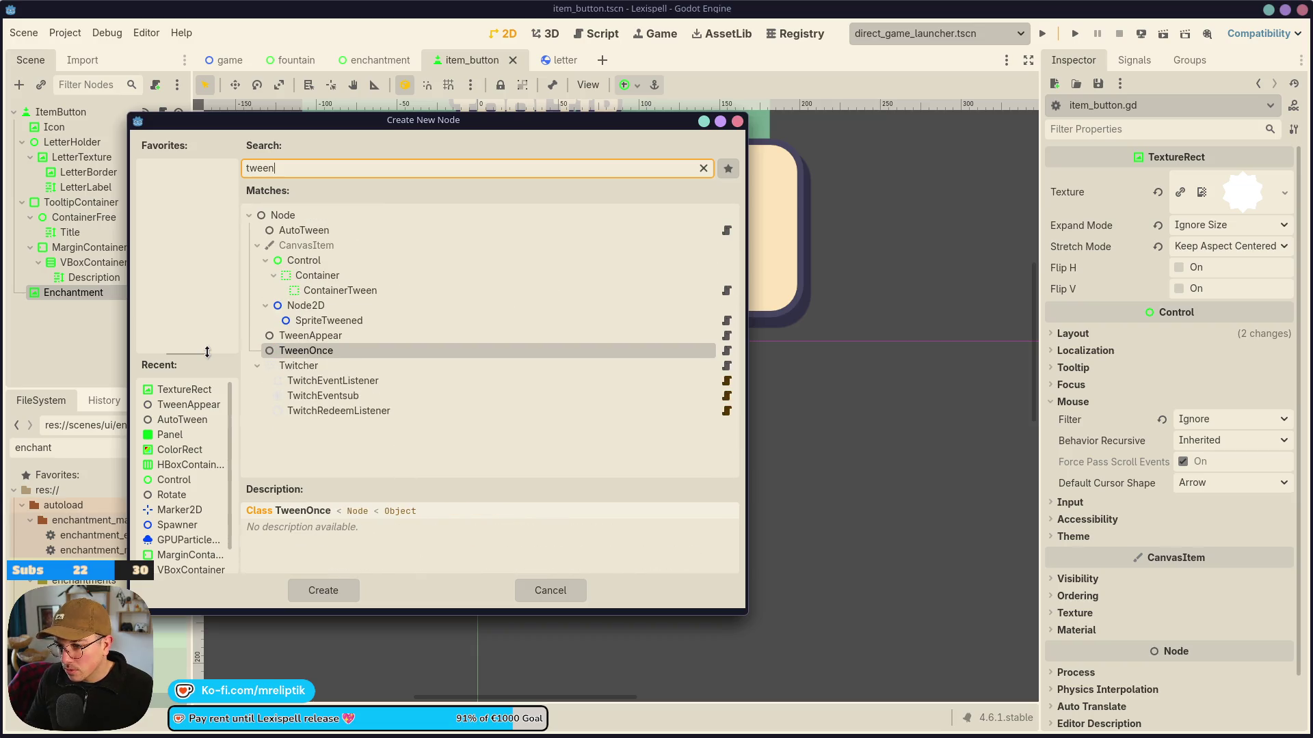
{"action": "double_click", "coordinate": [342, 351]}
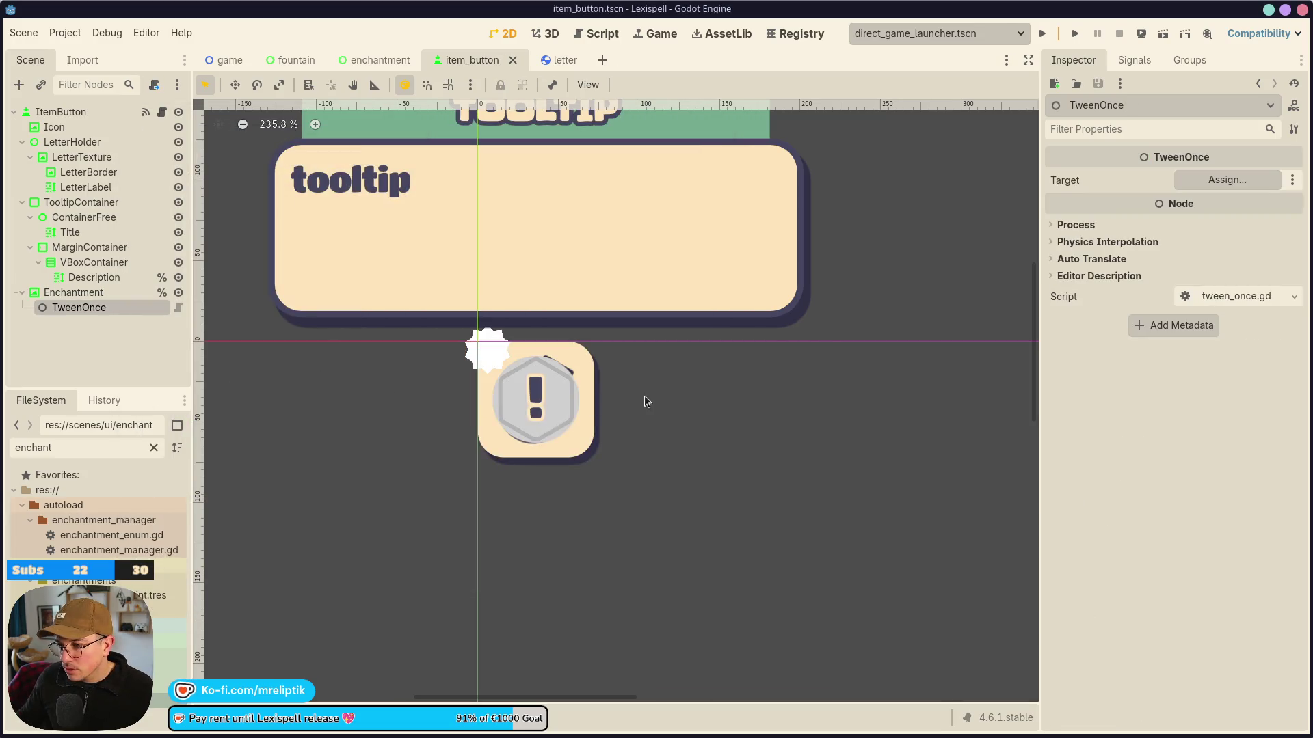
{"action": "left_click", "coordinate": [1224, 180]}
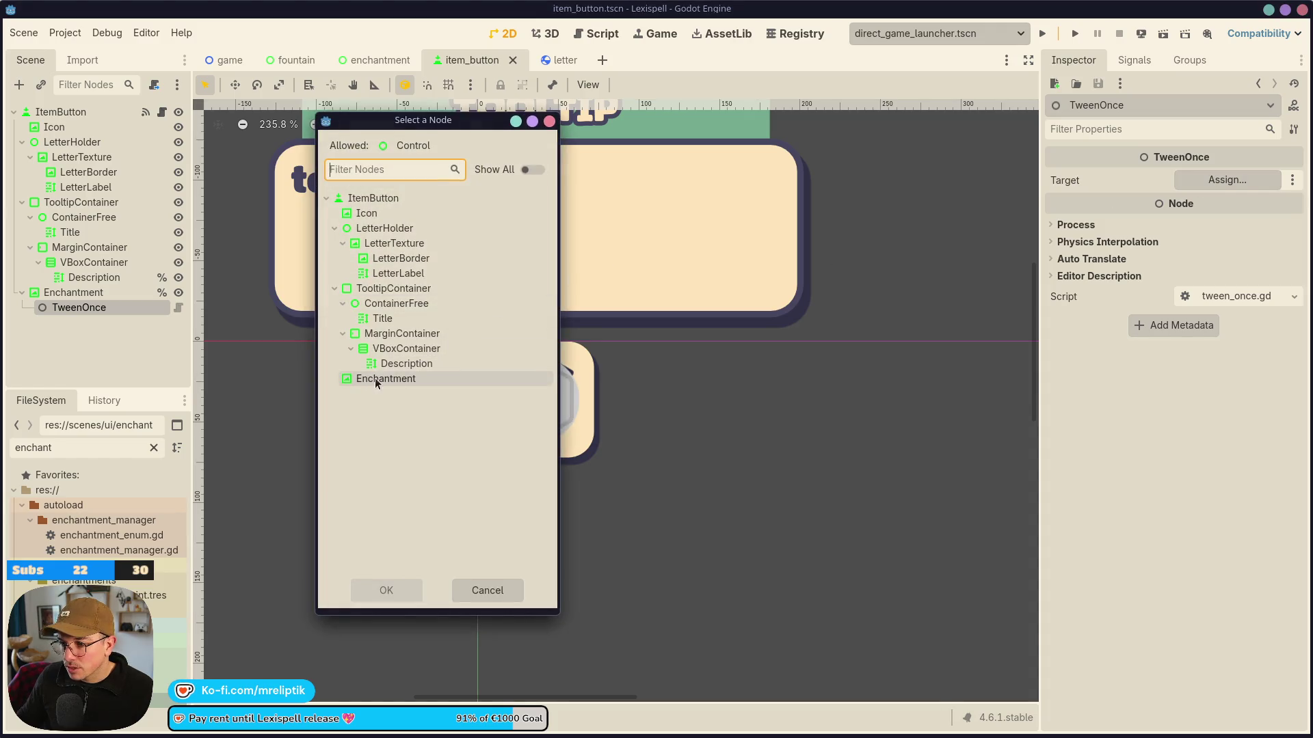
{"action": "double_click", "coordinate": [375, 377]}
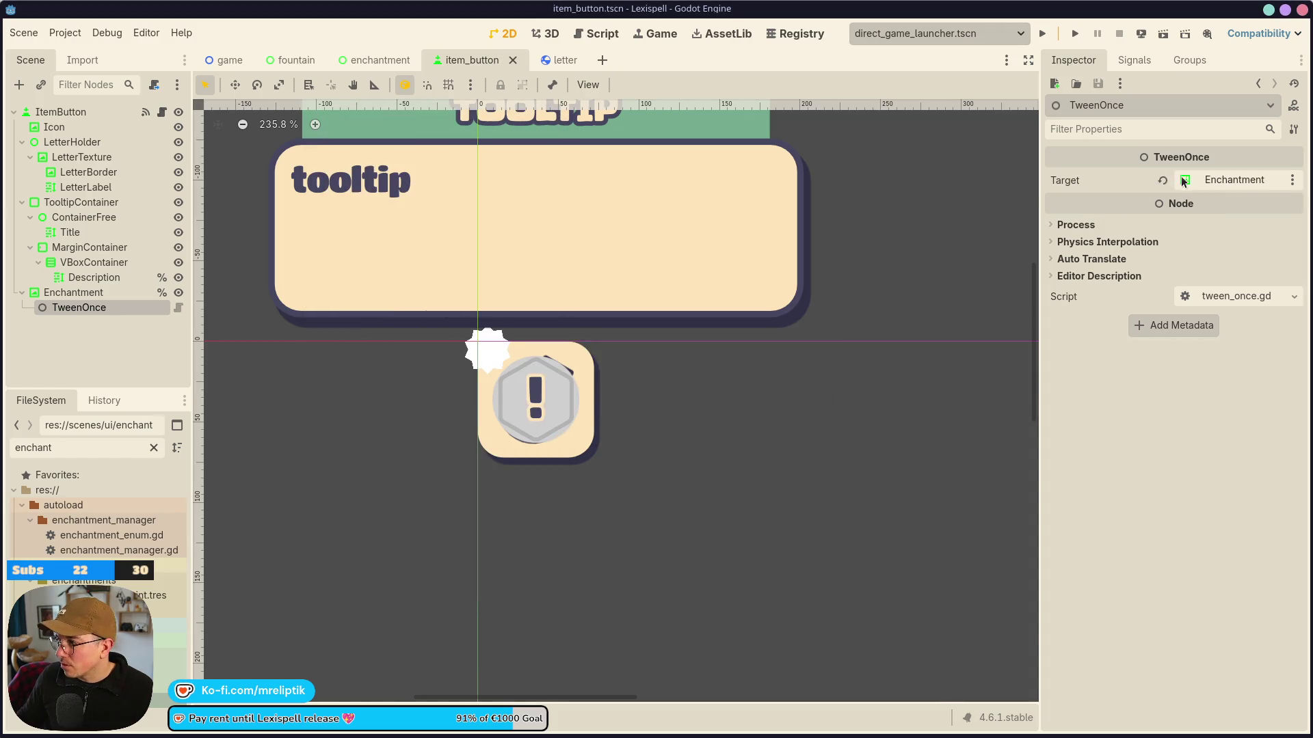
{"action": "key", "text": "ctrl+z"}
{"action": "key", "text": "ctrl+s"}
Cancel adding another child and delete the TweenOnce node.
{"action": "right_click", "coordinate": [100, 292]}
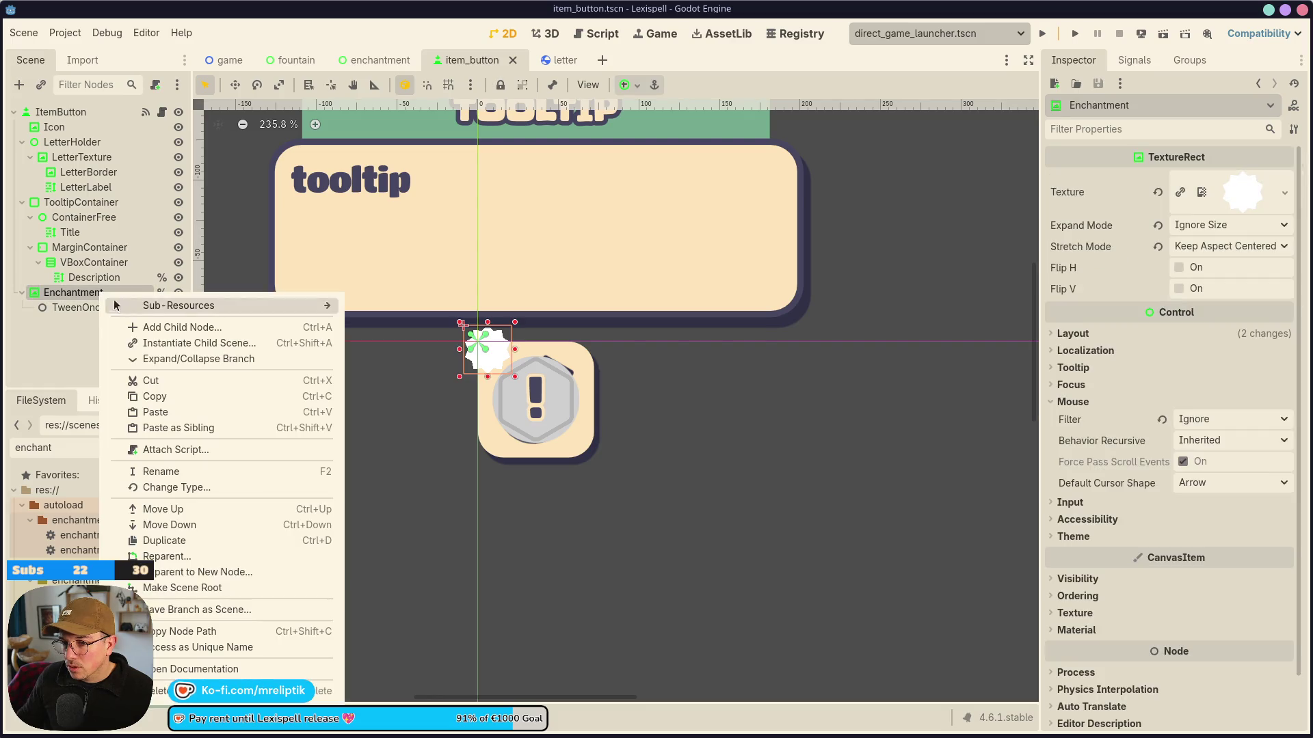
{"action": "left_click", "coordinate": [154, 320]}
{"action": "type", "text": "proto"}
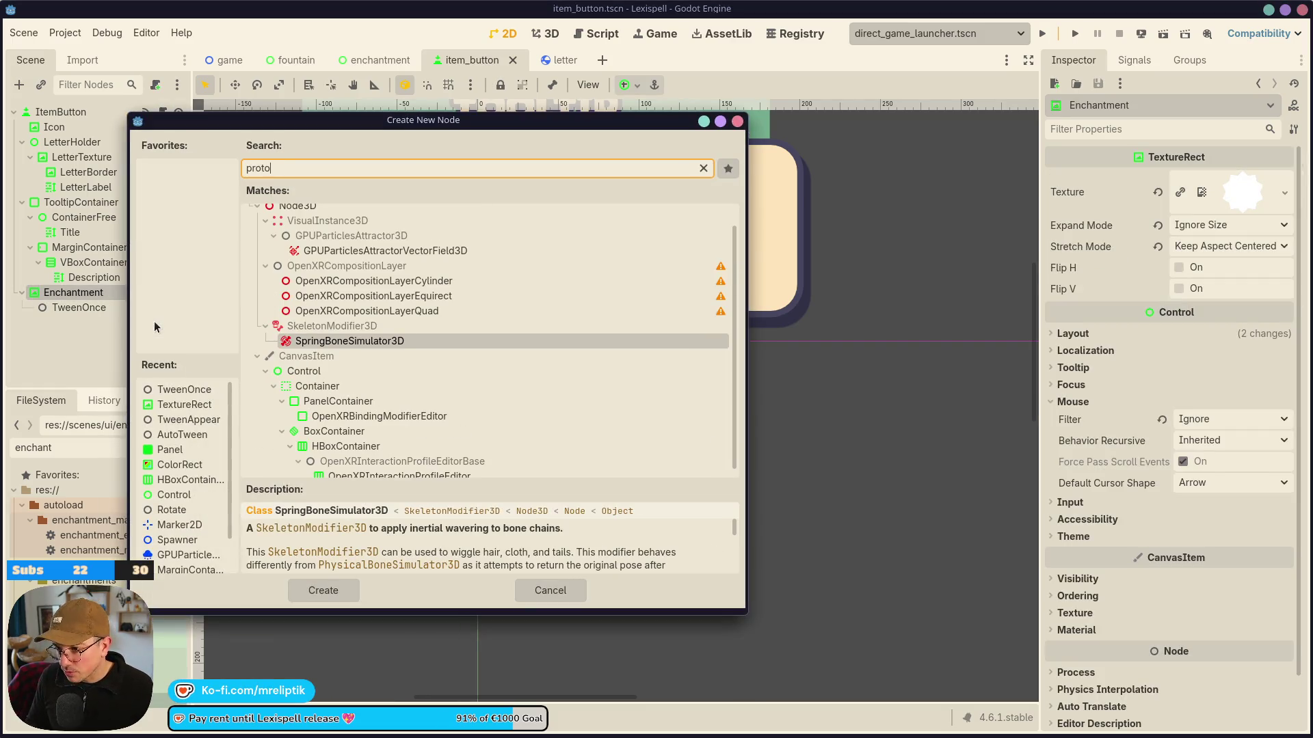
{"action": "scroll", "coordinate": [492, 410], "scroll_direction": "down", "scroll_amount": 1}
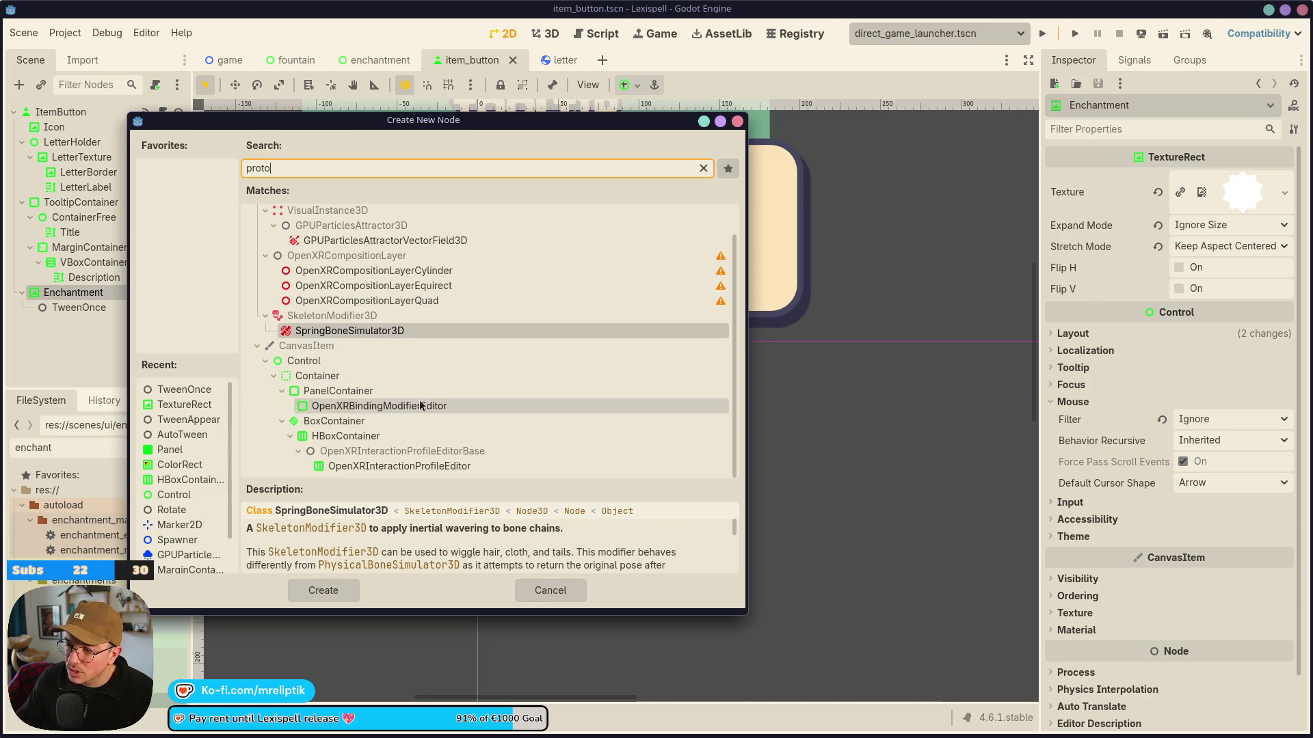
{"action": "left_click", "coordinate": [531, 588]}
{"action": "left_click", "coordinate": [64, 309]}
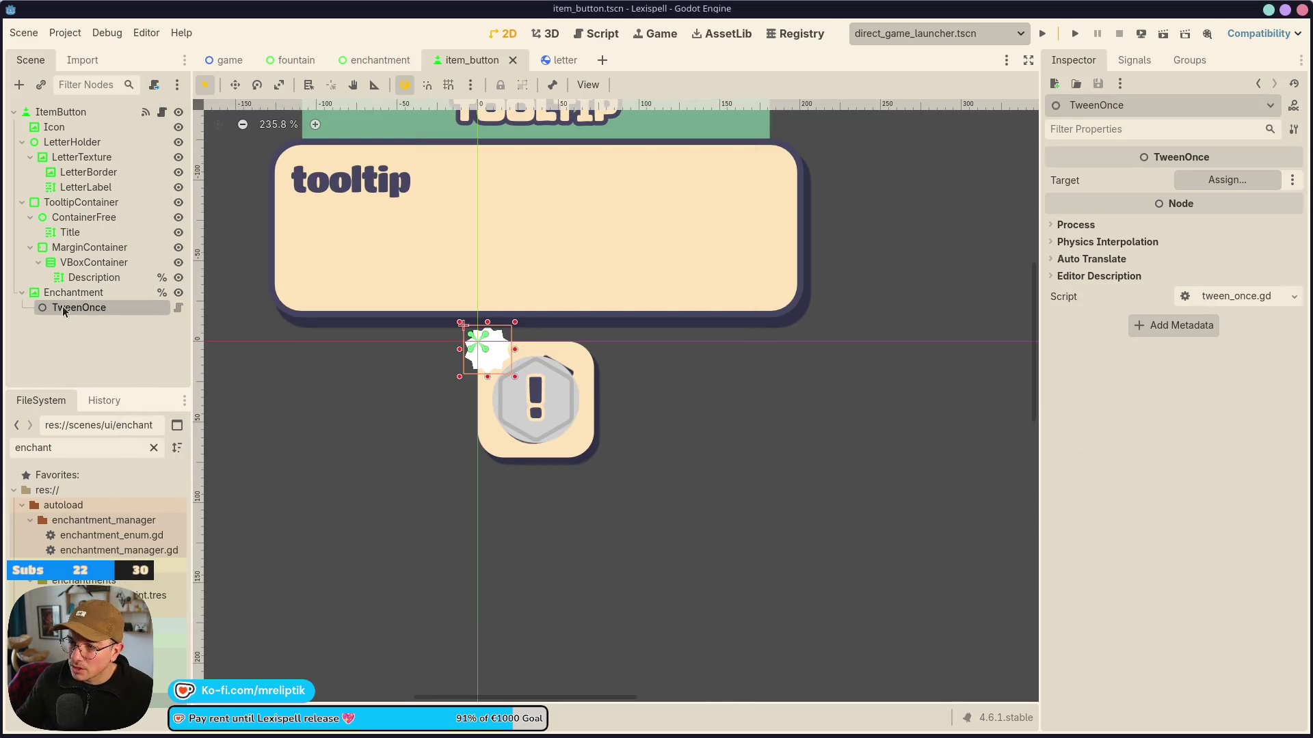
{"action": "key", "text": "Delete"}
Select the Enchantment node and browse its Input, Layout and Theme Inspector sections.
{"action": "left_click", "coordinate": [69, 293]}
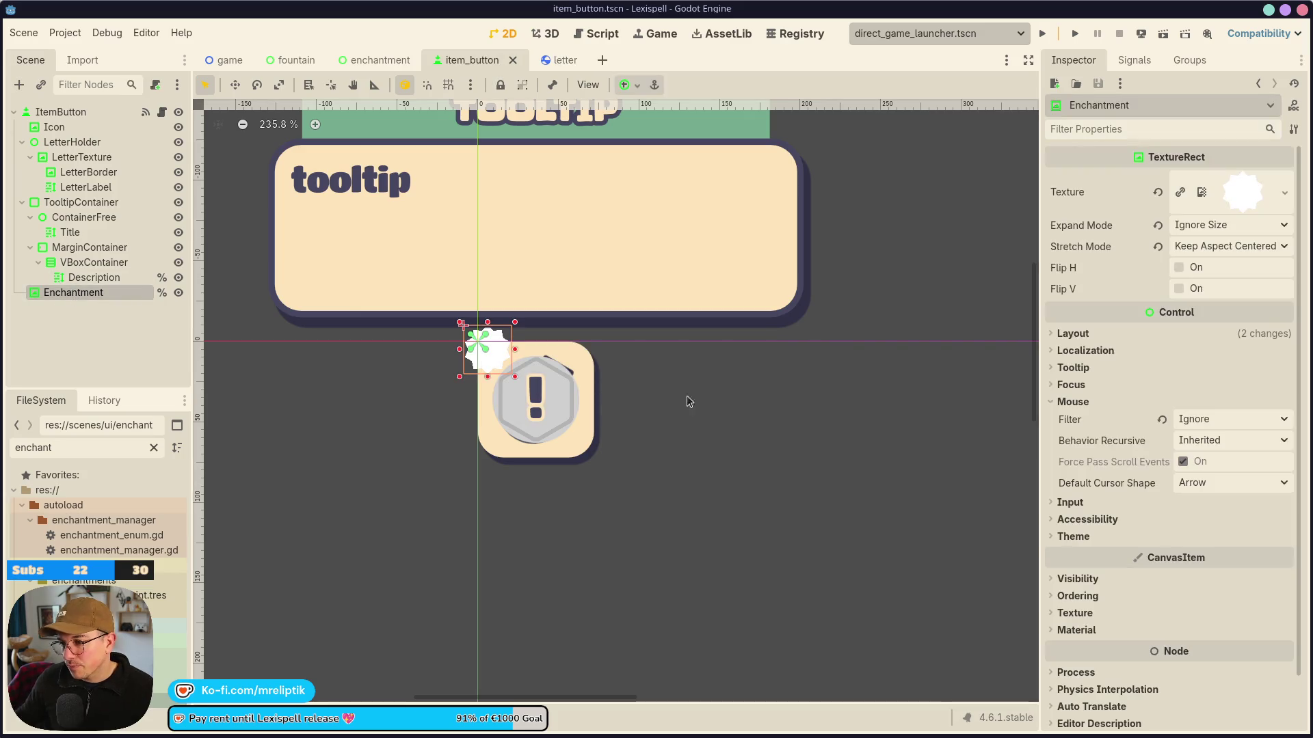
{"action": "scroll", "coordinate": [1146, 246], "scroll_direction": "down", "scroll_amount": 1}
{"action": "left_click", "coordinate": [1070, 445]}
{"action": "left_click", "coordinate": [1070, 445]}
{"action": "left_click", "coordinate": [1071, 277]}
{"action": "scroll", "coordinate": [1154, 479], "scroll_direction": "down", "scroll_amount": 3}
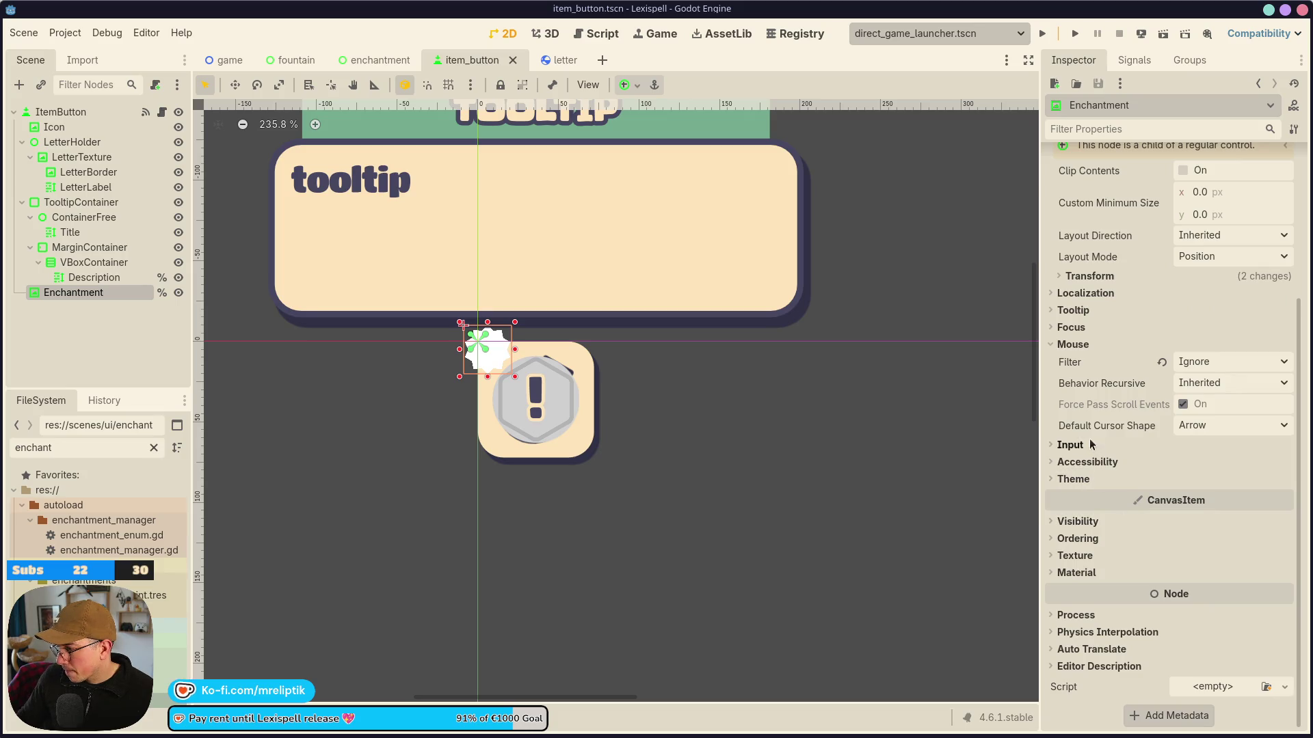
{"action": "left_click", "coordinate": [1072, 480]}
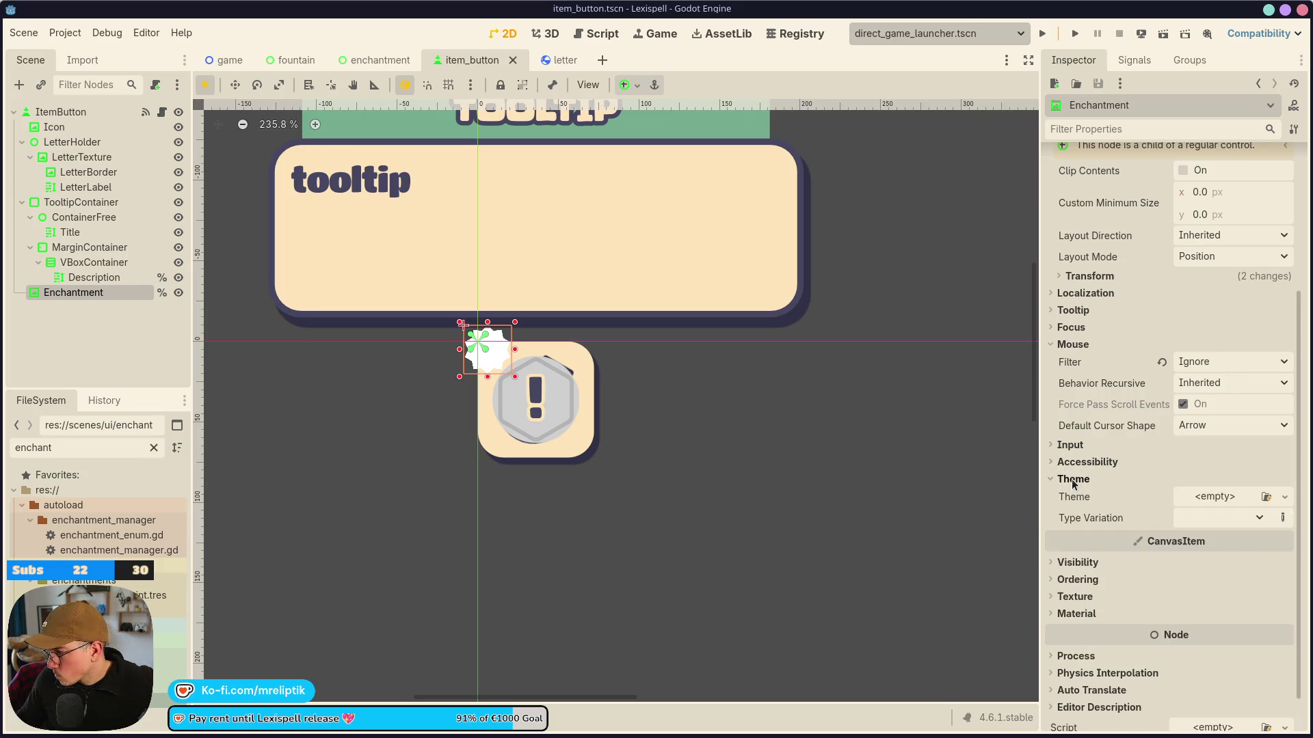
{"action": "left_click", "coordinate": [1072, 479]}
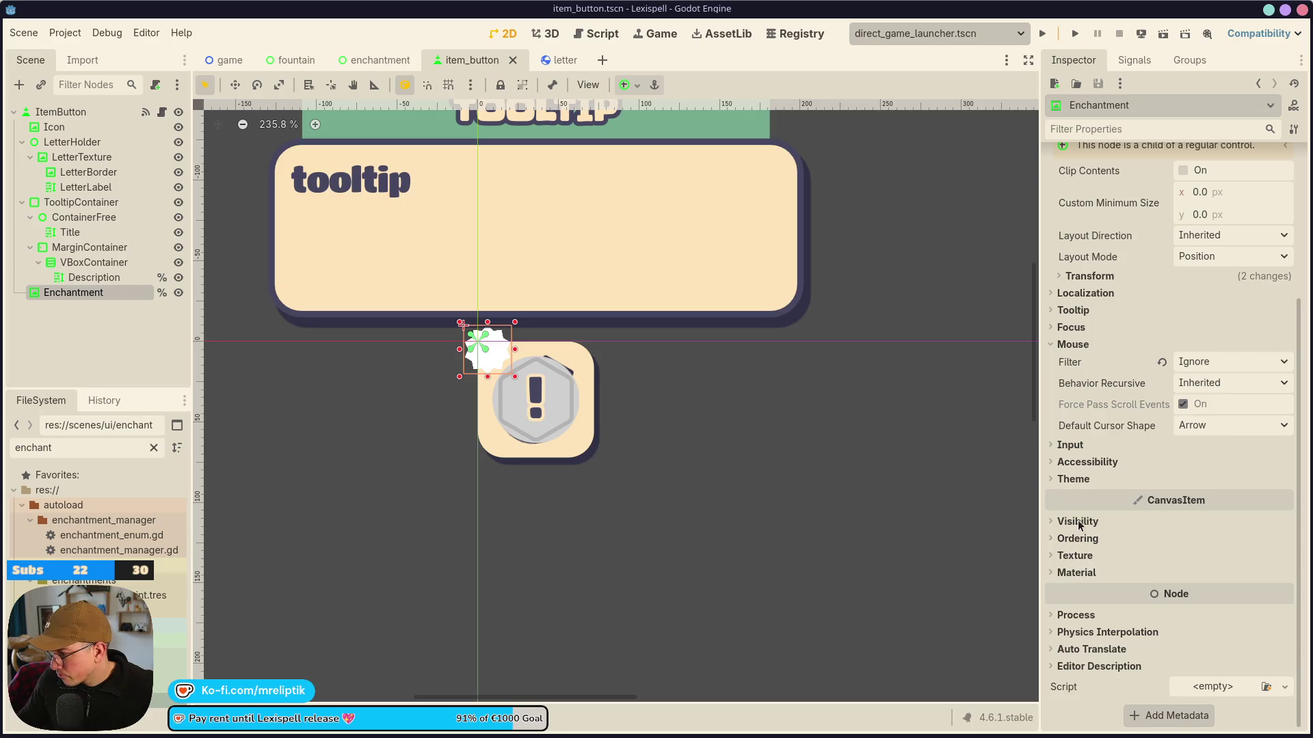
{"action": "scroll", "coordinate": [1090, 385], "scroll_direction": "up", "scroll_amount": 3}
Set Transform > Pivot Offset Ratio to 0.5, 0.5 and return to item_button.gd.
{"action": "left_click", "coordinate": [1089, 444]}
{"action": "scroll", "coordinate": [1135, 585], "scroll_direction": "down", "scroll_amount": 3}
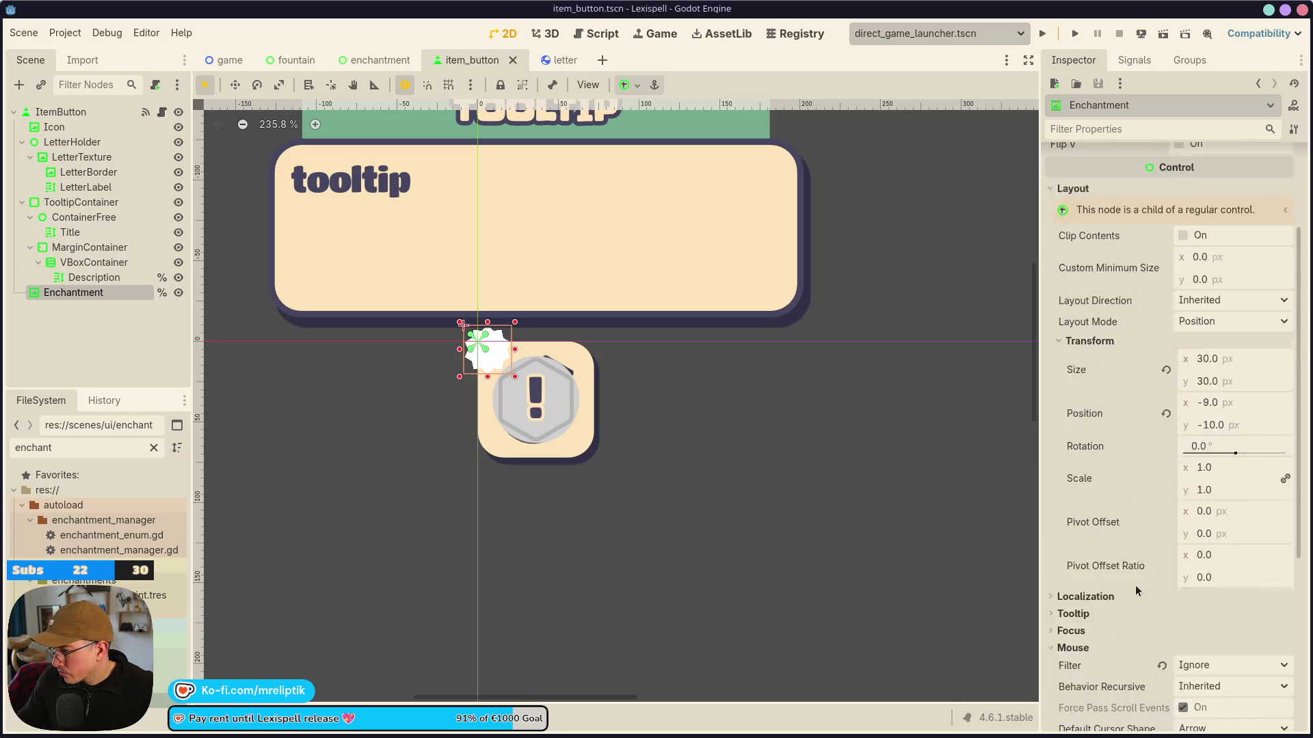
{"action": "left_click", "coordinate": [1223, 486]}
{"action": "type", "text": "0.5"}
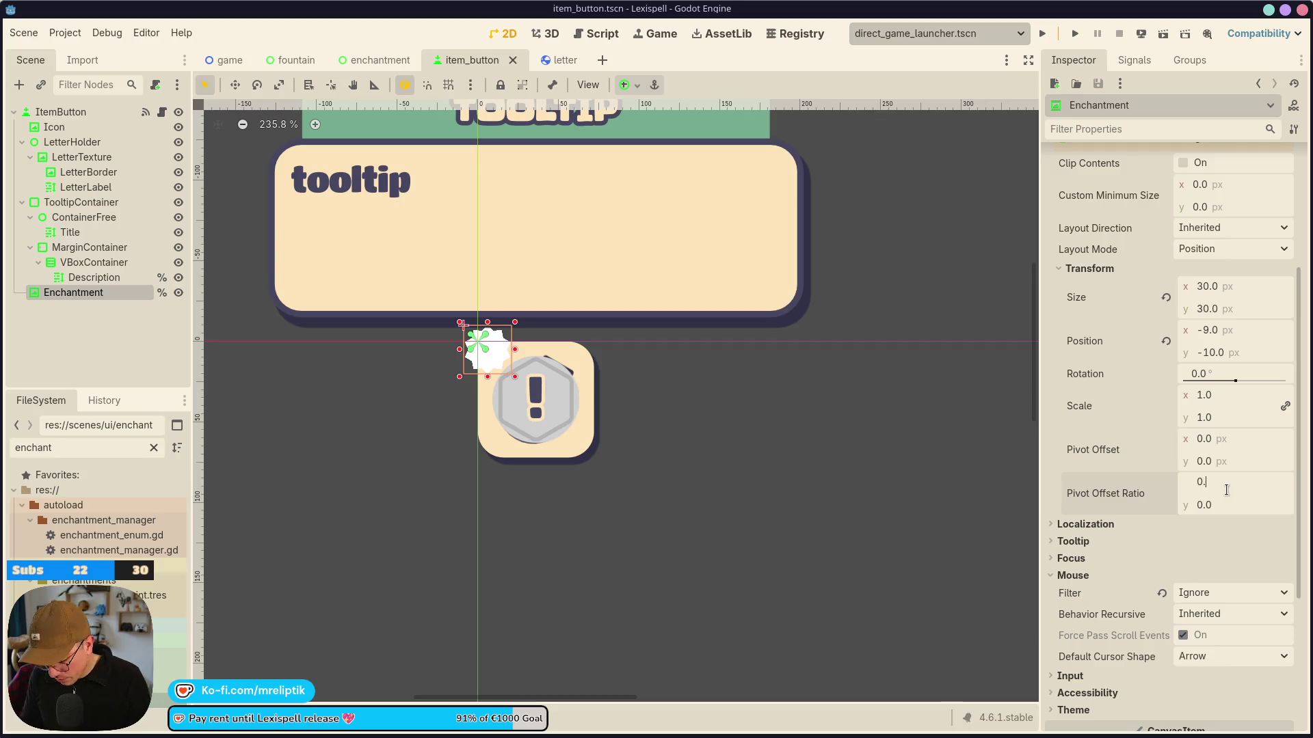
{"action": "key", "text": "Tab"}
{"action": "type", "text": "0.5"}
{"action": "key", "text": "Return"}
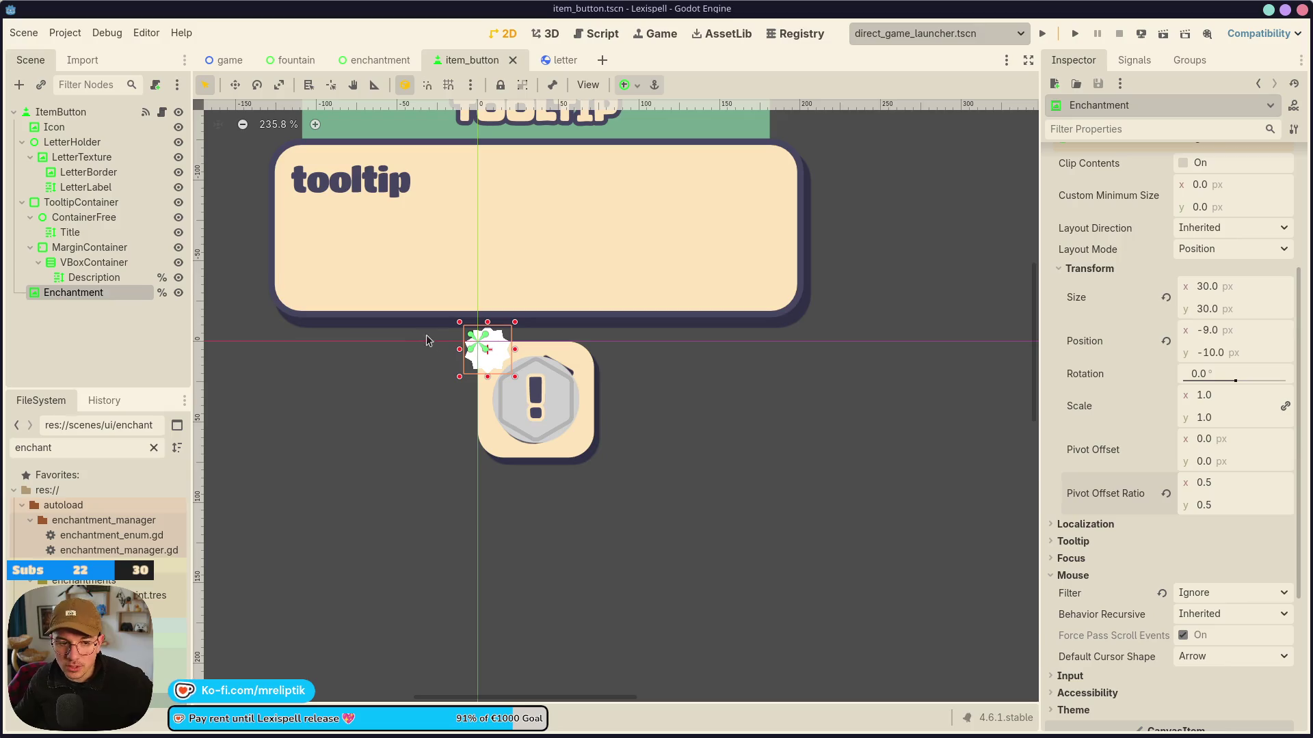
{"action": "left_click", "coordinate": [233, 310]}
{"action": "left_click", "coordinate": [162, 111]}
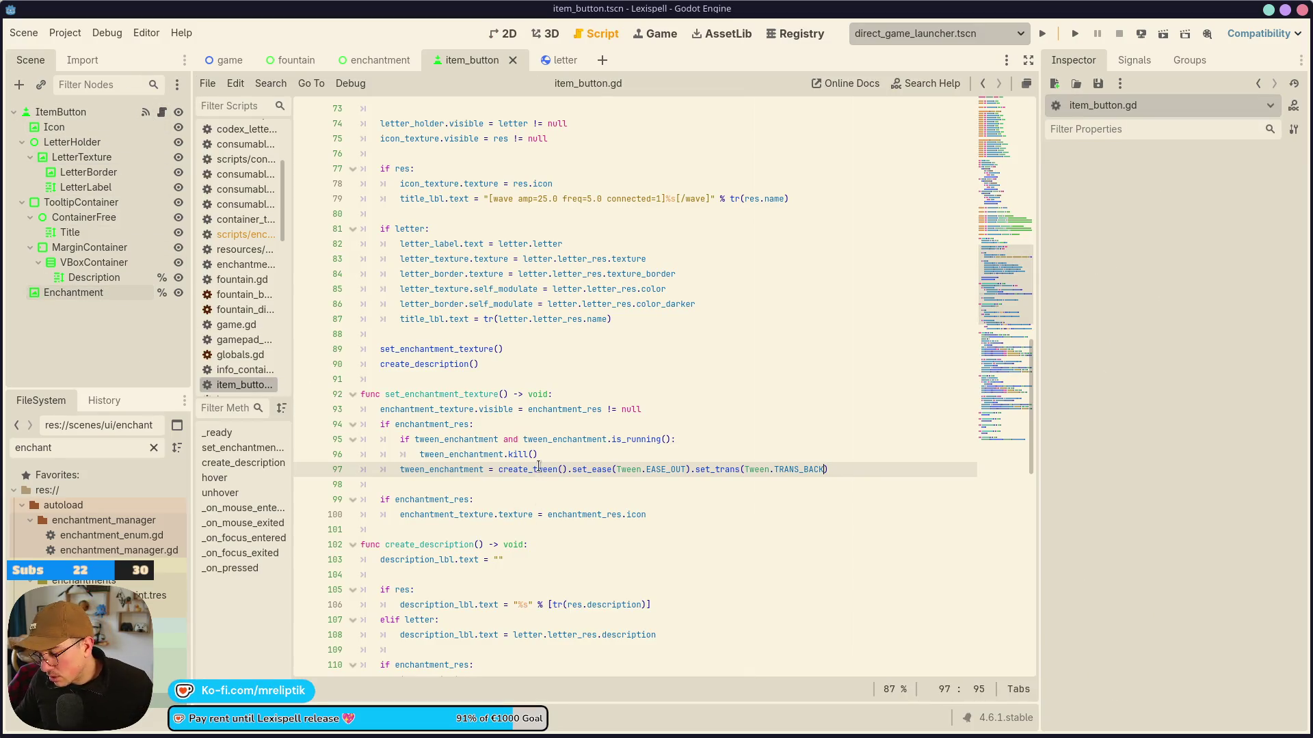
Close the tween setup call and start a tween_enchantment line below it.
{"action": "mouse_move", "coordinate": [539, 467]}
{"action": "type", "text": ")"}
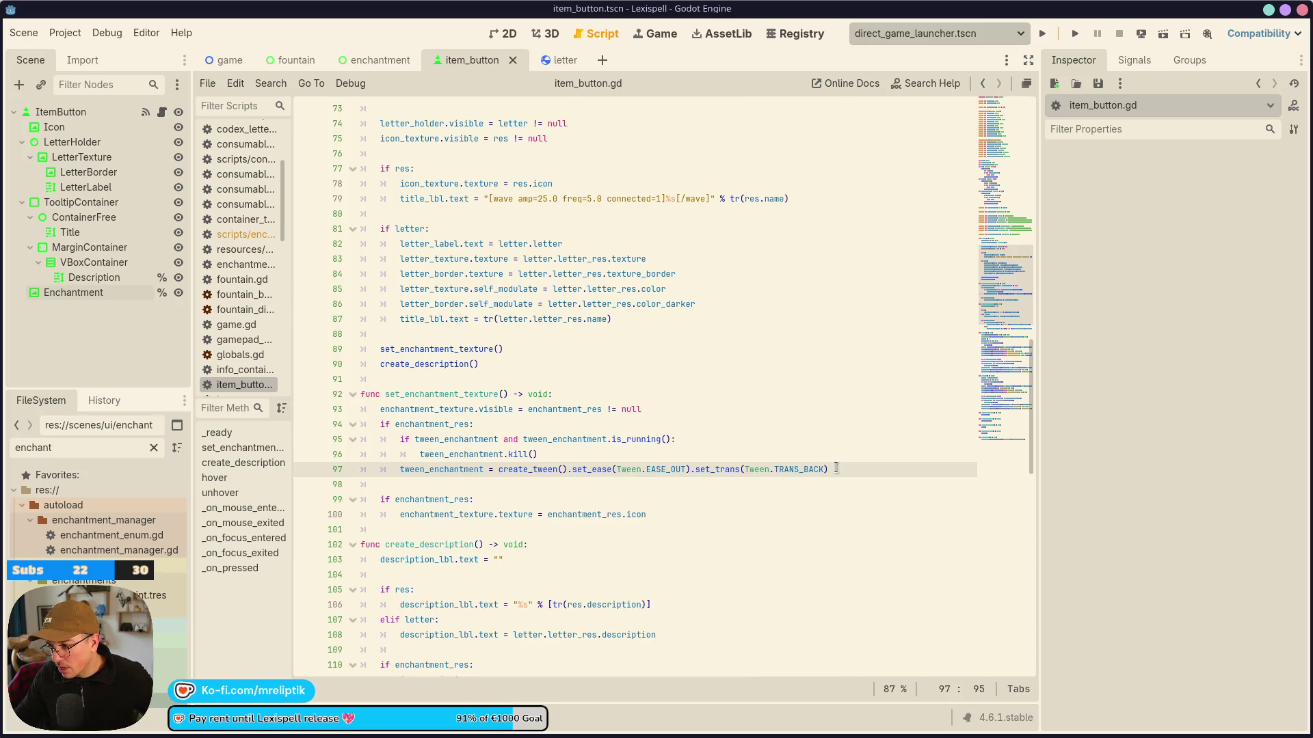
{"action": "key", "text": "Return"}
{"action": "type", "text": "tween"}
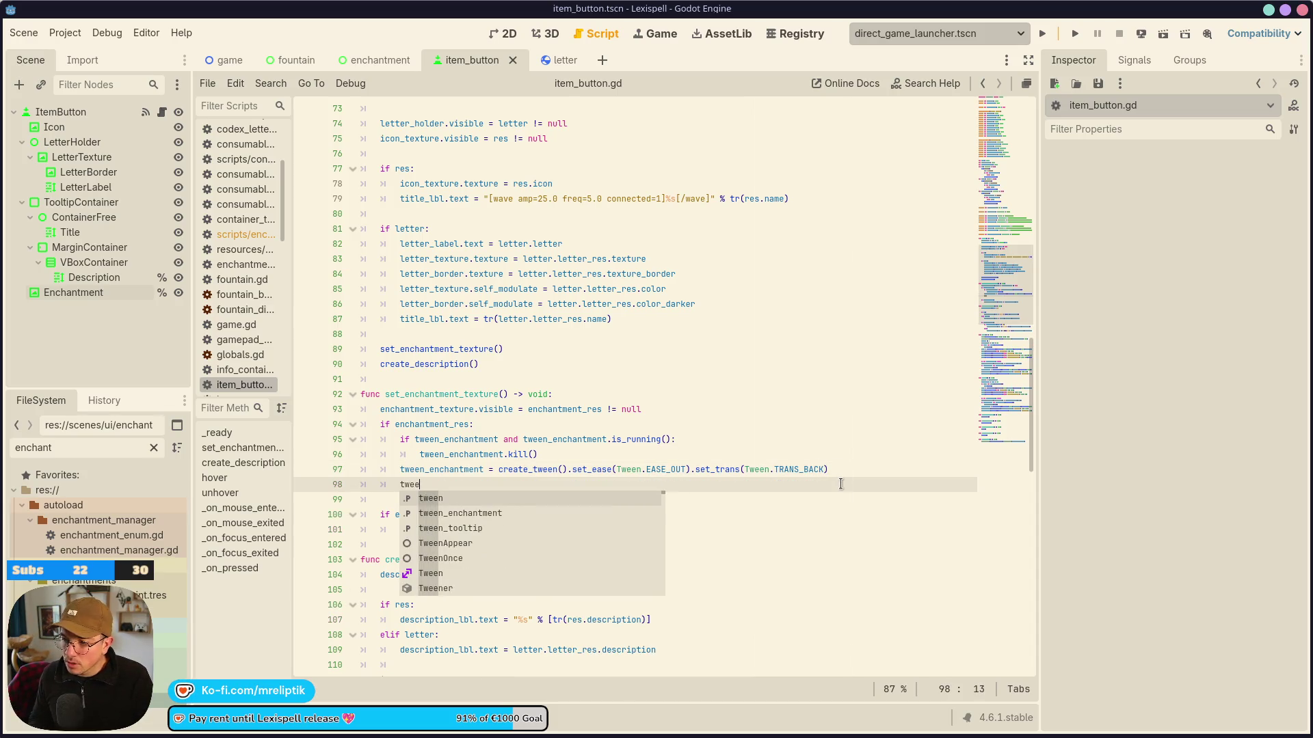
{"action": "key", "text": "Down"}
{"action": "key", "text": "Return"}
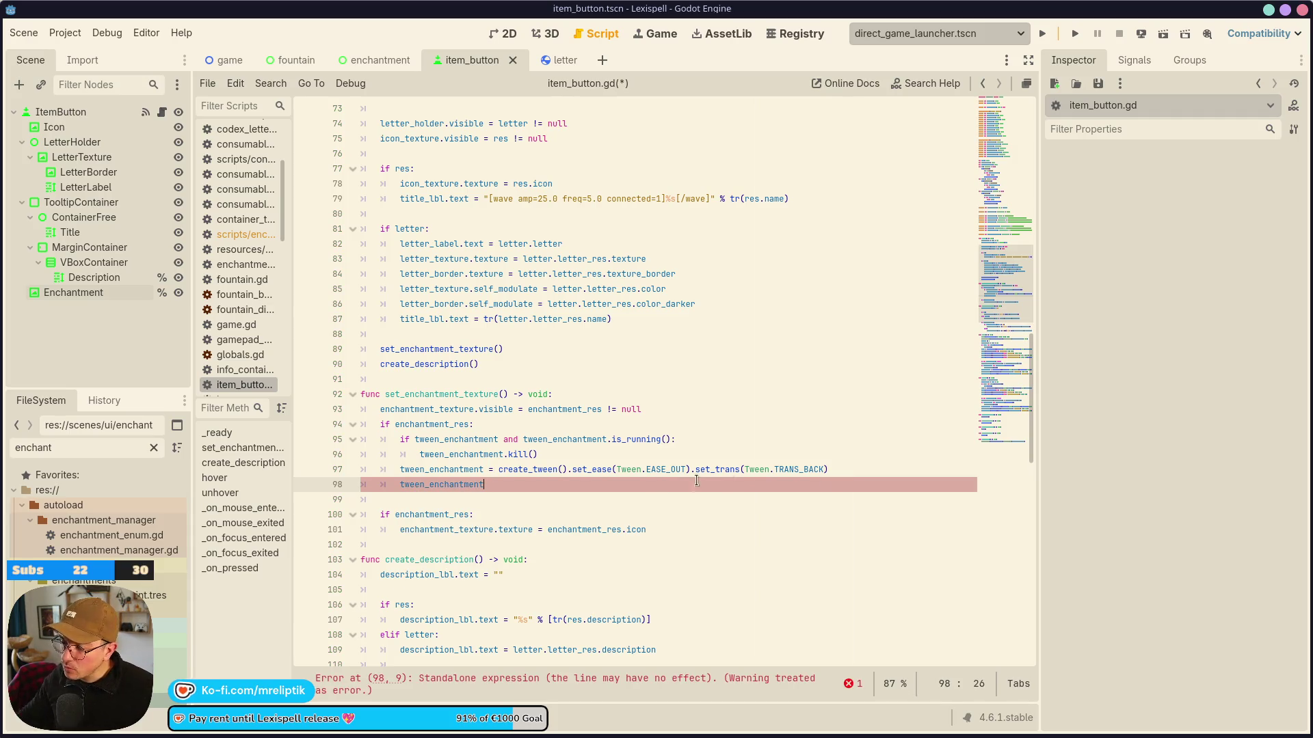
Add an else branch calling enchantment_texture.hide() and save.
{"action": "left_click", "coordinate": [655, 408]}
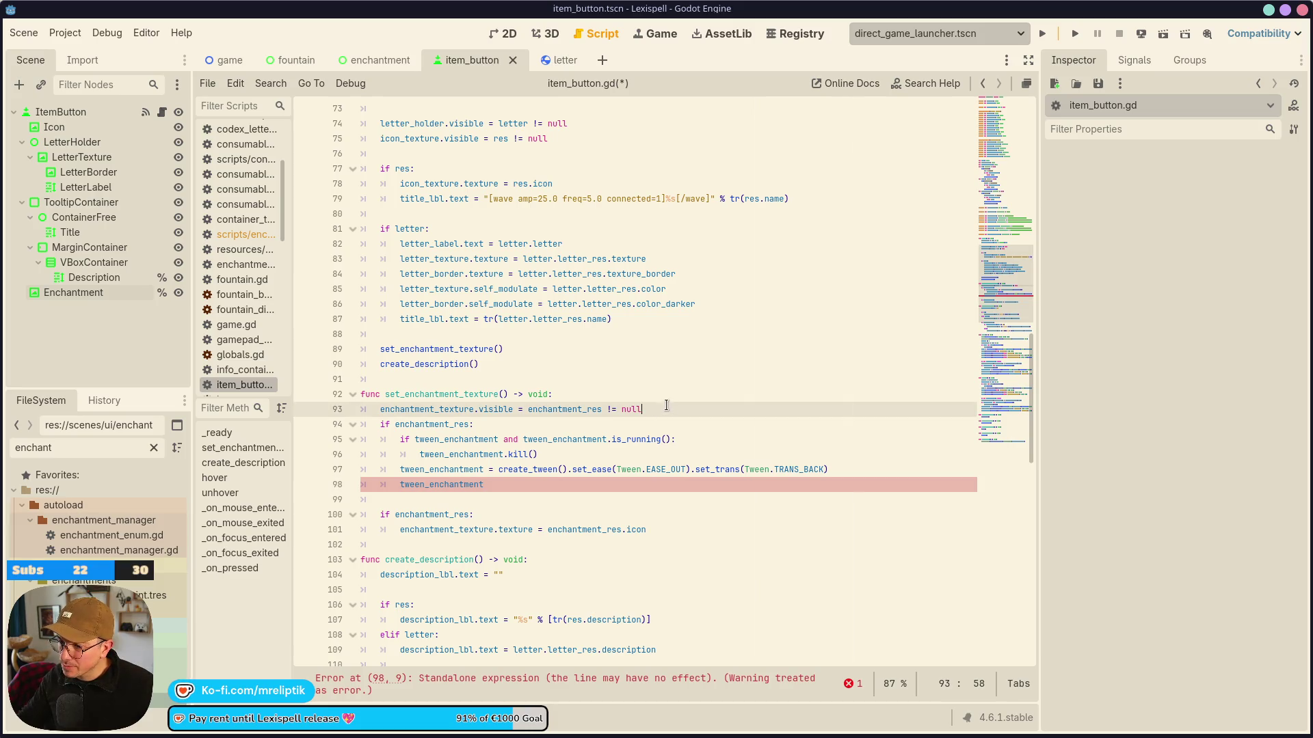
{"action": "left_click", "coordinate": [527, 484]}
{"action": "key", "text": "Return"}
{"action": "type", "text": "else:"}
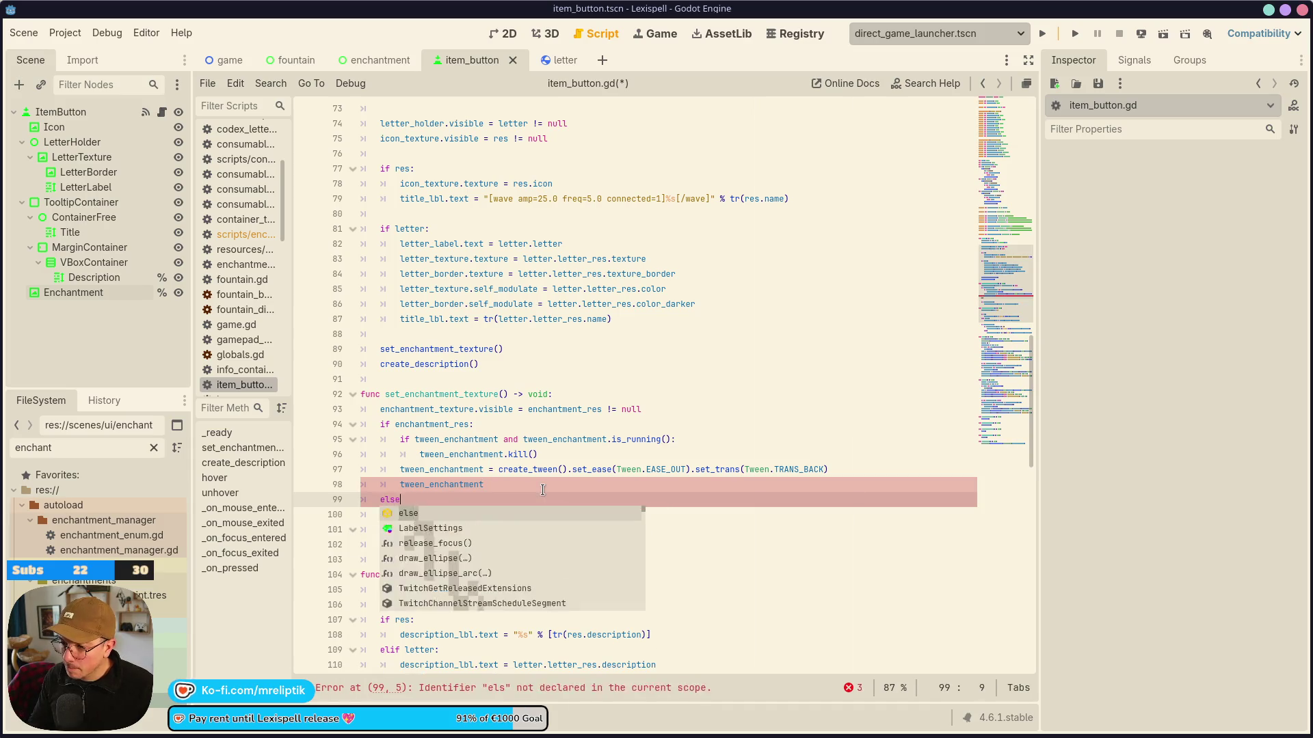
{"action": "key", "text": "Return"}
{"action": "type", "text": "enchant"}
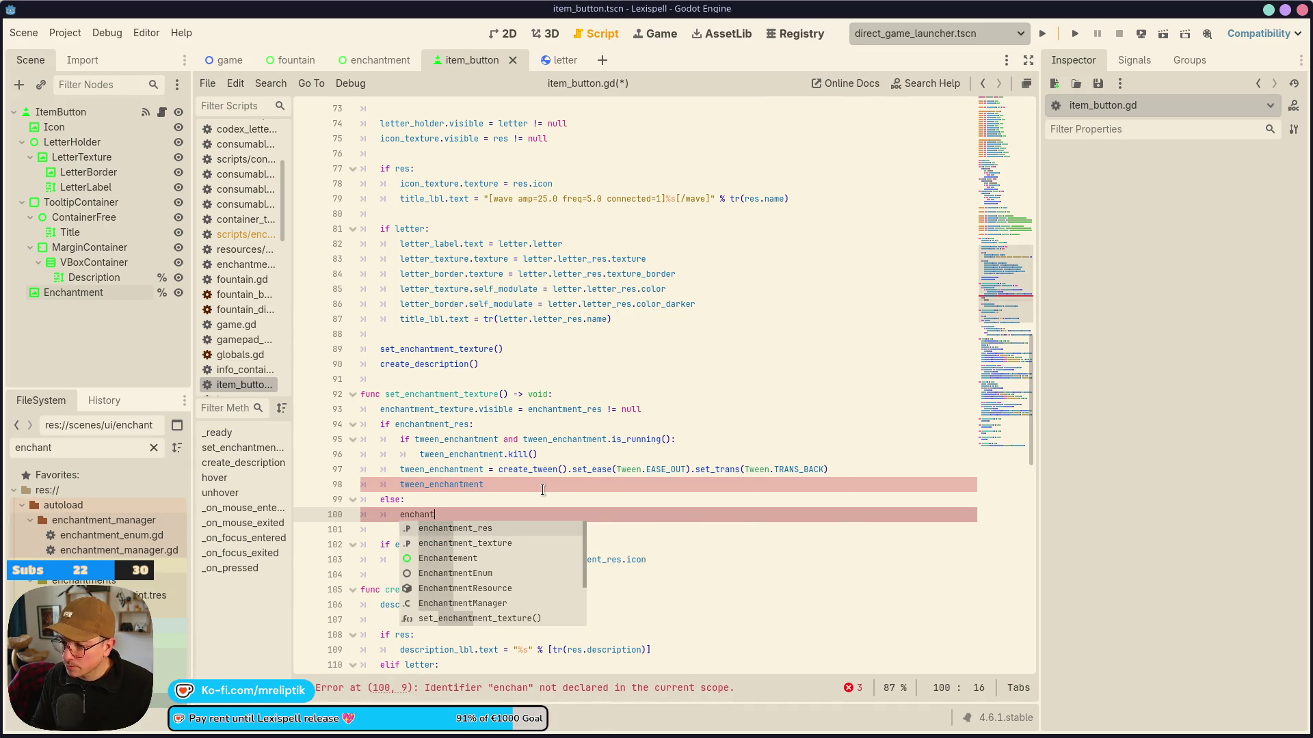
{"action": "type", "text": "ment_texture.hide("}
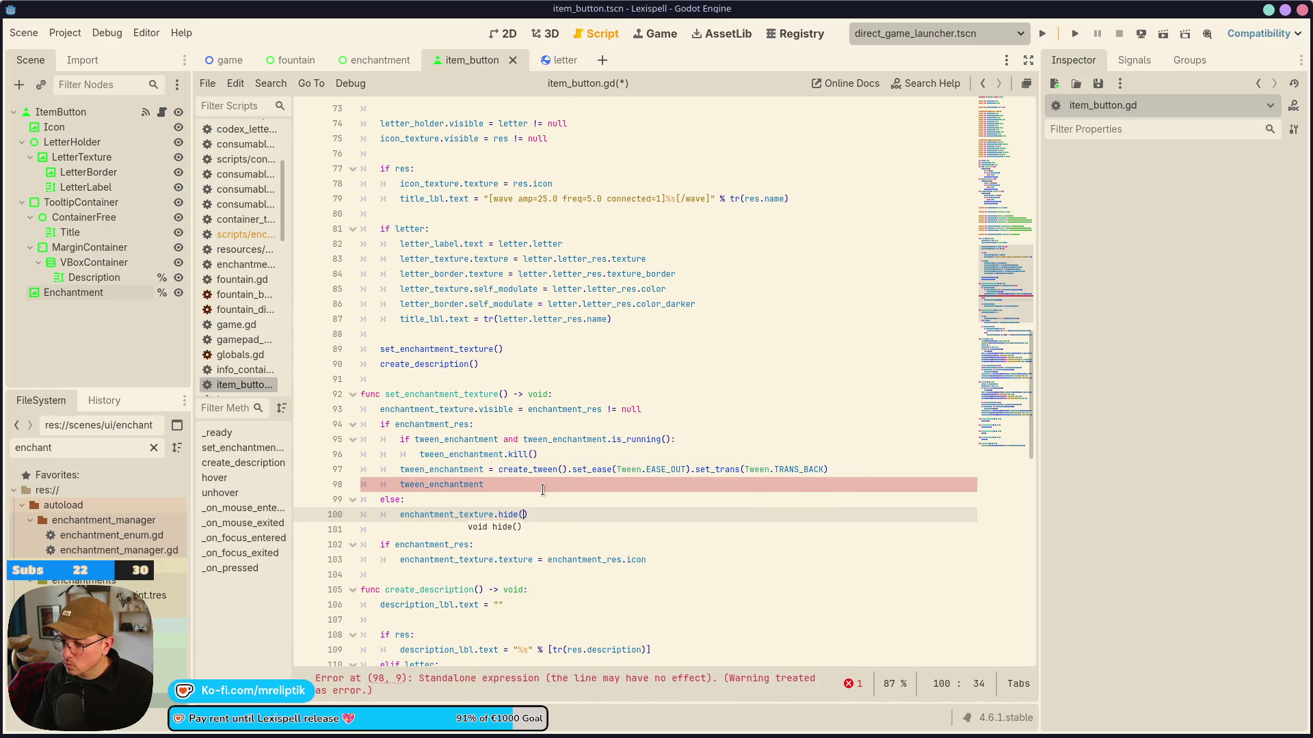
{"action": "key", "text": "Return"}
{"action": "key", "text": "ctrl+s"}
Write tween_property(enchantment_texture, "visible", true, 0.01) on the tween line.
{"action": "key", "text": "Up"}
{"action": "key", "text": "Up"}
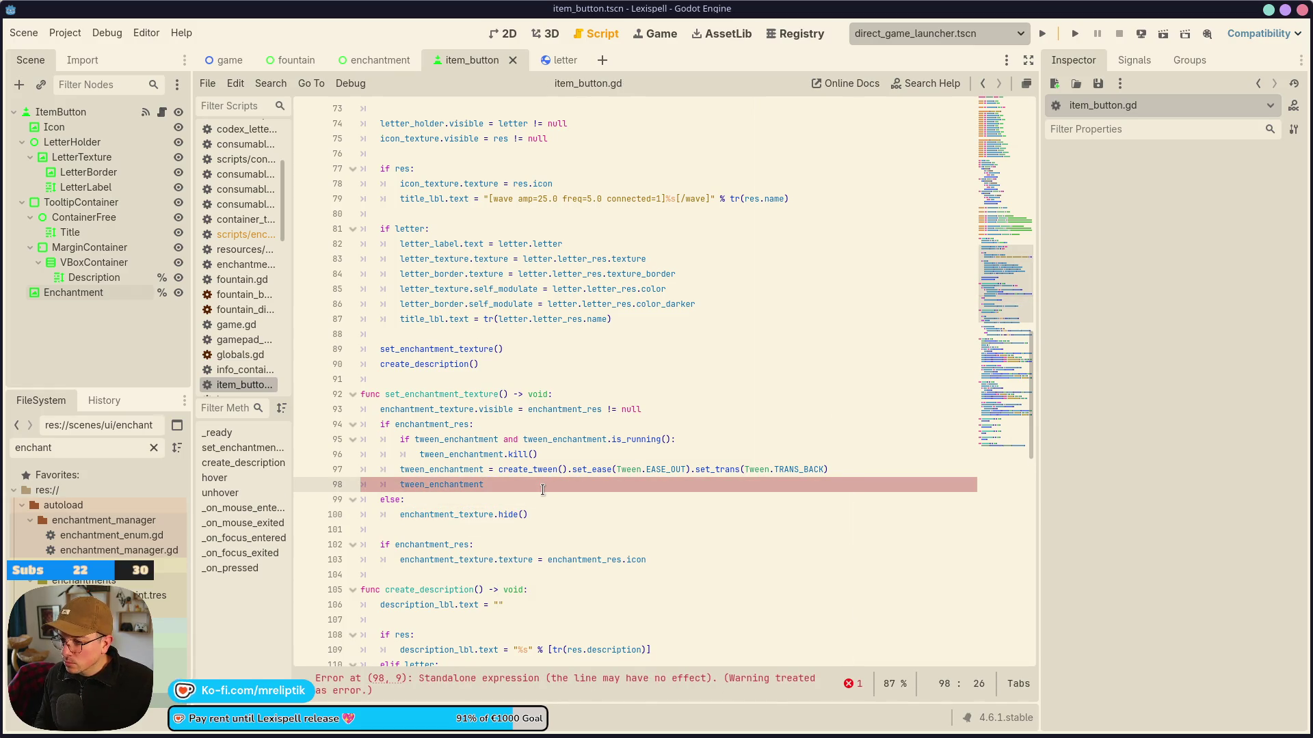
{"action": "type", "text": ".twee"}
{"action": "key", "text": "Down"}
{"action": "key", "text": "Return"}
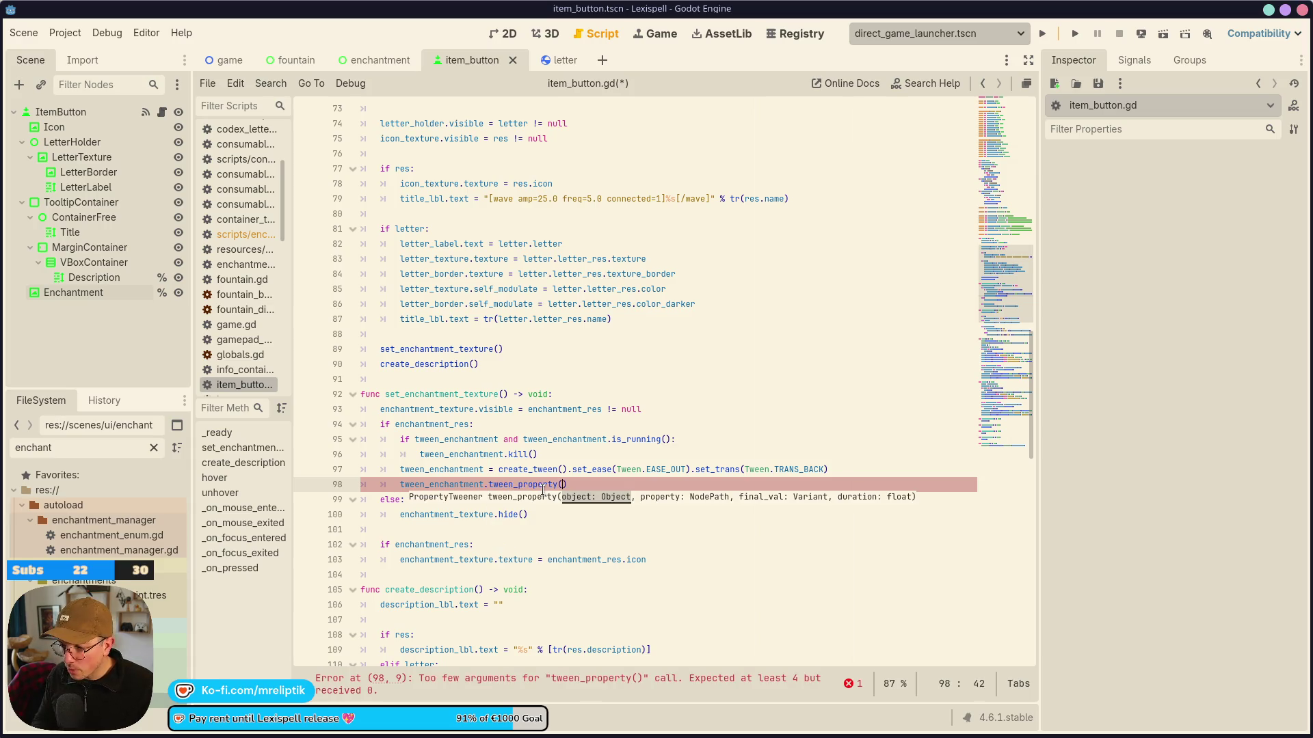
{"action": "type", "text": "enchant"}
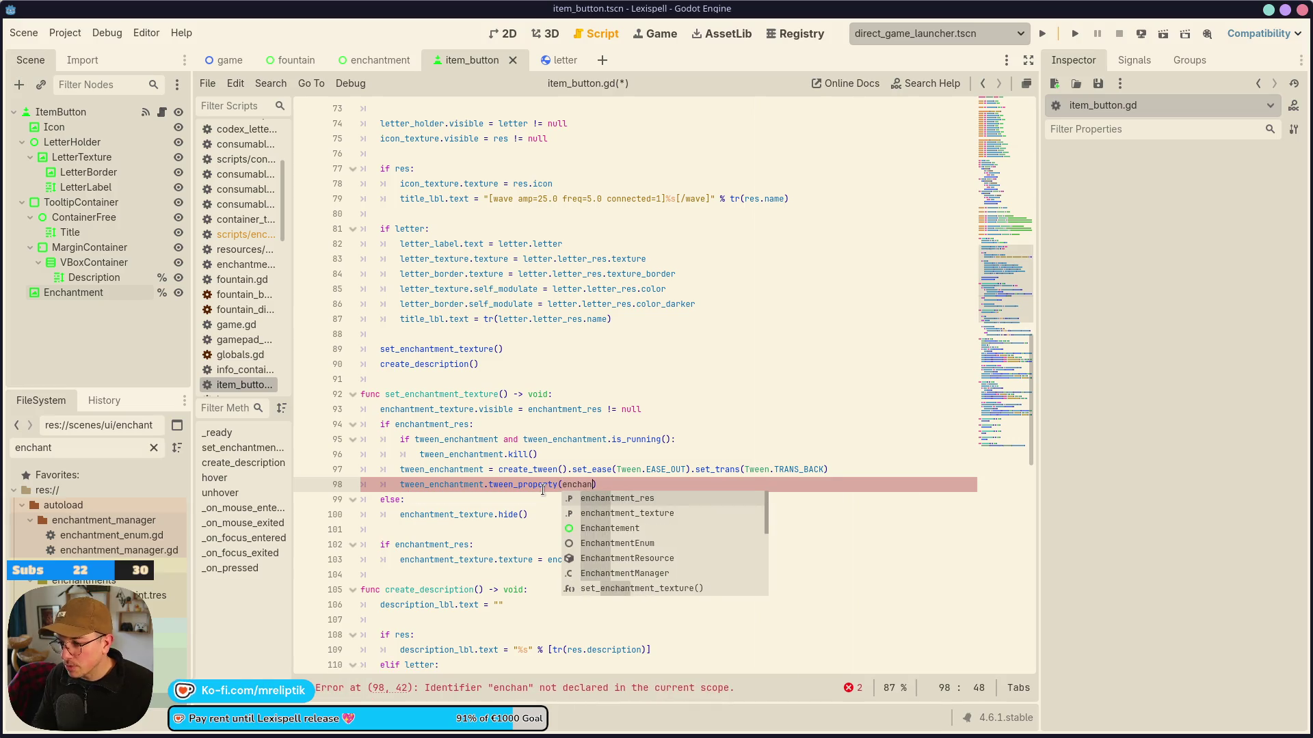
{"action": "key", "text": "Down"}
{"action": "key", "text": "Return"}
{"action": "type", "text": "\"visible\", "}
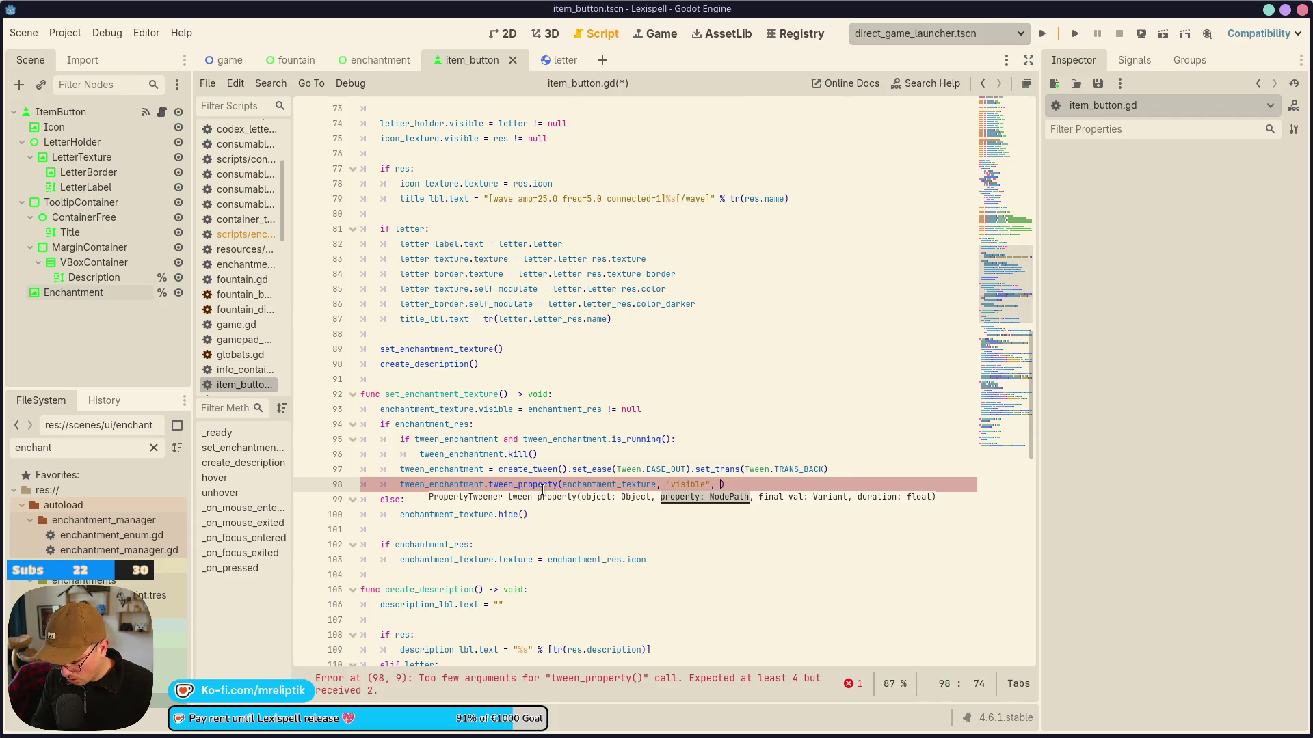
{"action": "type", "text": "true, 0.01"}
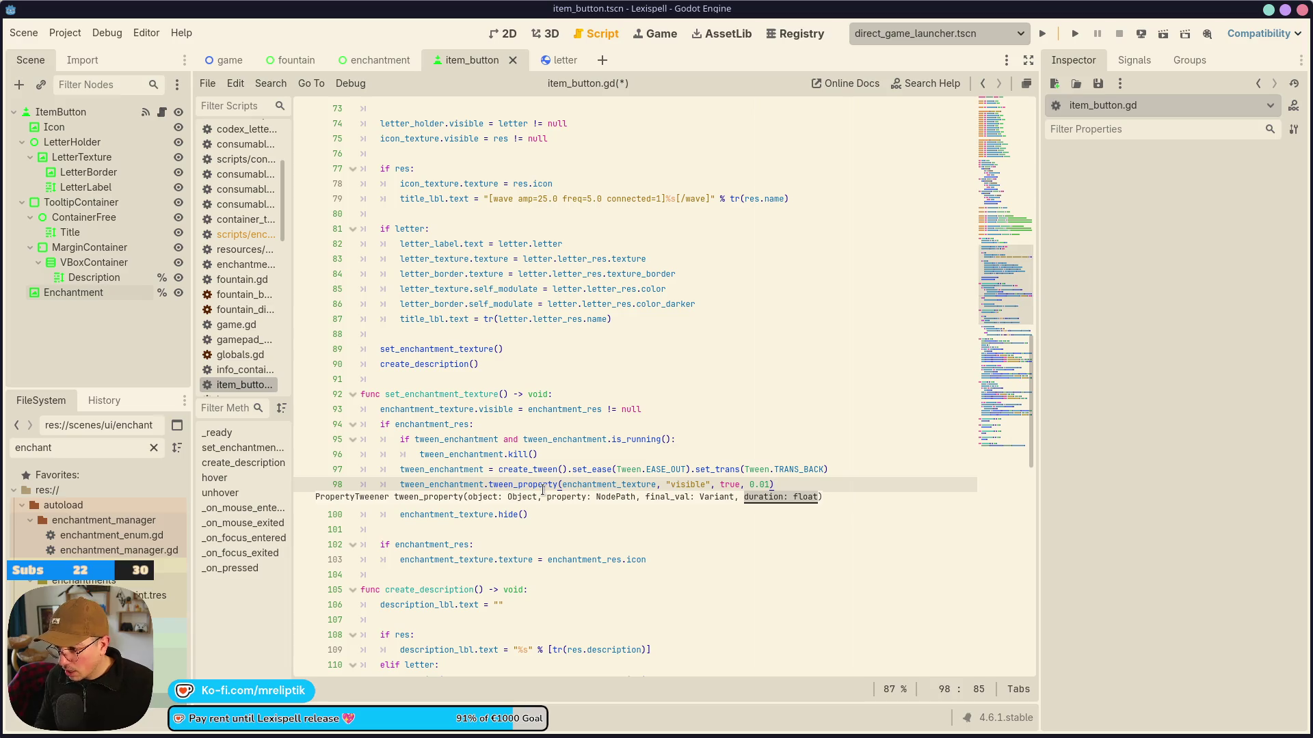
Duplicate the visible tween line and make the copy a parallel() call.
{"action": "key", "text": "ctrl+shift+d"}
{"action": "key", "text": "ctrl+Left"}
{"action": "key", "text": "ctrl+Left"}
{"action": "key", "text": "ctrl+Left"}
{"action": "key", "text": "ctrl+Down"}
{"action": "key", "text": "ctrl+Left"}
{"action": "key", "text": "ctrl+Left"}
{"action": "key", "text": "ctrl+Left"}
{"action": "key", "text": "Down"}
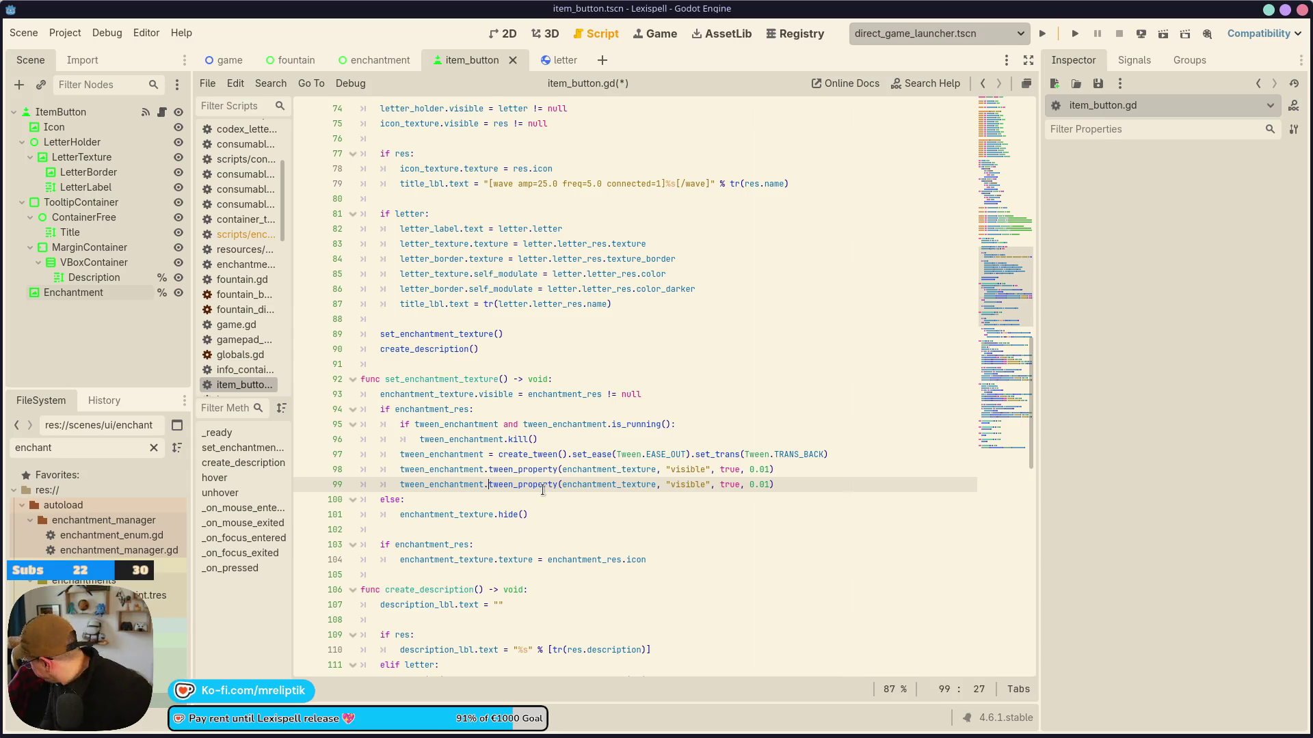
{"action": "type", "text": "parallel()."}
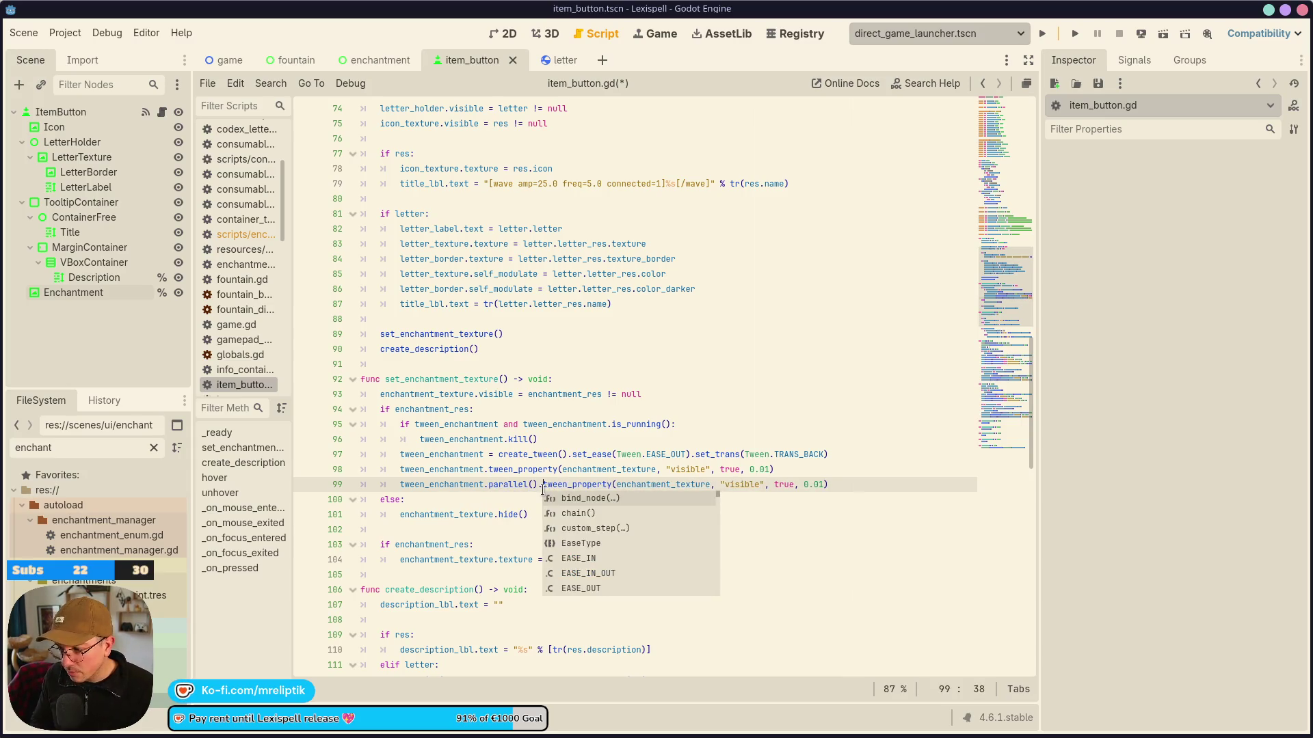
{"action": "key", "text": "Escape"}
Delete the direct visibility assignment line and save.
{"action": "key", "text": "Up"}
{"action": "key", "text": "Up"}
{"action": "key", "text": "Up"}
{"action": "key", "text": "ctrl+shift+k"}
{"action": "key", "text": "ctrl+s"}
{"action": "key", "text": "Down"}
{"action": "key", "text": "Down"}
{"action": "key", "text": "Down"}
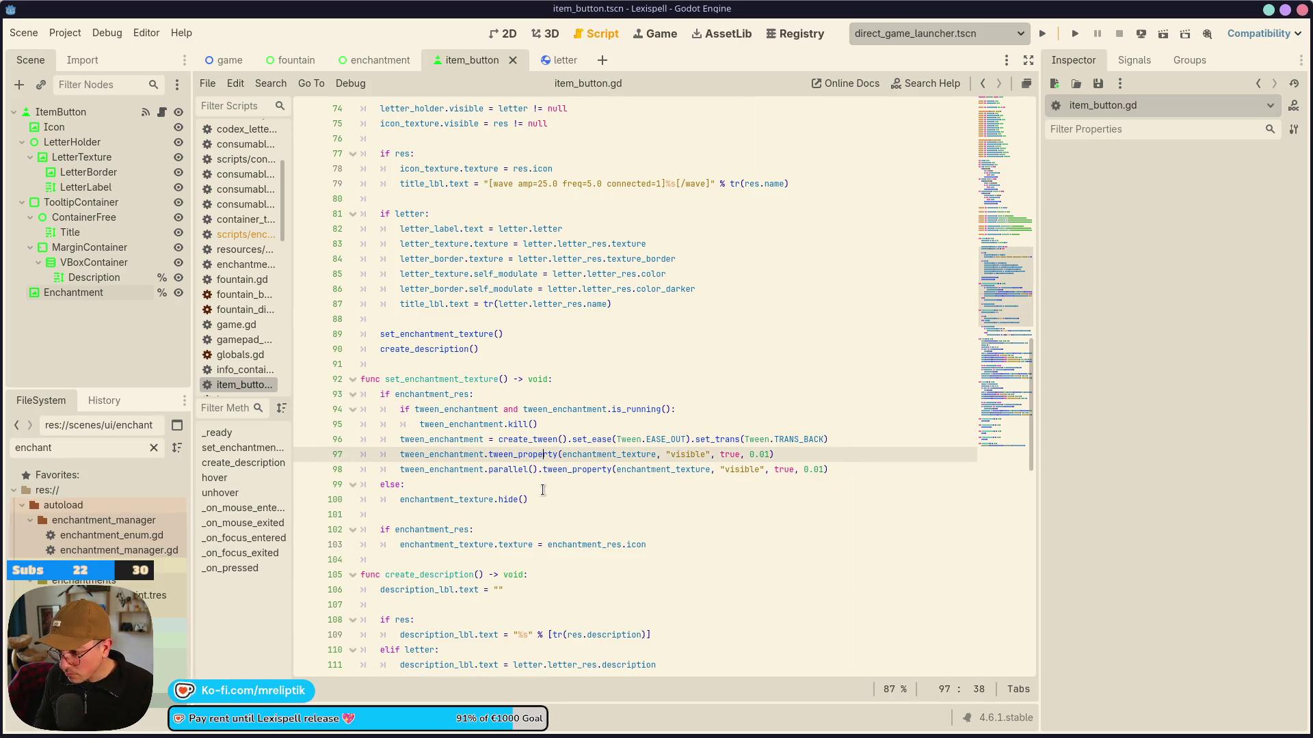
Change line 97 to tween "scale" to Vector2.ONE over 0.2 and save the script.
{"action": "key", "text": "ctrl+shift+Left"}
{"action": "type", "text": "scale"}
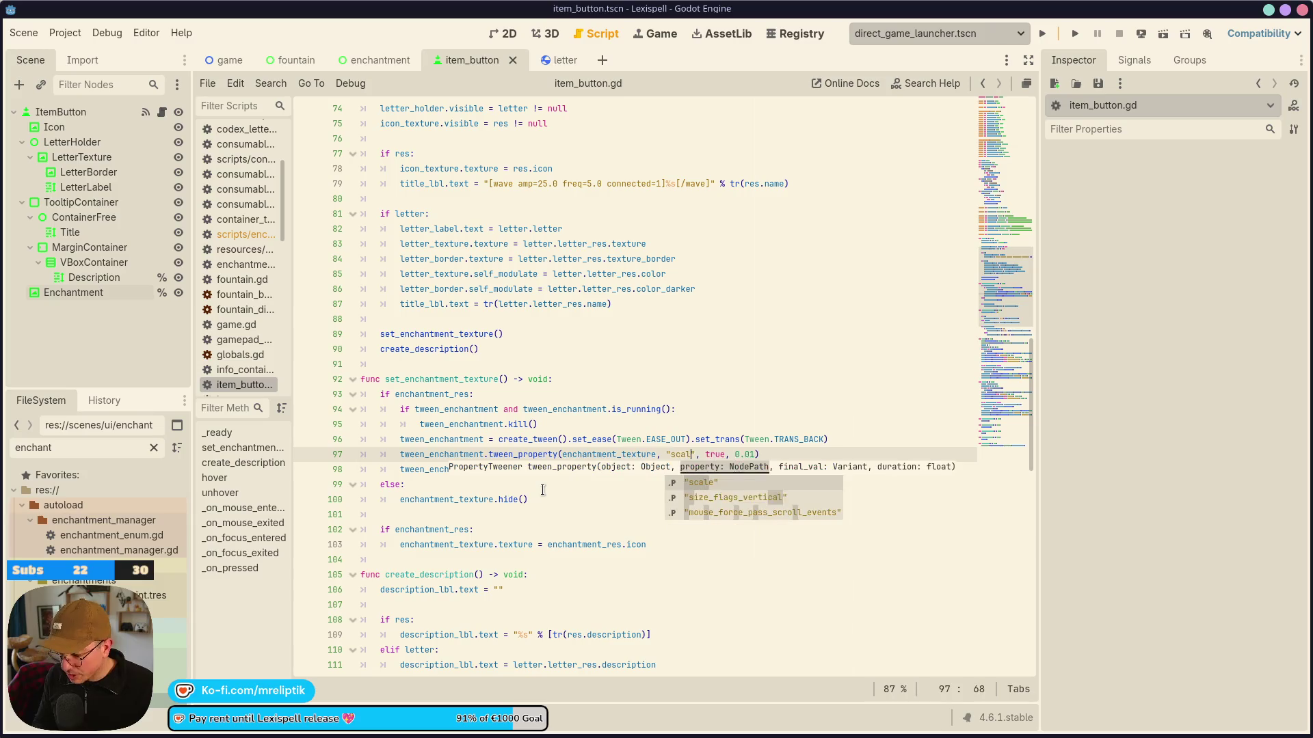
{"action": "key", "text": "Escape"}
{"action": "key", "text": "ctrl+shift+Right"}
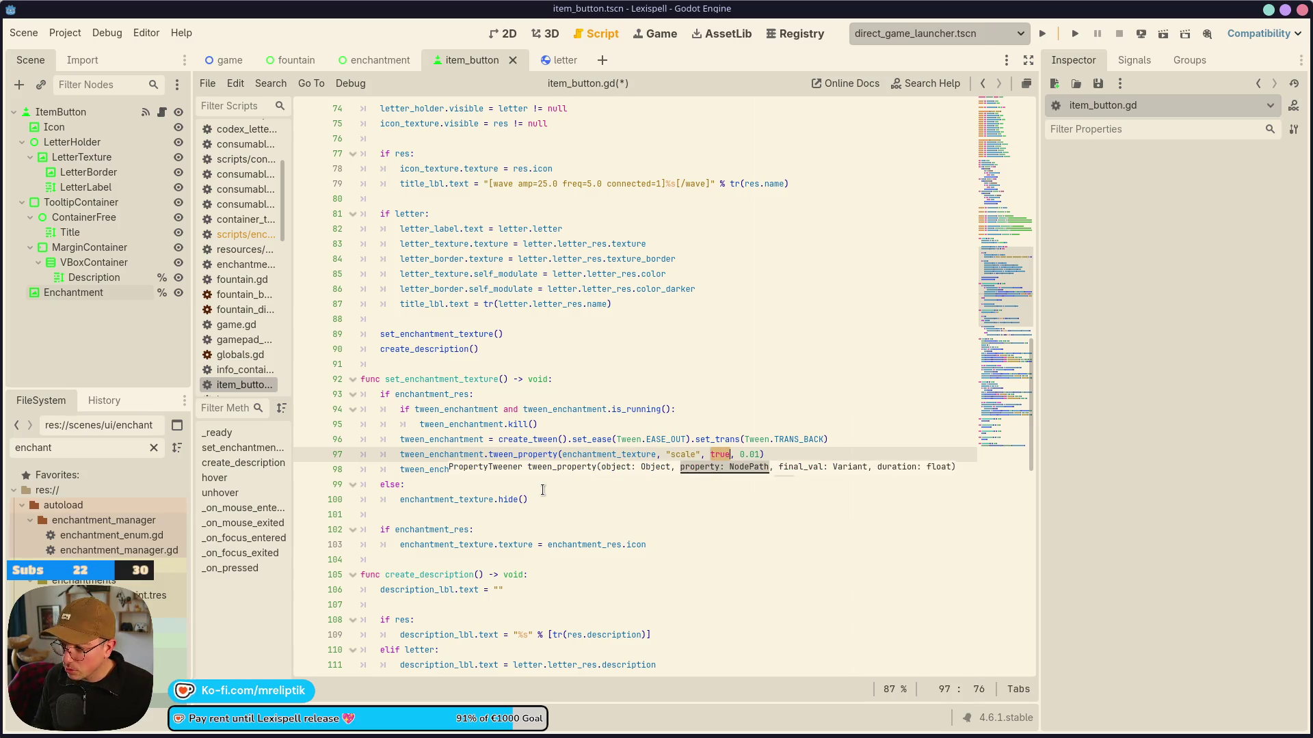
{"action": "type", "text": "Vector2.ONE"}
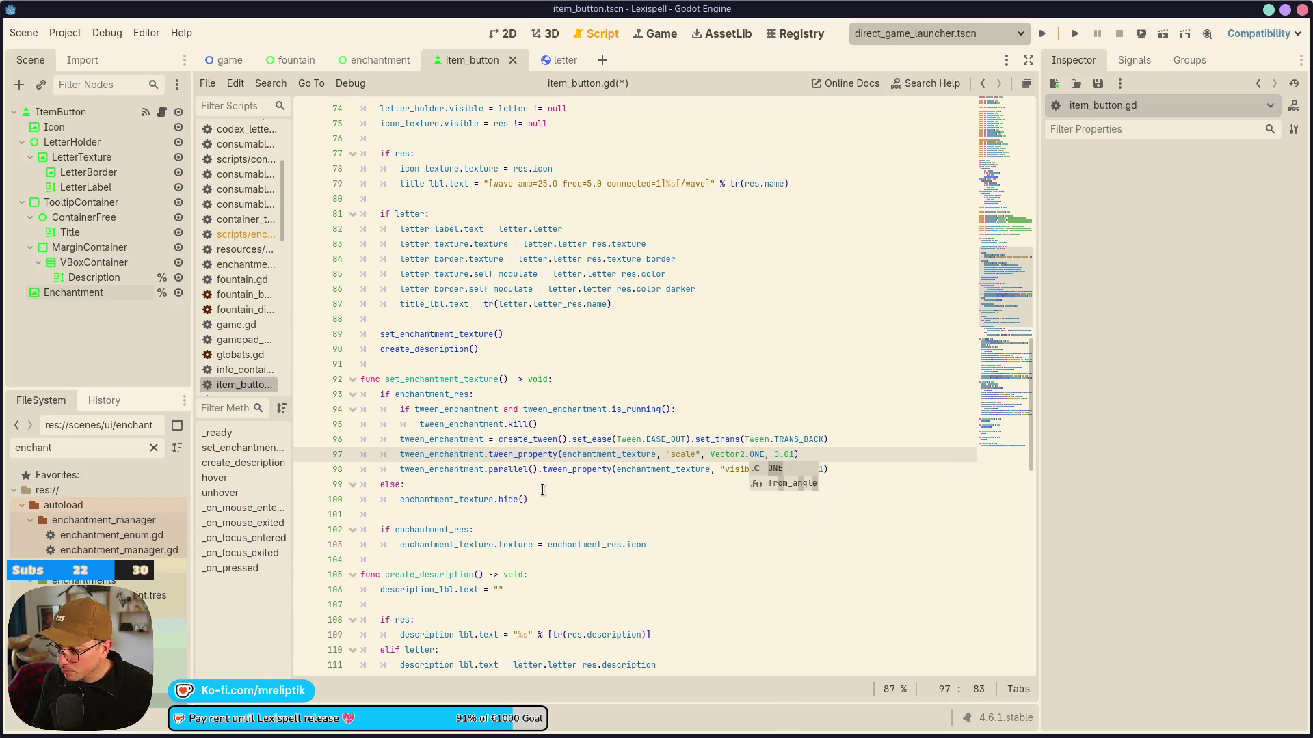
{"action": "key", "text": "Right"}
{"action": "key", "text": "Right"}
{"action": "key", "text": "Right"}
{"action": "key", "text": "BackSpace"}
{"action": "key", "text": "BackSpace"}
{"action": "type", "text": "2"}
{"action": "key", "text": "ctrl+s"}
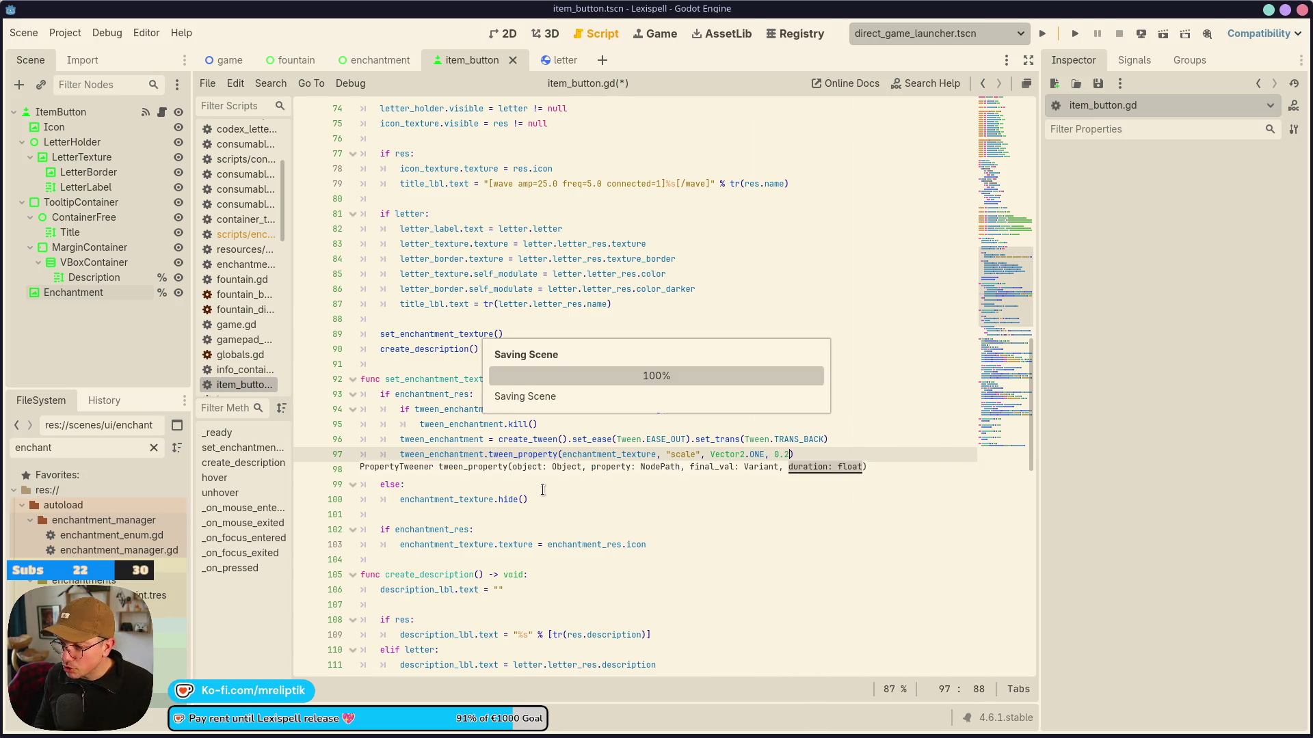
Duplicate it as a "rotation" tween to 0.0 over 0.25 with .from(-PI/2.0), and save.
{"action": "key", "text": "ctrl+shift+d"}
{"action": "key", "text": "ctrl+Left"}
{"action": "key", "text": "ctrl+Left"}
{"action": "key", "text": "ctrl+Left"}
{"action": "key", "text": "ctrl+shift+Right"}
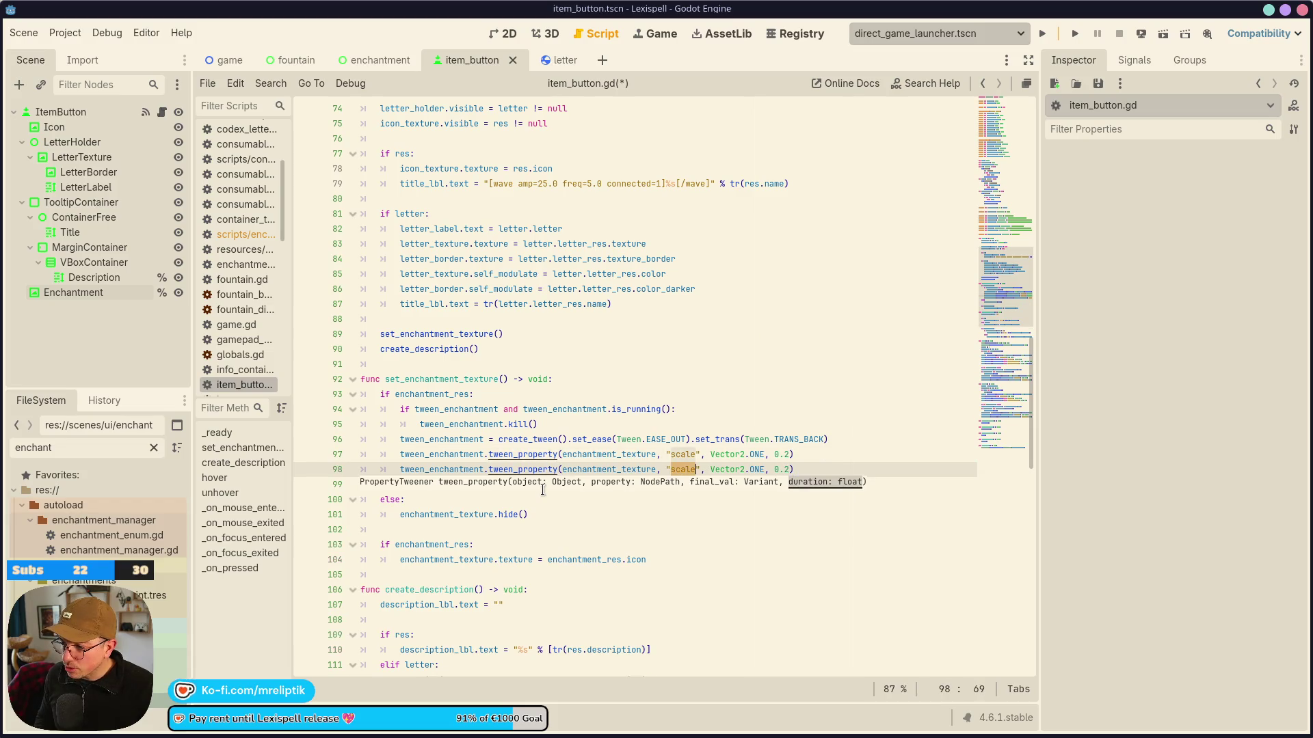
{"action": "type", "text": "rota"}
{"action": "key", "text": "Return"}
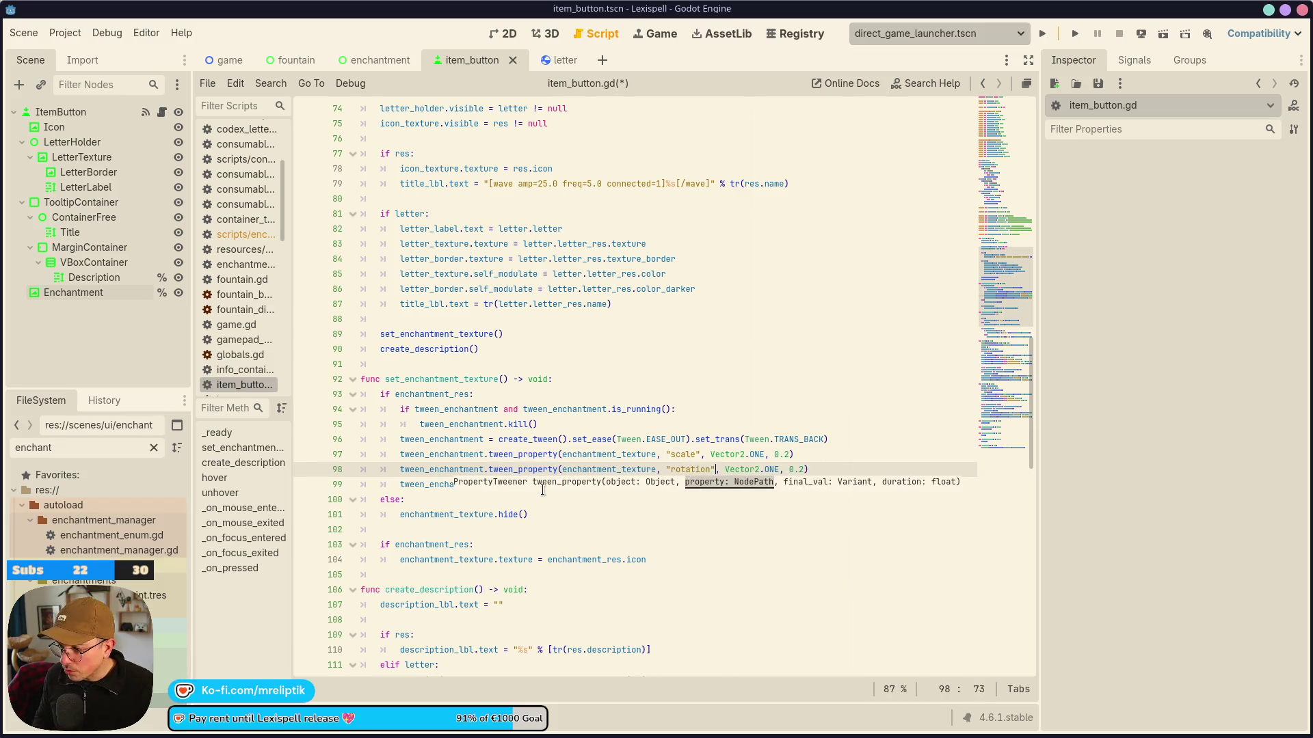
{"action": "key", "text": "ctrl+Right"}
{"action": "key", "text": "ctrl+Right"}
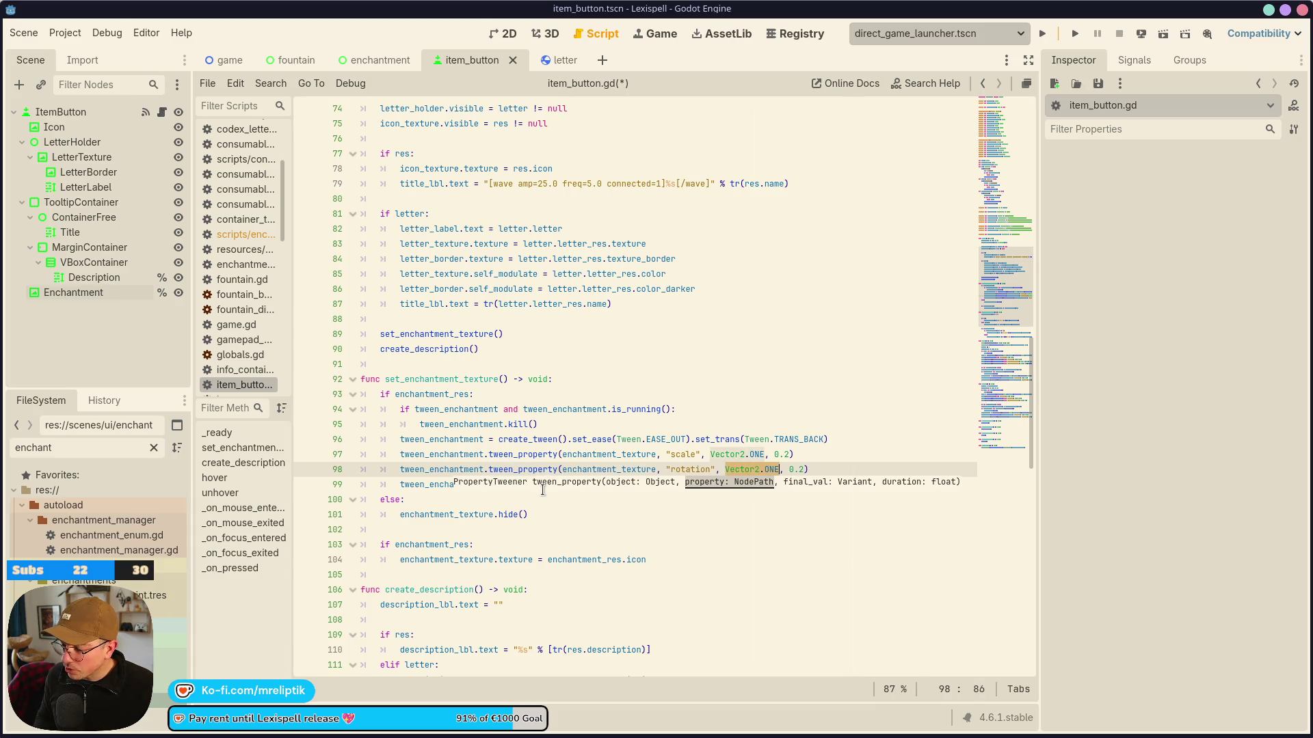
{"action": "type", "text": "0.0"}
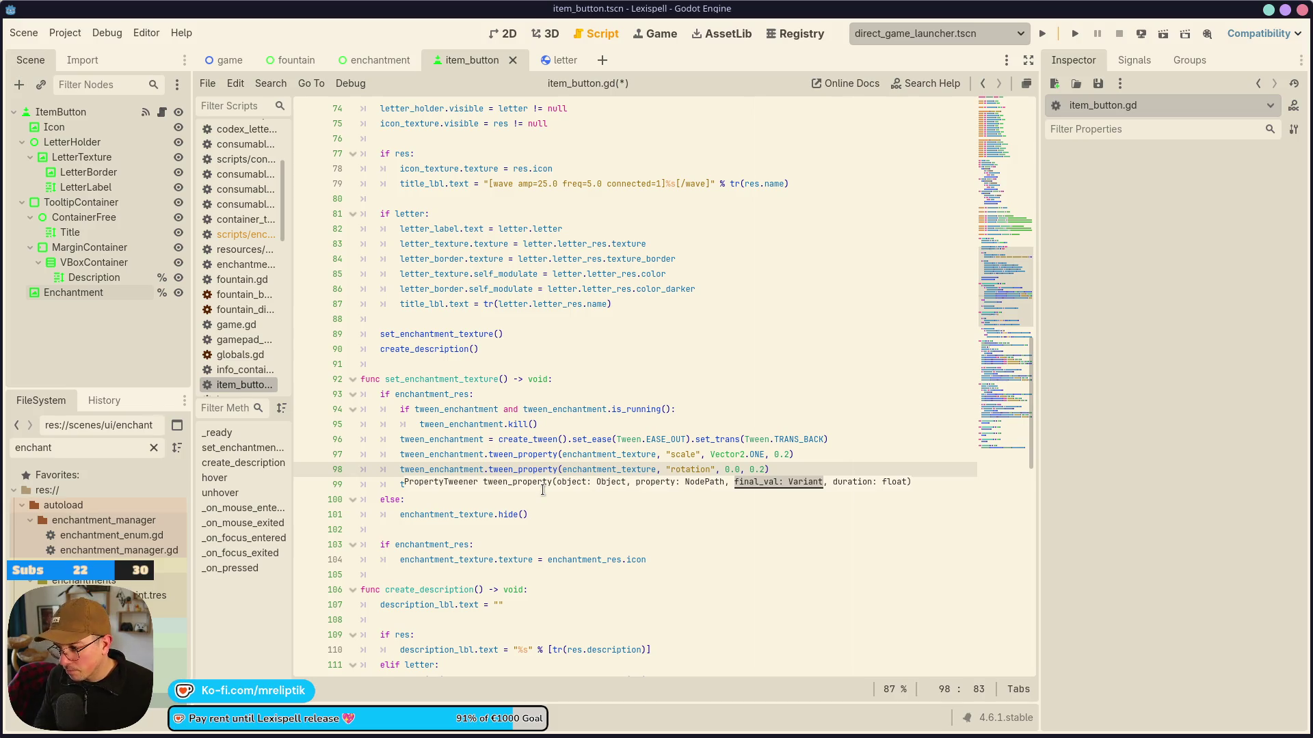
{"action": "type", "text": "6"}
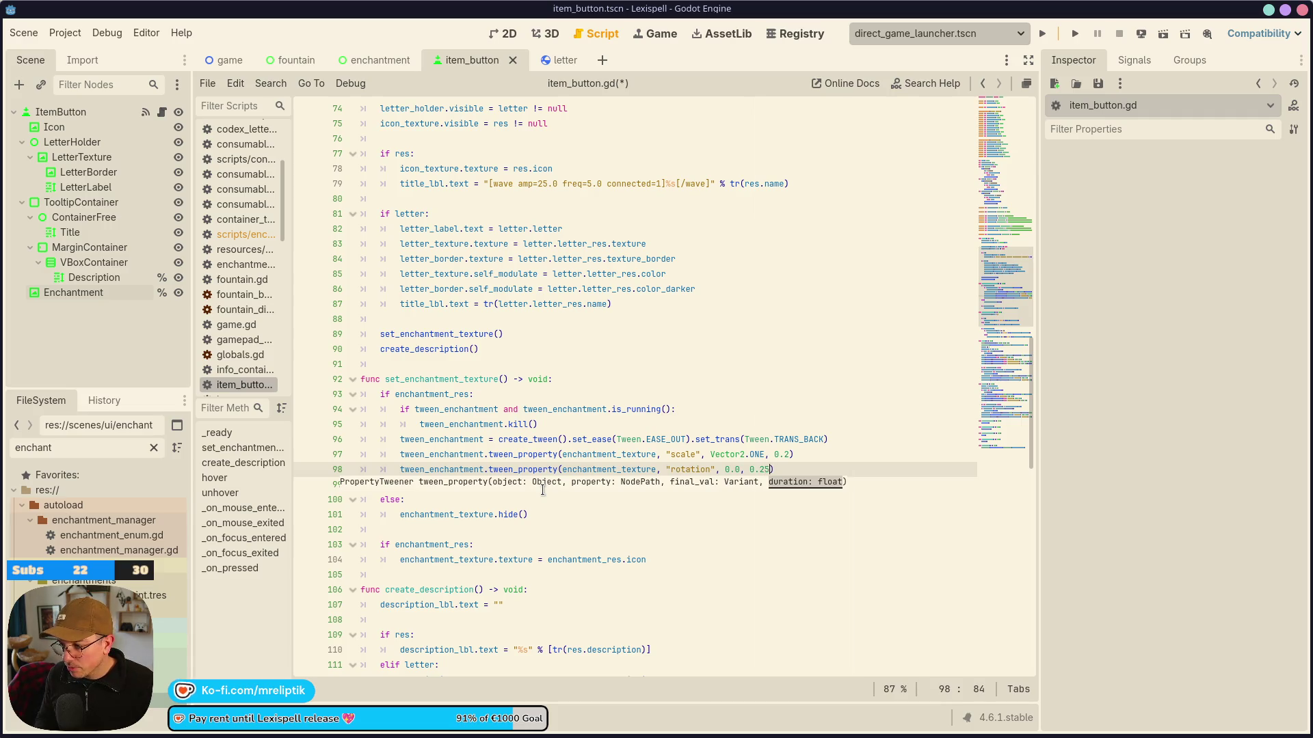
{"action": "type", "text": ".from("}
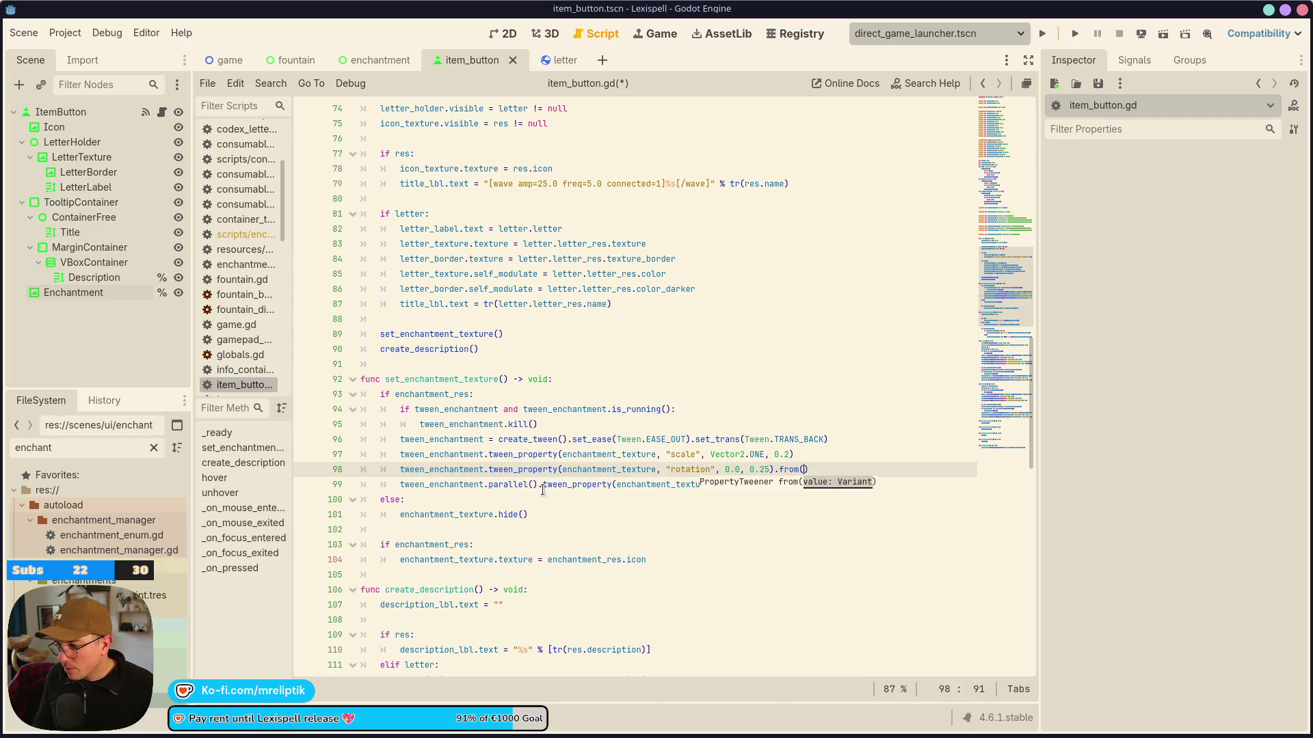
{"action": "type", "text": "-"}
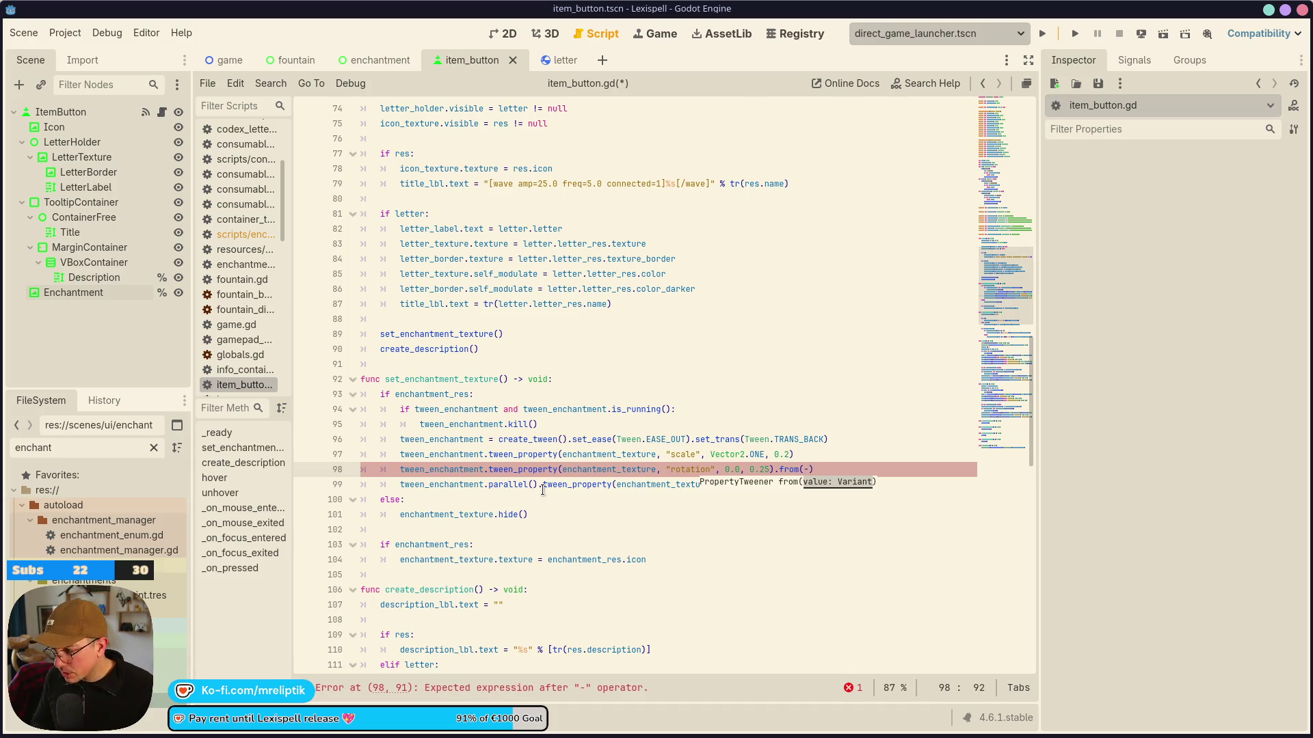
{"action": "type", "text": "PI"}
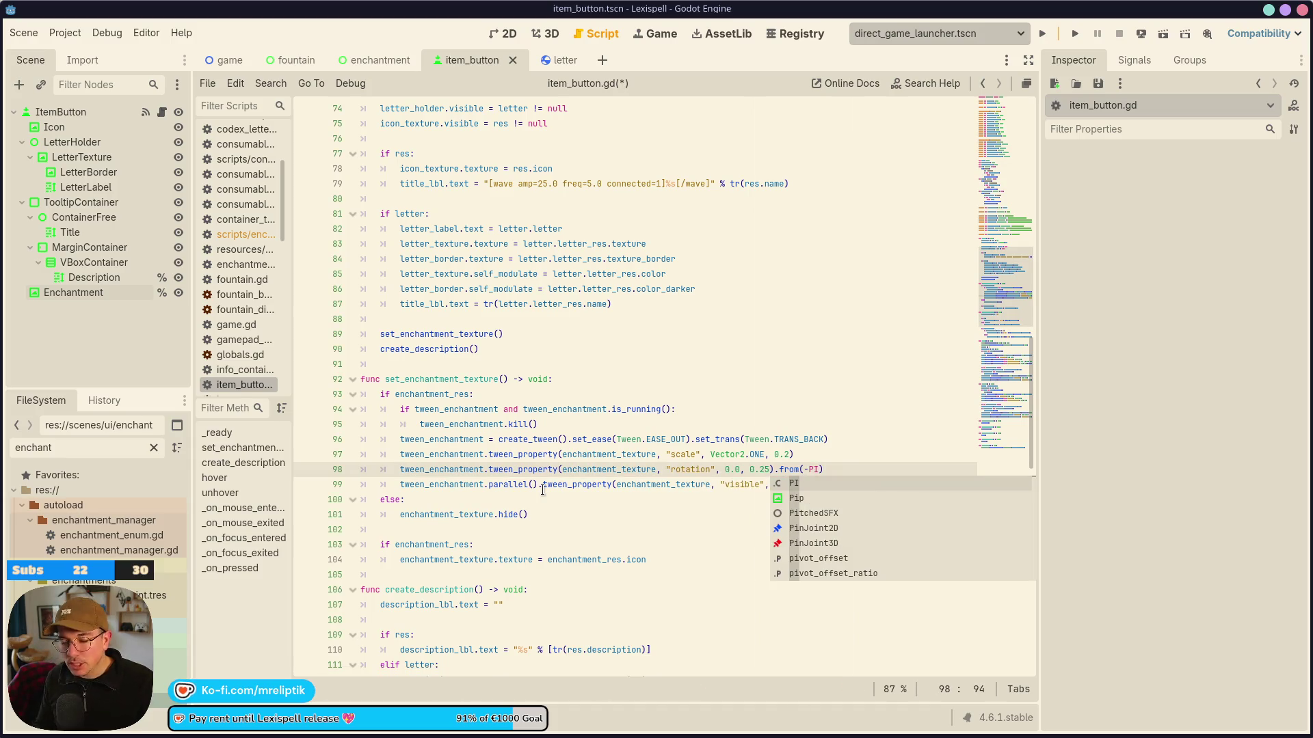
{"action": "type", "text": "/2.0"}
{"action": "key", "text": "ctrl+s"}
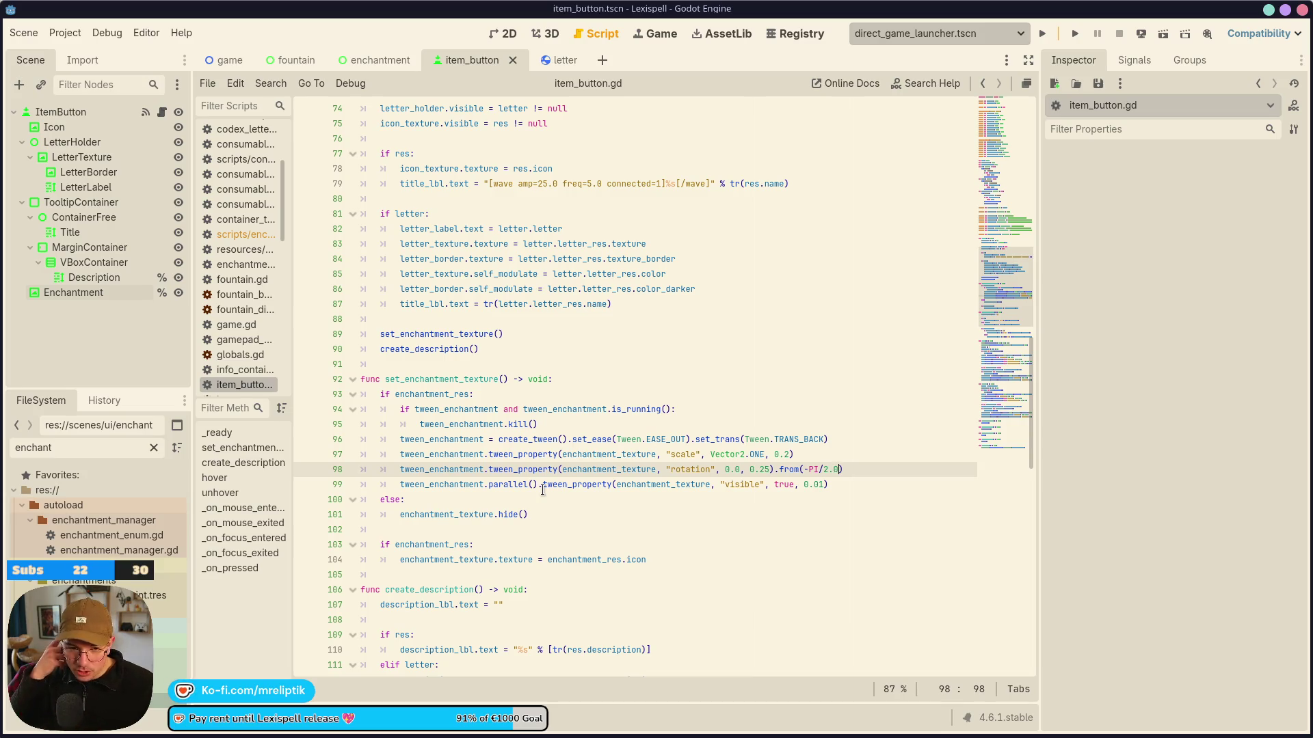
{"action": "key", "text": "ctrl+s"}
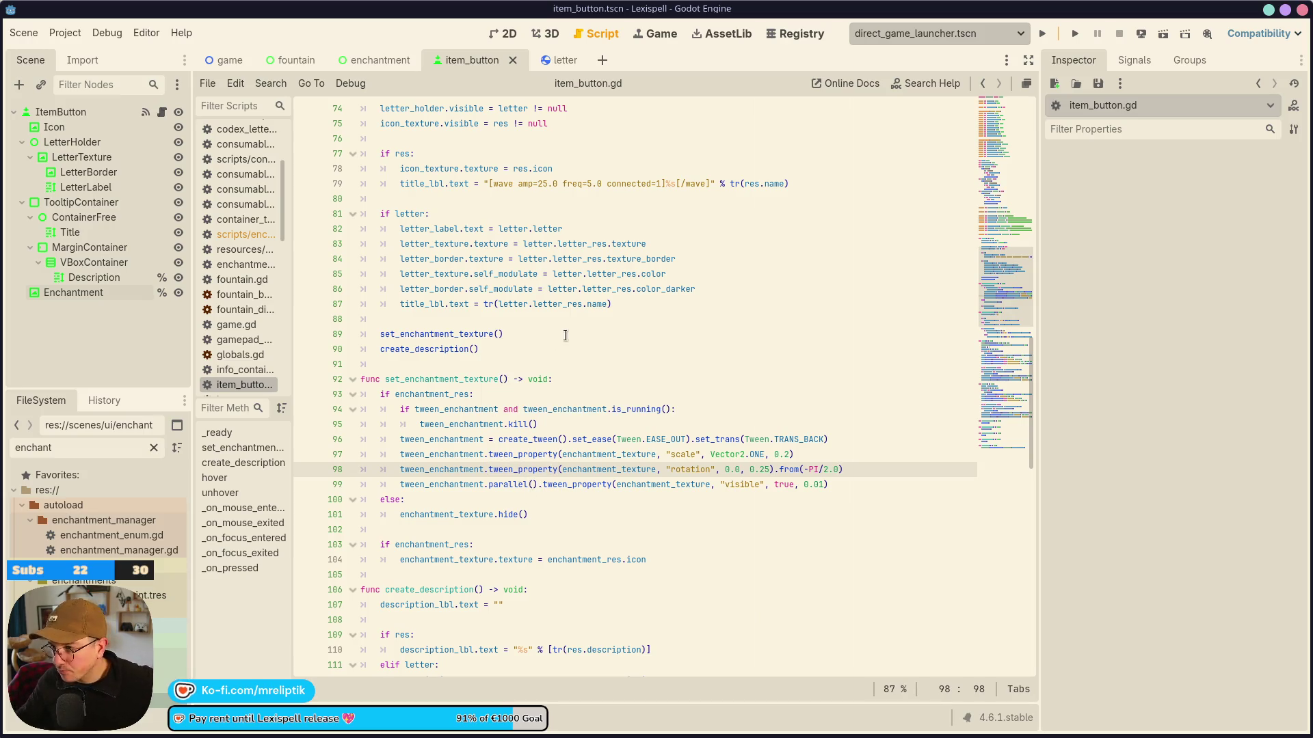
{"action": "left_click", "coordinate": [383, 61]}
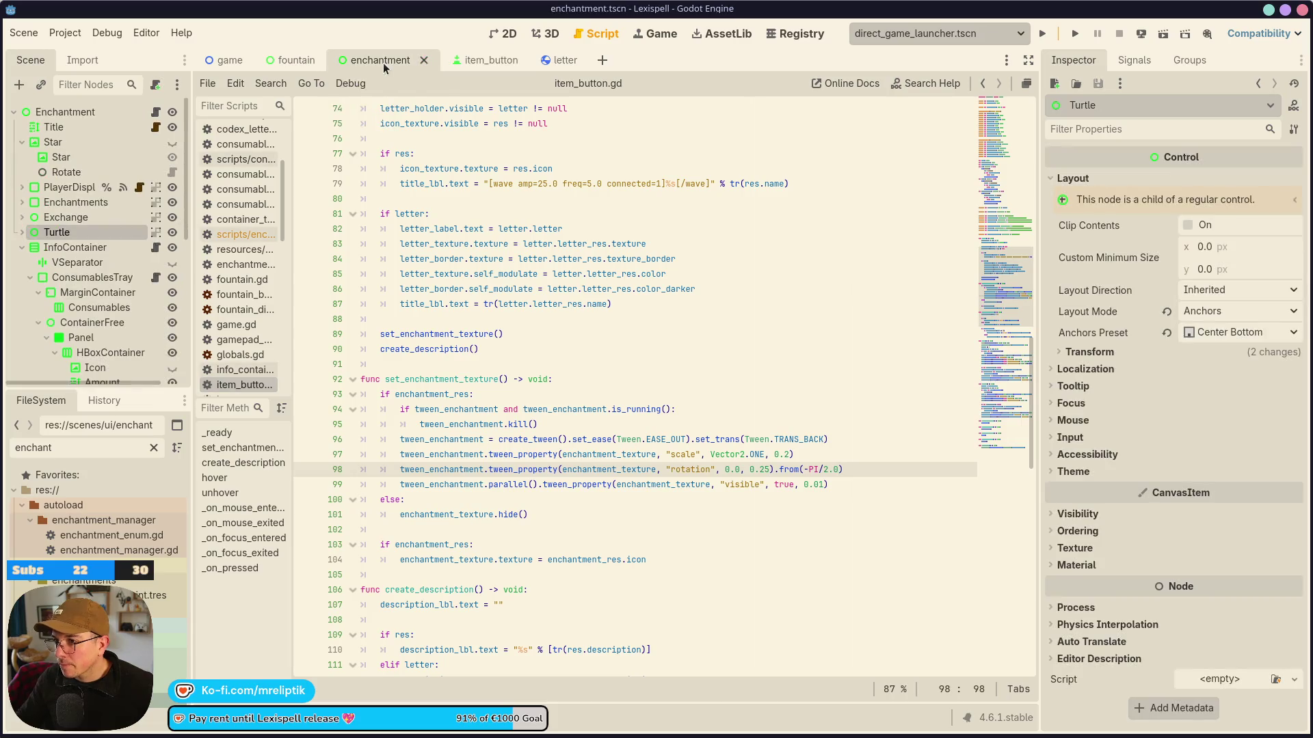
Run the enchantment scene, then return to set_enchantment_texture in item_button.gd.
{"action": "left_click", "coordinate": [1163, 35]}
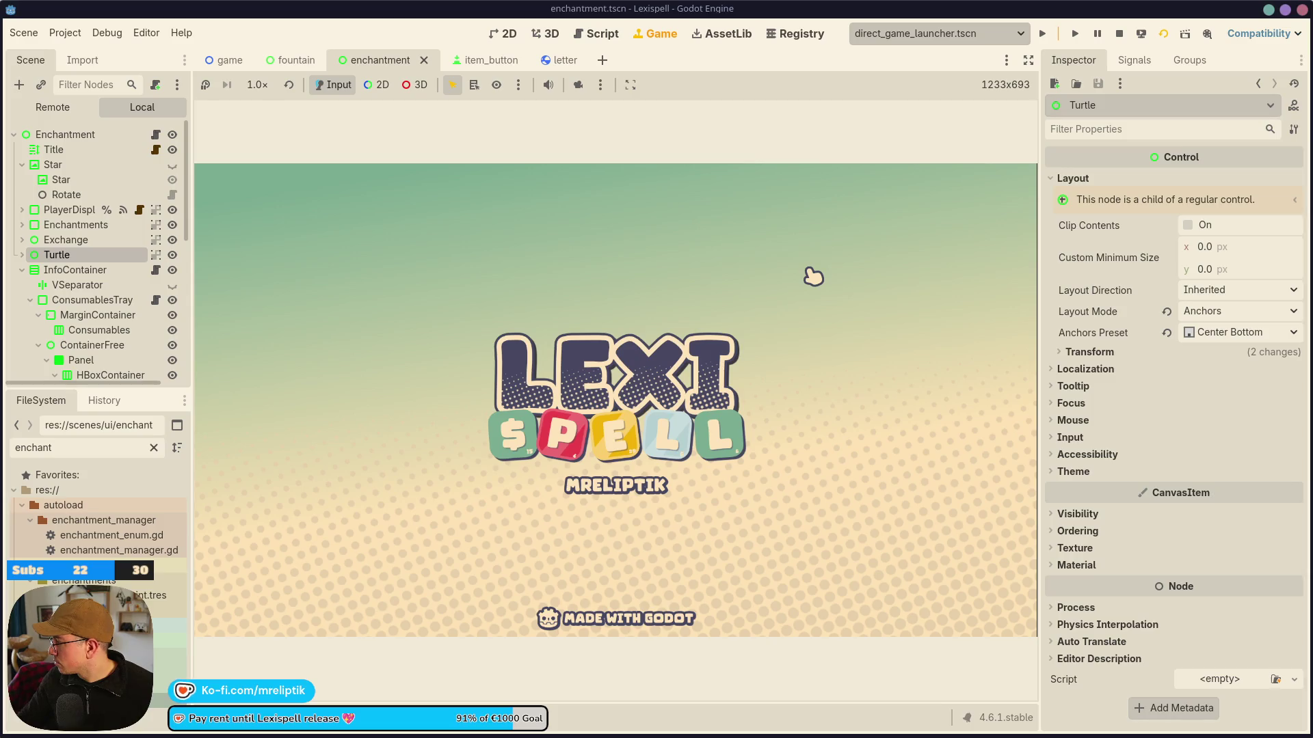
{"action": "left_click", "coordinate": [464, 60]}
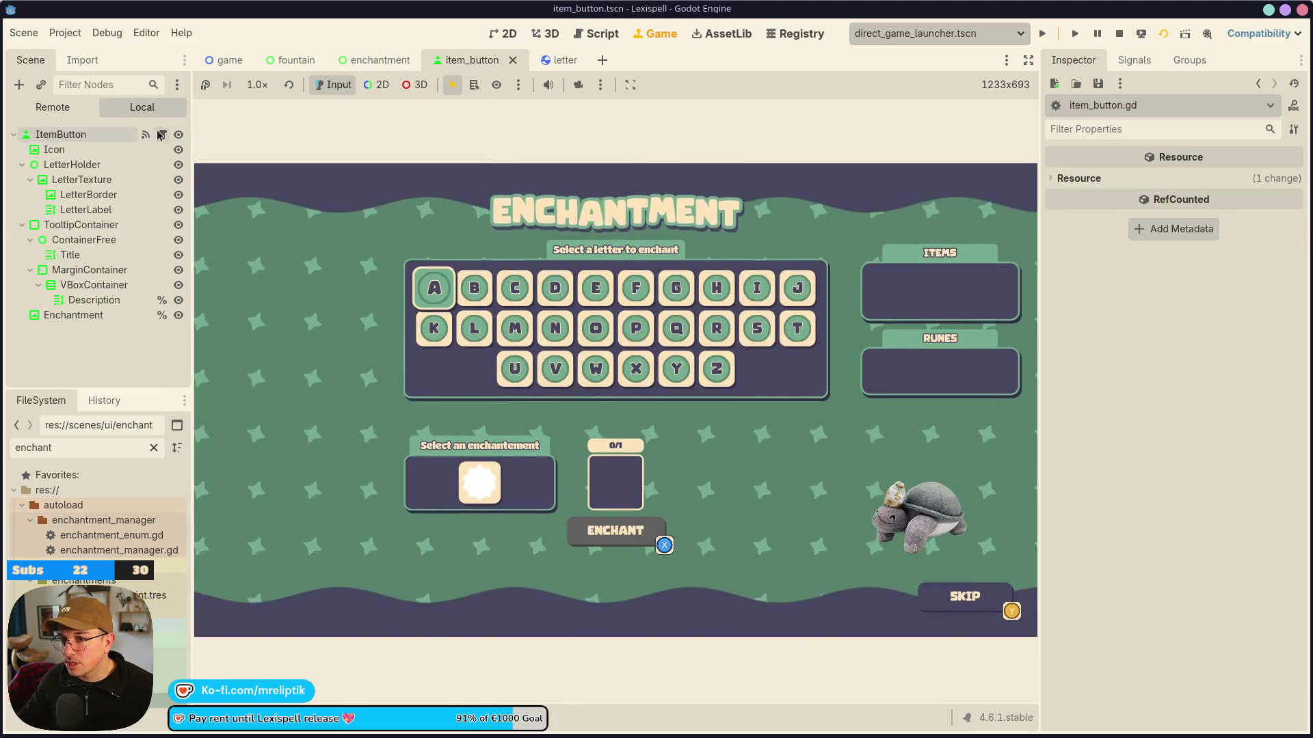
{"action": "left_click", "coordinate": [161, 134]}
{"action": "left_click", "coordinate": [422, 379]}
{"action": "double_click", "coordinate": [422, 379]}
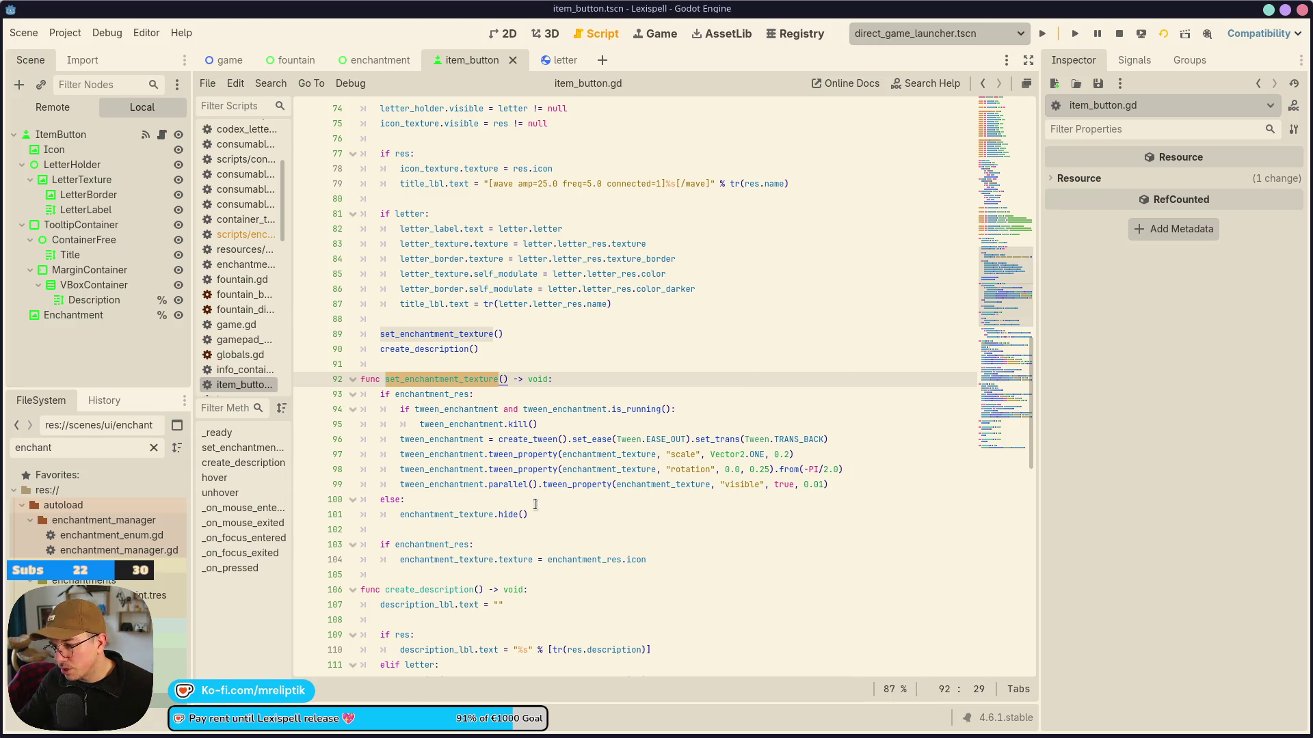
Copy the tween is_running check and kill lines to the top of set_enchantment_texture.
{"action": "left_click", "coordinate": [465, 511]}
{"action": "left_click_drag", "start_coordinate": [538, 424], "coordinate": [395, 403]}
{"action": "key", "text": "ctrl+c"}
{"action": "left_click", "coordinate": [477, 499]}
{"action": "key", "text": "Return"}
{"action": "key", "text": "ctrl+v"}
{"action": "key", "text": "ctrl+s"}
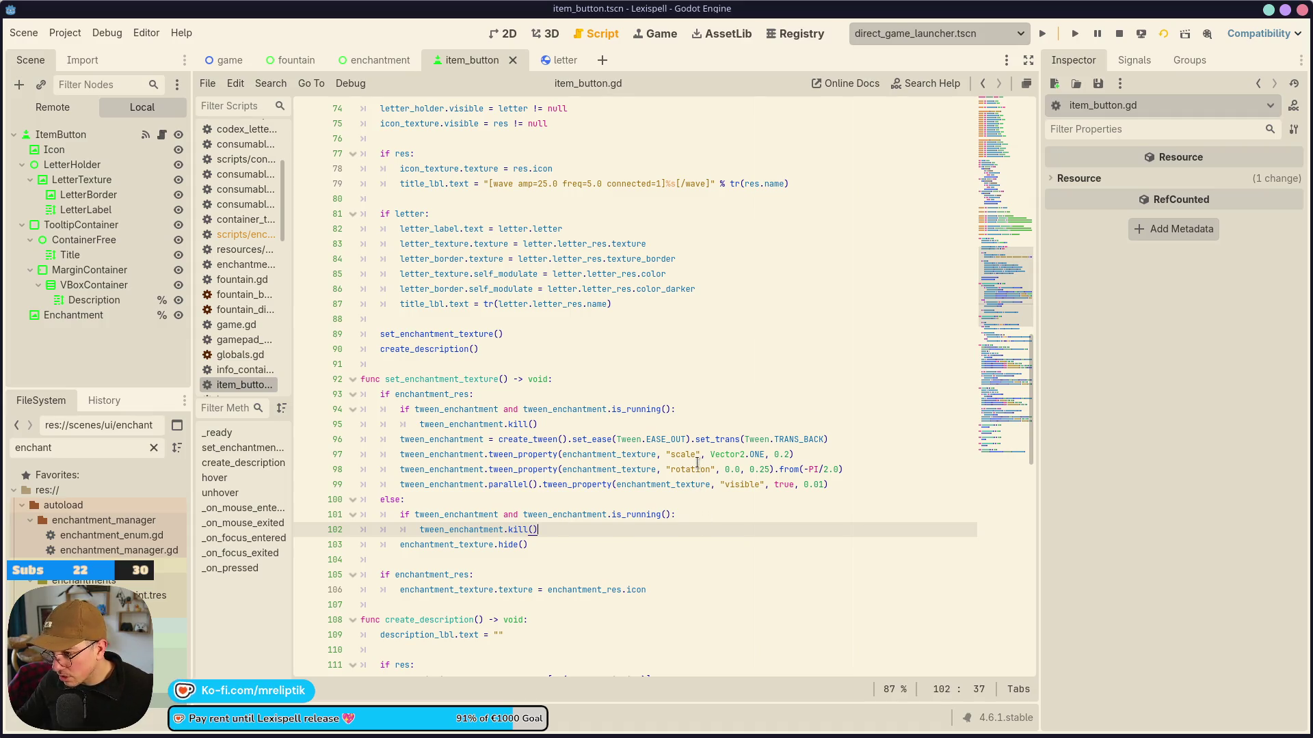
{"action": "left_click", "coordinate": [607, 379]}
{"action": "key", "text": "Return"}
{"action": "key", "text": "ctrl+v"}
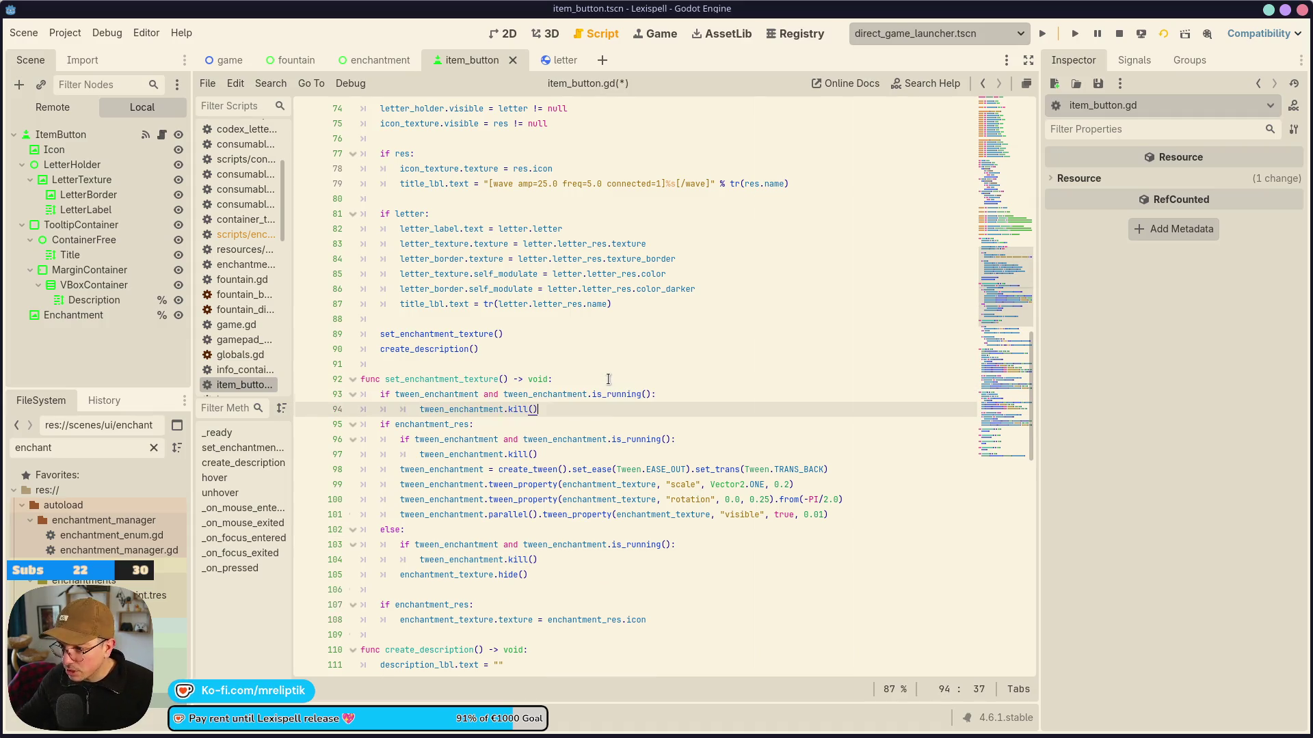
Delete the nested and else-branch copies of the check-and-kill lines, then save.
{"action": "left_click", "coordinate": [575, 454]}
{"action": "key", "text": "shift+Up"}
{"action": "key", "text": "ctrl+shift+k"}
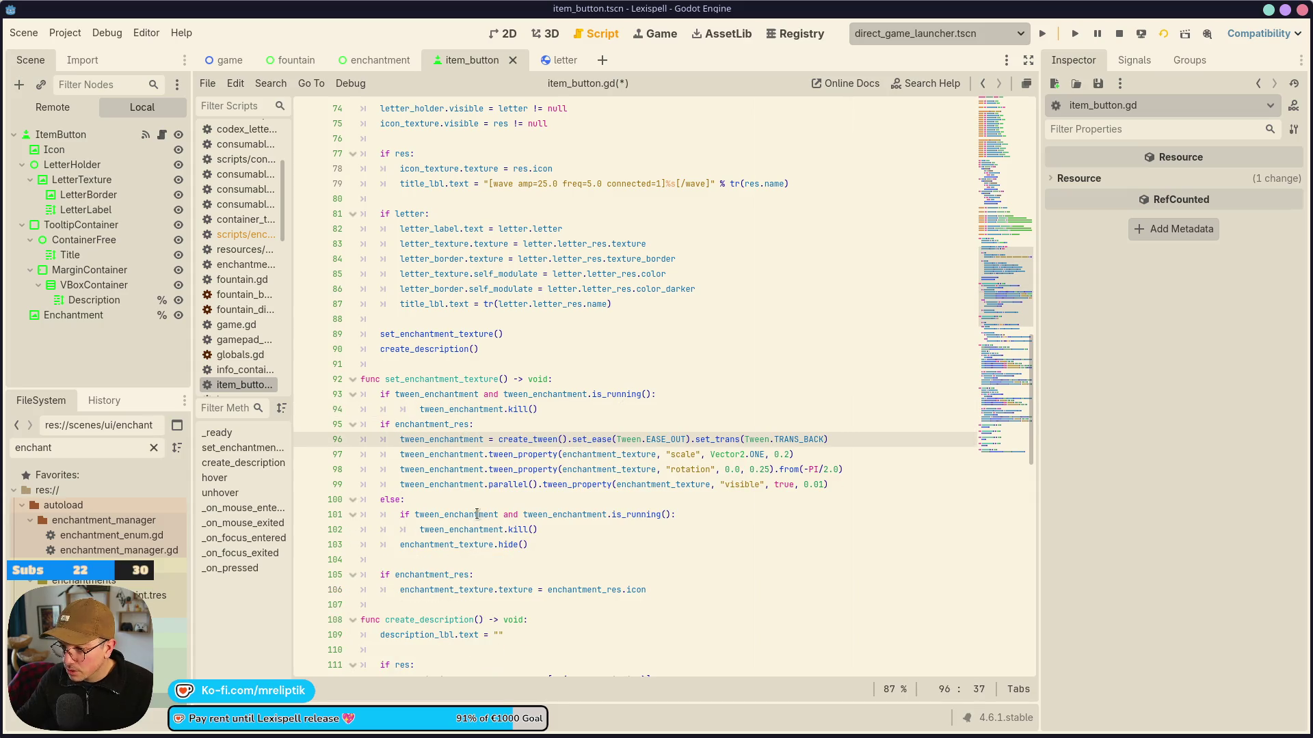
{"action": "left_click", "coordinate": [476, 514]}
{"action": "key", "text": "shift+Down"}
{"action": "key", "text": "ctrl+shift+k"}
{"action": "key", "text": "ctrl+s"}
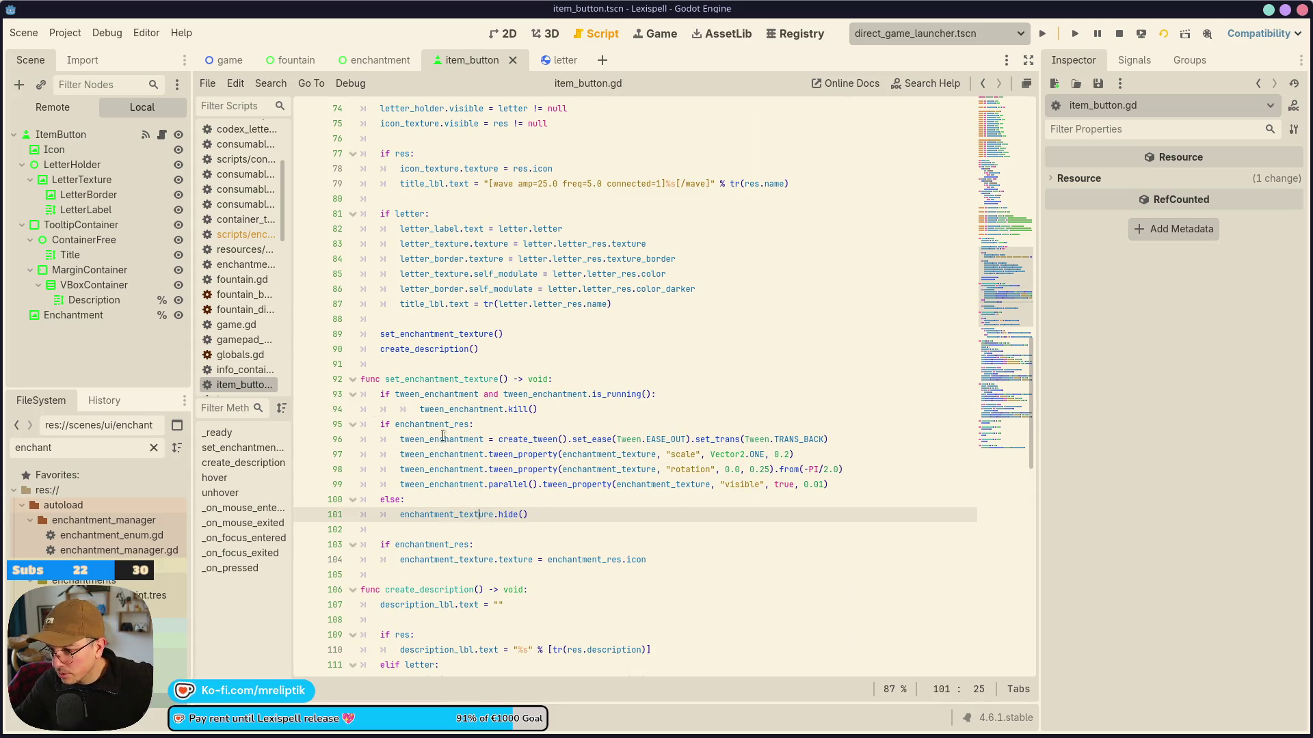
Add a blank line above the enchantment check and append .set_parallel(true) to create_tween().
{"action": "left_click", "coordinate": [380, 424]}
{"action": "key", "text": "Return"}
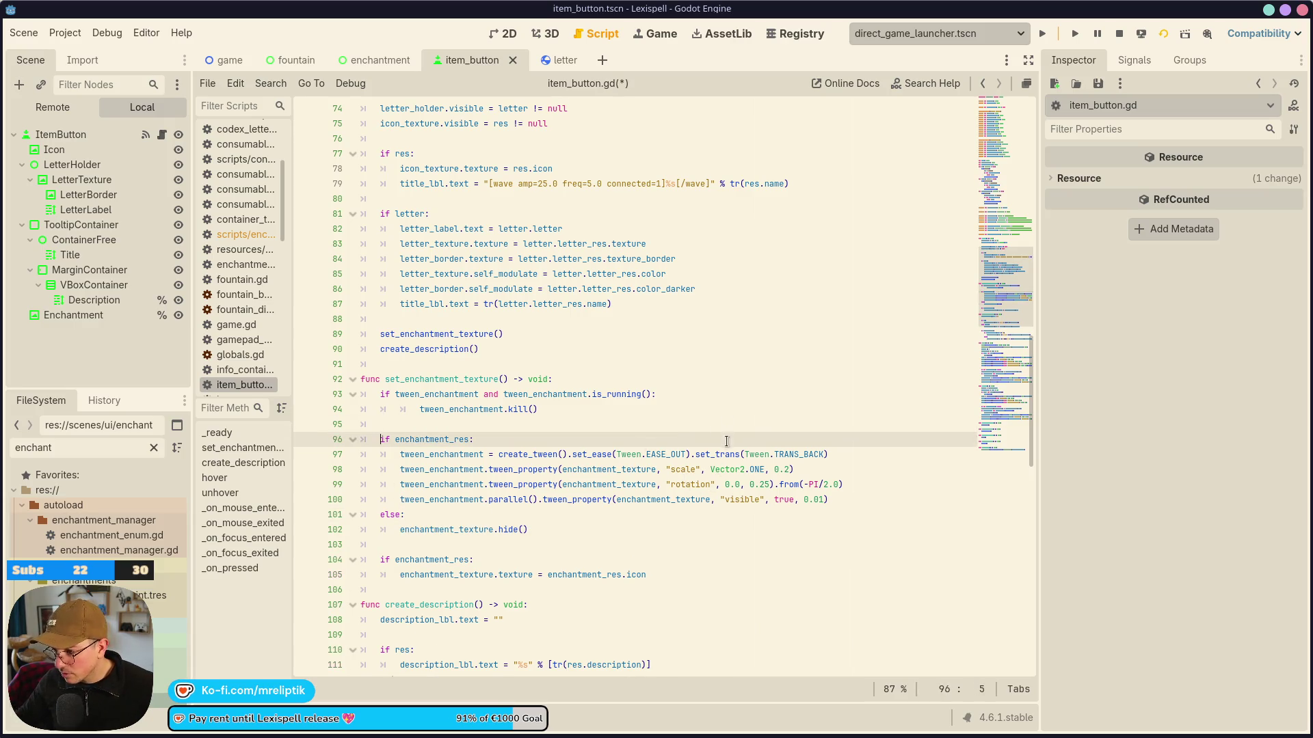
{"action": "left_click", "coordinate": [493, 484]}
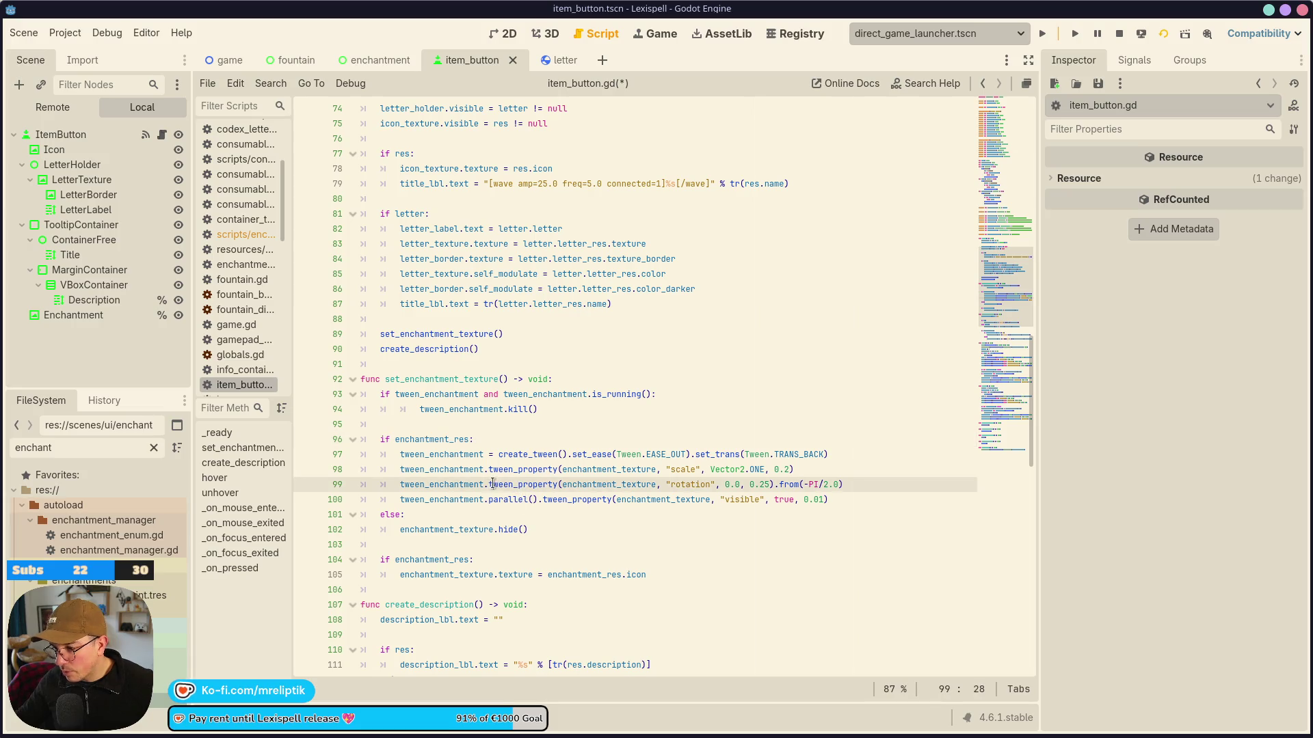
{"action": "type", "text": "parallel()."}
{"action": "key", "text": "ctrl+s"}
{"action": "left_click", "coordinate": [835, 454]}
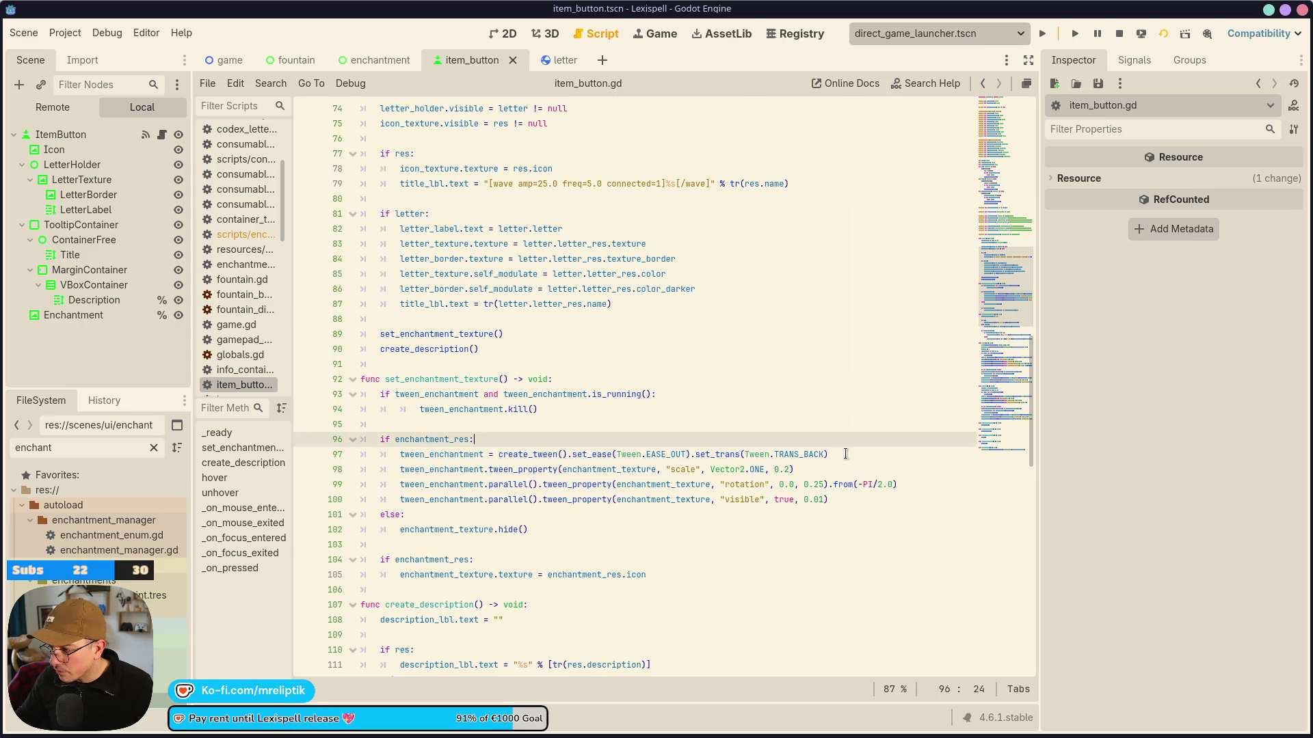
{"action": "type", "text": ".set_par"}
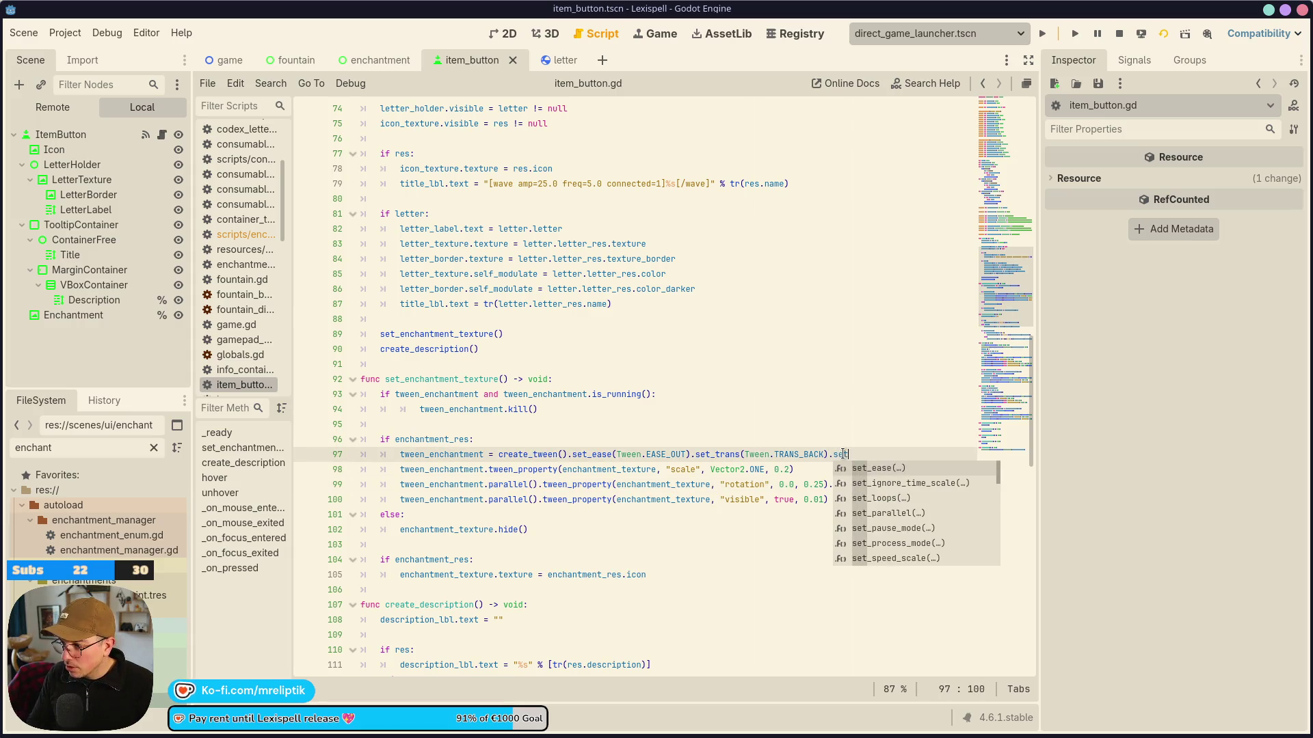
{"action": "key", "text": "Return"}
{"action": "type", "text": "true"}
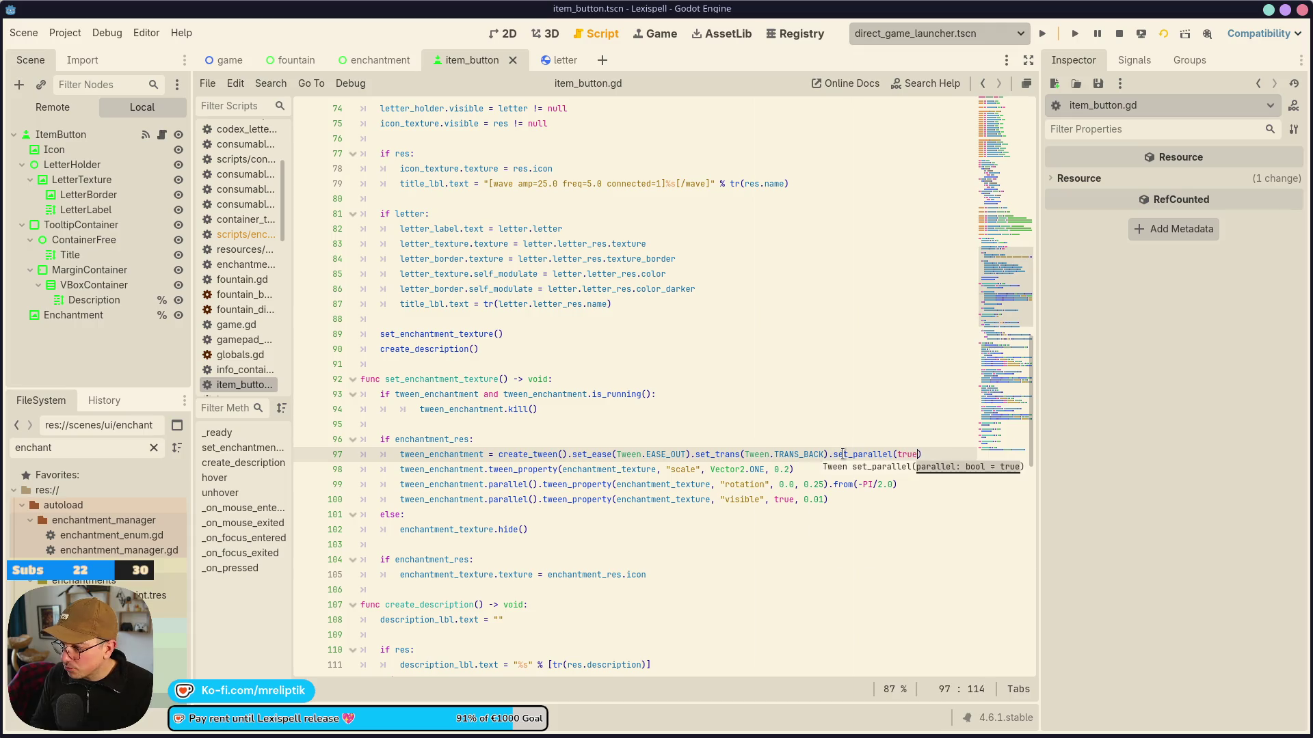
Remove the .parallel() calls from the rotation and visibility tween lines and save.
{"action": "double_click", "coordinate": [503, 485]}
{"action": "key", "text": "Delete"}
{"action": "key", "text": "Delete"}
{"action": "key", "text": "Delete"}
{"action": "key", "text": "Delete"}
{"action": "key", "text": "Down"}
{"action": "key", "text": "ctrl+Right"}
{"action": "key", "text": "ctrl+BackSpace"}
{"action": "key", "text": "Delete"}
{"action": "key", "text": "Delete"}
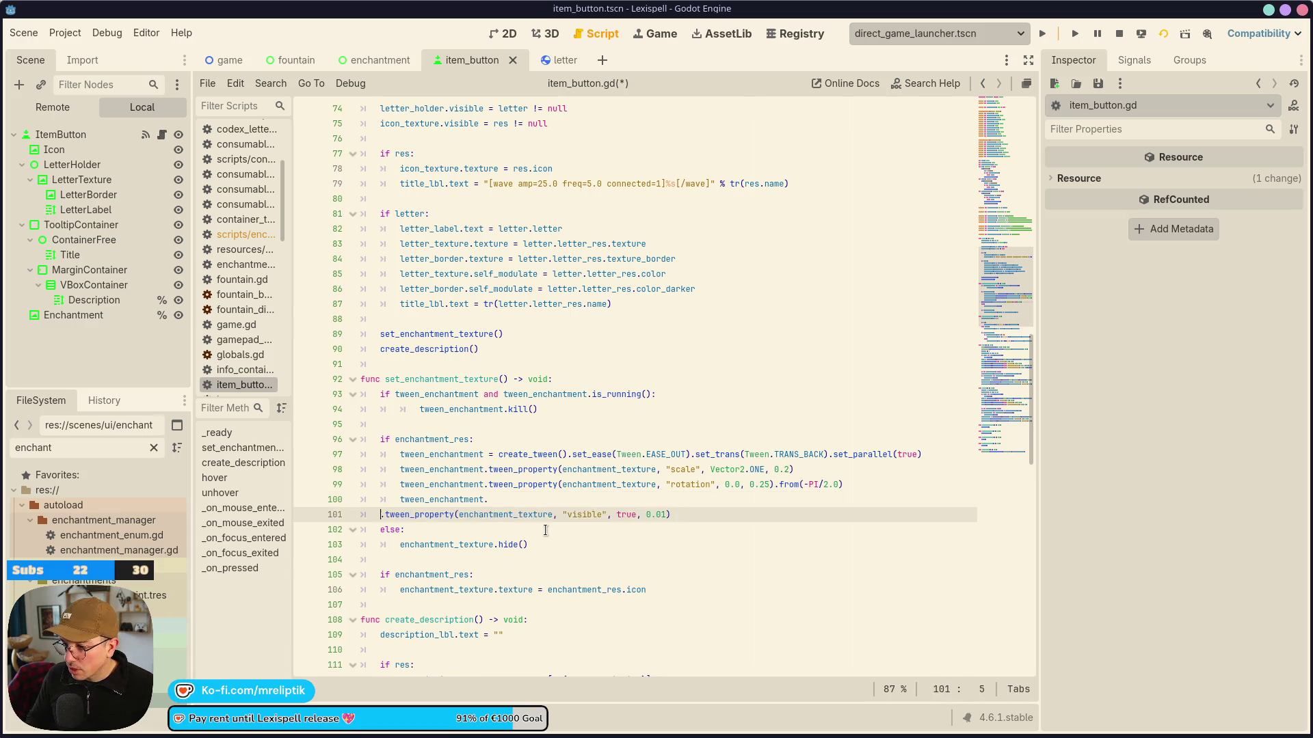
{"action": "key", "text": "BackSpace"}
{"action": "key", "text": "ctrl+s"}
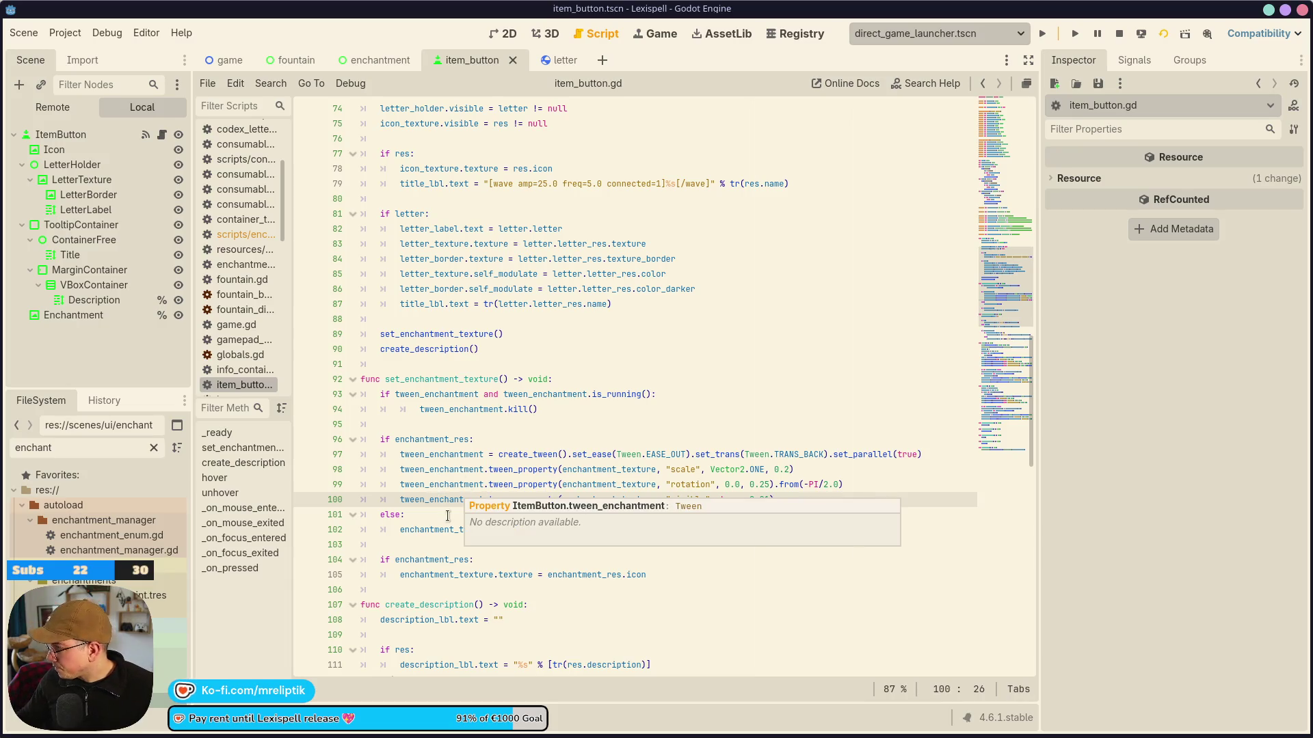
Move the enchantment_res.icon assignment into the if block, delete the leftover check, and save.
{"action": "left_click", "coordinate": [513, 576]}
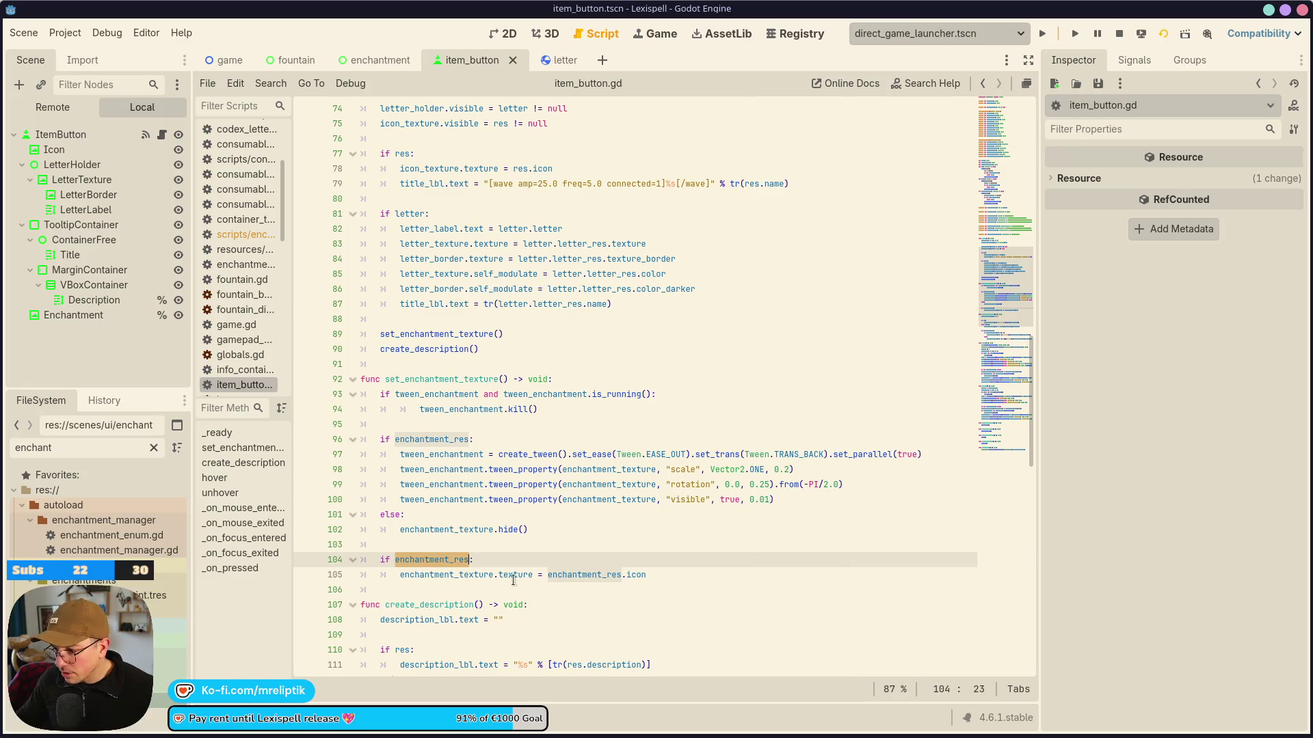
{"action": "double_click", "coordinate": [582, 577]}
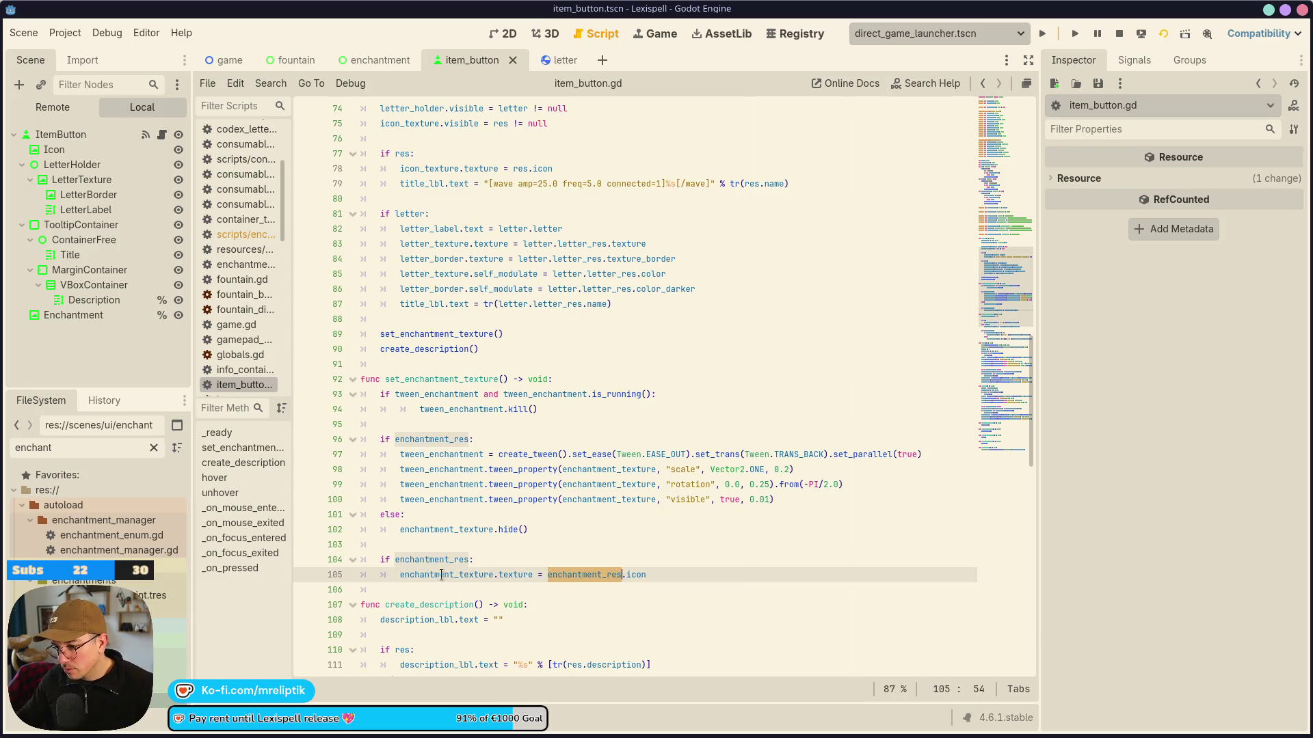
{"action": "left_click", "coordinate": [439, 574]}
{"action": "key", "text": "alt+Up"}
{"action": "key", "text": "alt+Up"}
{"action": "key", "text": "alt+Up"}
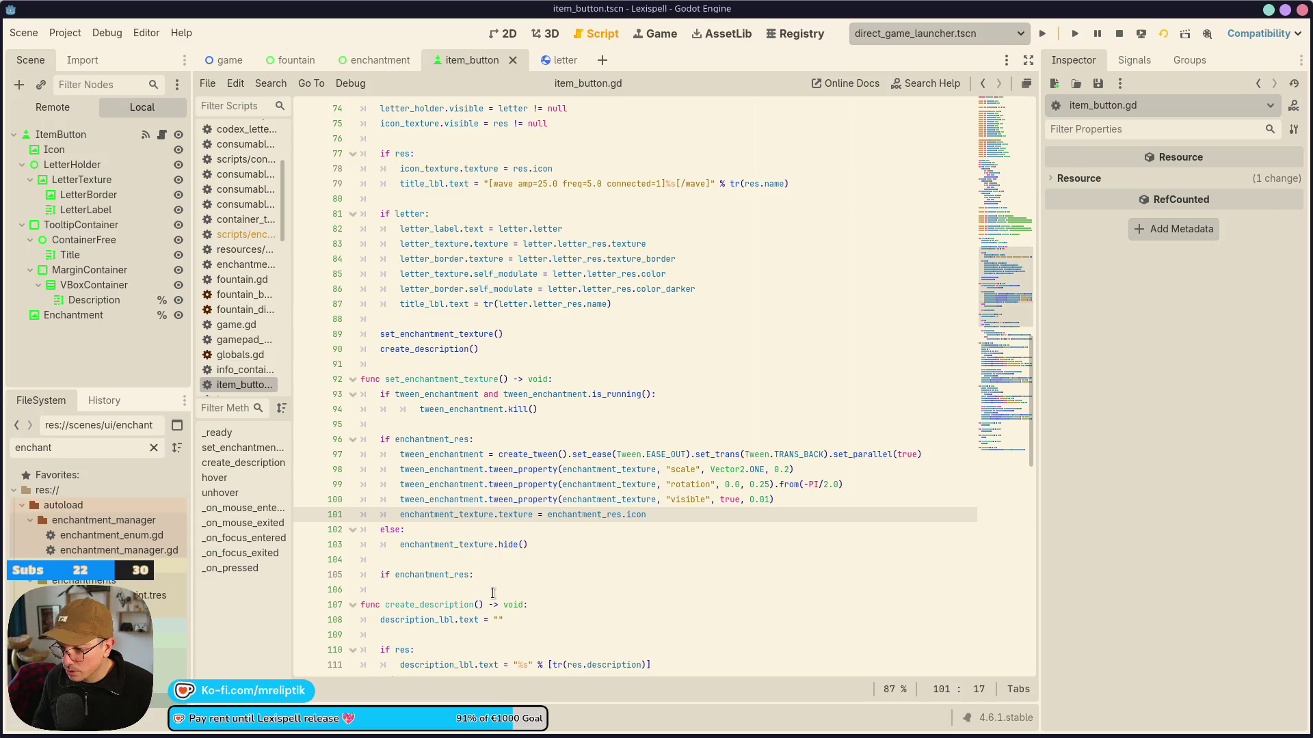
{"action": "key", "text": "Down"}
{"action": "key", "text": "Home"}
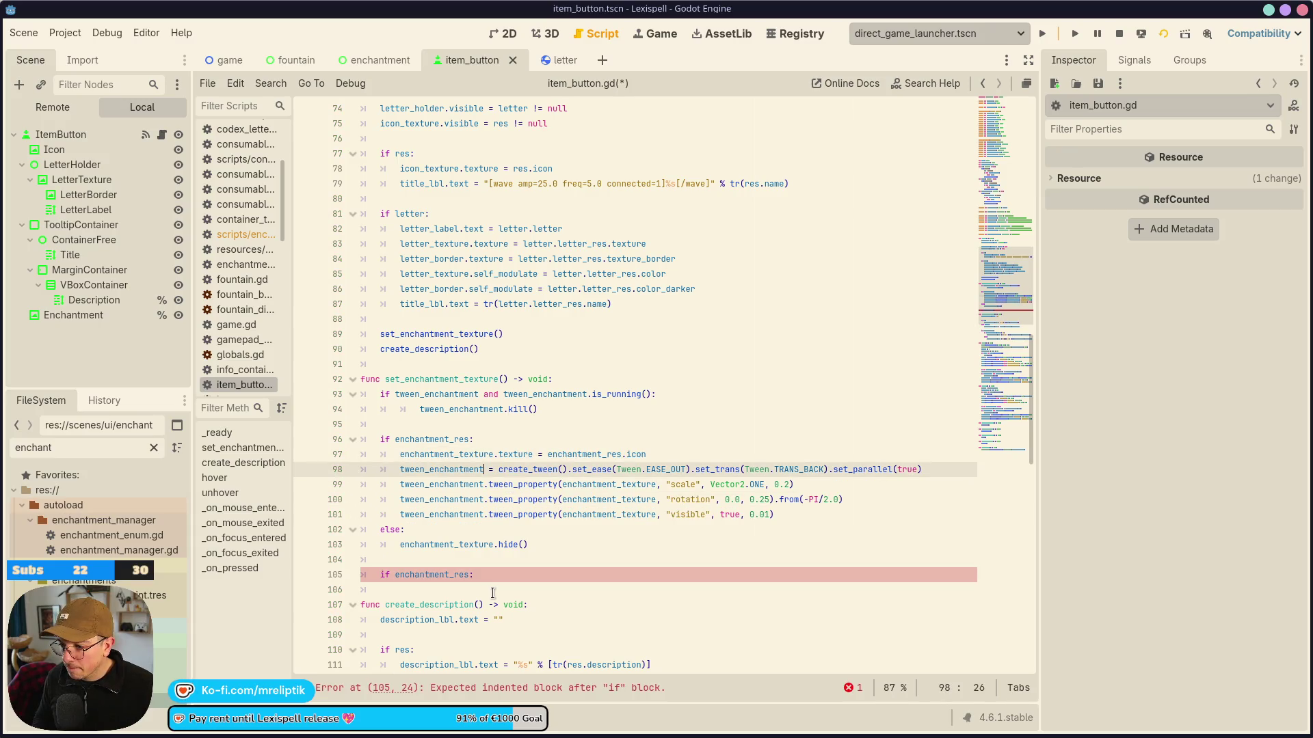
{"action": "key", "text": "Return"}
{"action": "key", "text": "Down"}
{"action": "key", "text": "Down"}
{"action": "key", "text": "Down"}
{"action": "key", "text": "ctrl+shift+k"}
{"action": "key", "text": "ctrl+shift+k"}
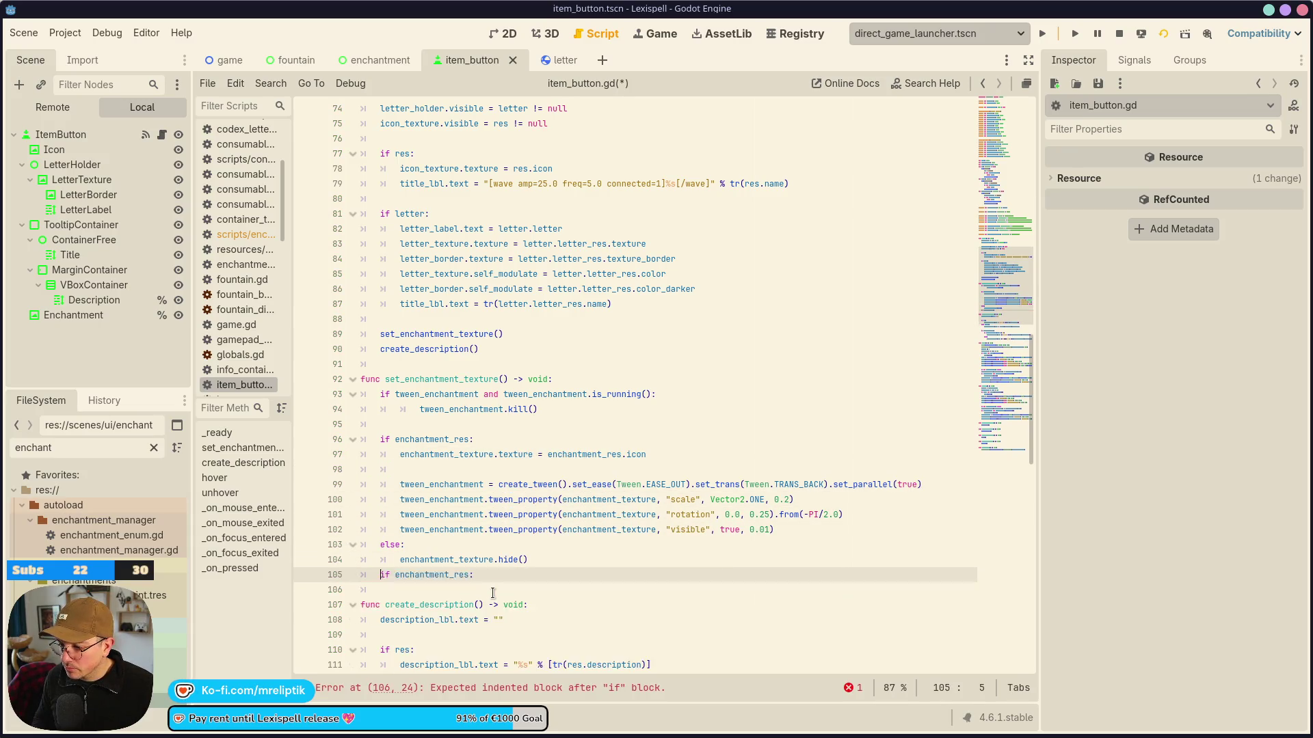
{"action": "key", "text": "Up"}
{"action": "key", "text": "ctrl+s"}
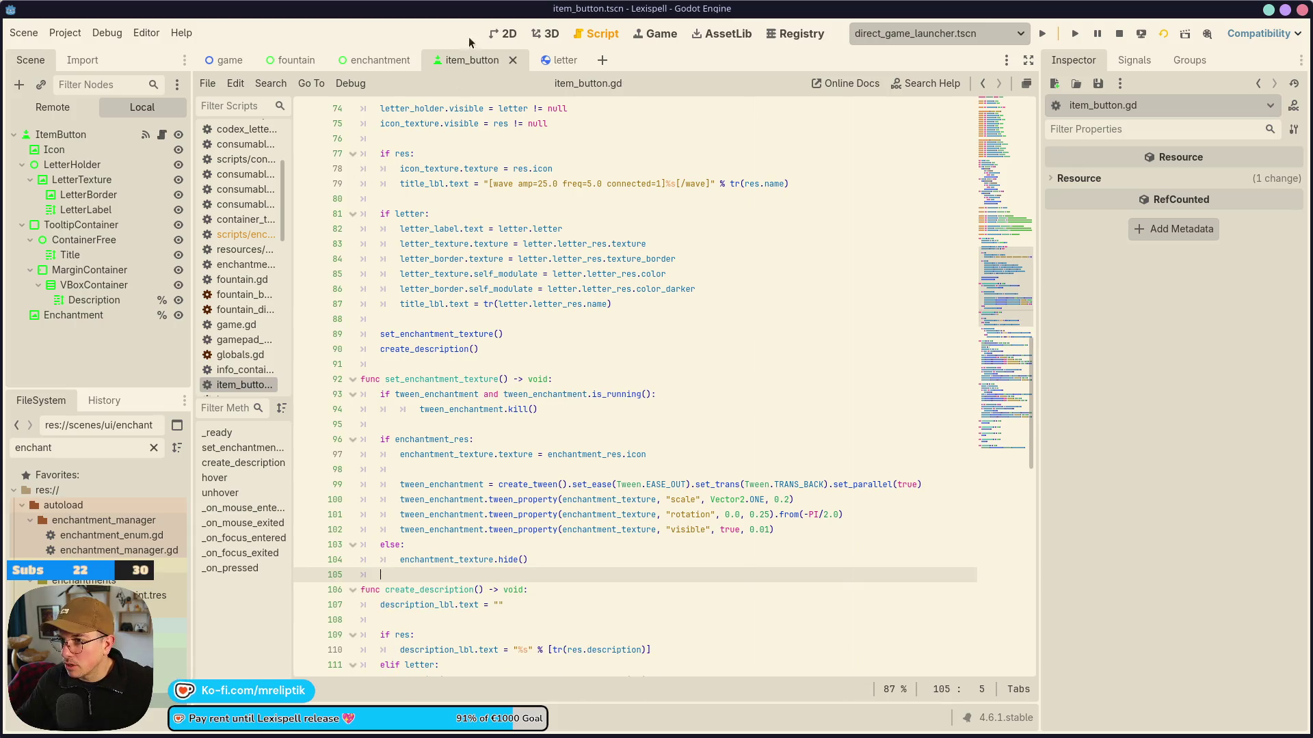
{"action": "left_click", "coordinate": [381, 60]}
In the running game, select letter C and enchant it to reach the ENCHANTMENT.ENCHANTED screen.
{"action": "left_click", "coordinate": [653, 33]}
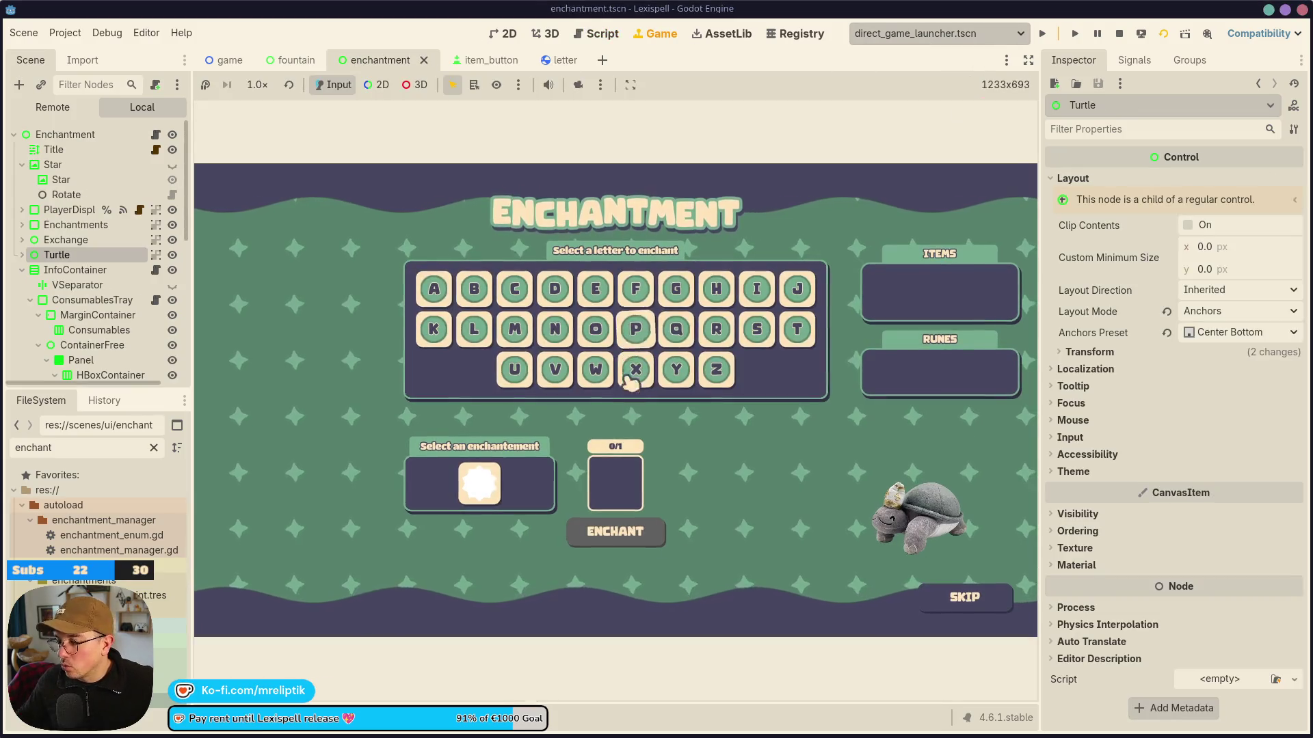
{"action": "left_click", "coordinate": [515, 288]}
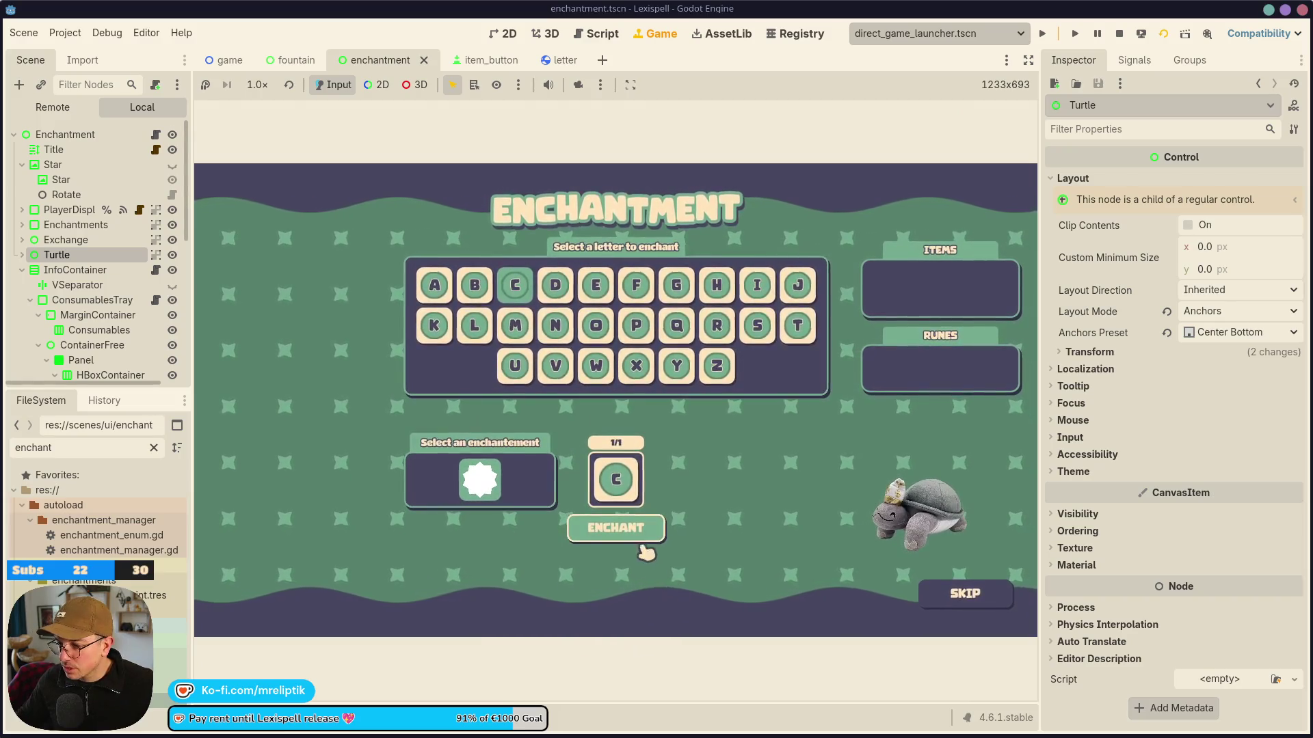
{"action": "left_click", "coordinate": [618, 528]}
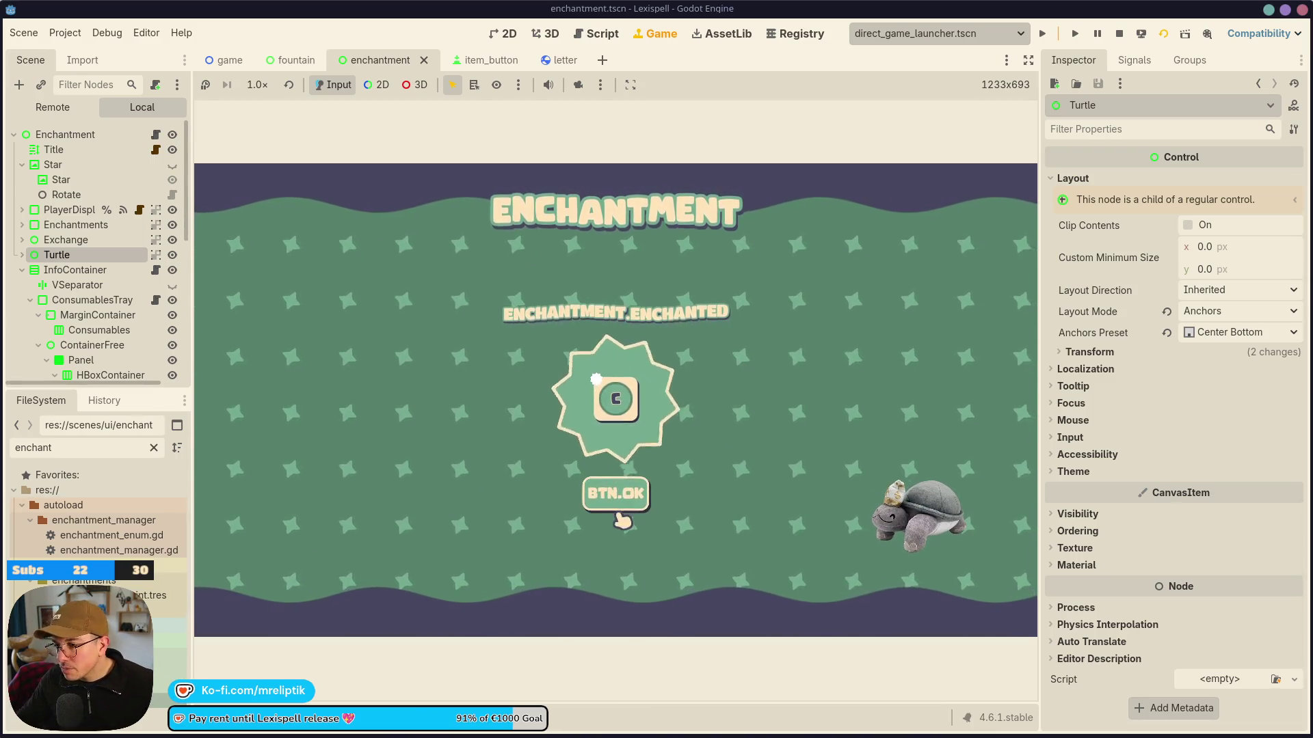
{"action": "left_click", "coordinate": [479, 60]}
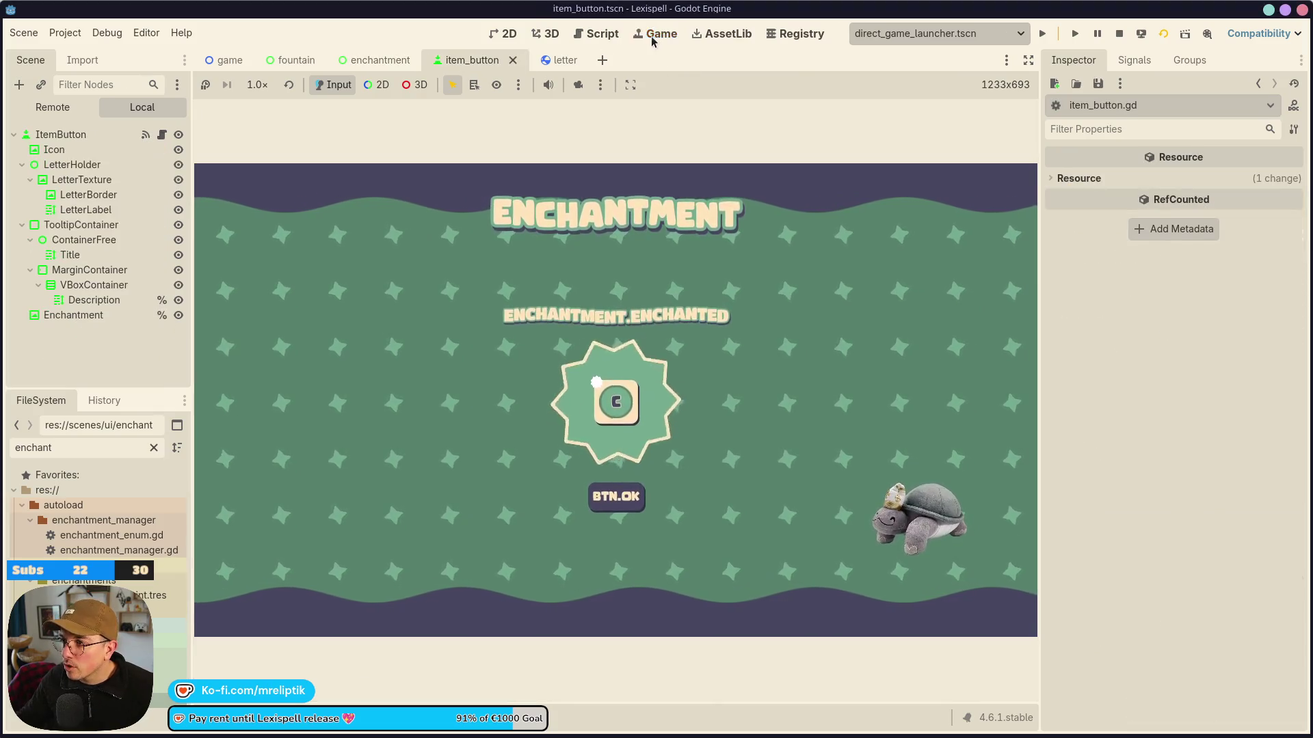
Move the Enchantment star badge to (-16, -16) on the button corner, save, and check it in-game.
{"action": "left_click", "coordinate": [504, 33]}
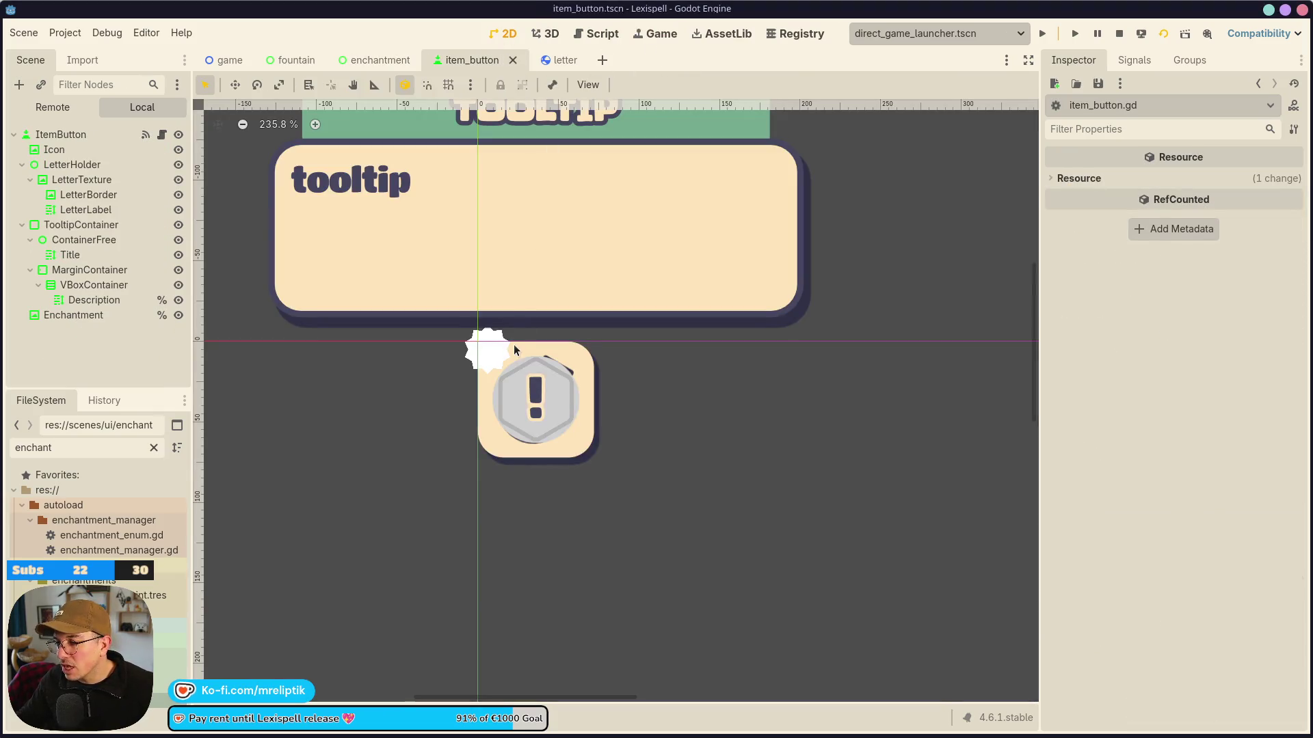
{"action": "left_click", "coordinate": [489, 345]}
{"action": "scroll", "coordinate": [488, 345], "scroll_direction": "up", "scroll_amount": 5}
{"action": "mouse_move", "coordinate": [546, 396]}
{"action": "left_mouse_down"}
{"action": "mouse_move", "coordinate": [600, 457]}
{"action": "mouse_move", "coordinate": [582, 453]}
{"action": "mouse_move", "coordinate": [571, 418]}
{"action": "left_mouse_up"}
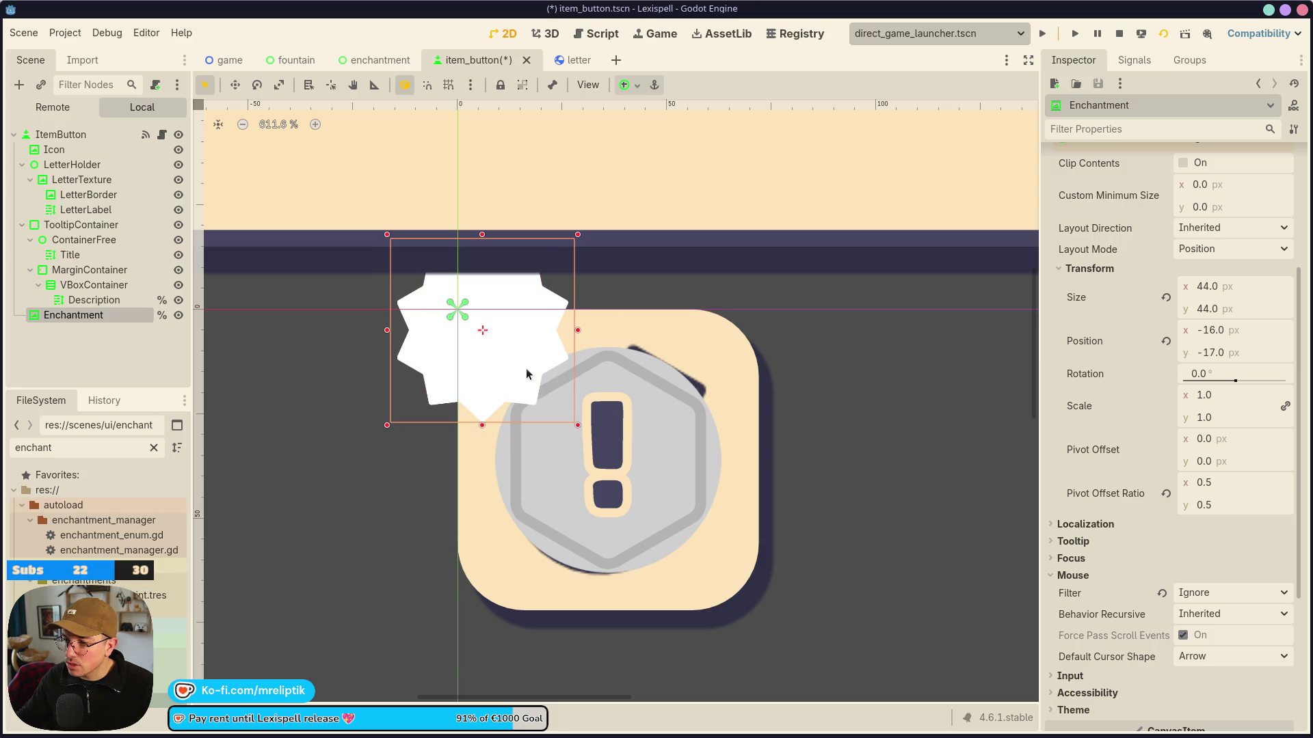
{"action": "key", "text": "Down"}
{"action": "key", "text": "Right"}
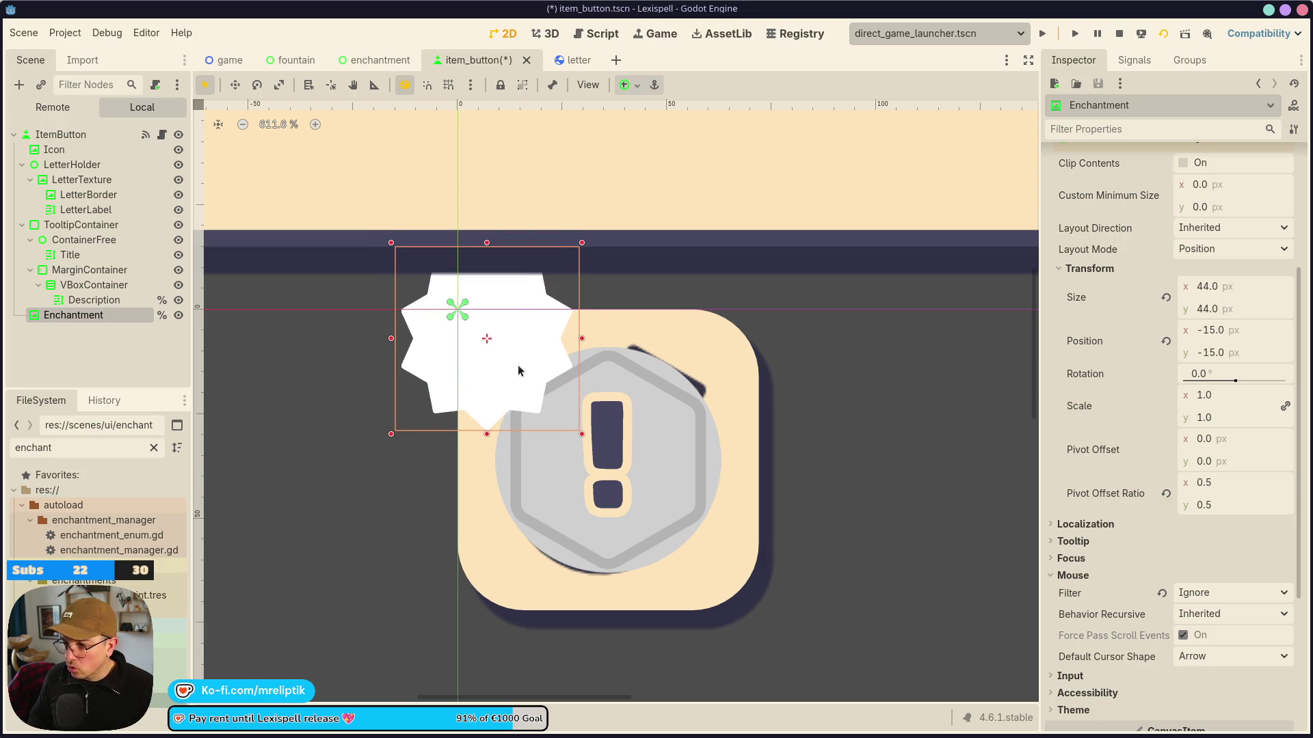
{"action": "key", "text": "Left"}
{"action": "key", "text": "ctrl+s"}
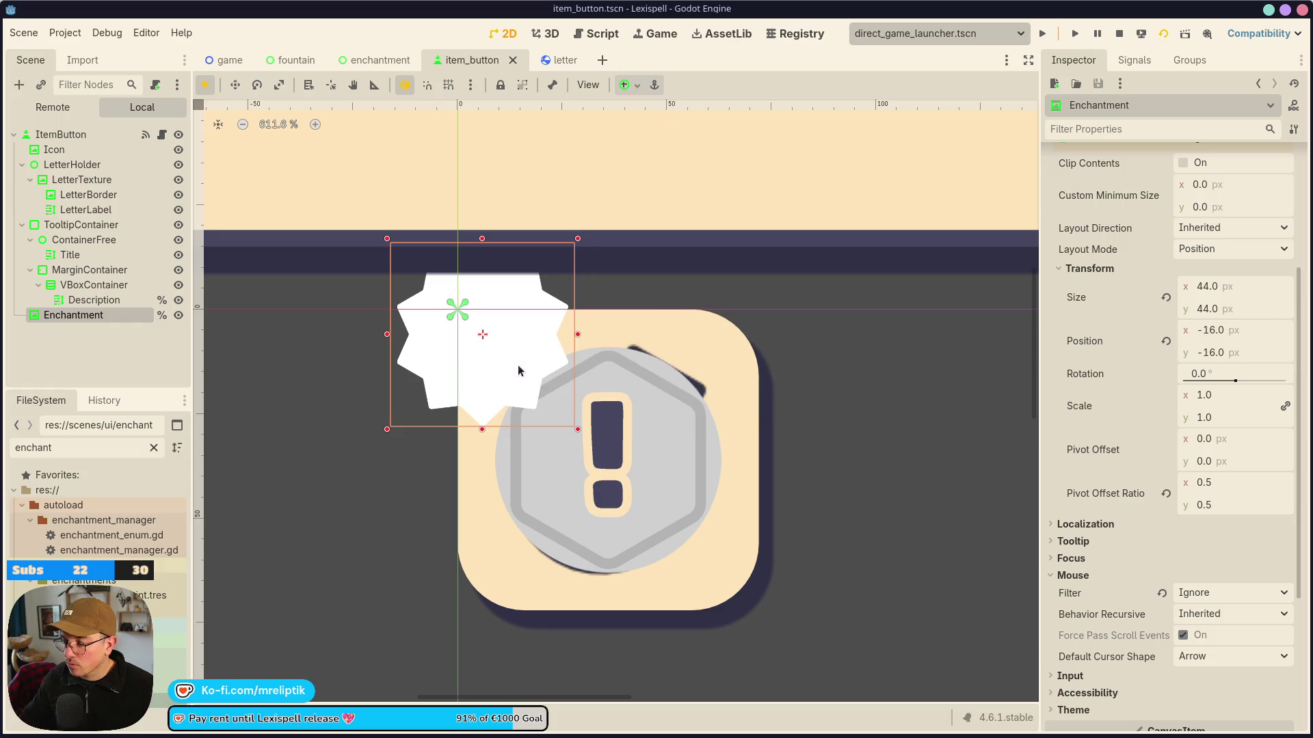
{"action": "scroll", "coordinate": [445, 349], "scroll_direction": "down", "scroll_amount": 5}
{"action": "scroll", "coordinate": [442, 353], "scroll_direction": "up", "scroll_amount": 5}
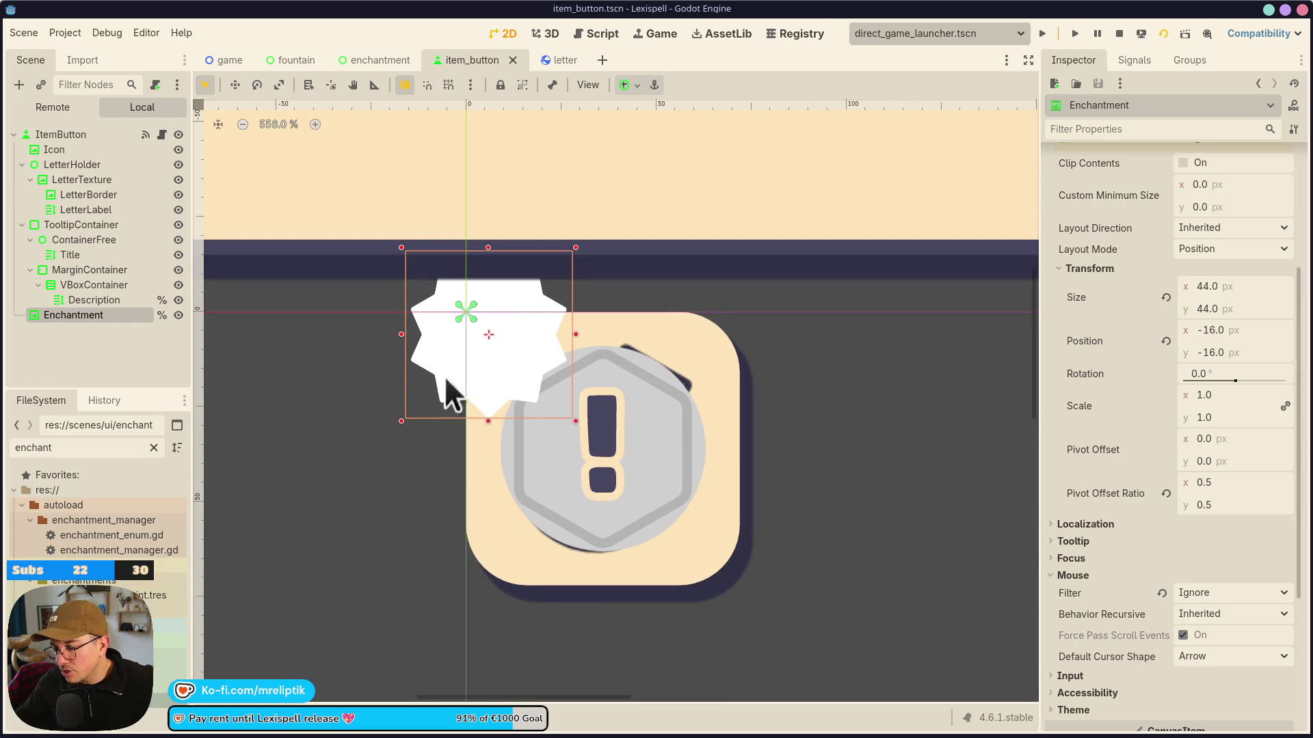
{"action": "left_click", "coordinate": [674, 33]}
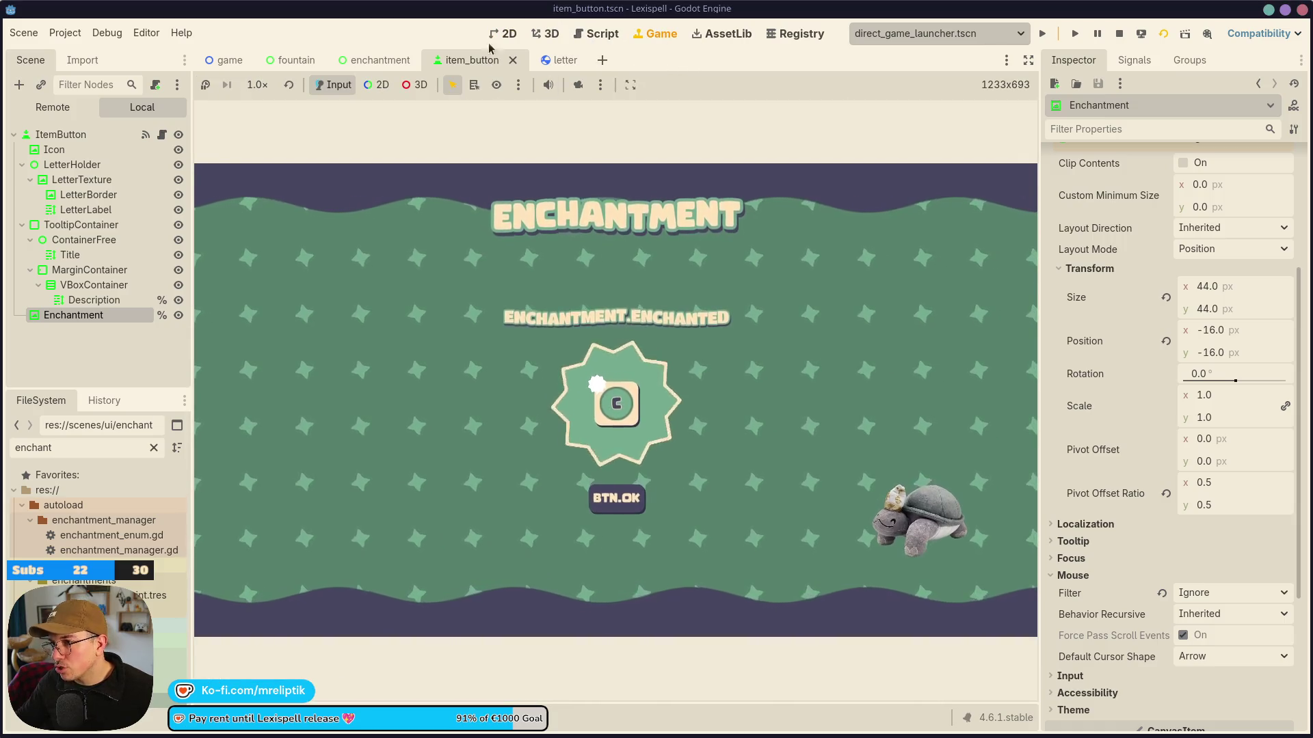
{"action": "key", "text": "ctrl+F1"}
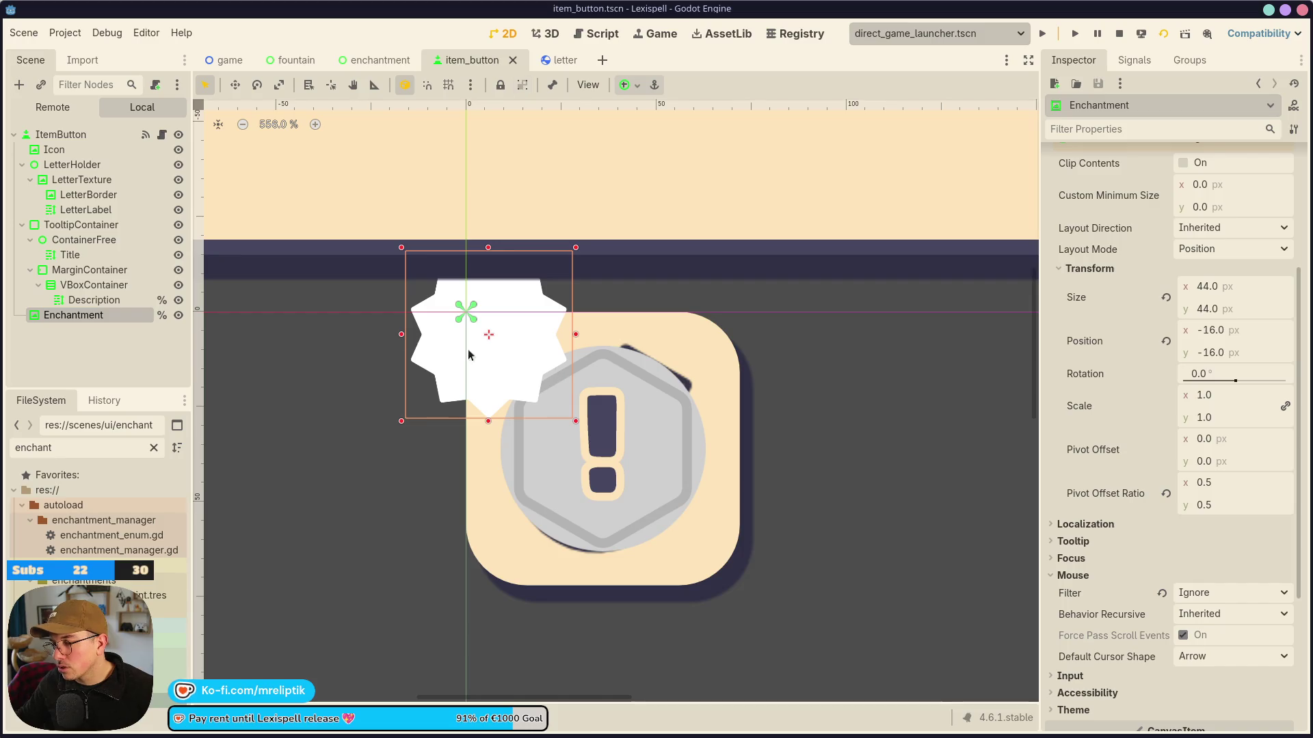
{"action": "left_click", "coordinate": [90, 324]}
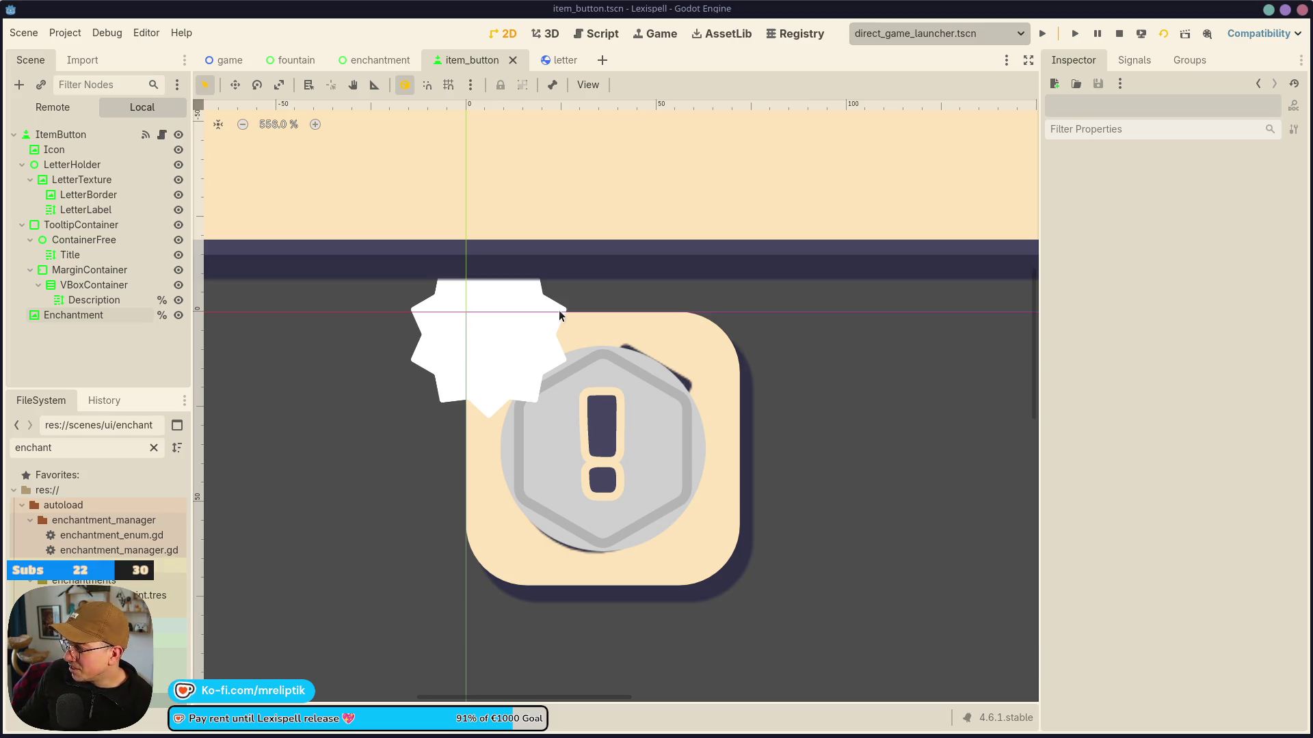
{"action": "scroll", "coordinate": [428, 346], "scroll_direction": "down", "scroll_amount": 6}
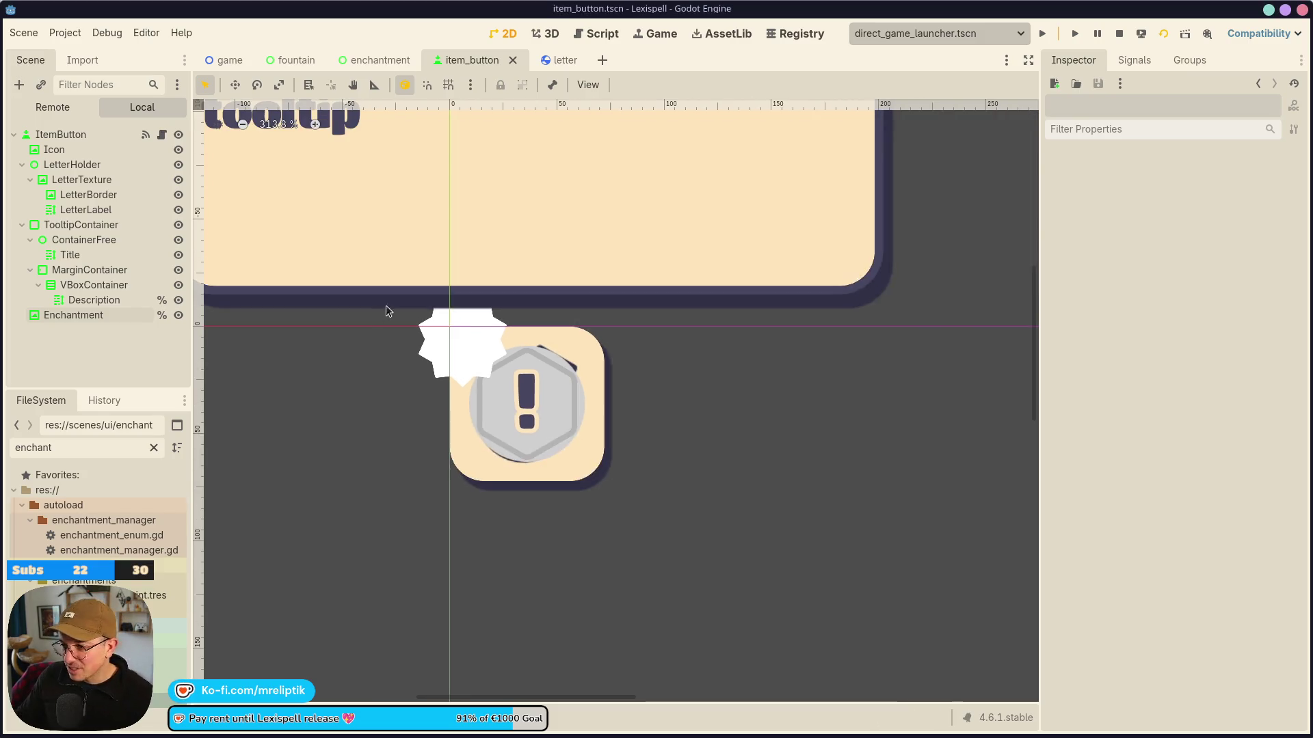
{"action": "left_click", "coordinate": [463, 352]}
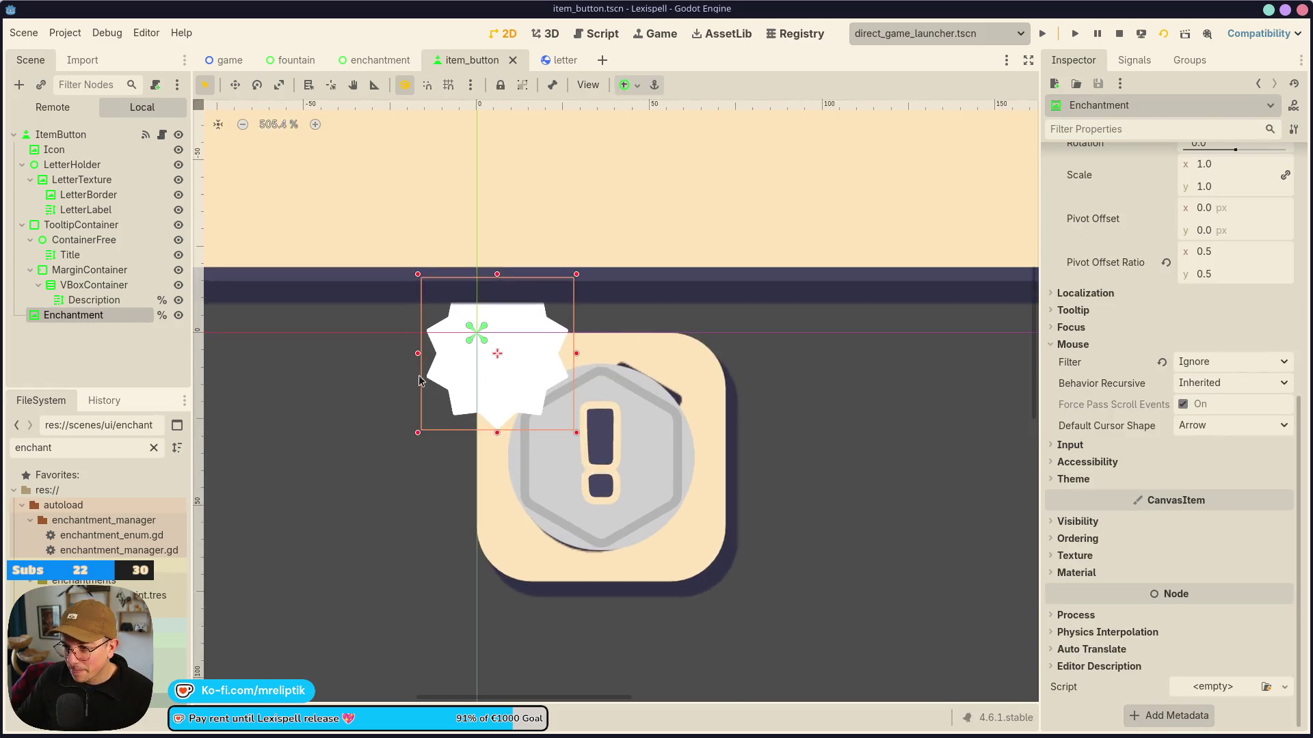
{"action": "scroll", "coordinate": [420, 342], "scroll_direction": "up", "scroll_amount": 10}
{"action": "mouse_move", "coordinate": [837, 460]}
{"action": "left_mouse_down"}
{"action": "mouse_move", "coordinate": [653, 460]}
{"action": "mouse_move", "coordinate": [653, 471]}
{"action": "left_mouse_up"}
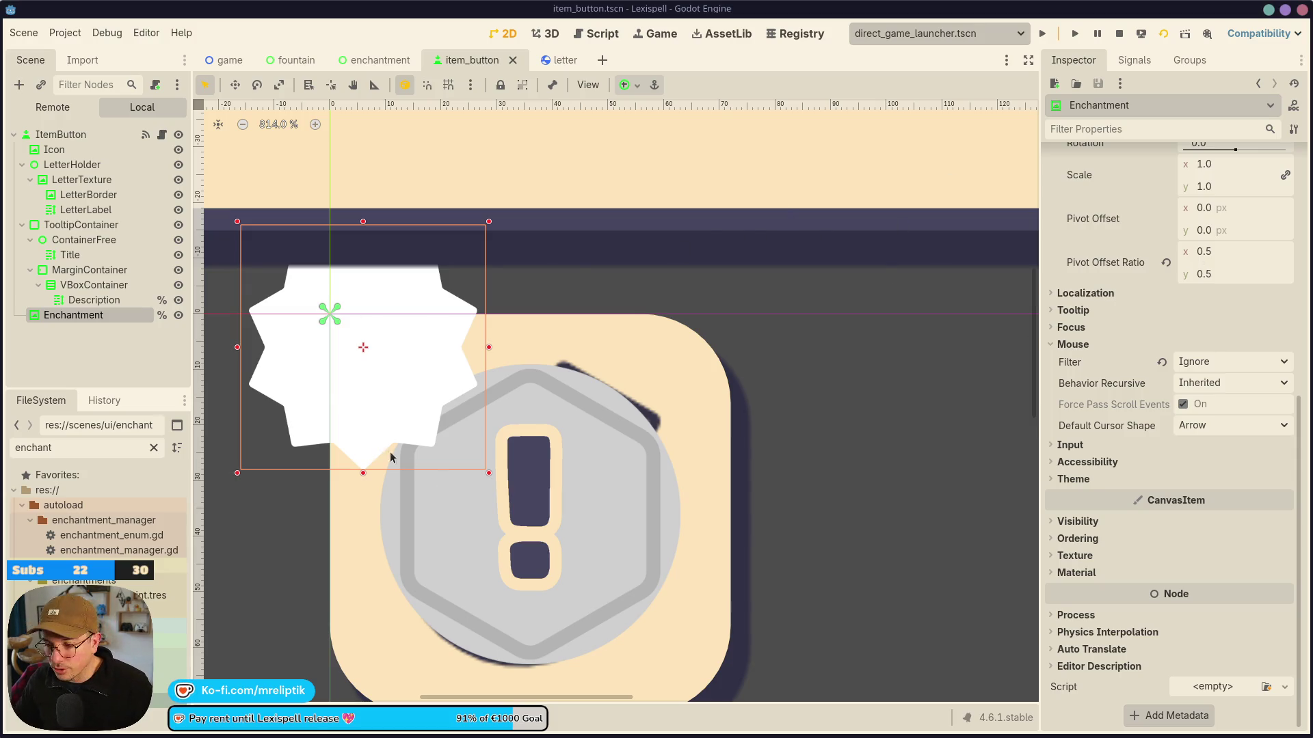
{"action": "scroll", "coordinate": [441, 381], "scroll_direction": "down", "scroll_amount": 6}
{"action": "scroll", "coordinate": [441, 381], "scroll_direction": "down", "scroll_amount": 2}
{"action": "scroll", "coordinate": [424, 397], "scroll_direction": "up", "scroll_amount": 9}
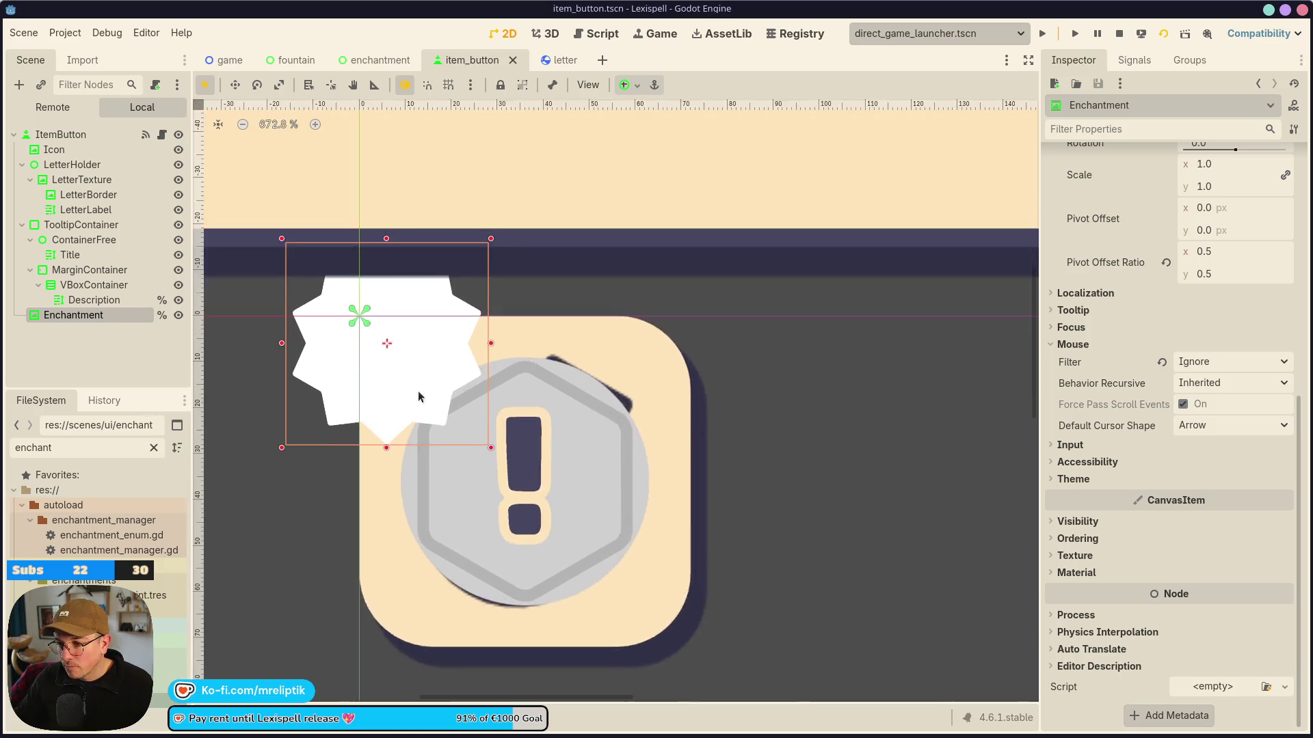
Paste a copy of Enchantment as its child, anchor it Full Rect, rename it Decoration, and save.
{"action": "right_click", "coordinate": [110, 314]}
{"action": "left_click", "coordinate": [68, 318]}
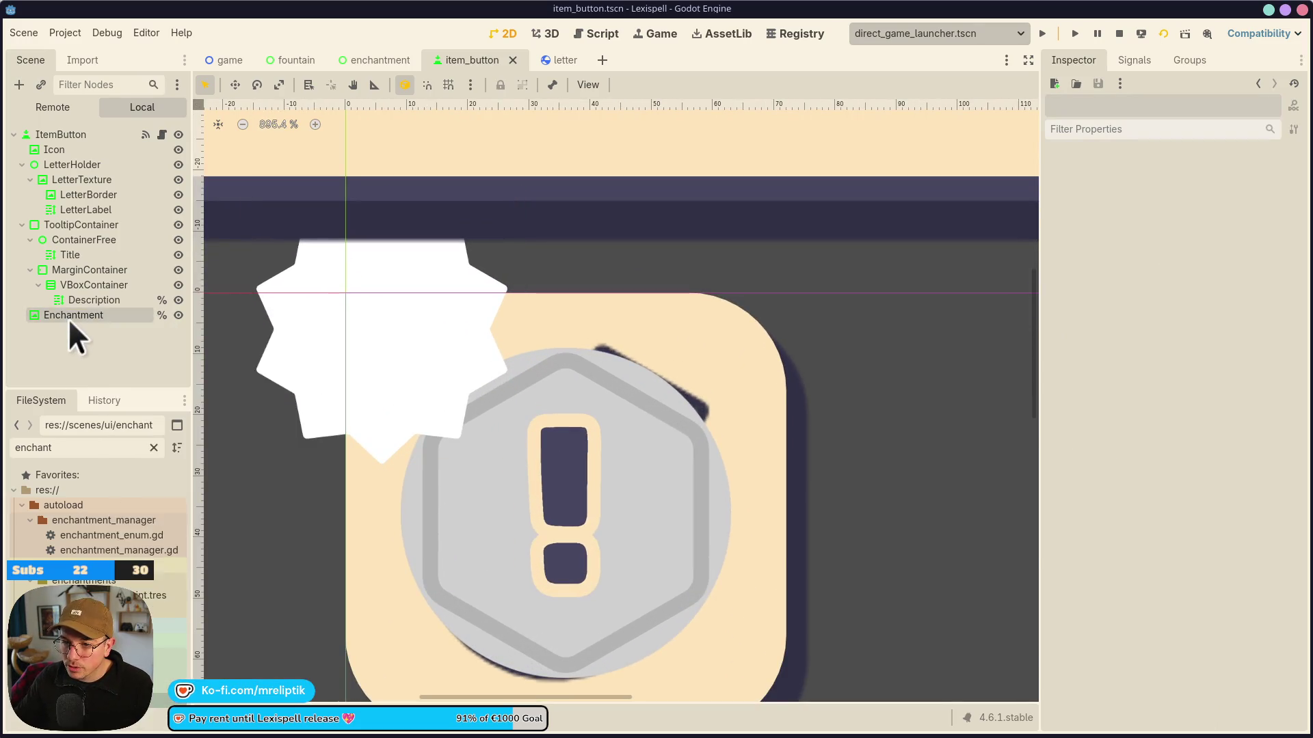
{"action": "right_click", "coordinate": [69, 318]}
{"action": "left_click", "coordinate": [49, 335]}
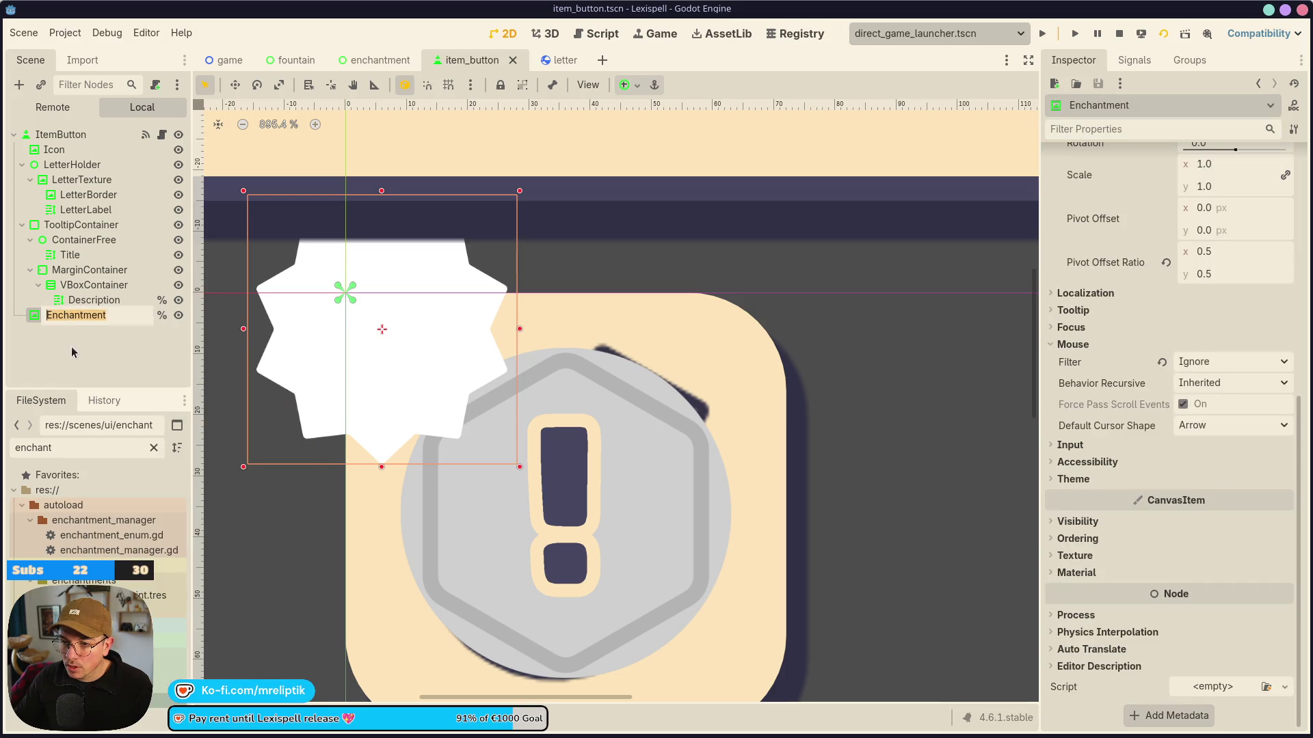
{"action": "key", "text": "ctrl+v"}
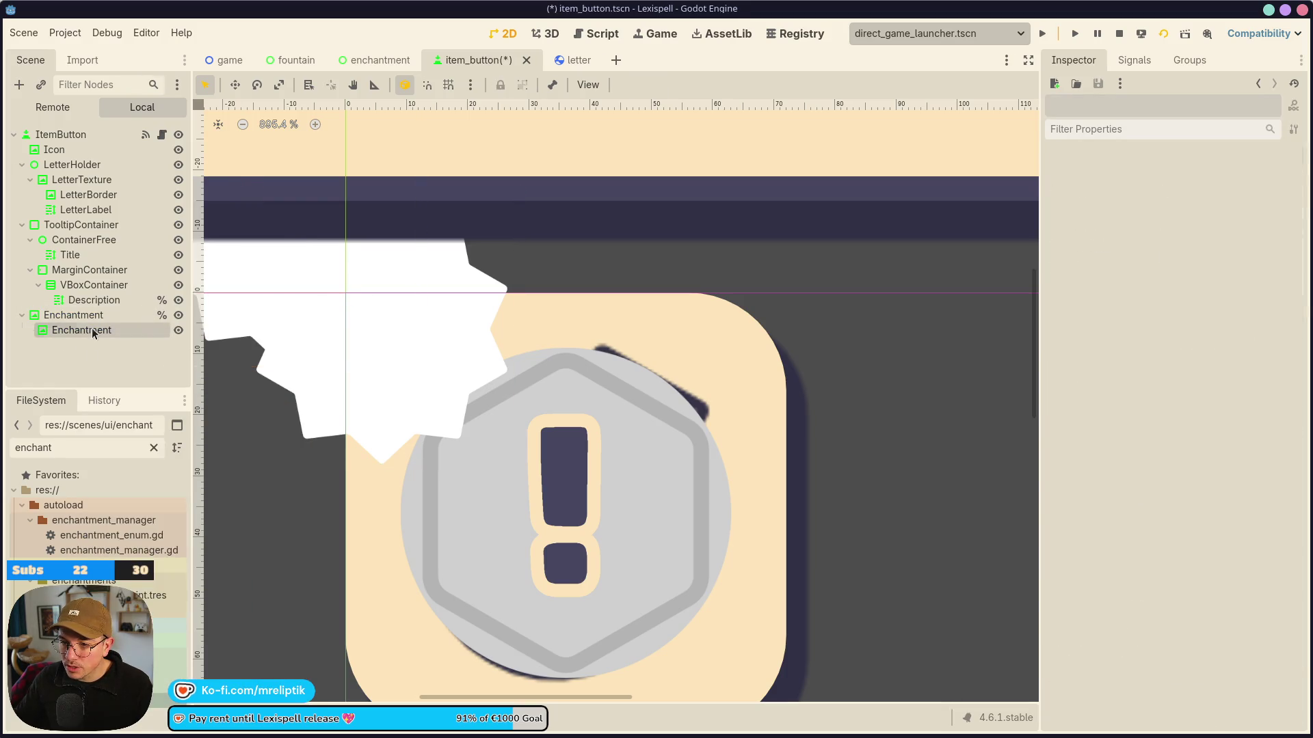
{"action": "left_click", "coordinate": [623, 84]}
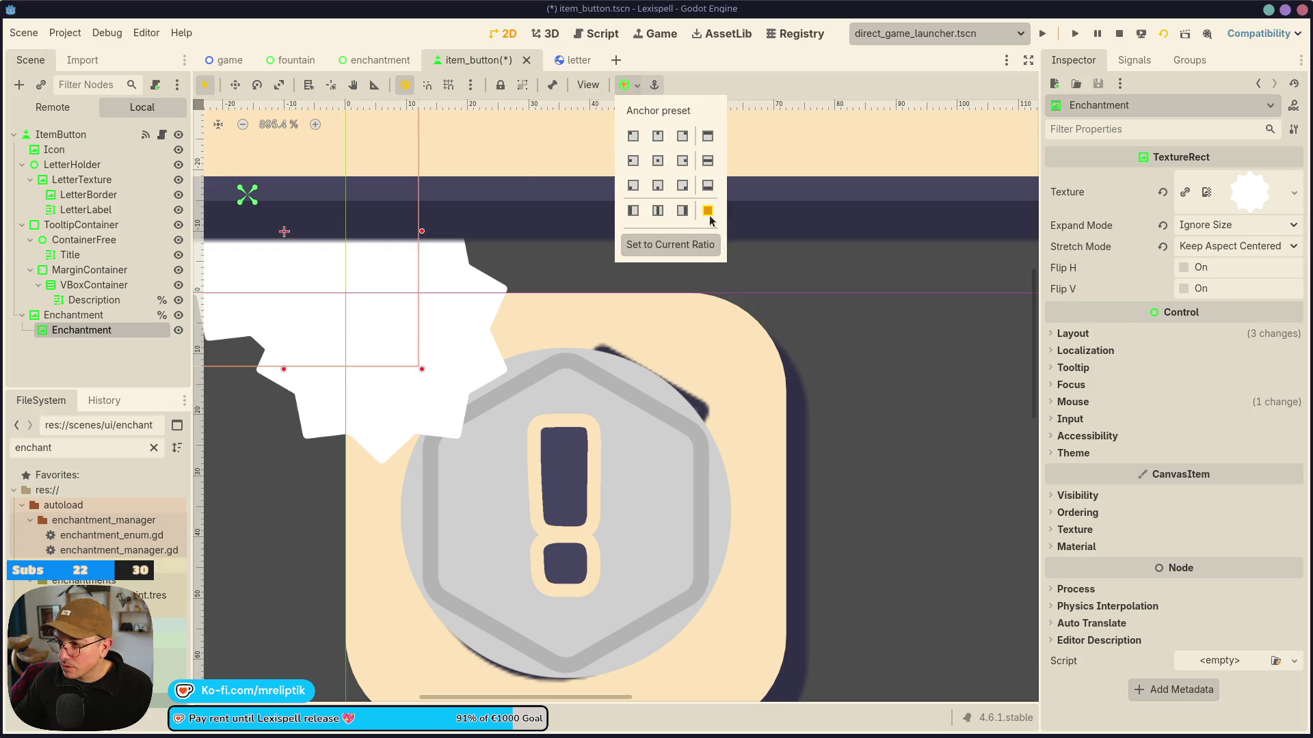
{"action": "left_click", "coordinate": [706, 211]}
{"action": "double_click", "coordinate": [94, 336]}
{"action": "type", "text": "DEco"}
{"action": "key", "text": "BackSpace"}
{"action": "key", "text": "BackSpace"}
{"action": "key", "text": "BackSpace"}
{"action": "type", "text": "ecoration"}
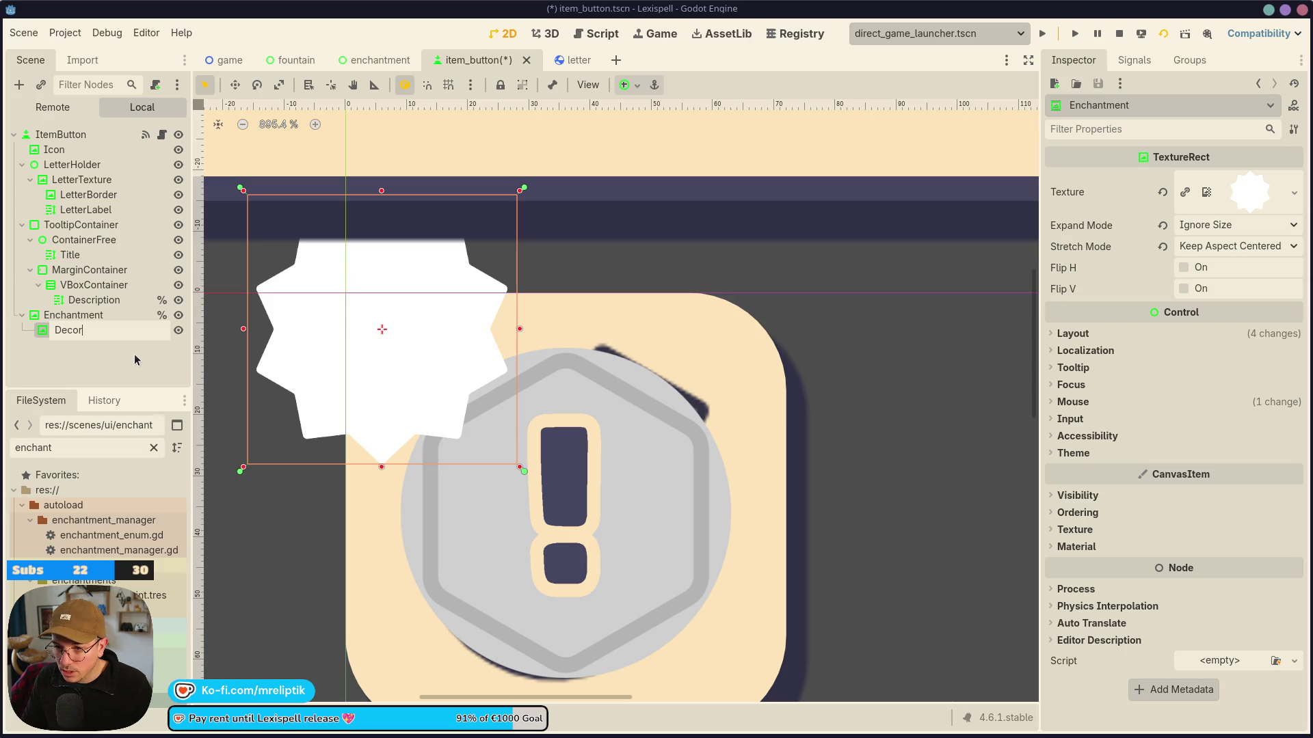
{"action": "key", "text": "Return"}
{"action": "key", "text": "ctrl+s"}
Quick Load a sparkles texture onto the Enchantment node.
{"action": "left_click", "coordinate": [74, 315]}
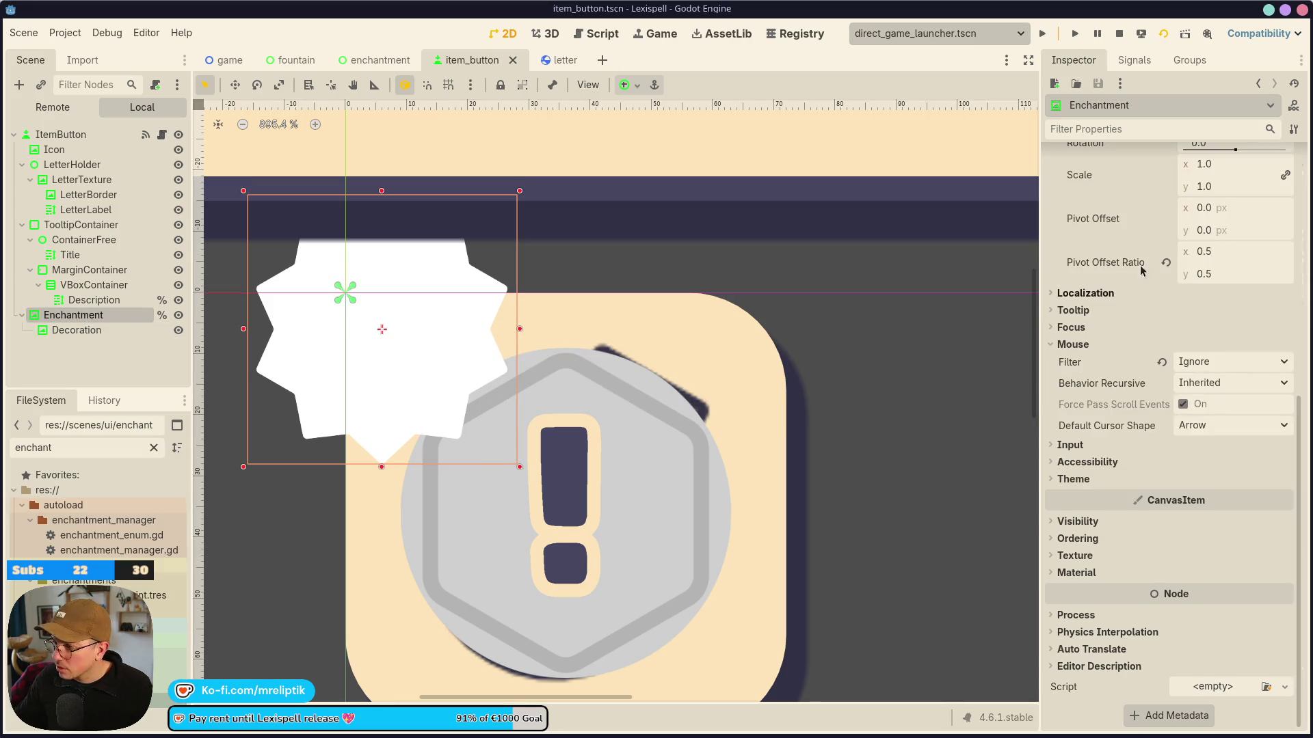
{"action": "scroll", "coordinate": [1264, 263], "scroll_direction": "up", "scroll_amount": 5}
{"action": "left_click", "coordinate": [1284, 192]}
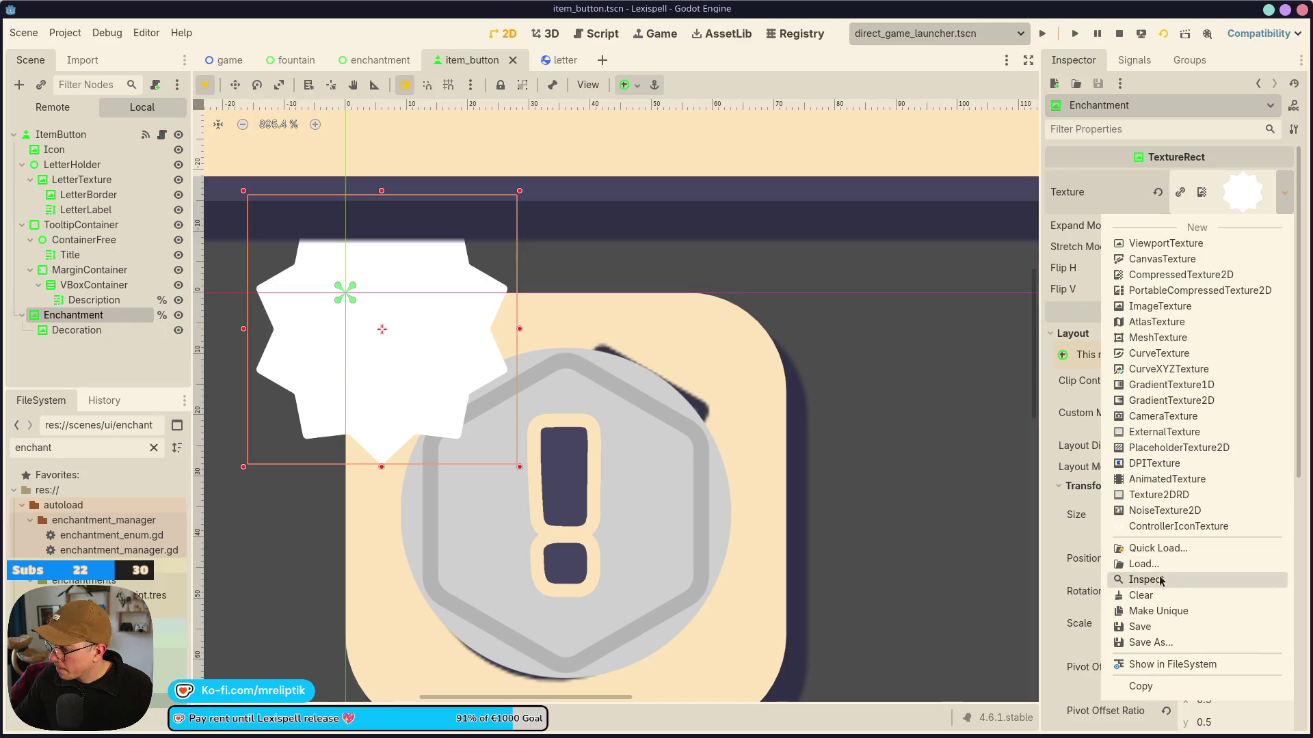
{"action": "left_click", "coordinate": [1156, 548]}
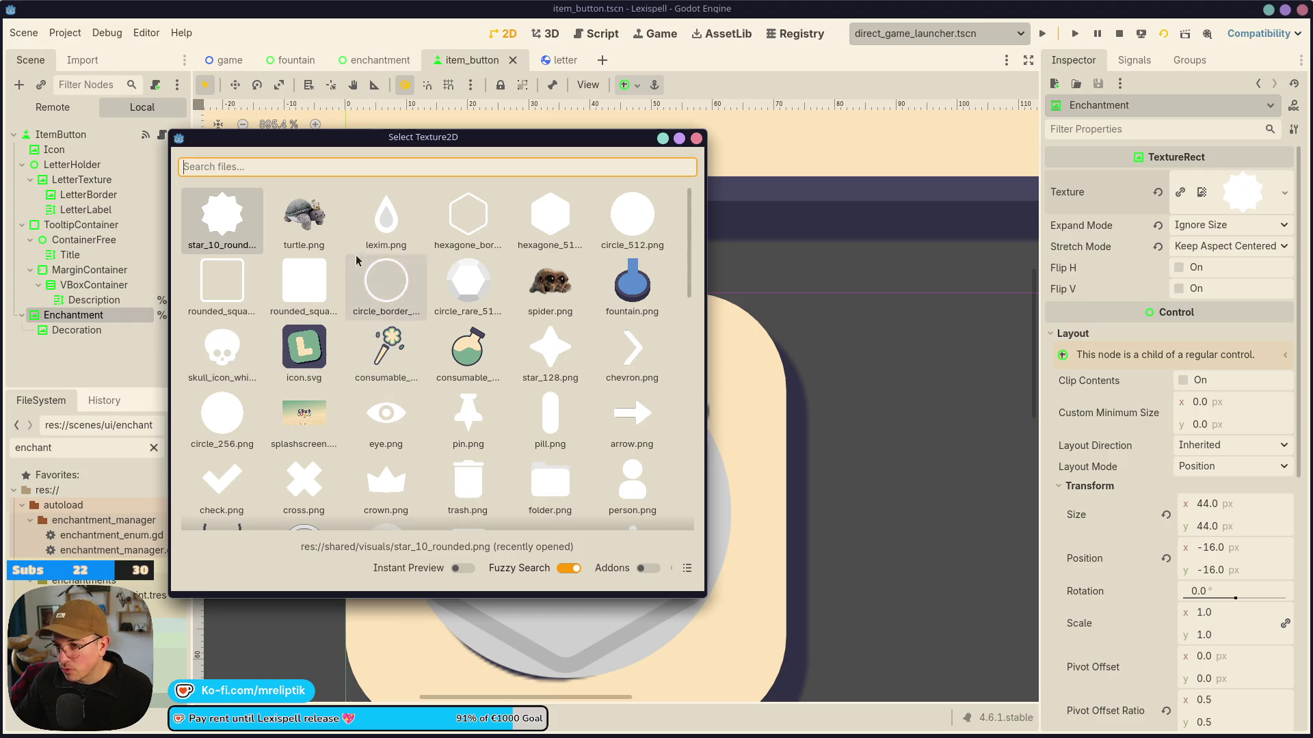
{"action": "scroll", "coordinate": [380, 380], "scroll_direction": "down", "scroll_amount": 3}
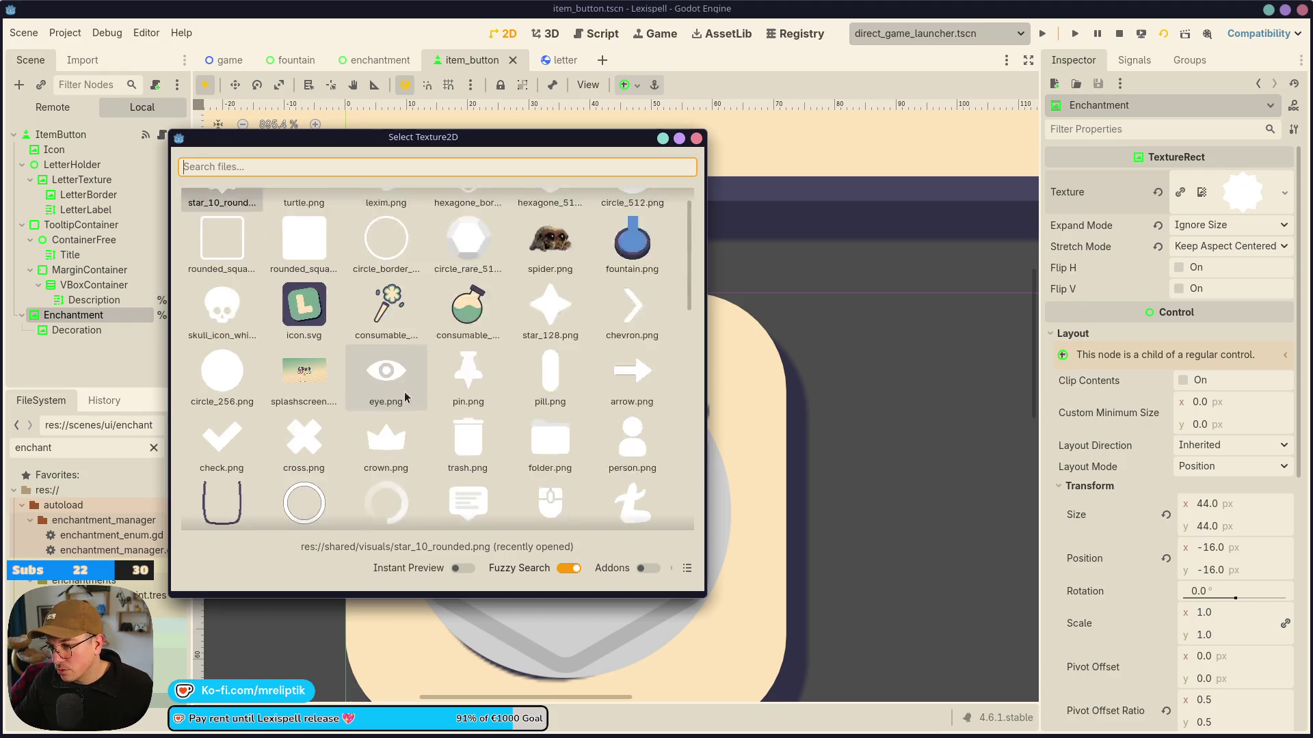
{"action": "scroll", "coordinate": [406, 400], "scroll_direction": "down", "scroll_amount": 2}
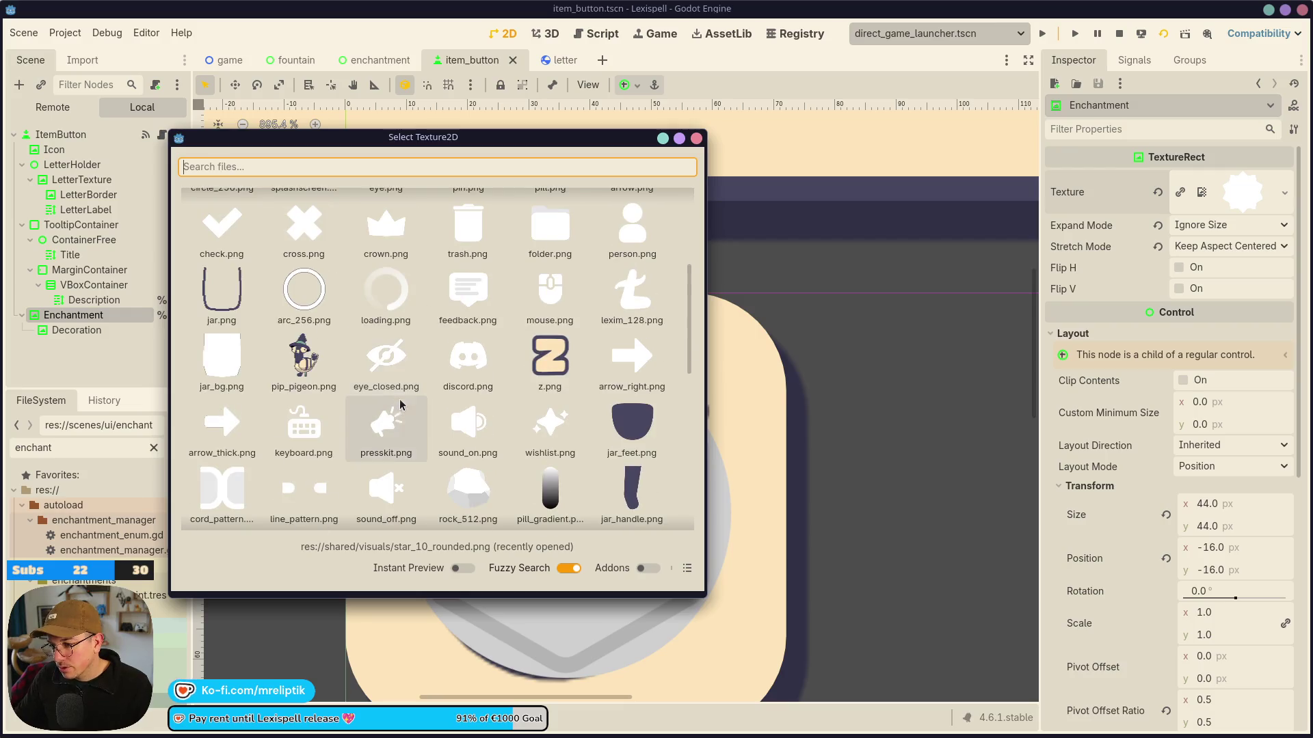
{"action": "key", "text": "Return"}
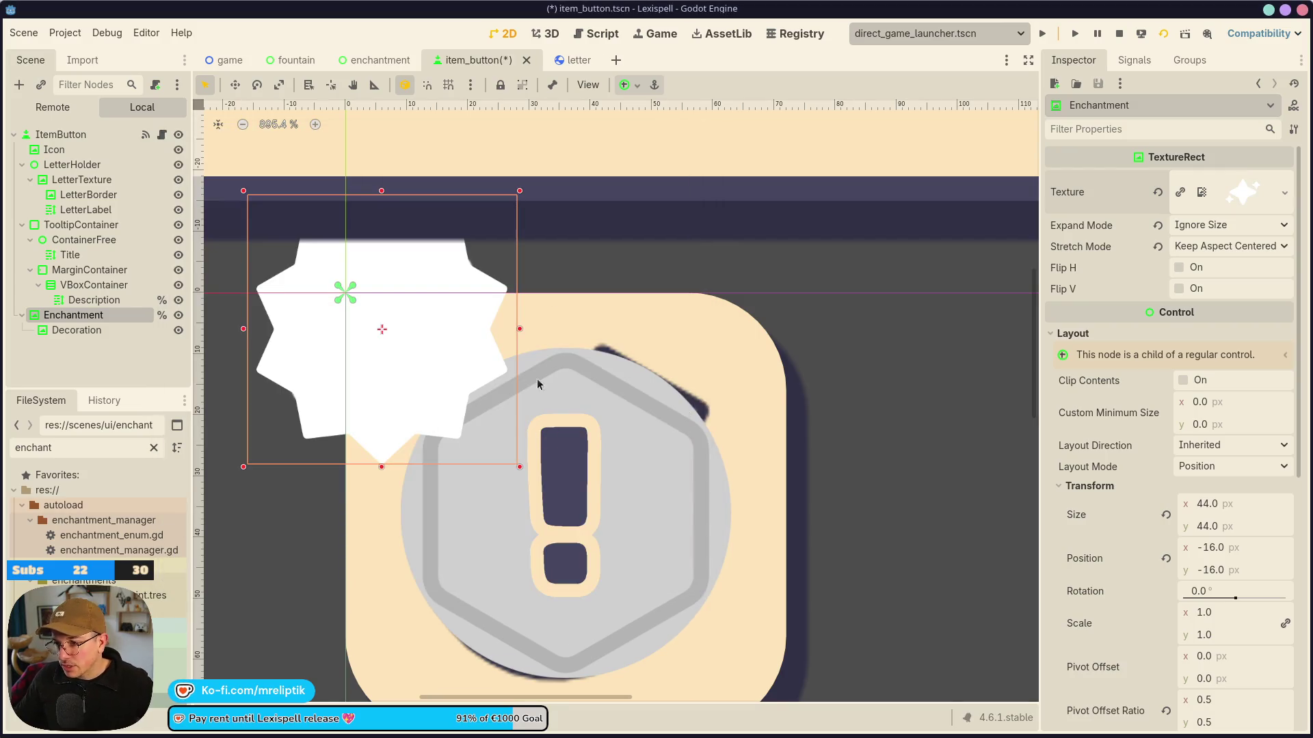
{"action": "scroll", "coordinate": [1116, 534], "scroll_direction": "down", "scroll_amount": 6}
{"action": "left_click", "coordinate": [1115, 522]}
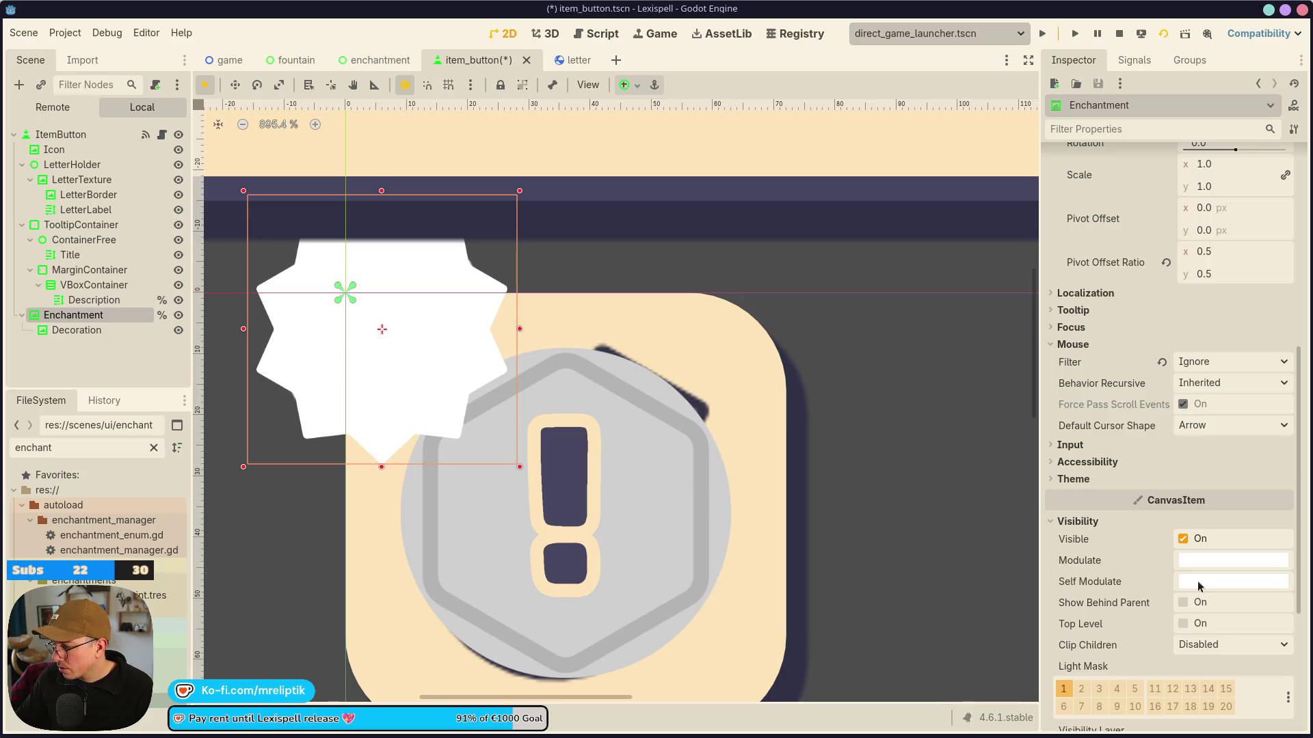
Set the Enchantment sparkles' Self Modulate to dark purple.
{"action": "left_click", "coordinate": [1200, 583]}
{"action": "left_click", "coordinate": [1203, 562]}
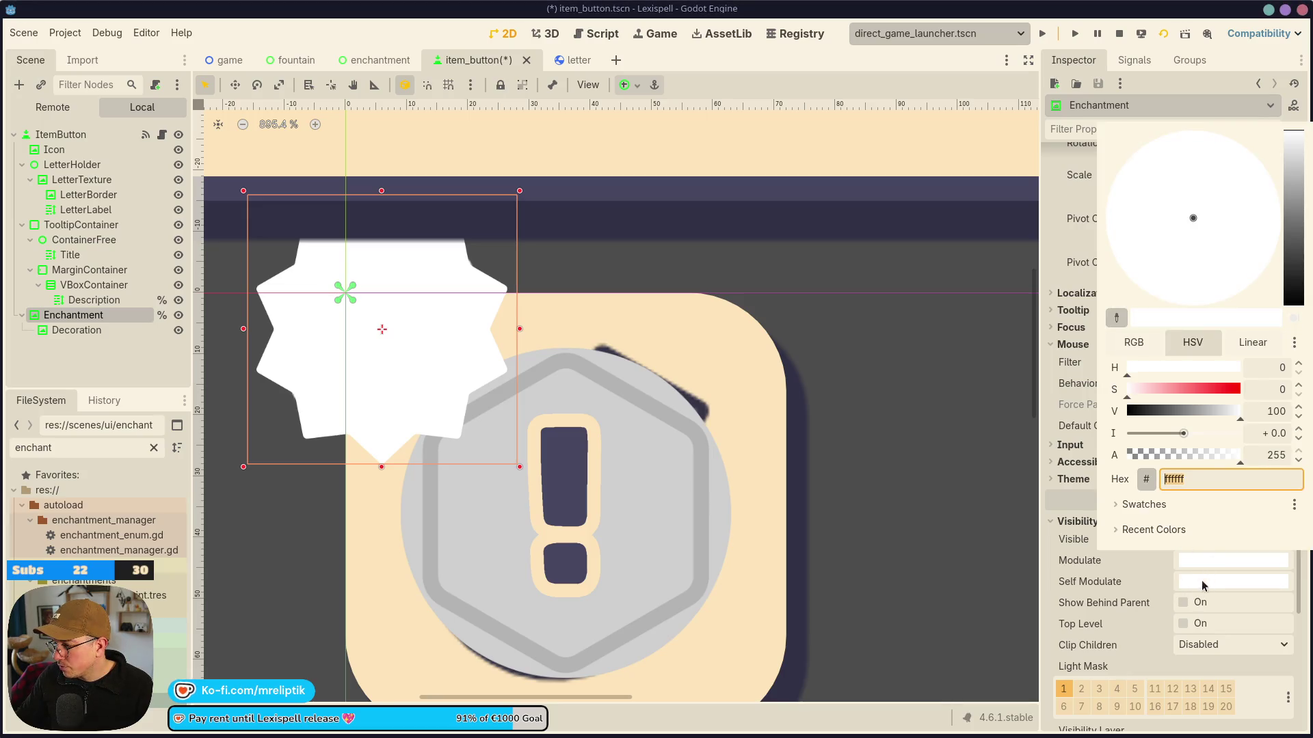
{"action": "left_click", "coordinate": [1202, 582]}
{"action": "left_click", "coordinate": [1195, 593]}
{"action": "left_click", "coordinate": [1200, 586]}
{"action": "left_click", "coordinate": [1187, 606]}
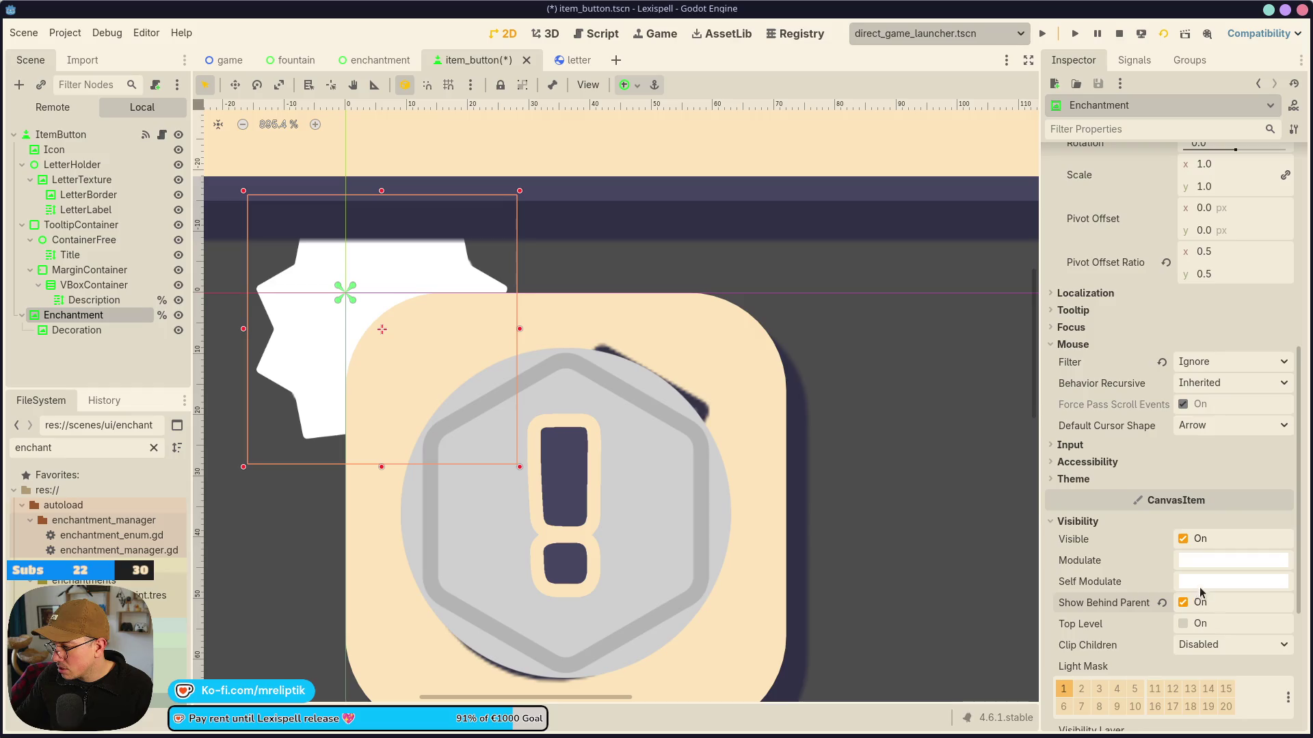
{"action": "left_click", "coordinate": [1182, 604]}
{"action": "left_click", "coordinate": [1203, 585]}
{"action": "left_click", "coordinate": [1139, 525]}
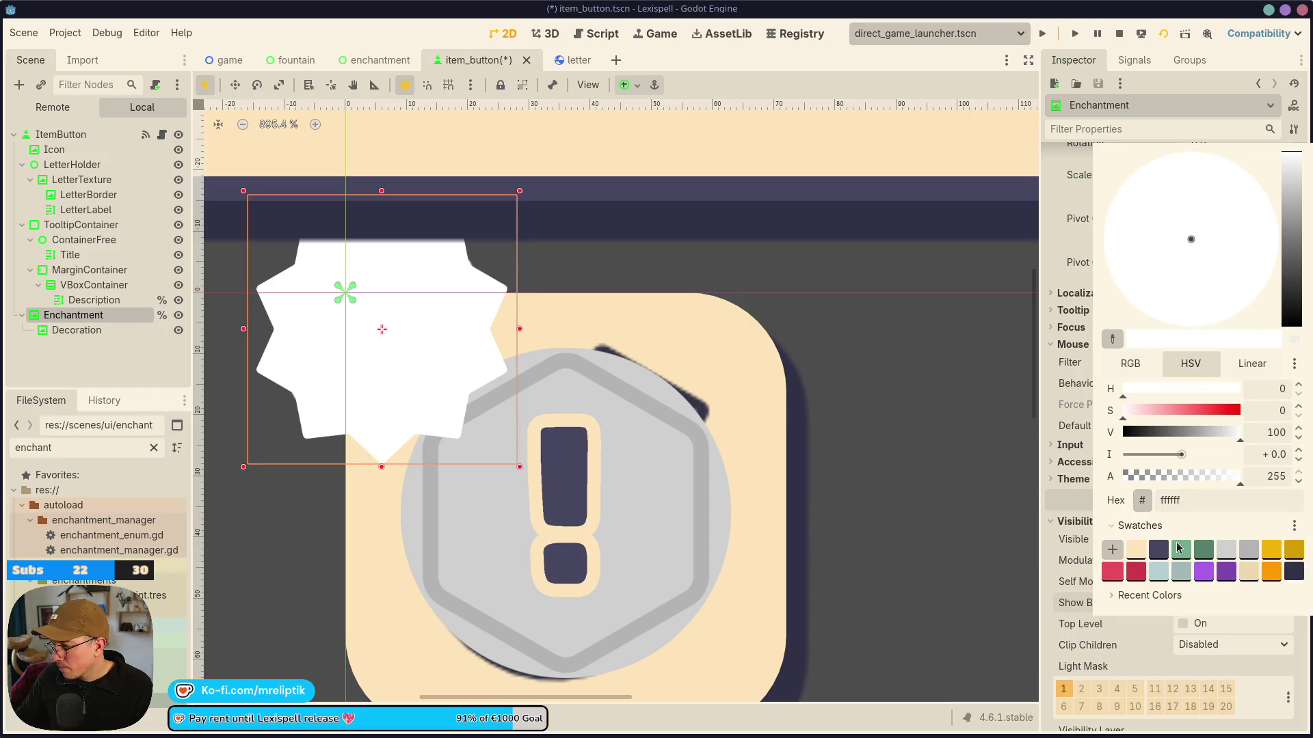
{"action": "left_click", "coordinate": [1159, 551]}
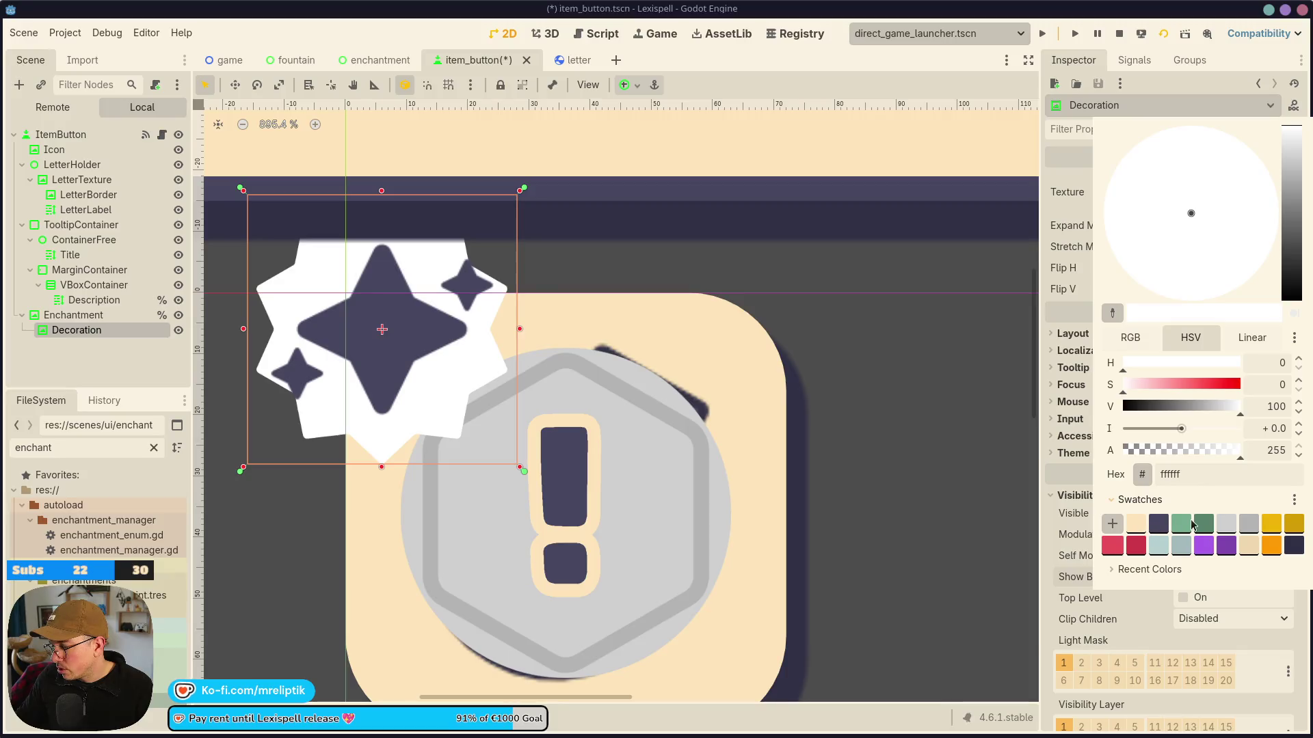
Tint the Decoration star green, enlarge it 4 px past each edge, and save.
{"action": "left_click", "coordinate": [1181, 523]}
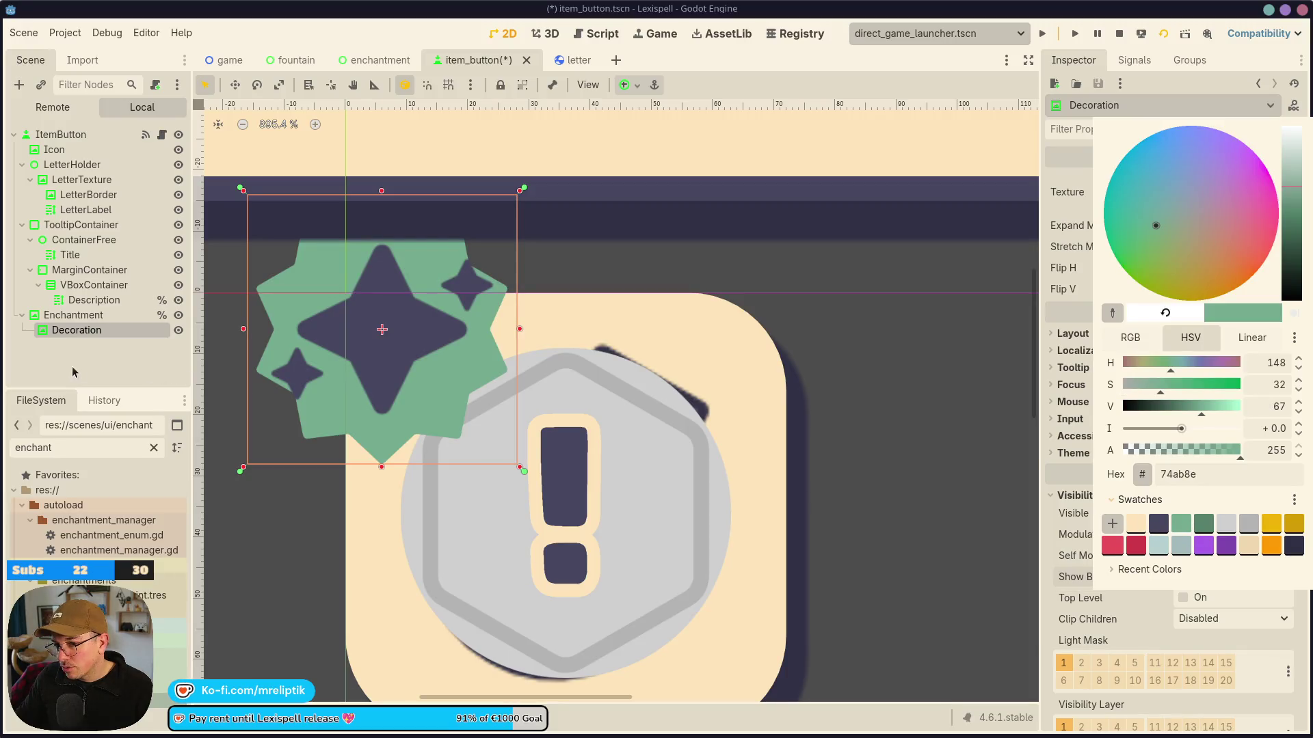
{"action": "scroll", "coordinate": [480, 383], "scroll_direction": "down", "scroll_amount": 3}
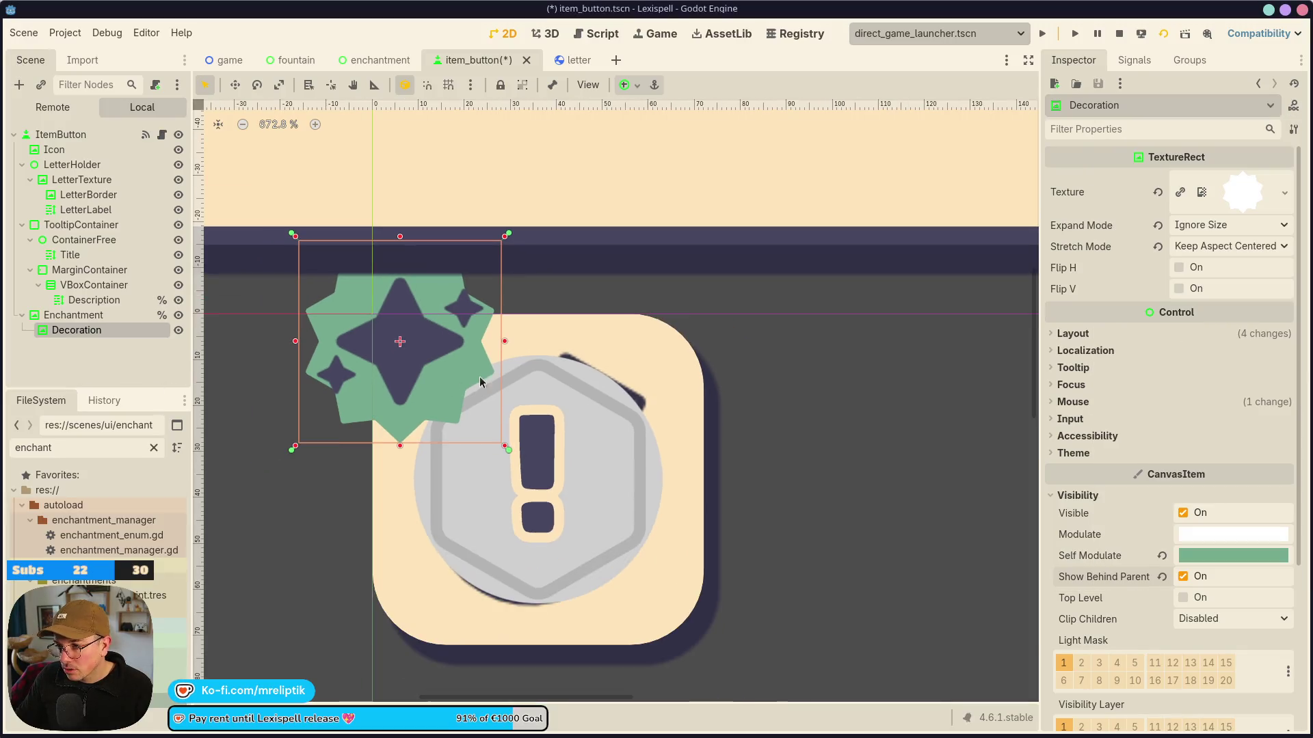
{"action": "mouse_move", "coordinate": [514, 236]}
{"action": "left_mouse_down"}
{"action": "mouse_move", "coordinate": [534, 220]}
{"action": "mouse_move", "coordinate": [497, 236]}
{"action": "mouse_move", "coordinate": [523, 228]}
{"action": "left_mouse_up"}
{"action": "left_click", "coordinate": [510, 235]}
{"action": "scroll", "coordinate": [510, 235], "scroll_direction": "up", "scroll_amount": 1}
{"action": "left_click", "coordinate": [496, 237]}
{"action": "key", "text": "ctrl+s"}
{"action": "scroll", "coordinate": [419, 355], "scroll_direction": "down", "scroll_amount": 2}
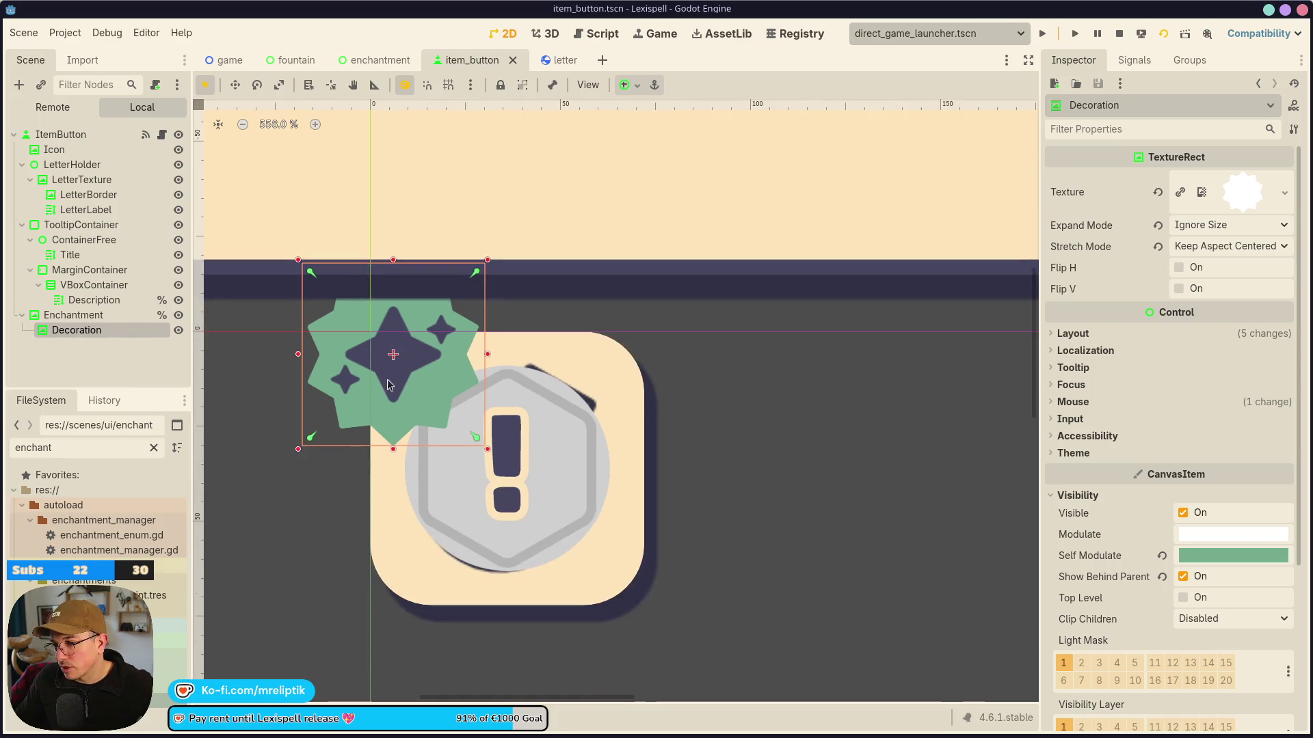
{"action": "scroll", "coordinate": [402, 353], "scroll_direction": "up", "scroll_amount": 1}
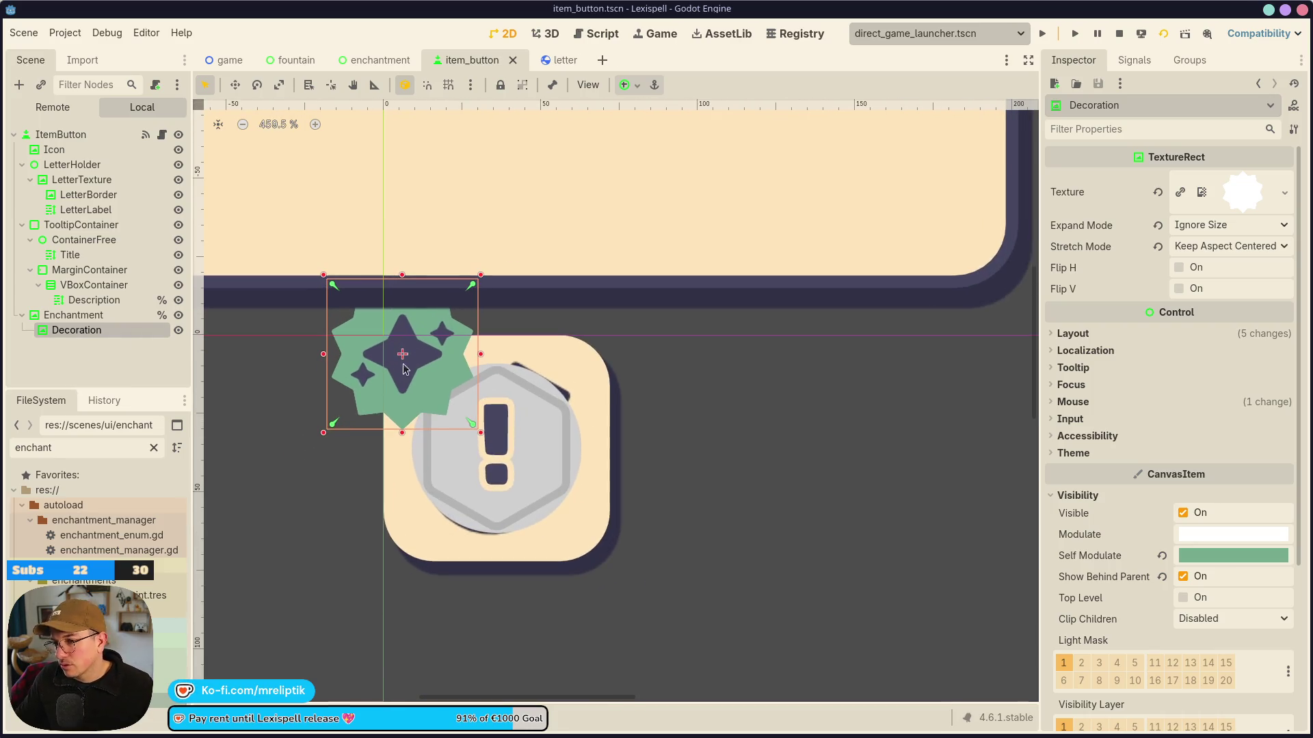
{"action": "left_click", "coordinate": [123, 362]}
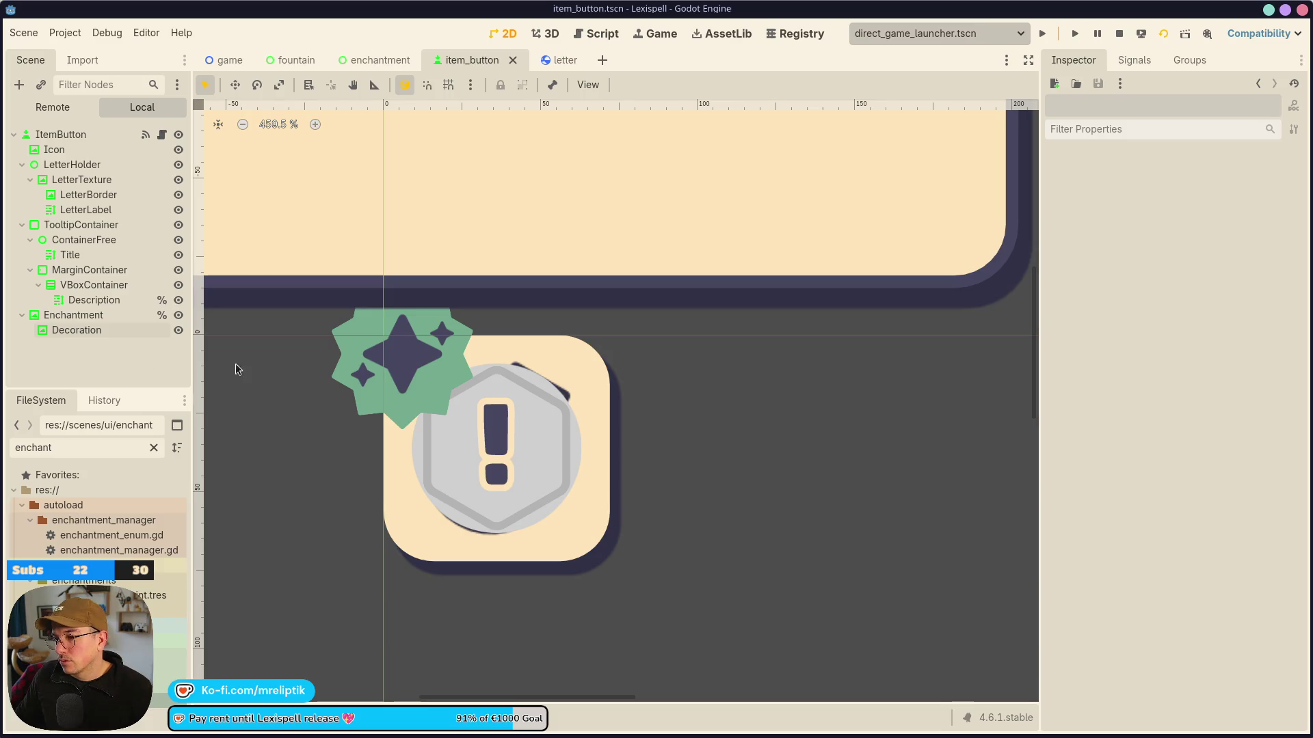
Stop the game and run the enchantment scene again.
{"action": "left_click", "coordinate": [1115, 33]}
{"action": "left_click", "coordinate": [383, 61]}
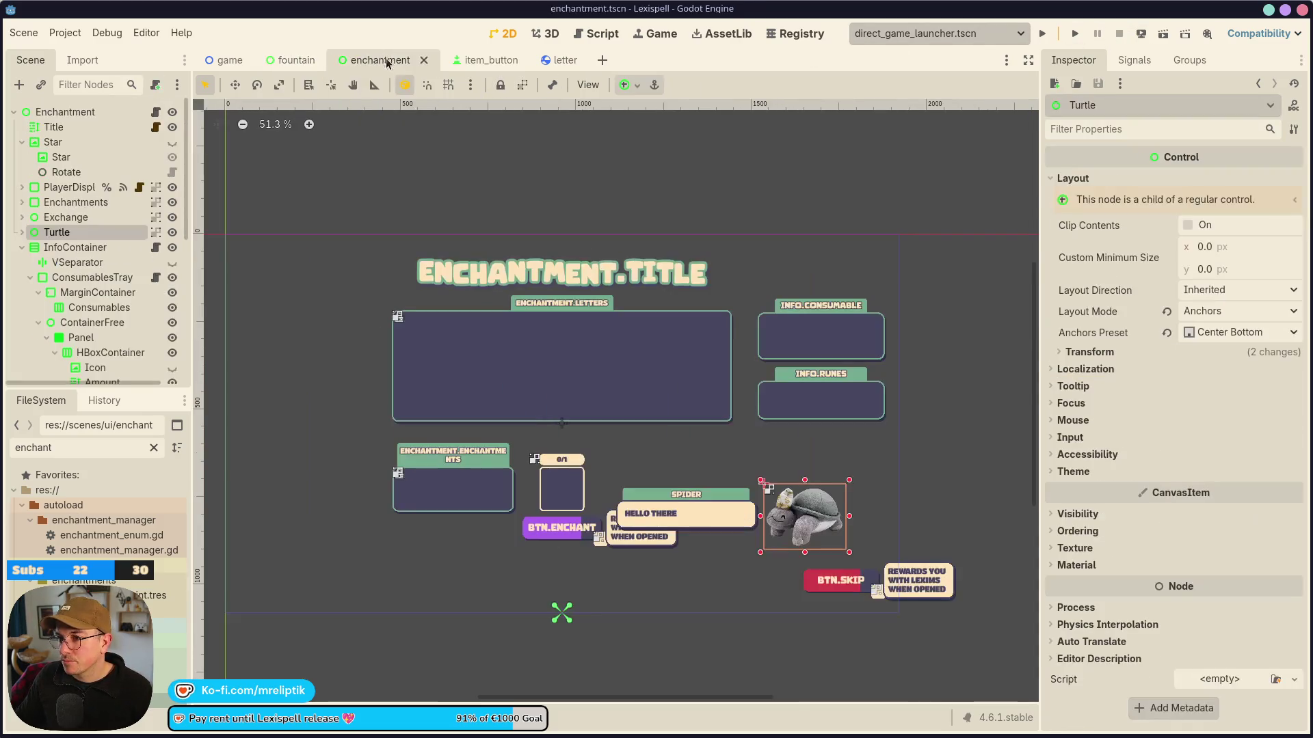
{"action": "left_click", "coordinate": [1163, 33]}
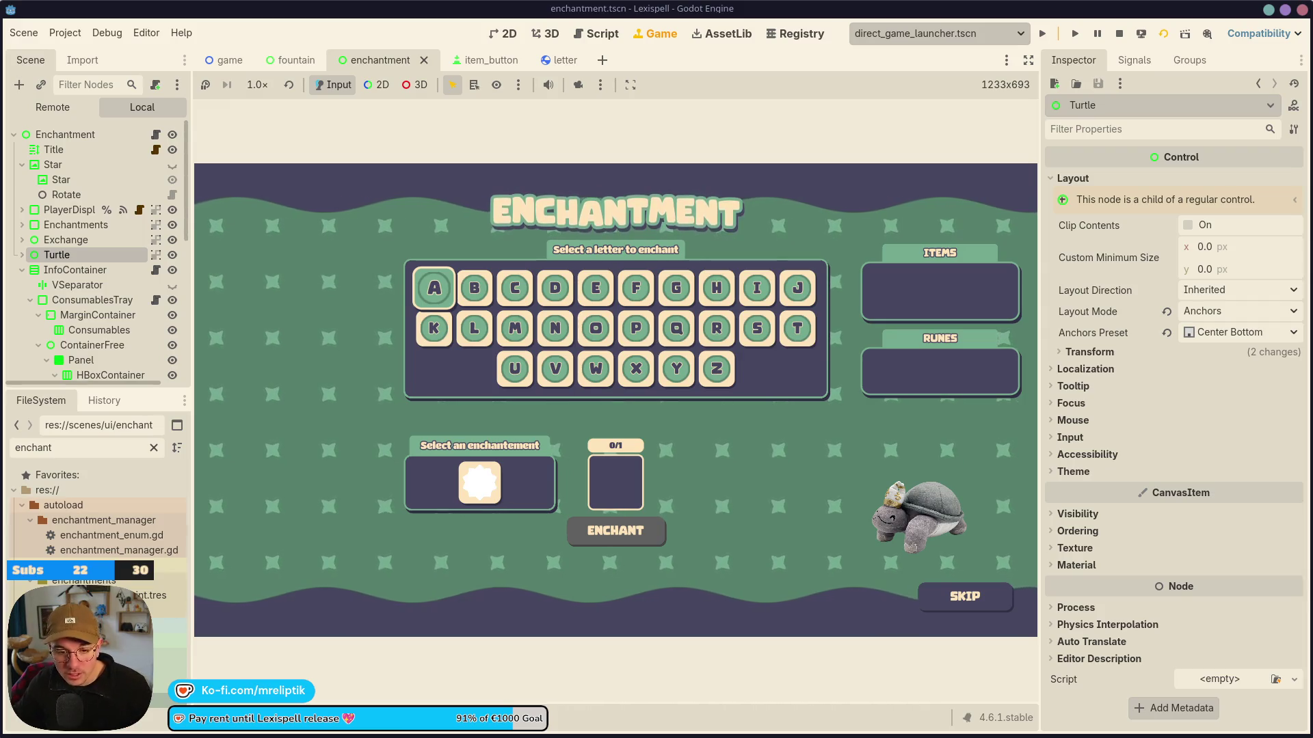
Enchant letter L with the star enchantment and dismiss the result screen.
{"action": "left_click", "coordinate": [472, 298]}
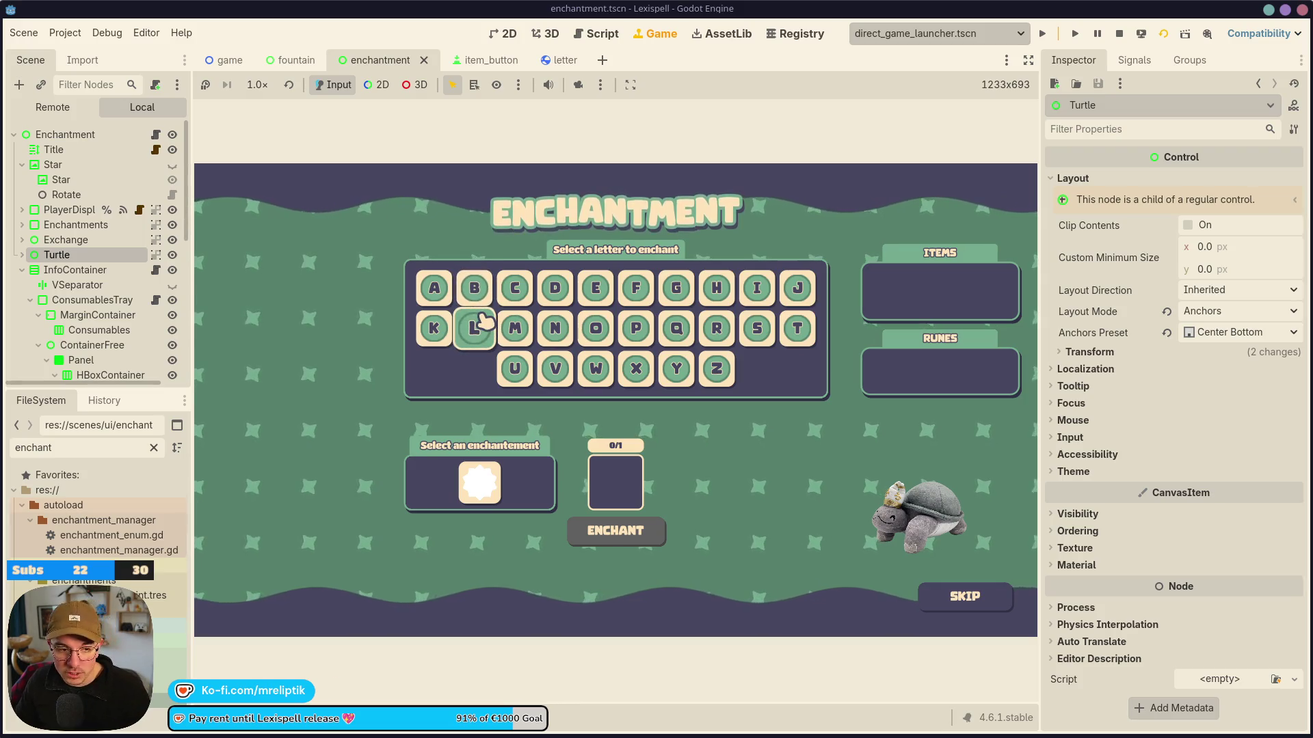
{"action": "left_click", "coordinate": [482, 321]}
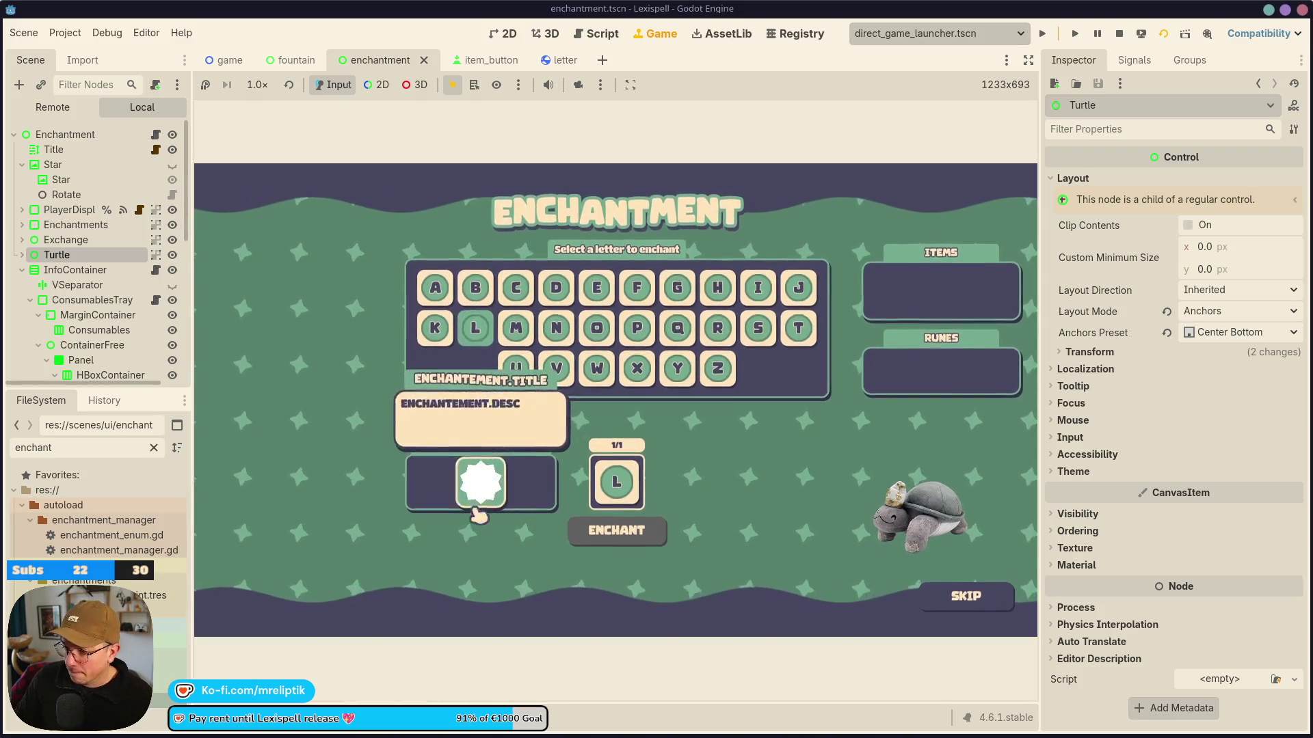
{"action": "left_click", "coordinate": [501, 505]}
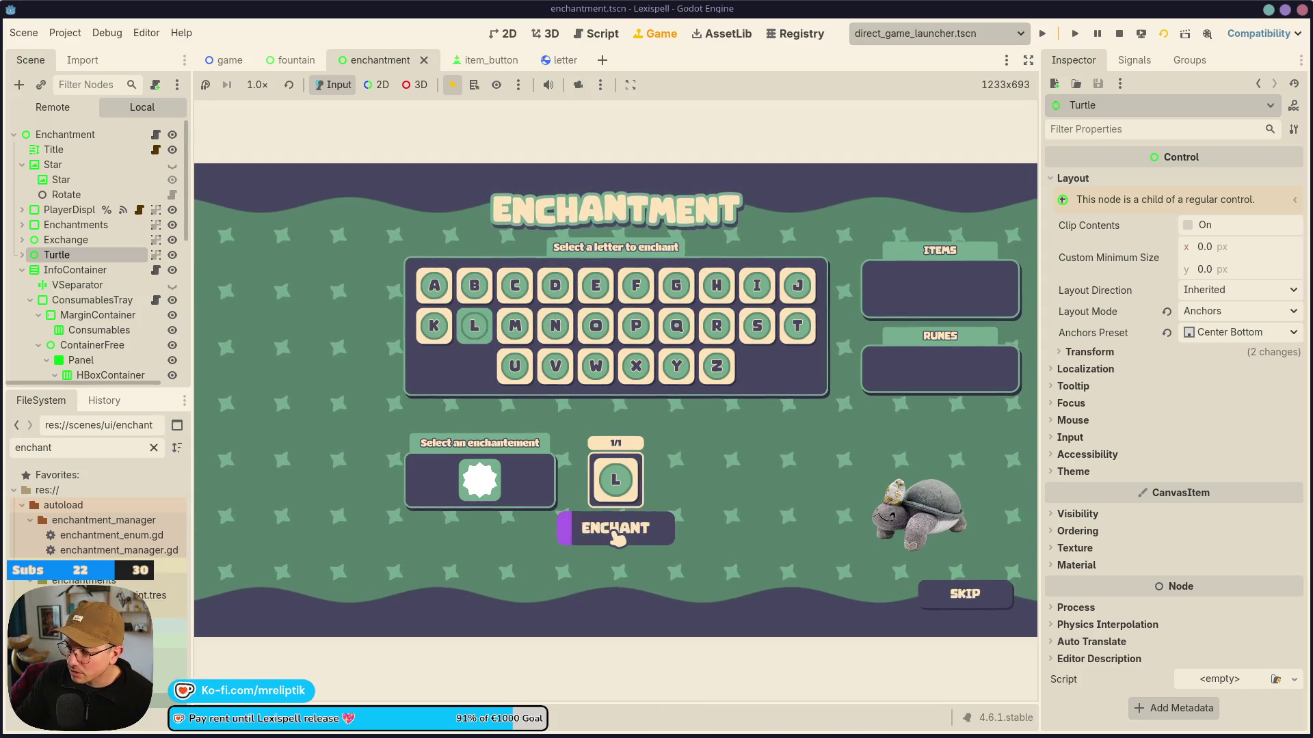
{"action": "left_click", "coordinate": [618, 538]}
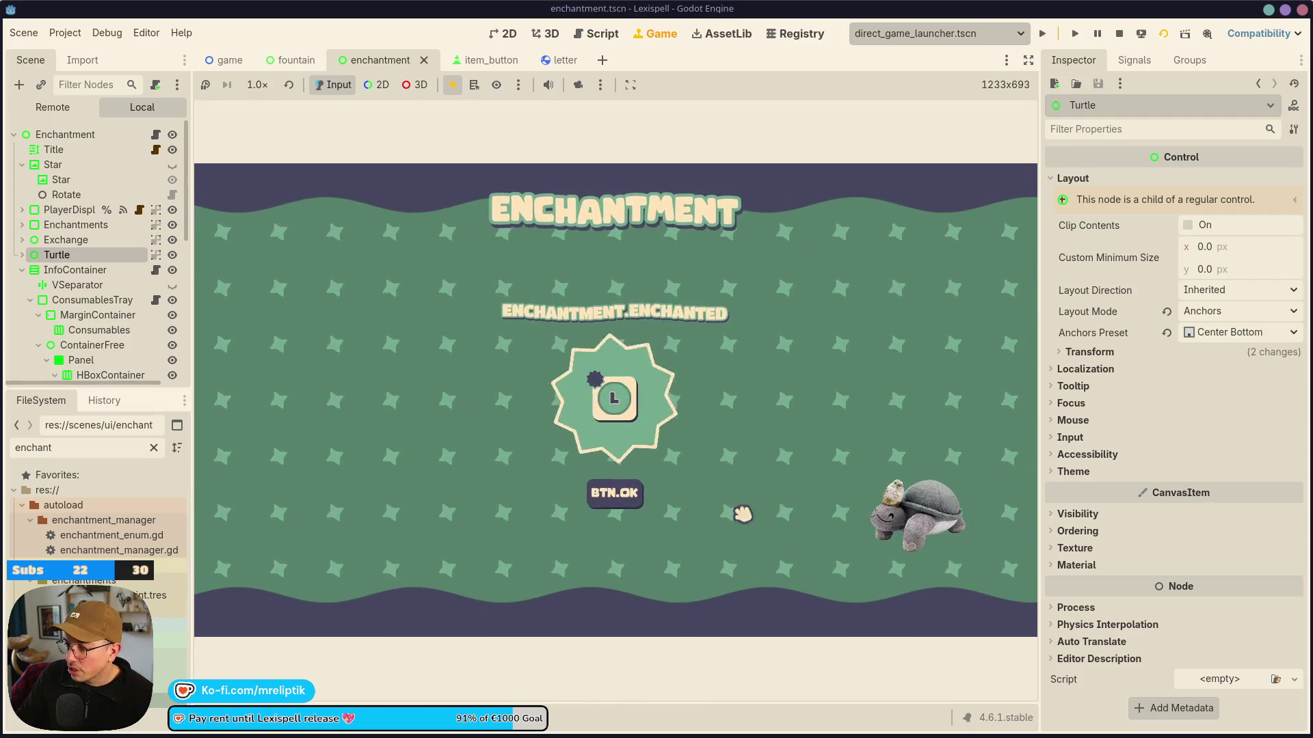
{"action": "left_click", "coordinate": [616, 493]}
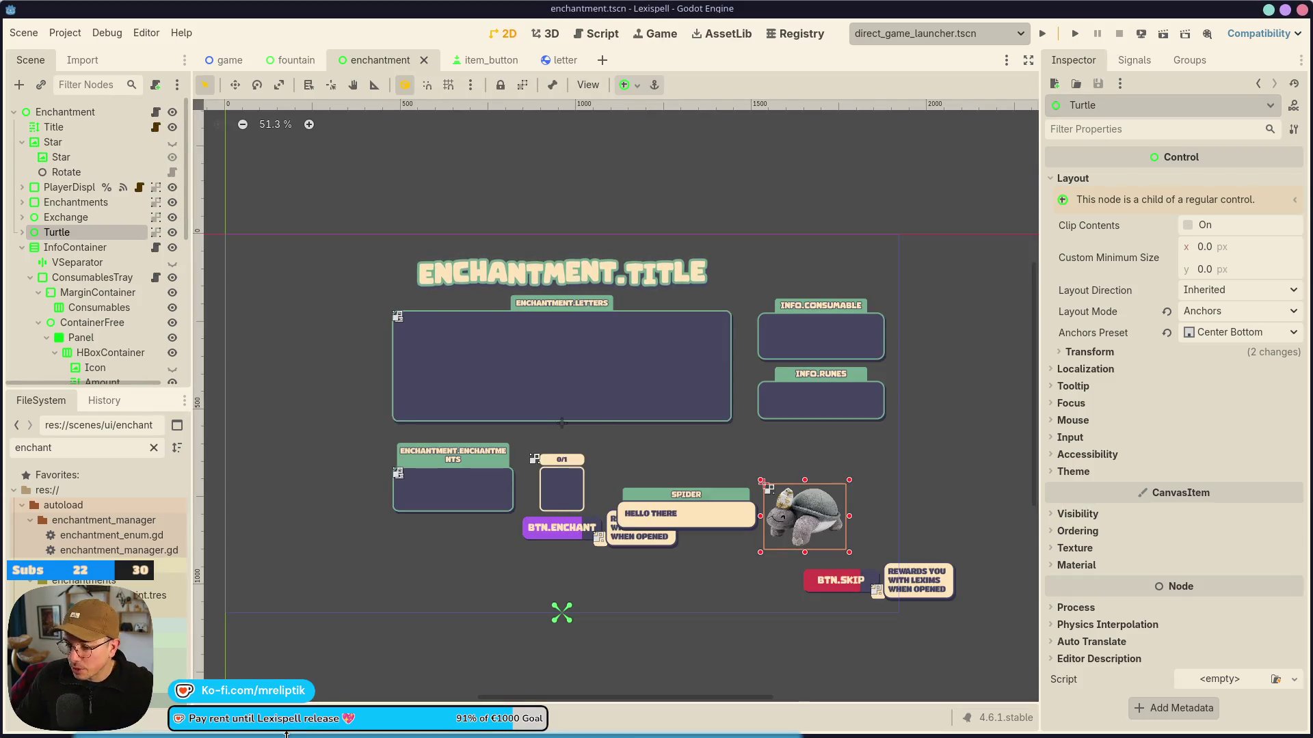
Stage all six changed files with the commit message 'show enchantment on letter', then return to Godot.
{"action": "key", "text": "alt+Tab"}
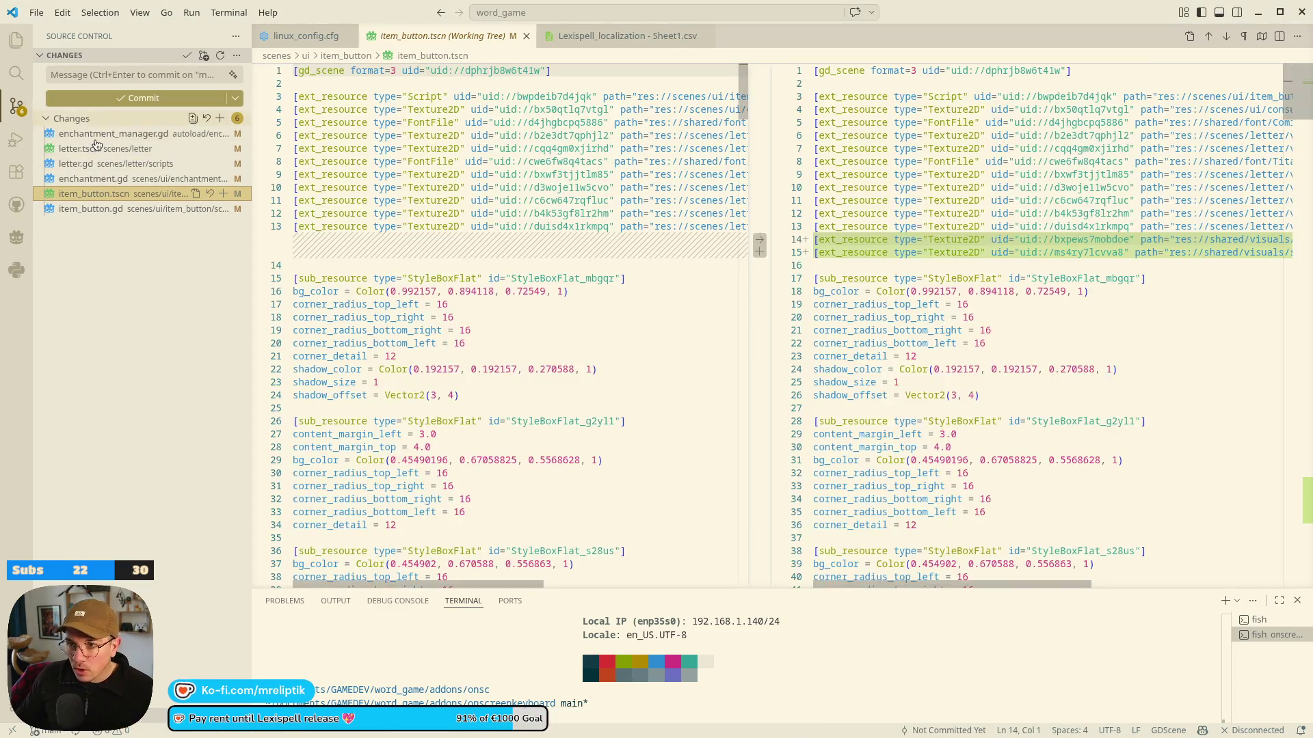
{"action": "left_click", "coordinate": [113, 134]}
{"action": "left_click", "coordinate": [224, 118]}
{"action": "left_click", "coordinate": [124, 71]}
{"action": "type", "text": "sg"}
{"action": "key", "text": "BackSpace"}
{"action": "type", "text": "how enchan"}
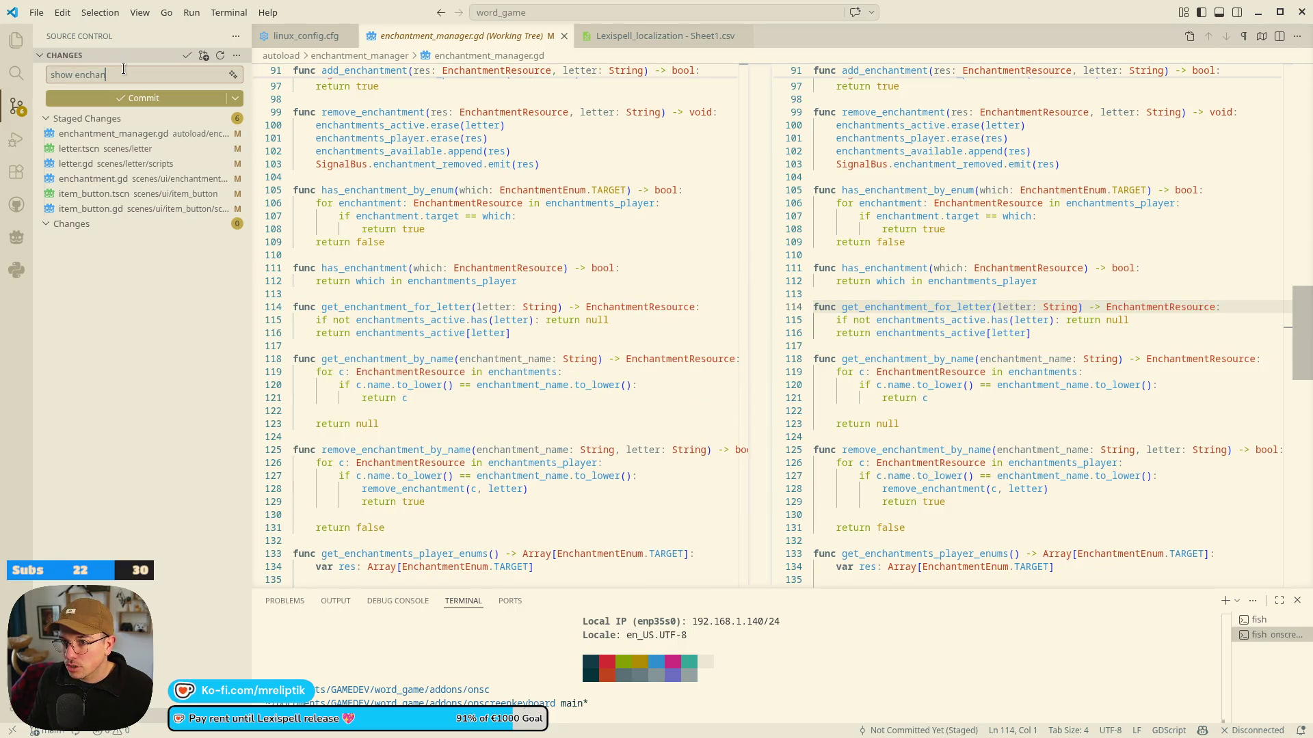
{"action": "type", "text": "ter"}
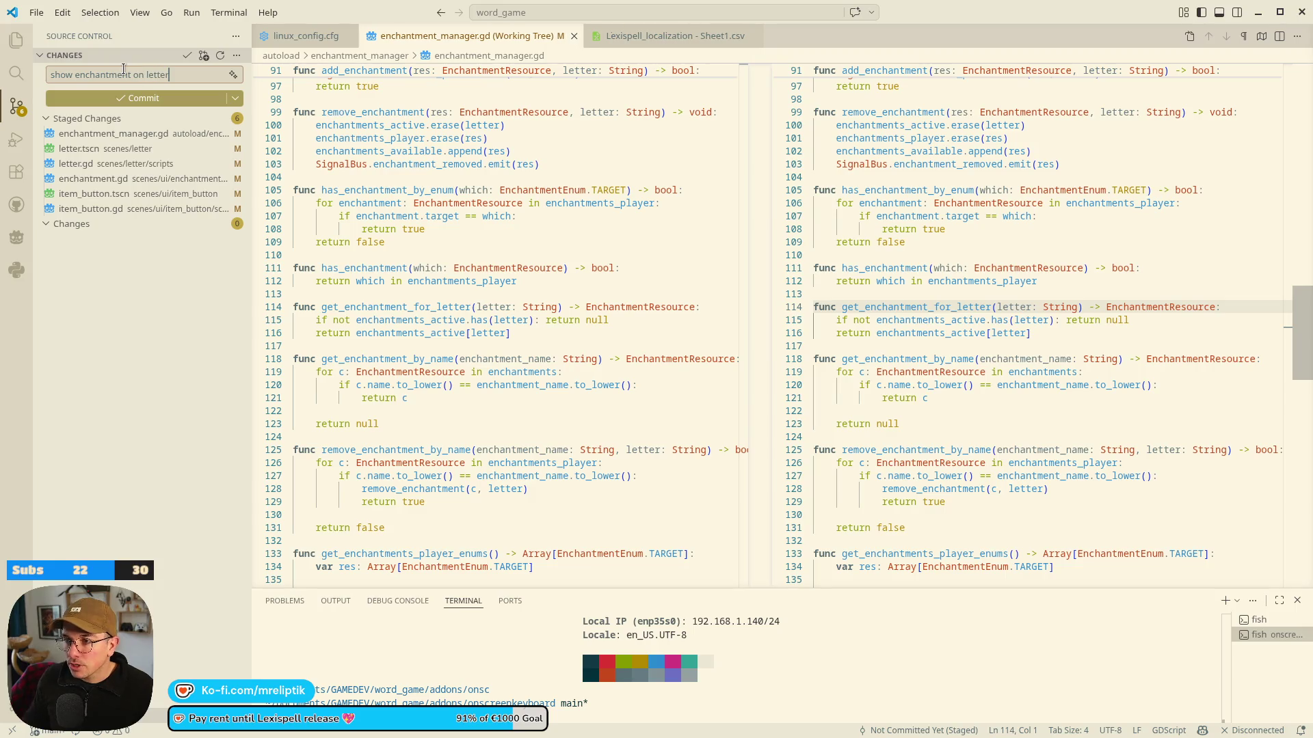
{"action": "key", "text": "alt+Tab"}
{"action": "scroll", "coordinate": [96, 239], "scroll_direction": "down", "scroll_amount": 8}
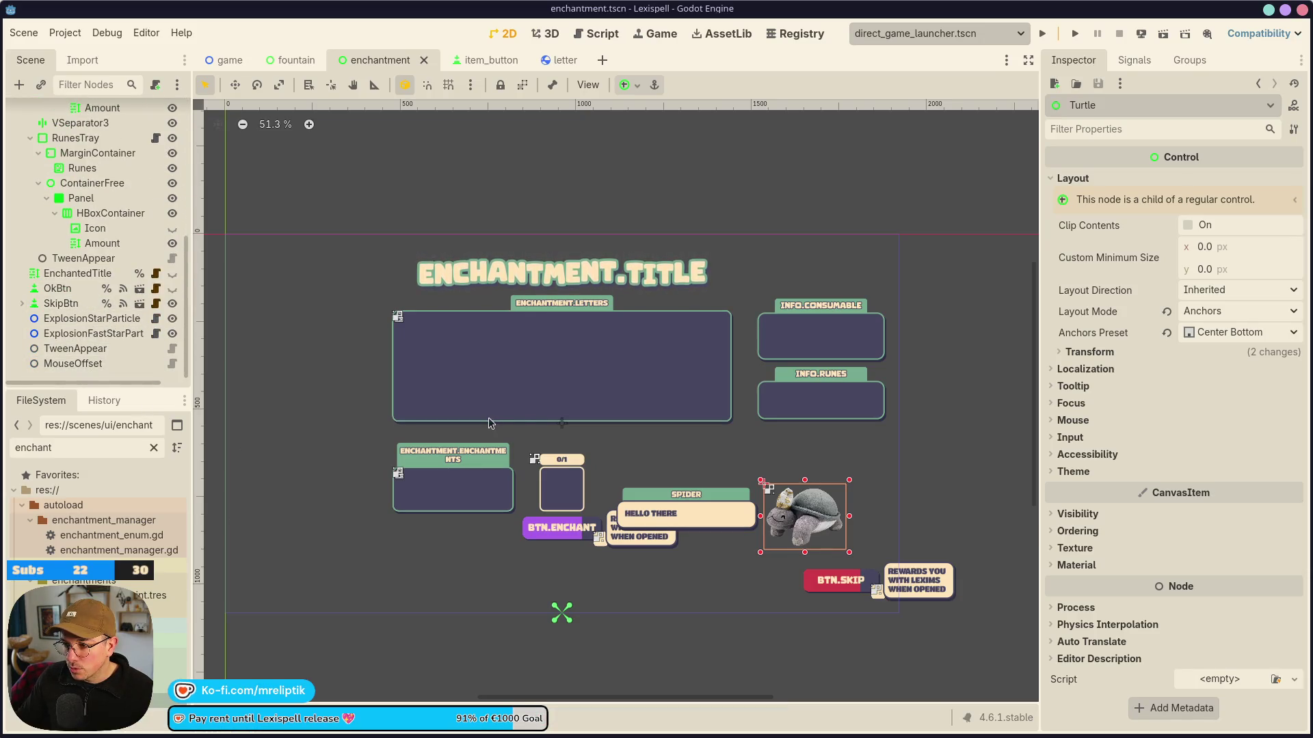
In the item_button scene, inspect the Enchantment node and its Decoration badge child.
{"action": "left_click", "coordinate": [479, 60]}
{"action": "scroll", "coordinate": [486, 327], "scroll_direction": "down", "scroll_amount": 4}
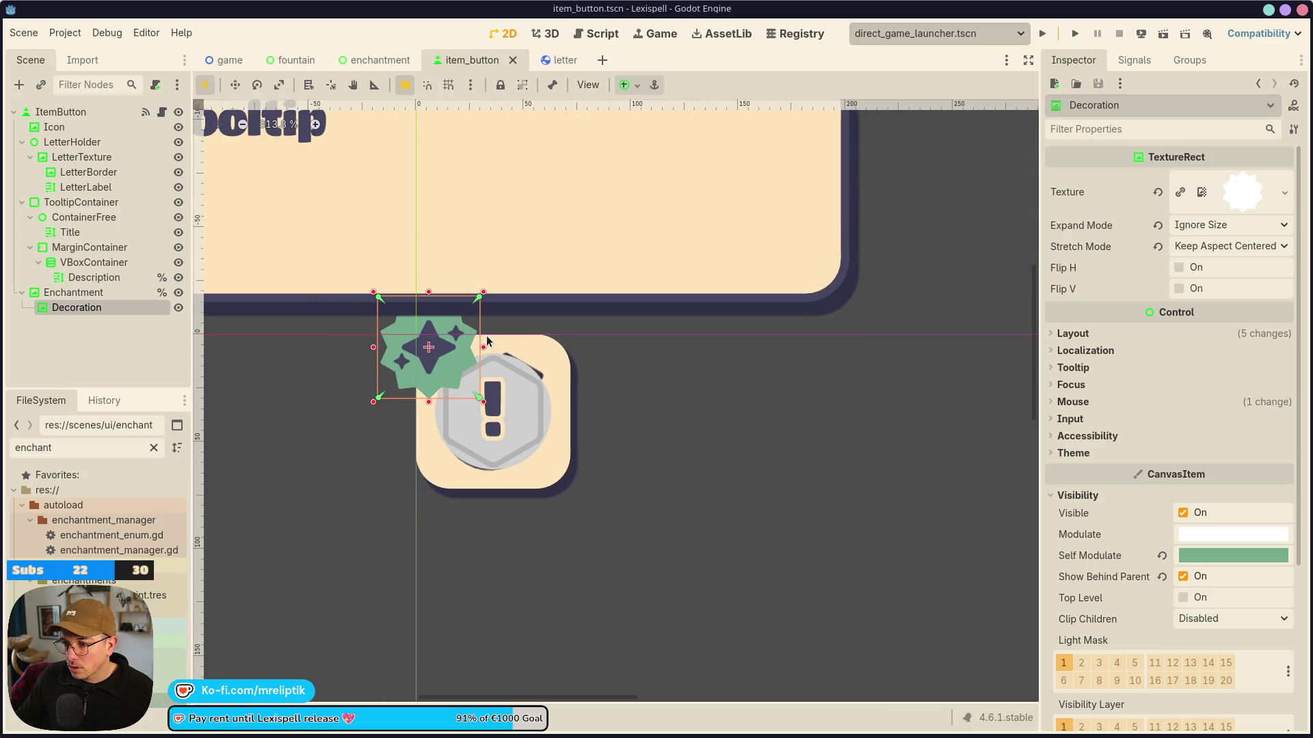
{"action": "left_click", "coordinate": [73, 293]}
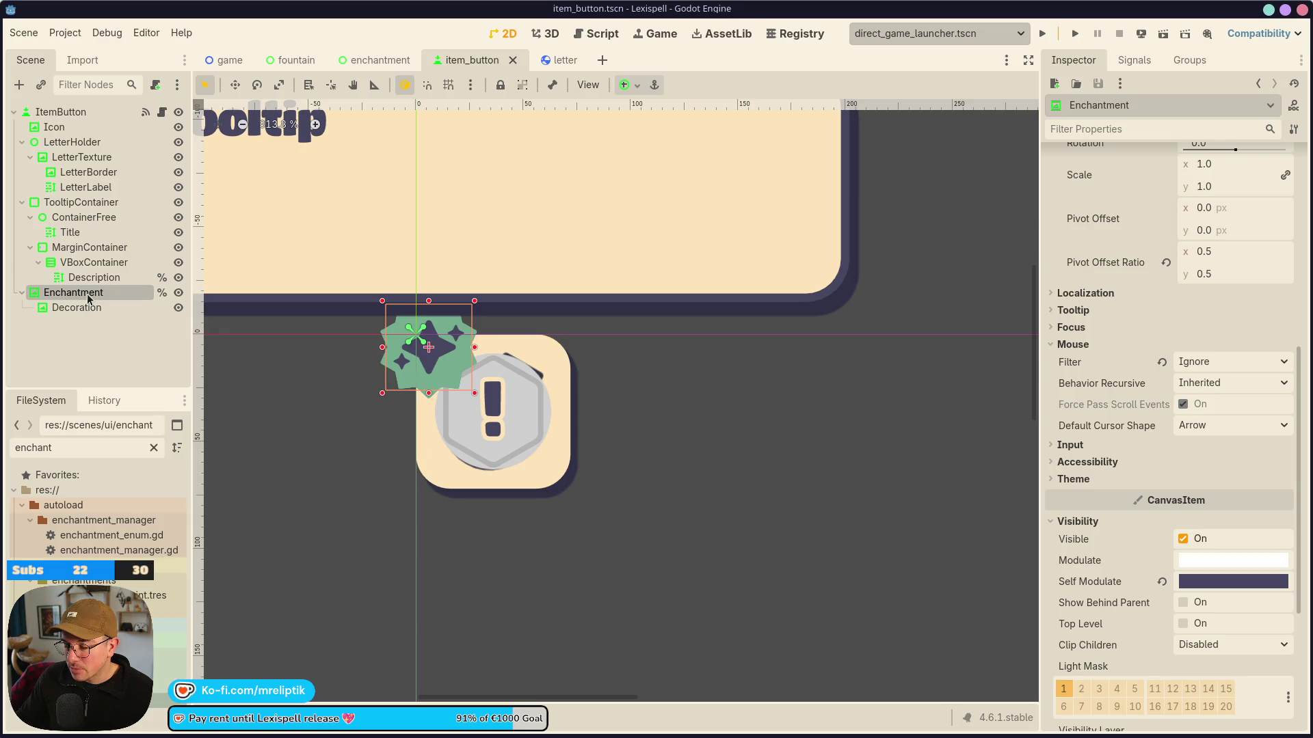
{"action": "left_click", "coordinate": [77, 308]}
{"action": "left_click", "coordinate": [85, 293]}
{"action": "left_click", "coordinate": [87, 309]}
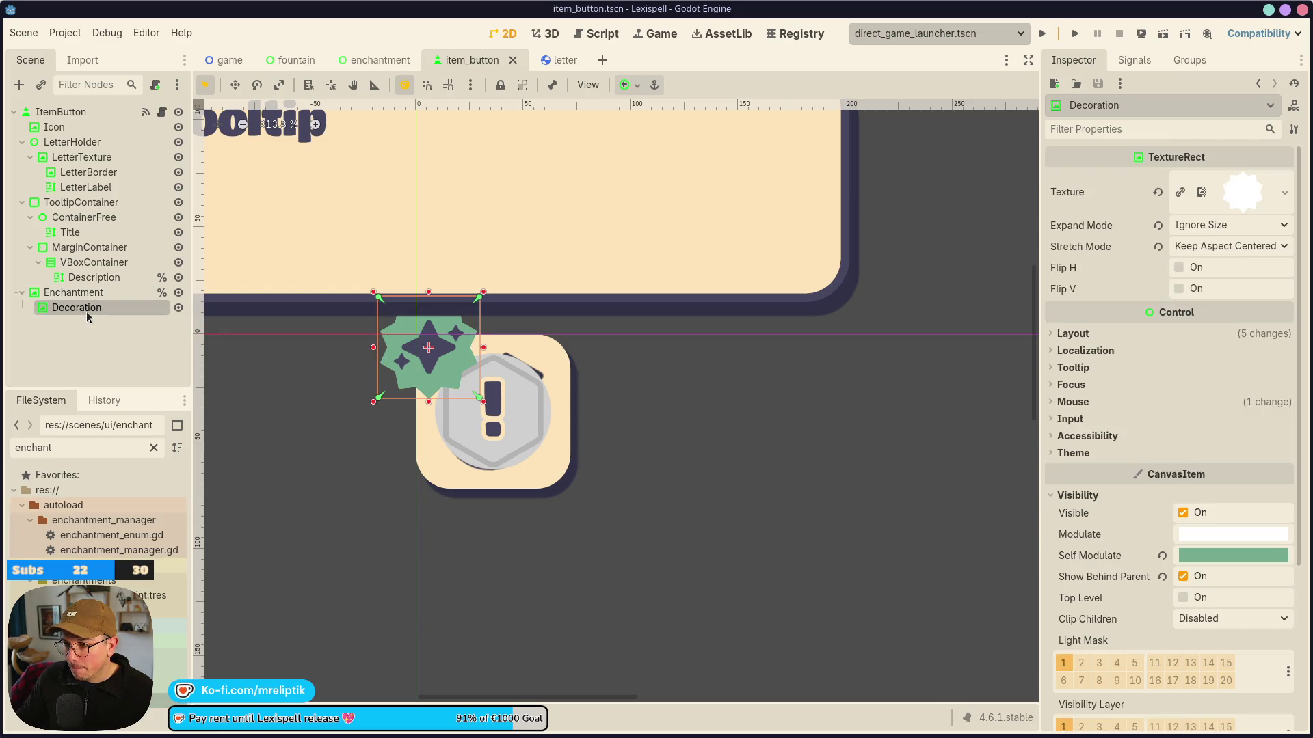
Paste the Decoration badge under the letter scene's Enchantment node, save, and open its texture options.
{"action": "left_click", "coordinate": [564, 60]}
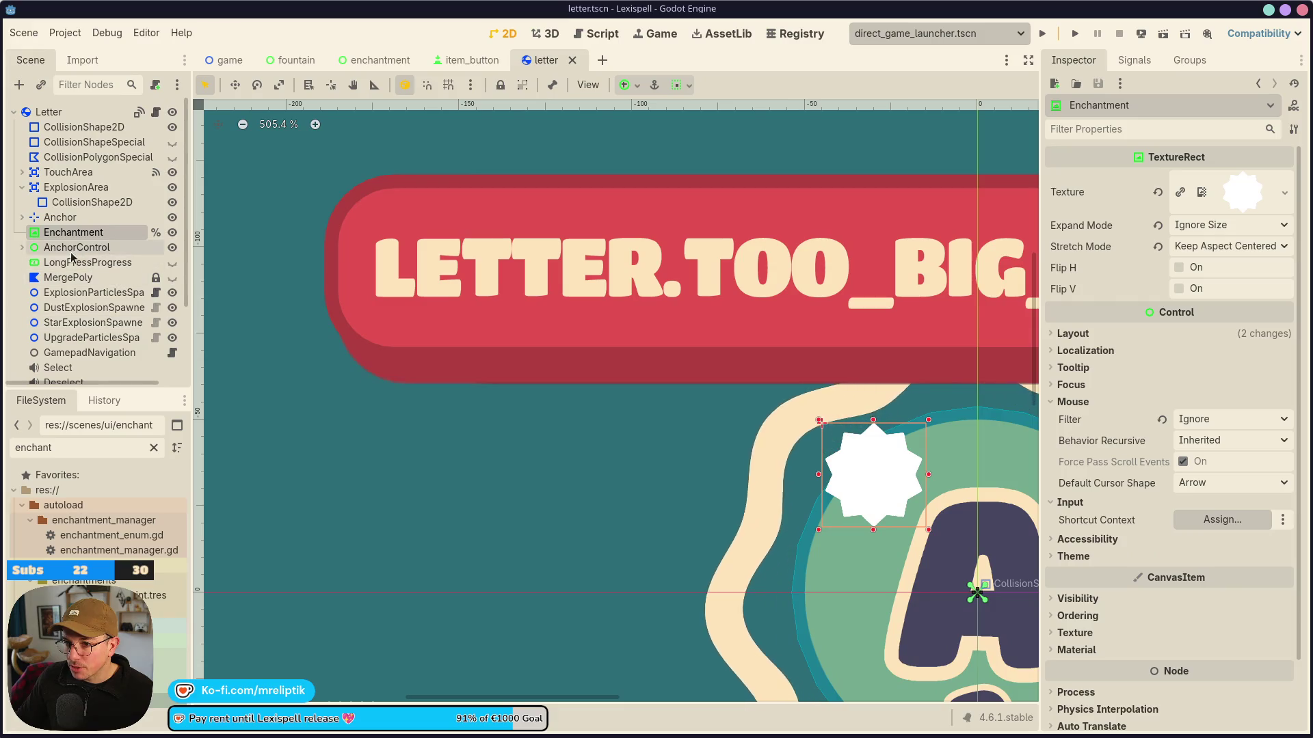
{"action": "left_click", "coordinate": [73, 262]}
{"action": "left_click", "coordinate": [73, 232]}
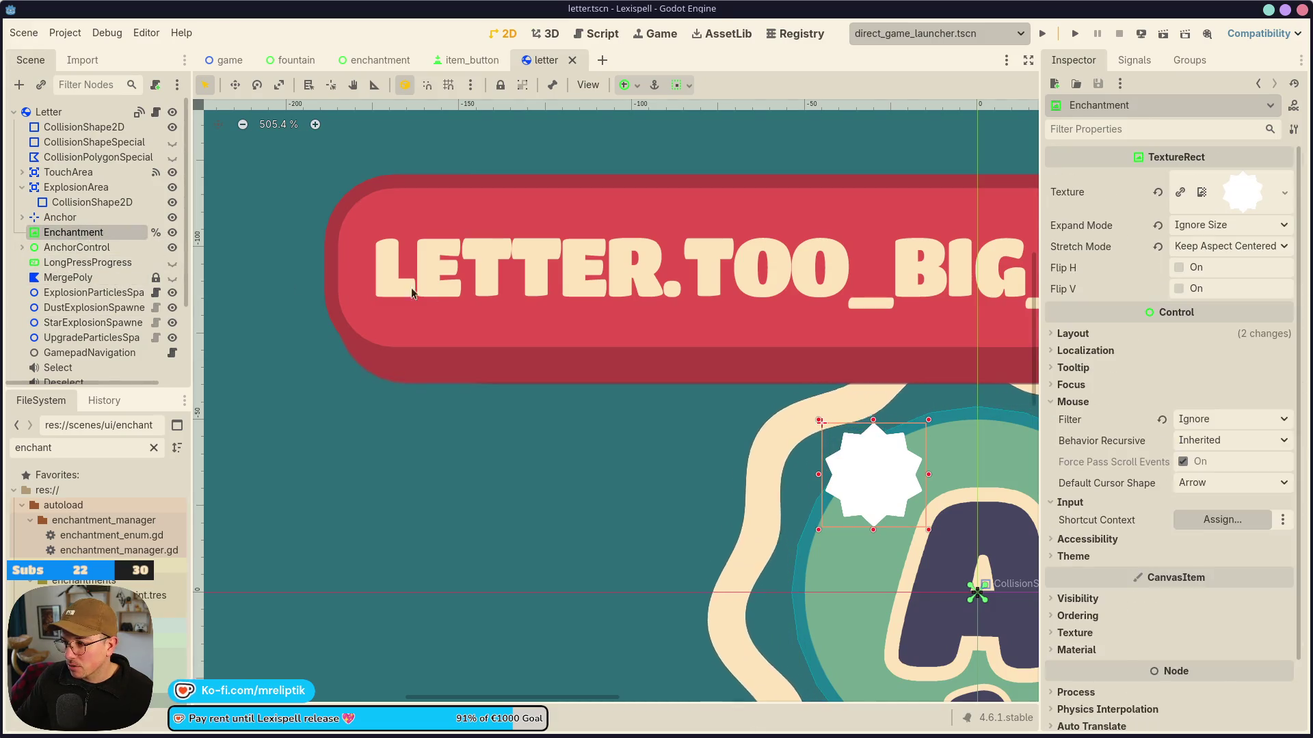
{"action": "key", "text": "ctrl+v"}
{"action": "key", "text": "ctrl+s"}
{"action": "scroll", "coordinate": [455, 290], "scroll_direction": "down", "scroll_amount": 2}
{"action": "scroll", "coordinate": [618, 323], "scroll_direction": "up", "scroll_amount": 3}
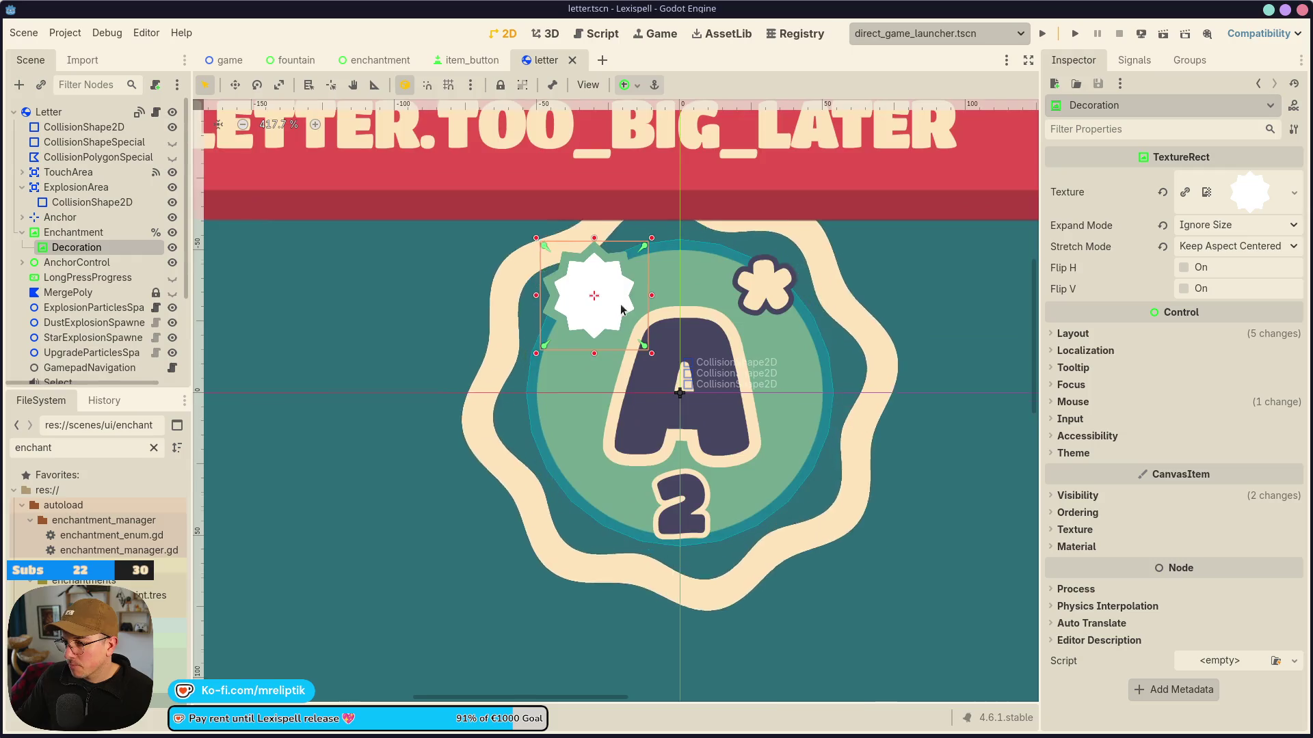
{"action": "left_click", "coordinate": [73, 232]}
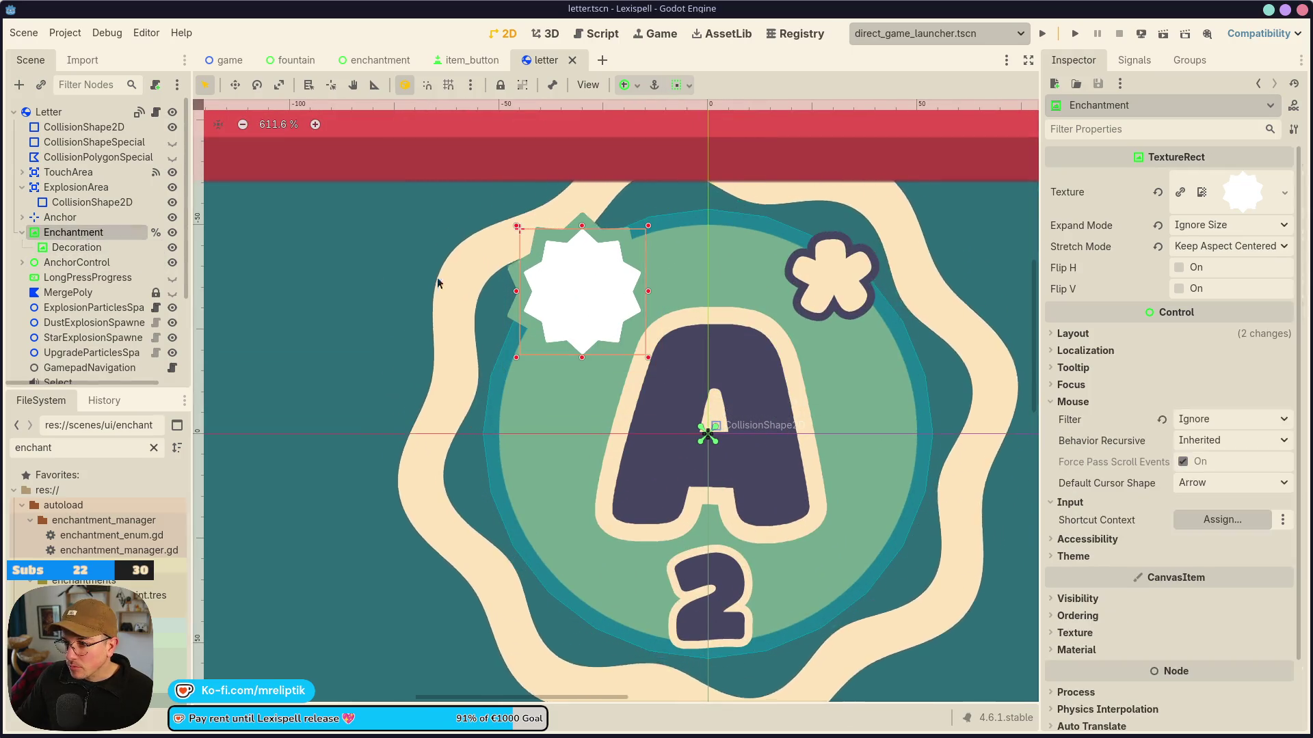
{"action": "left_click", "coordinate": [1284, 192]}
Set the letter's Enchantment texture to star_128.png and save the letter scene.
{"action": "left_click", "coordinate": [1087, 545]}
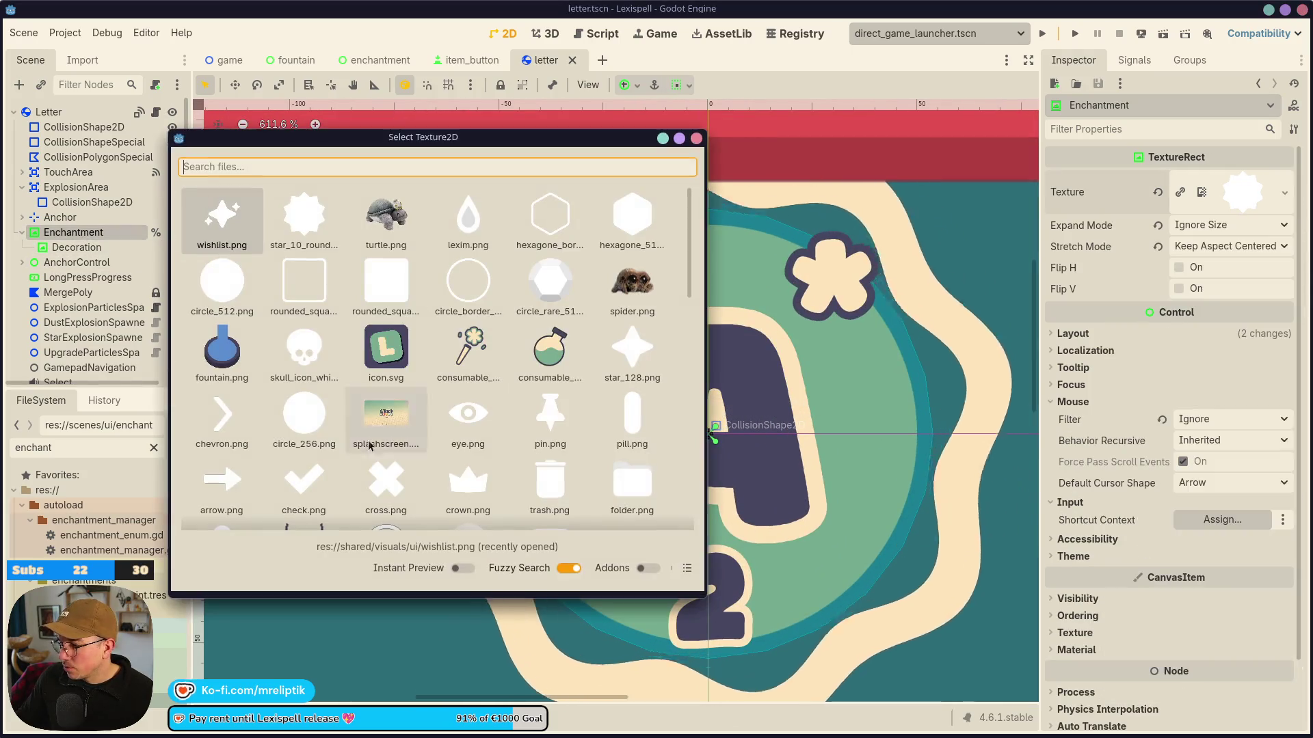
{"action": "scroll", "coordinate": [456, 427], "scroll_direction": "down", "scroll_amount": 5}
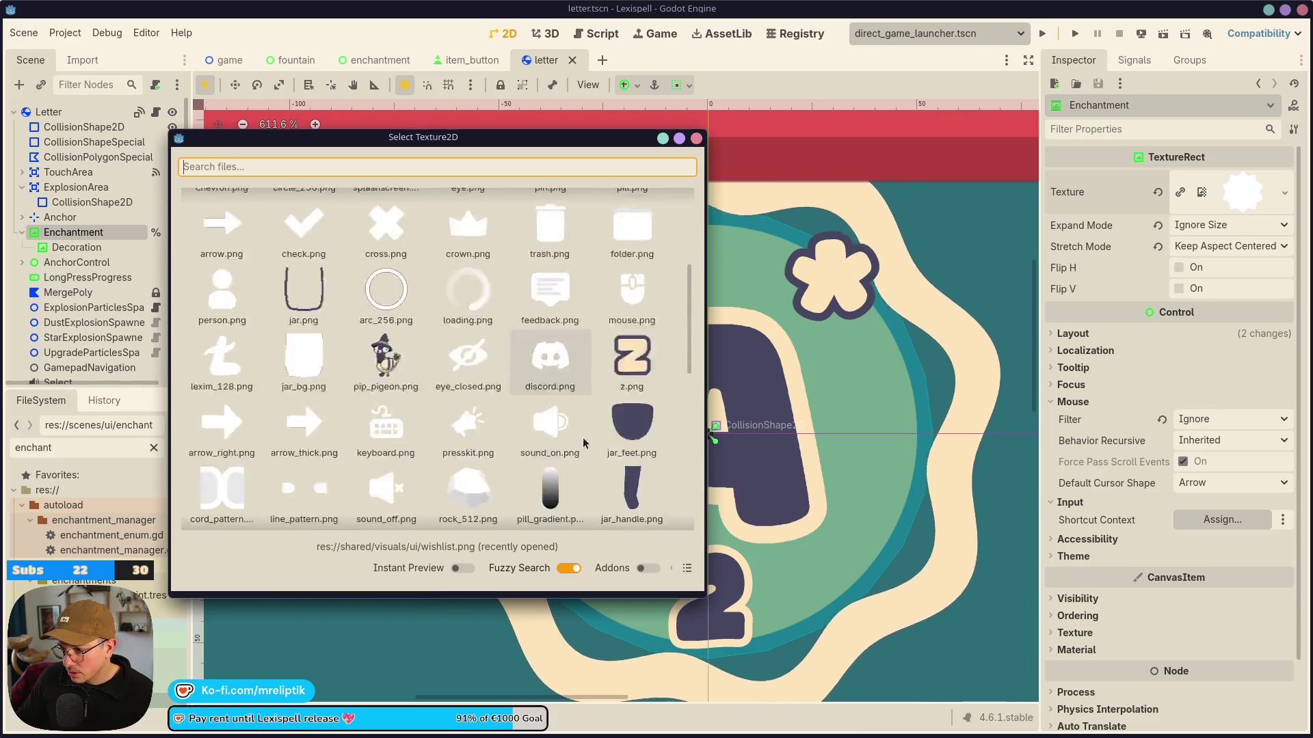
{"action": "scroll", "coordinate": [351, 434], "scroll_direction": "up", "scroll_amount": 3}
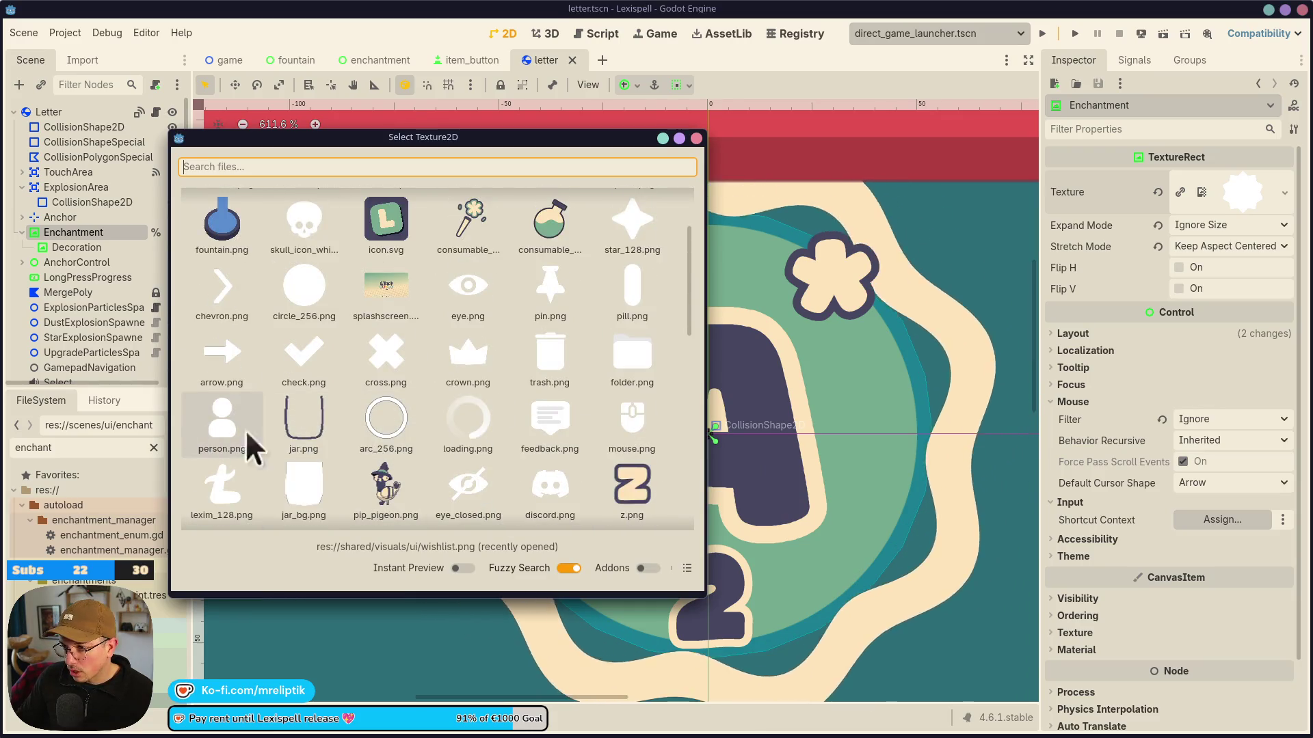
{"action": "double_click", "coordinate": [664, 221]}
{"action": "key", "text": "ctrl+s"}
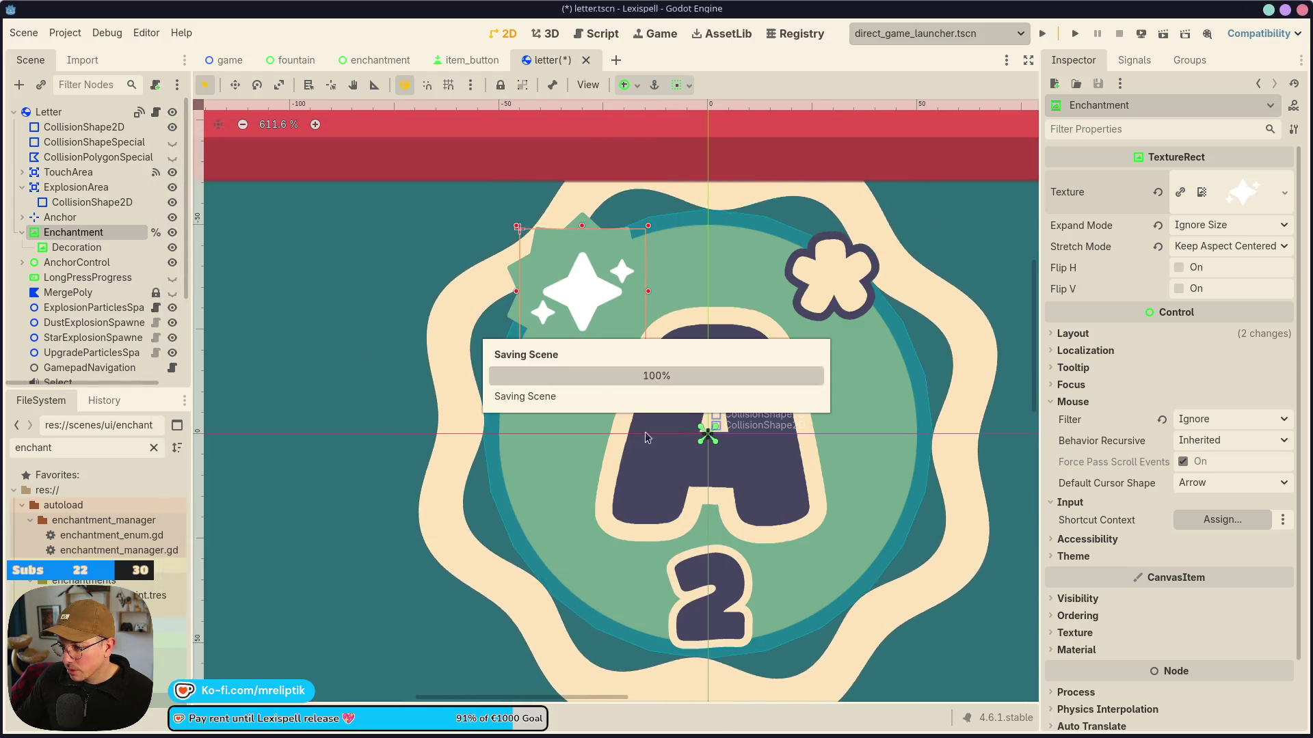
Try cream, white and dark purple 474660 tints on the letter's Enchantment sparkle.
{"action": "left_click", "coordinate": [1078, 599]}
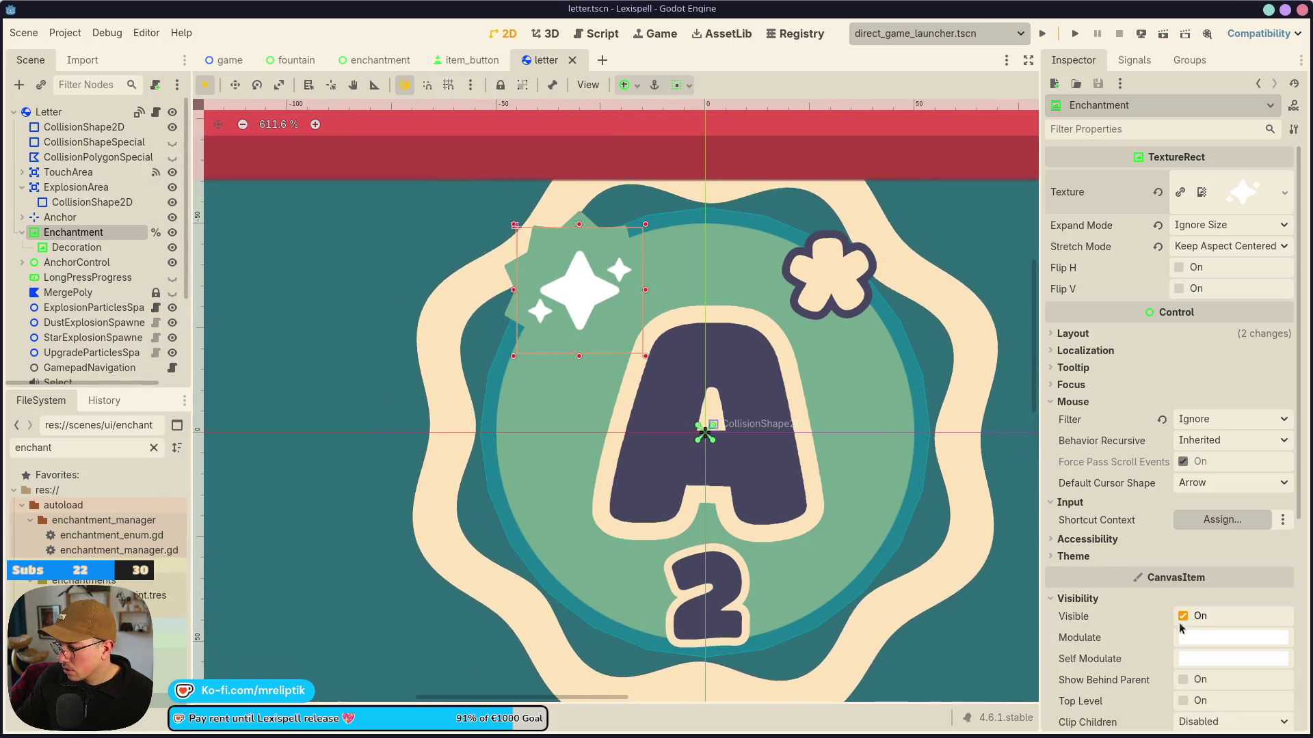
{"action": "left_click", "coordinate": [1204, 639]}
{"action": "left_click", "coordinate": [1140, 582]}
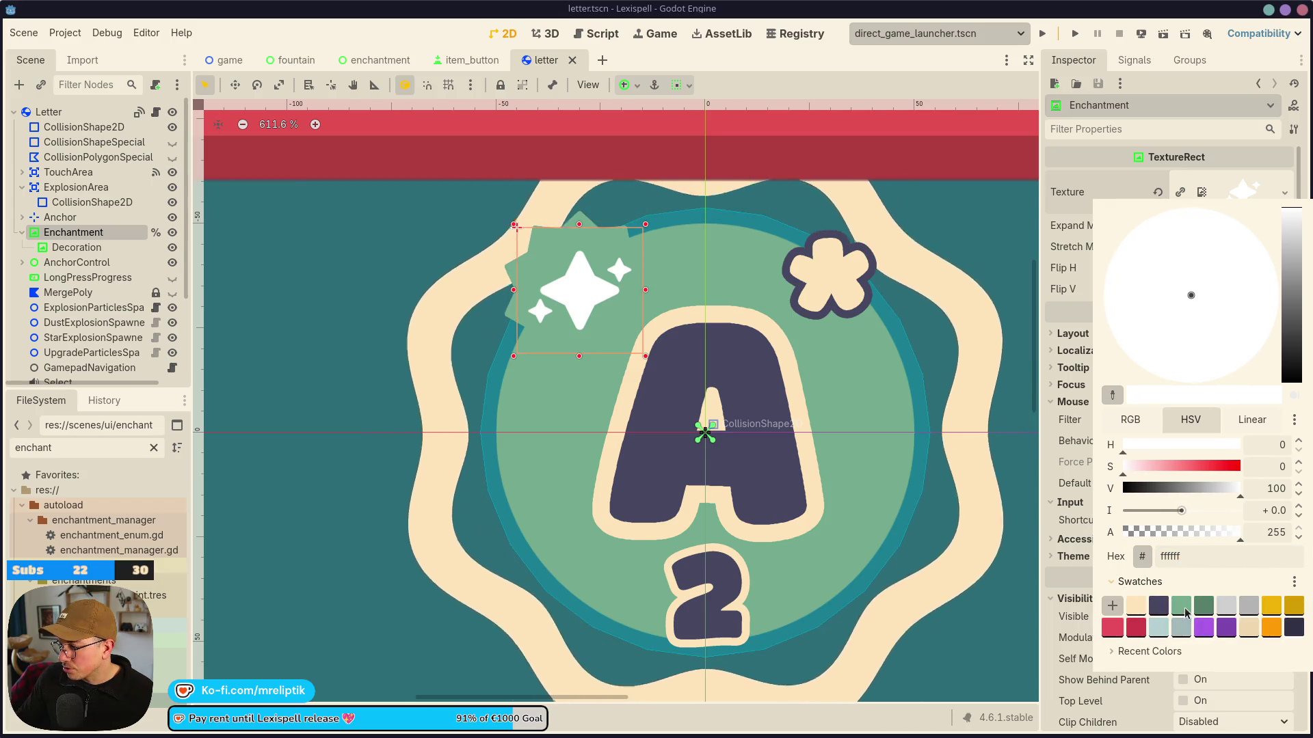
{"action": "left_click", "coordinate": [1135, 605]}
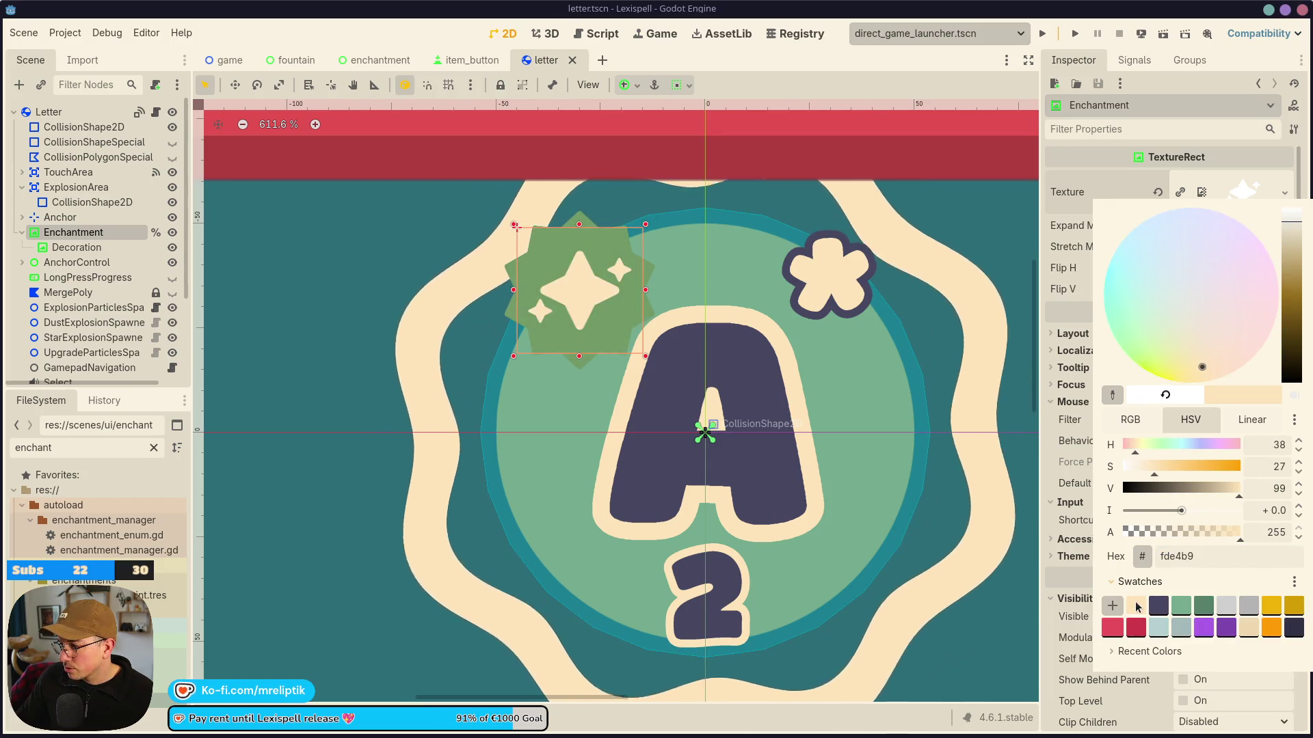
{"action": "left_click", "coordinate": [1080, 595]}
{"action": "left_click", "coordinate": [1164, 638]}
{"action": "left_click", "coordinate": [1231, 638]}
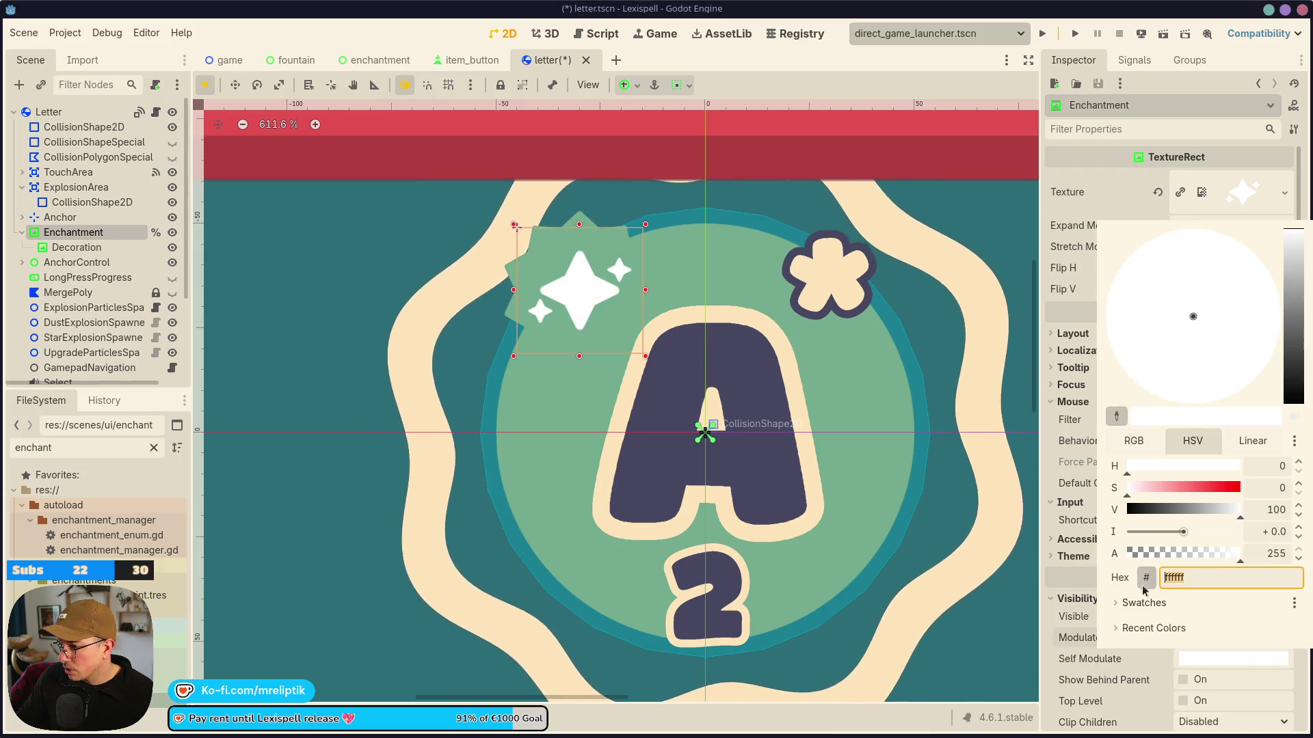
{"action": "left_click", "coordinate": [1143, 602]}
{"action": "left_click", "coordinate": [1136, 627]}
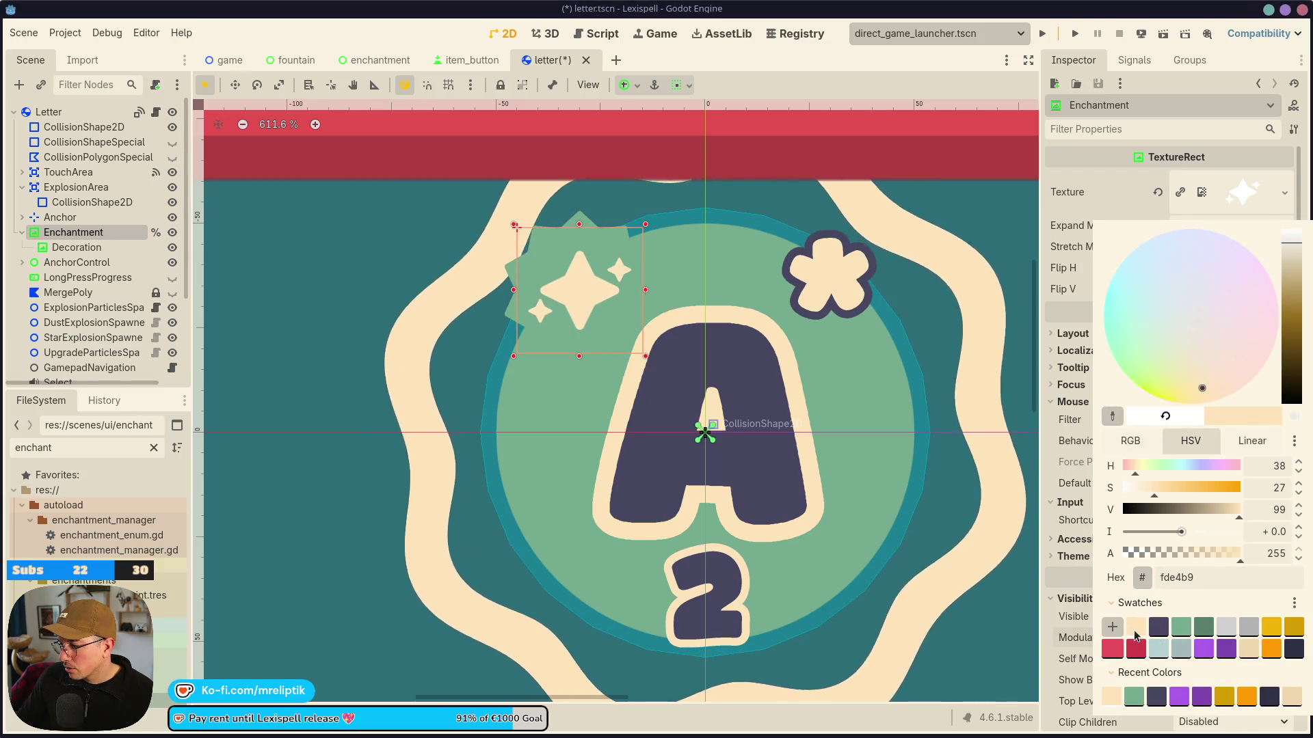
{"action": "left_click", "coordinate": [1164, 630]}
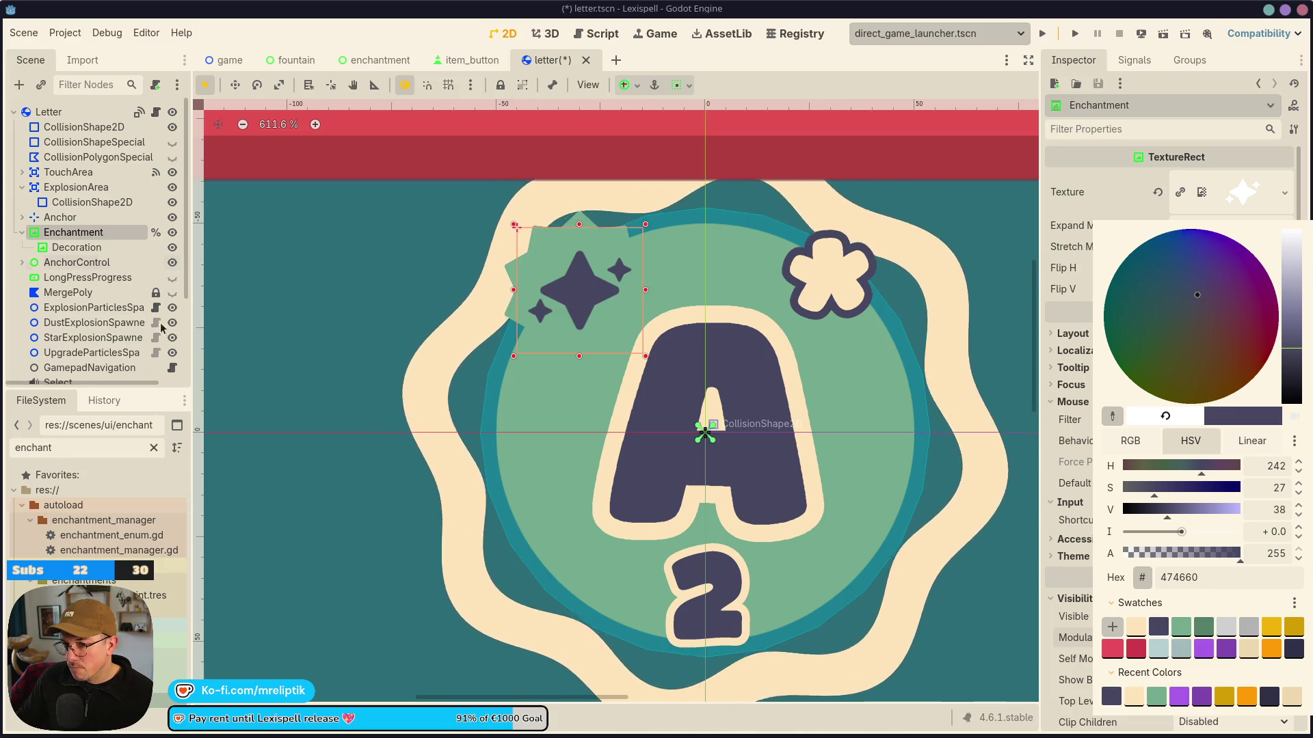
{"action": "left_click", "coordinate": [77, 248]}
Set the letter's Decoration badge Self Modulate colour to dark purple.
{"action": "left_click", "coordinate": [76, 247]}
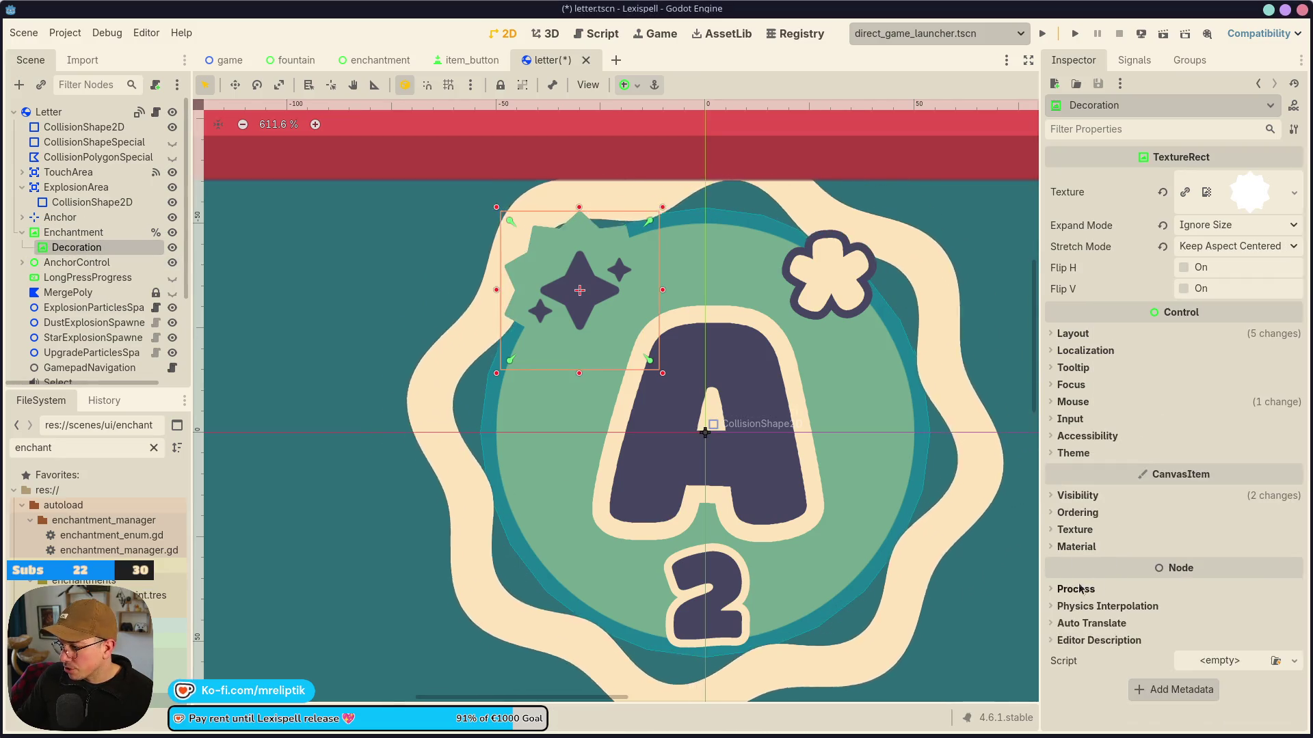
{"action": "left_click", "coordinate": [1079, 589]}
{"action": "left_click", "coordinate": [1076, 495]}
{"action": "left_click", "coordinate": [1233, 555]}
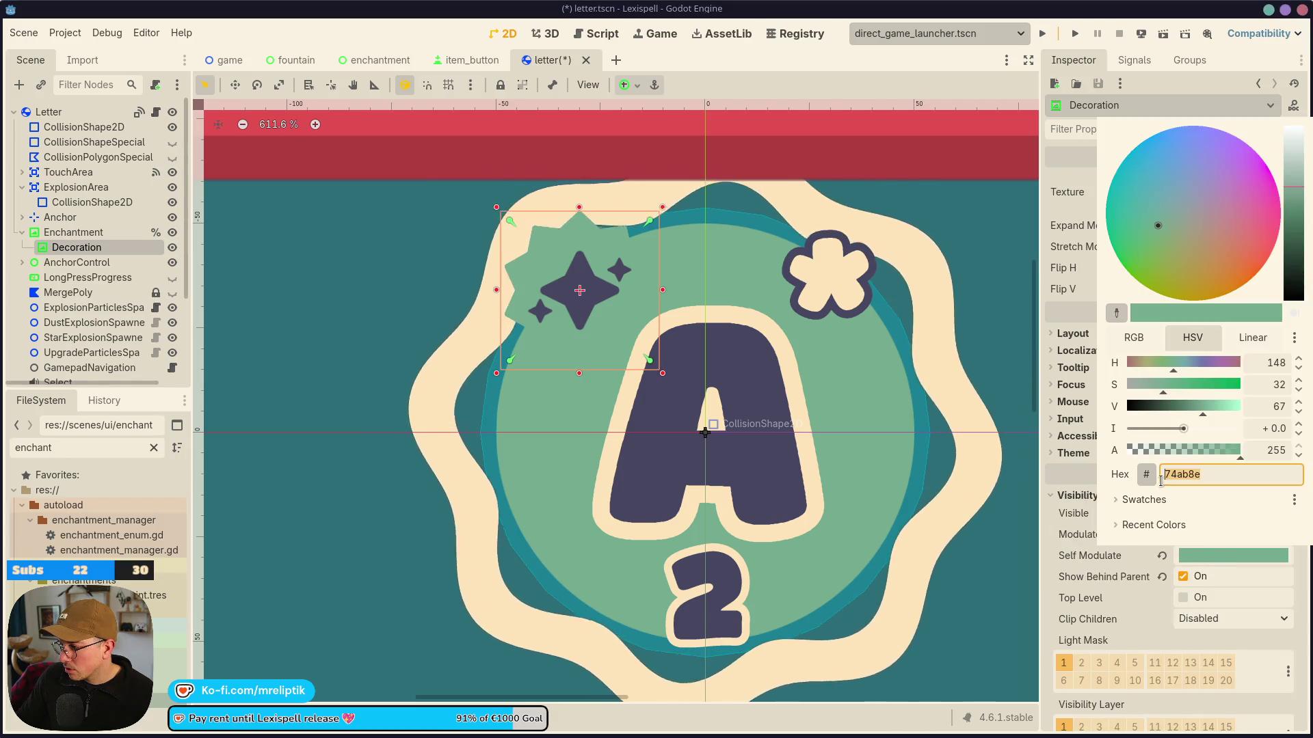
{"action": "type", "text": "474660"}
{"action": "key", "text": "Return"}
{"action": "left_click", "coordinate": [83, 223]}
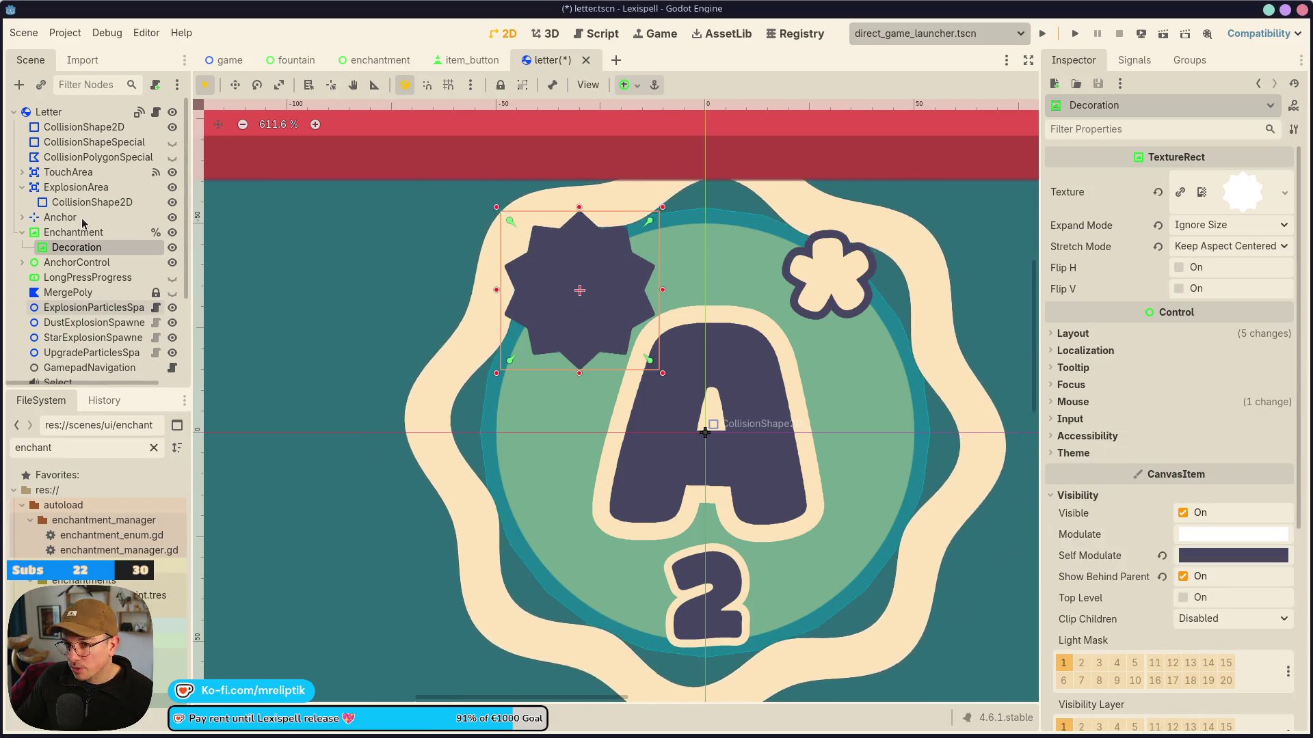
Tint the letter's Enchantment sparkle cream fde4b9 and save the letter scene.
{"action": "left_click", "coordinate": [82, 233]}
{"action": "left_click", "coordinate": [1190, 659]}
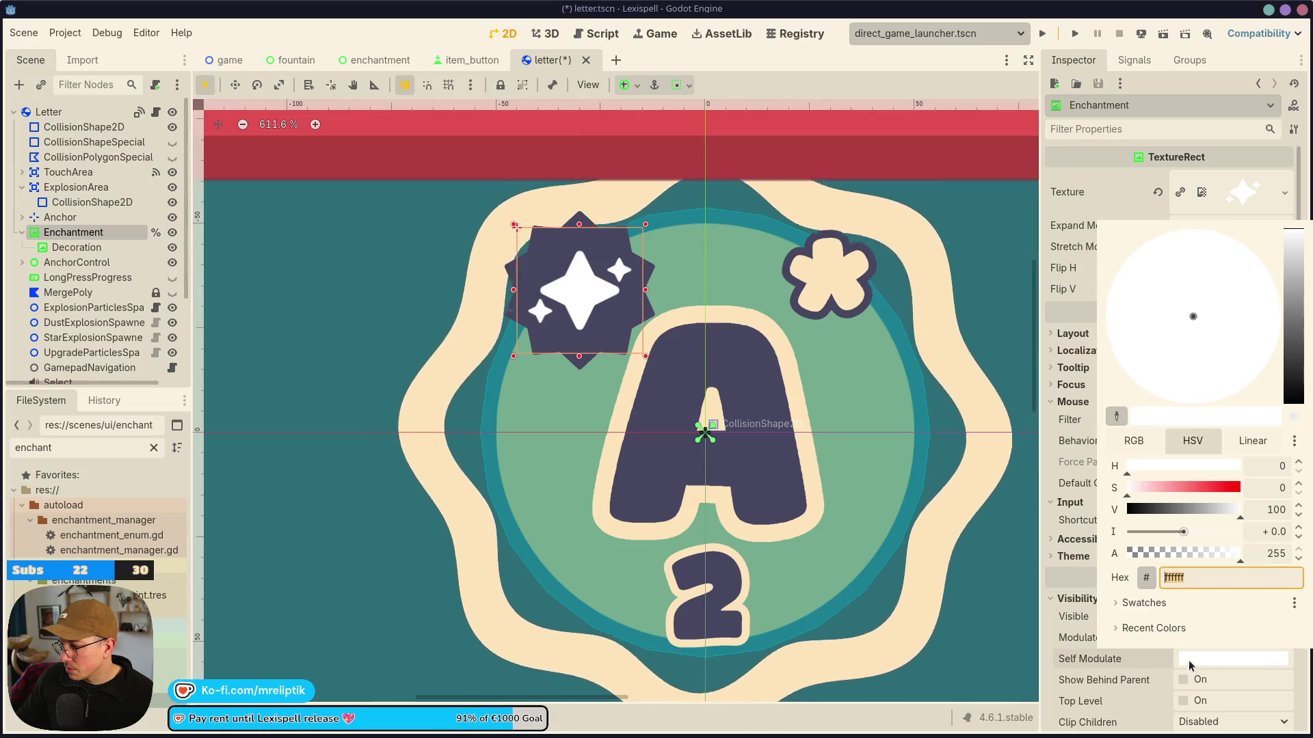
{"action": "key", "text": "ctrl+v"}
{"action": "key", "text": "Return"}
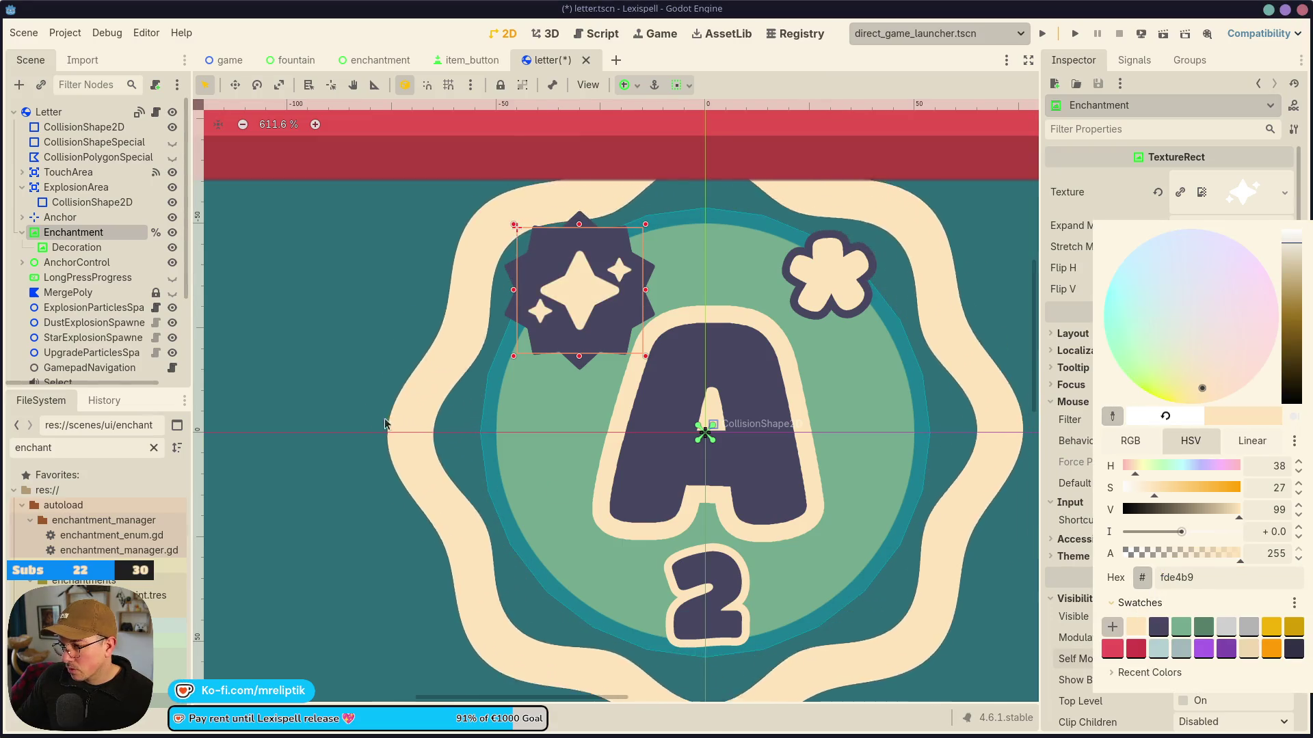
{"action": "left_click", "coordinate": [385, 424]}
{"action": "key", "text": "ctrl+s"}
Flip between the item button and letter scenes to compare their enchantment marks.
{"action": "left_click", "coordinate": [472, 60]}
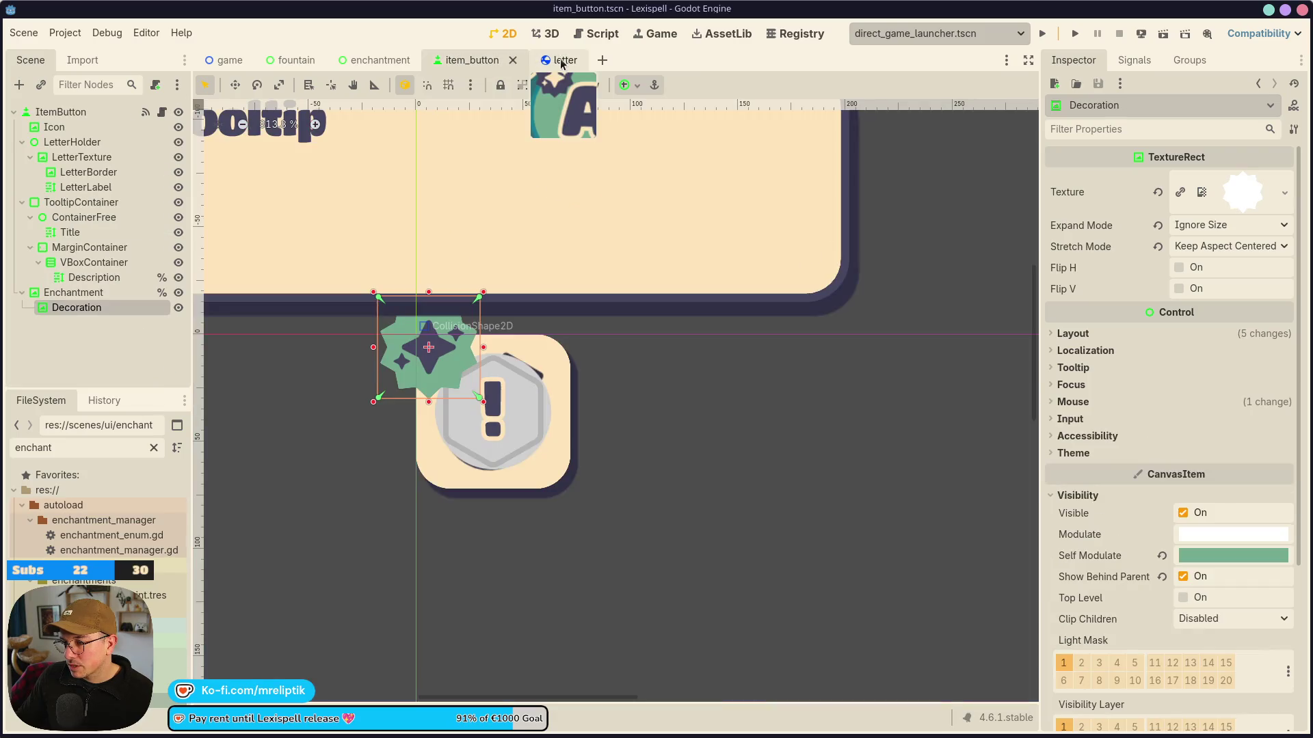
{"action": "left_click", "coordinate": [558, 62]}
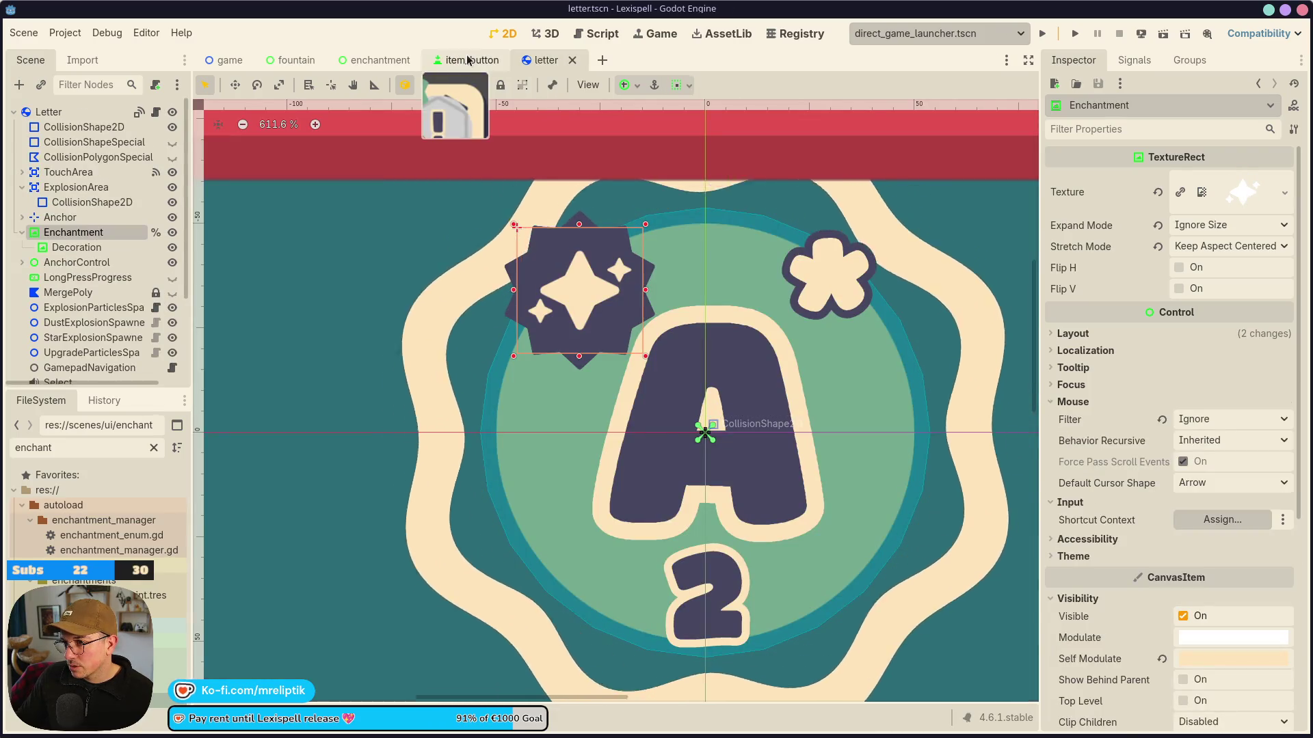
{"action": "left_click", "coordinate": [469, 60]}
{"action": "left_click", "coordinate": [558, 60]}
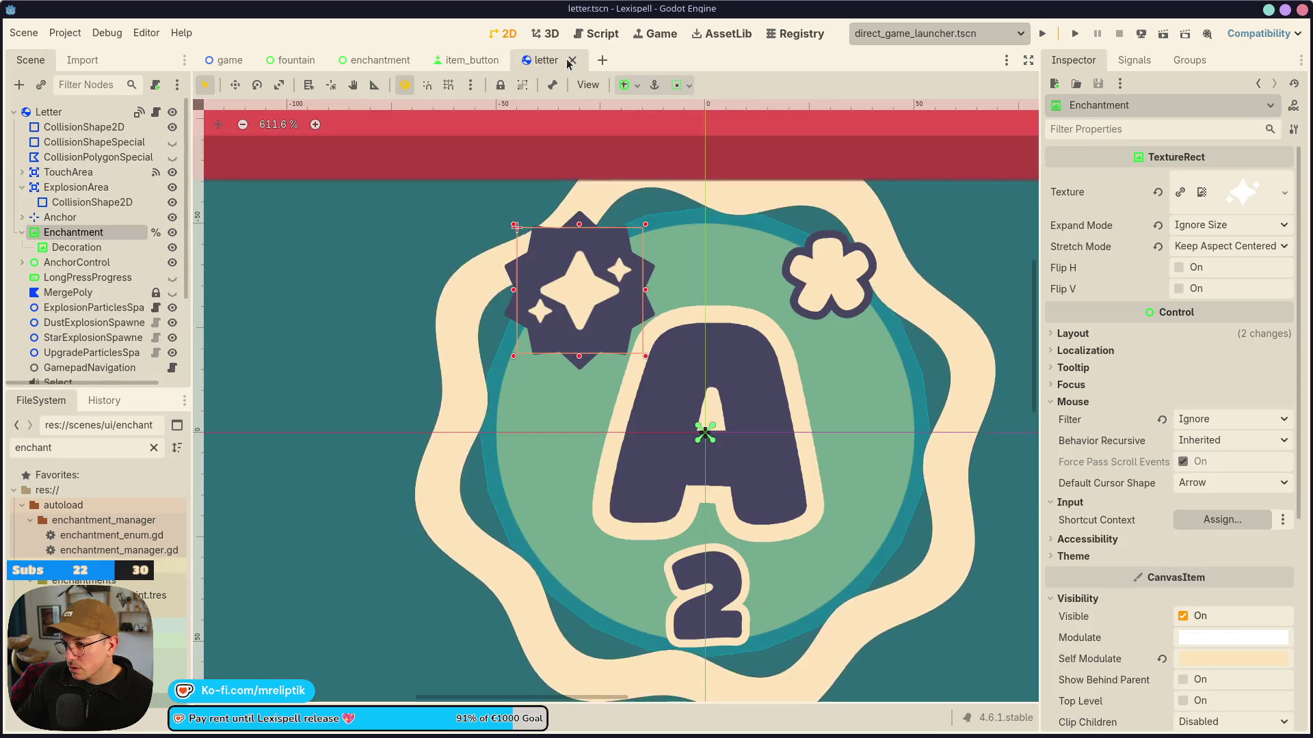
{"action": "left_click", "coordinate": [465, 62]}
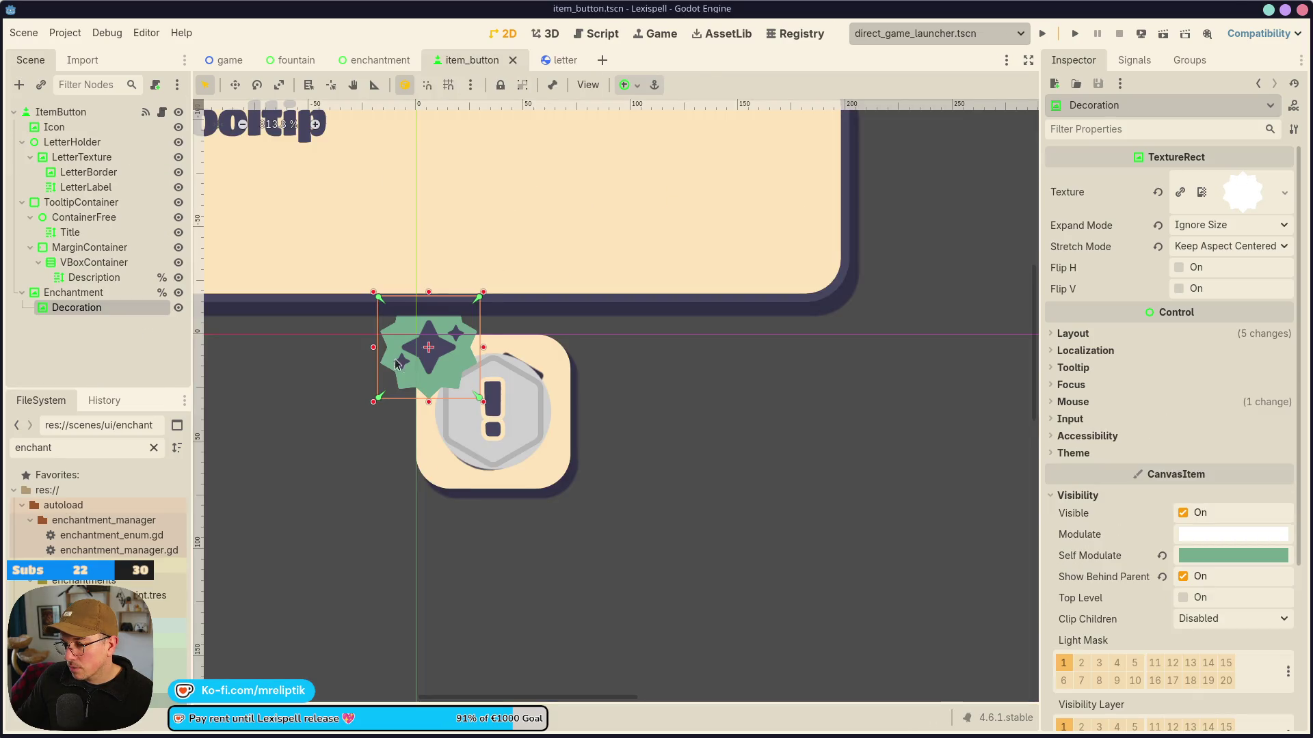
Make the item button's Enchantment draw behind its parent, tint it cream, and save.
{"action": "left_click", "coordinate": [75, 292]}
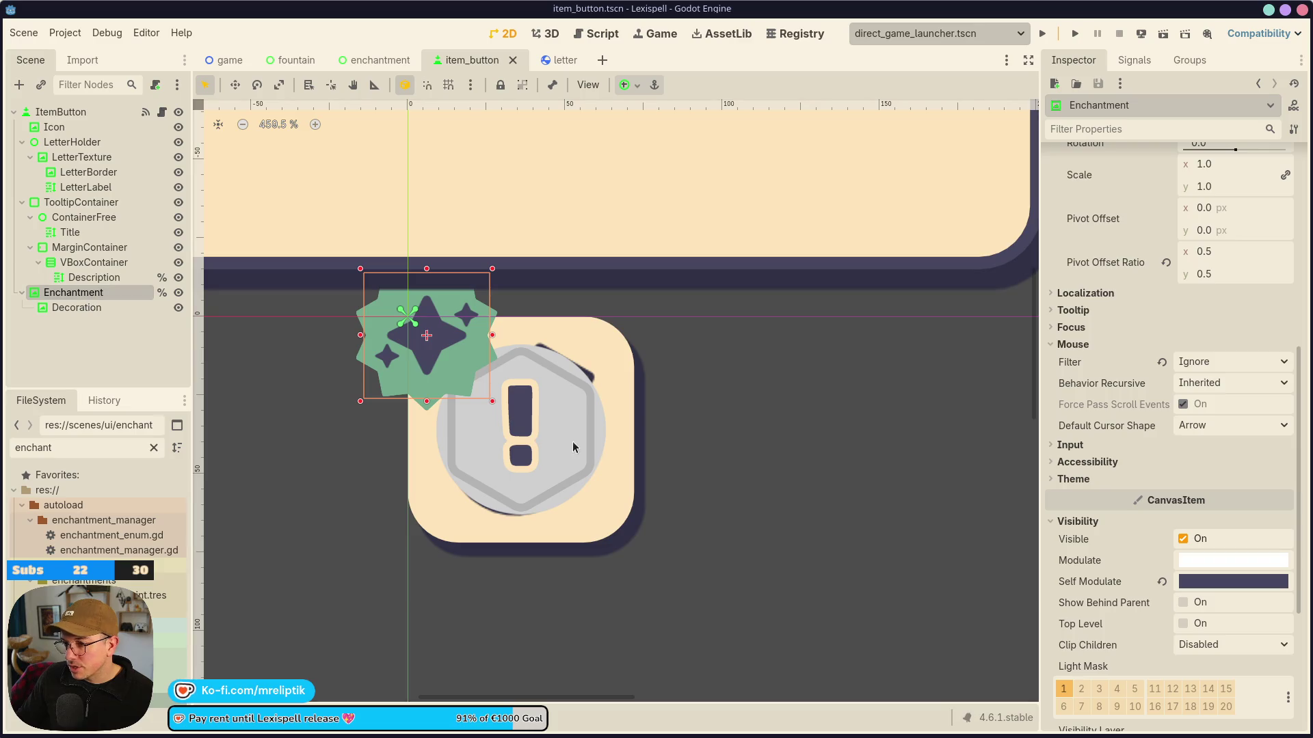
{"action": "left_click", "coordinate": [1184, 603]}
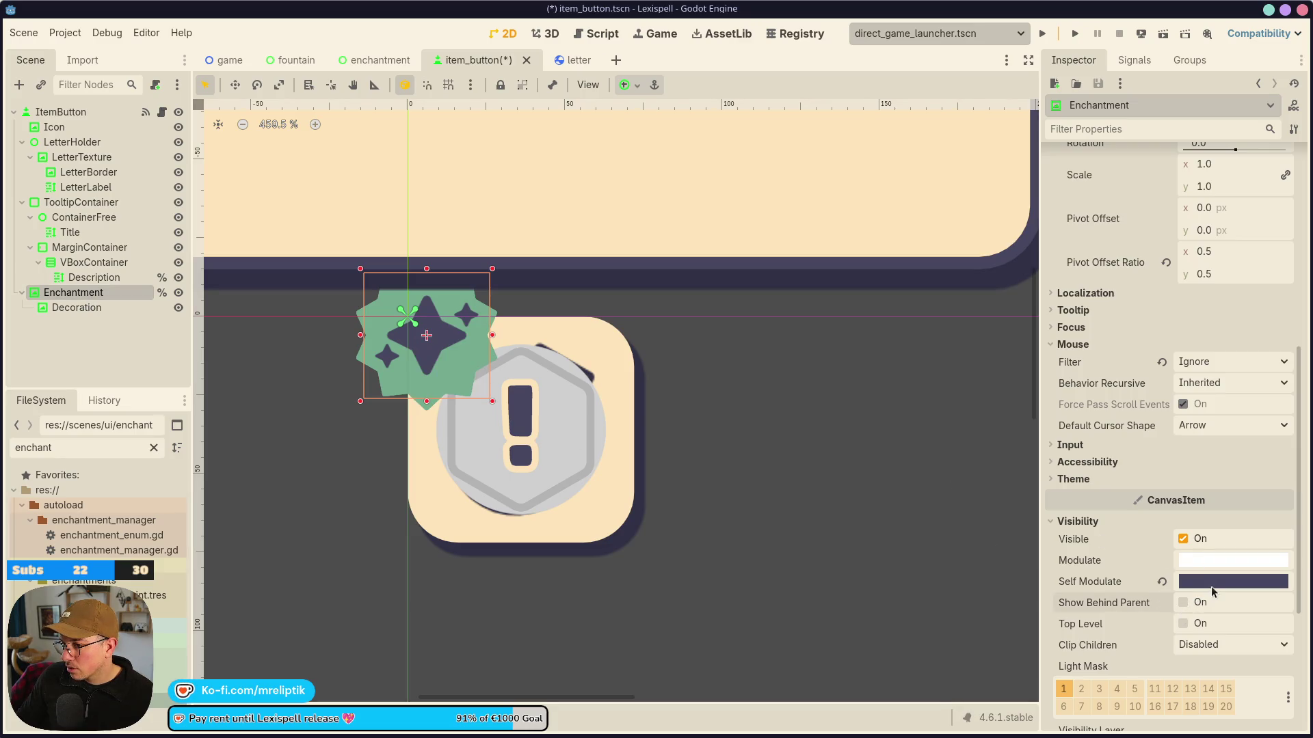
{"action": "left_click", "coordinate": [1212, 585]}
{"action": "left_click", "coordinate": [1139, 526]}
{"action": "left_click", "coordinate": [1135, 551]}
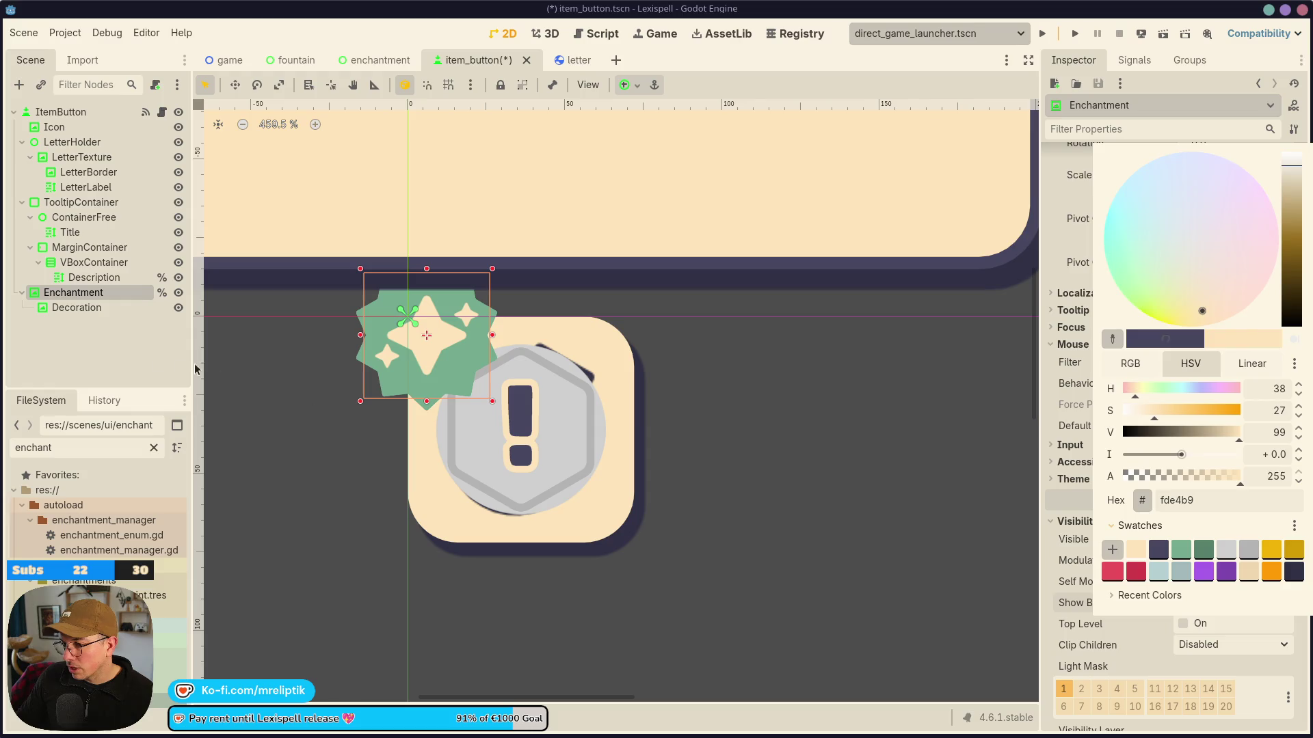
{"action": "left_click", "coordinate": [197, 369]}
{"action": "key", "text": "ctrl+s"}
Compare the letter and item button marks again by switching scene tabs.
{"action": "left_click", "coordinate": [546, 60]}
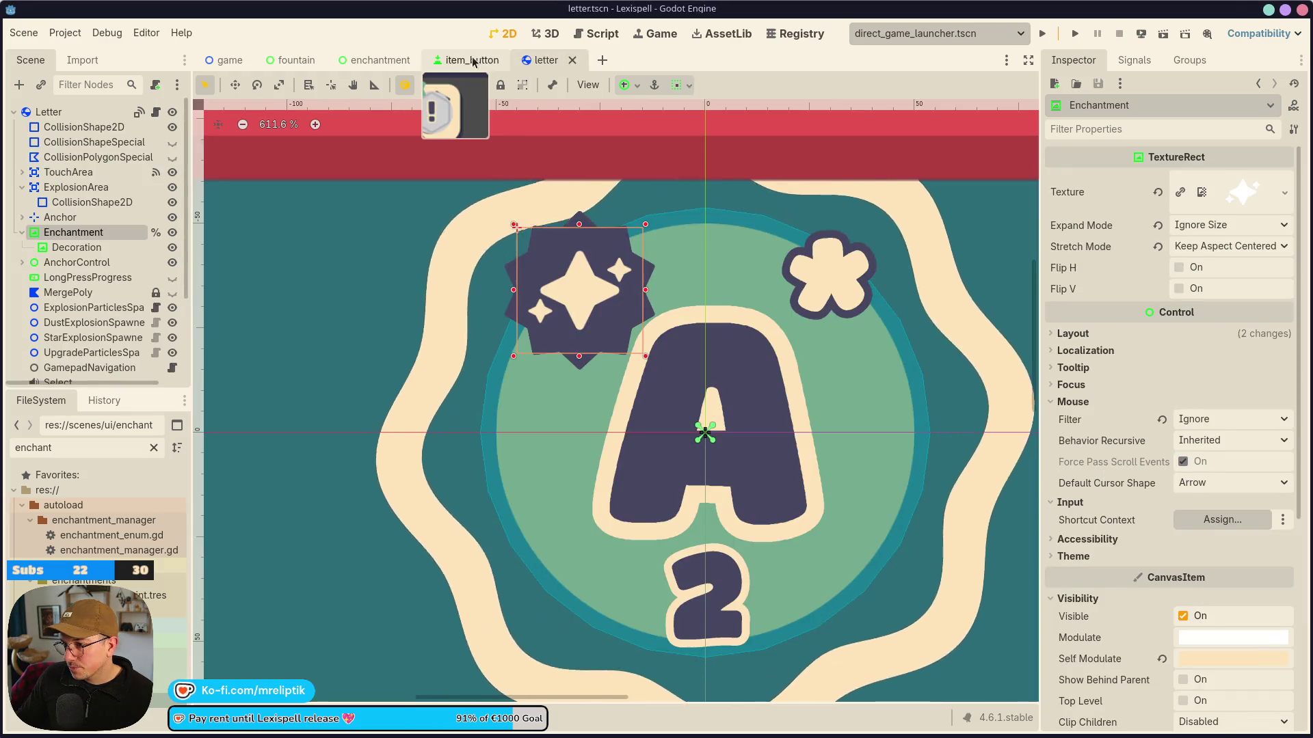
{"action": "left_click", "coordinate": [472, 60]}
{"action": "left_click", "coordinate": [527, 60]}
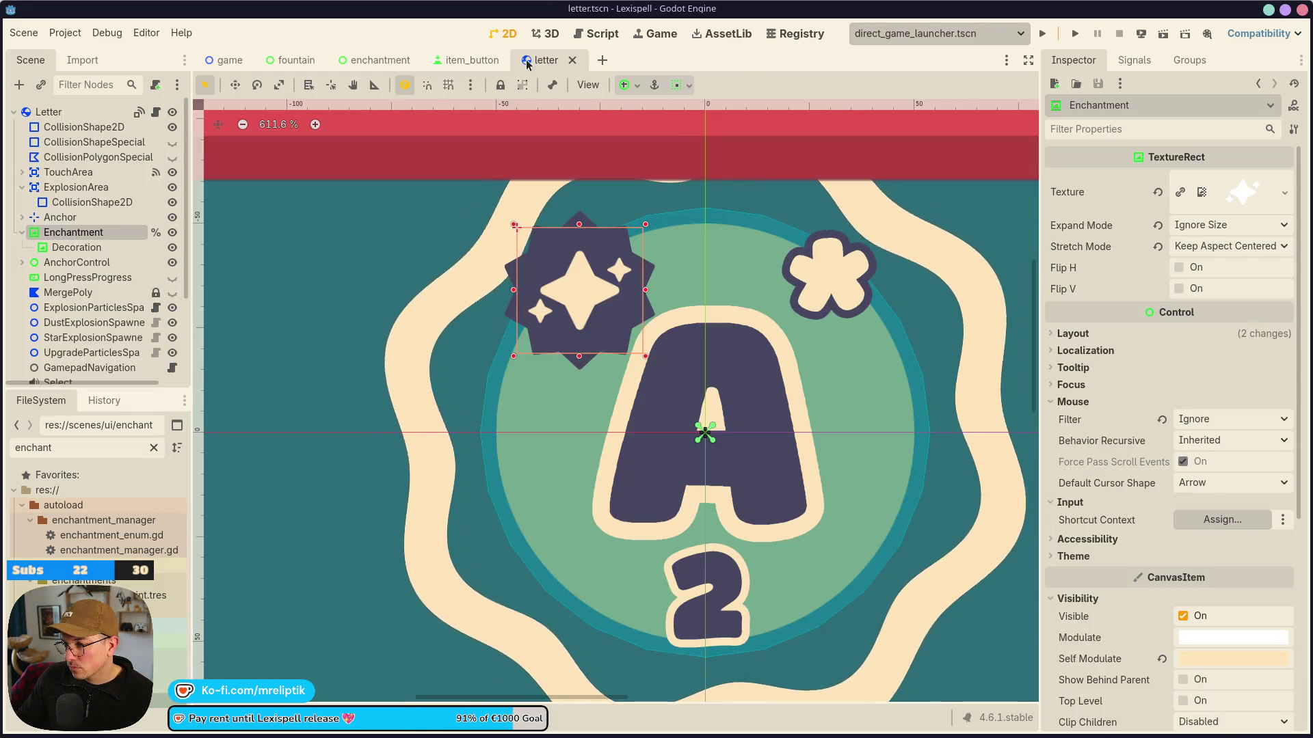
{"action": "left_click", "coordinate": [481, 60]}
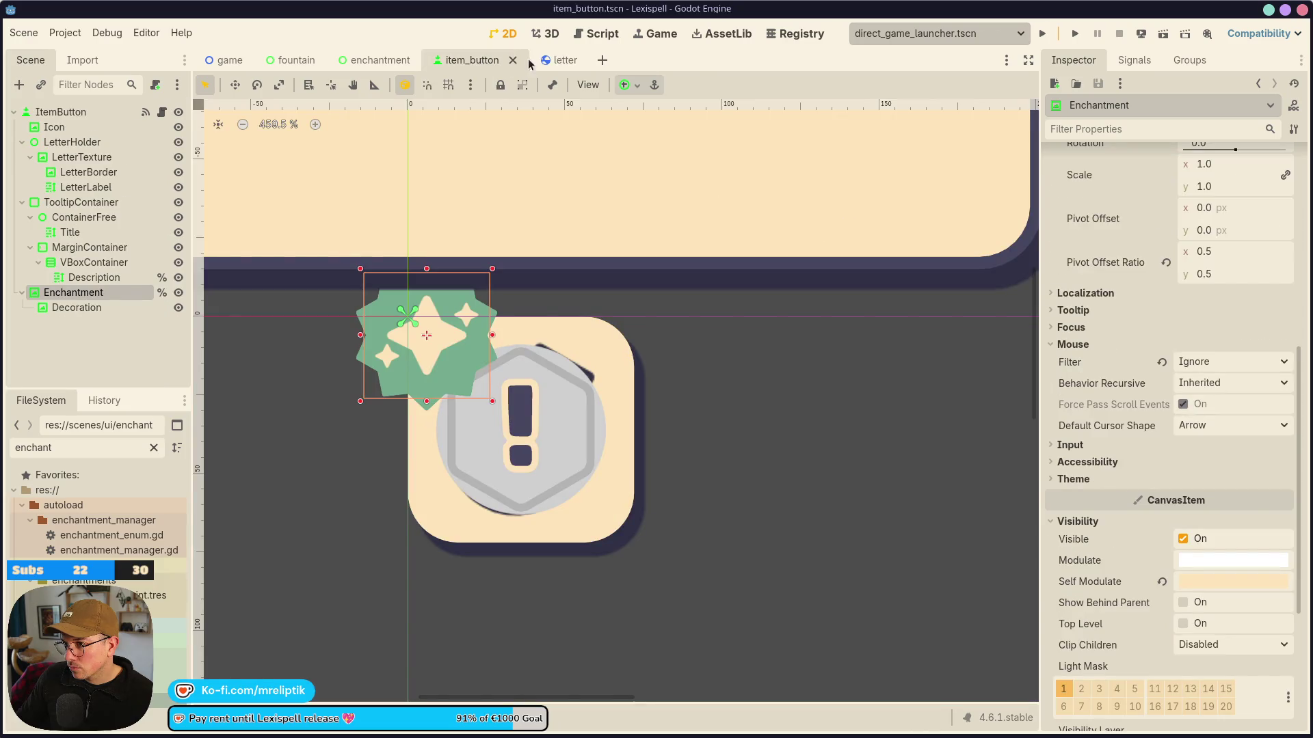
{"action": "left_click", "coordinate": [540, 61]}
{"action": "left_click", "coordinate": [473, 61]}
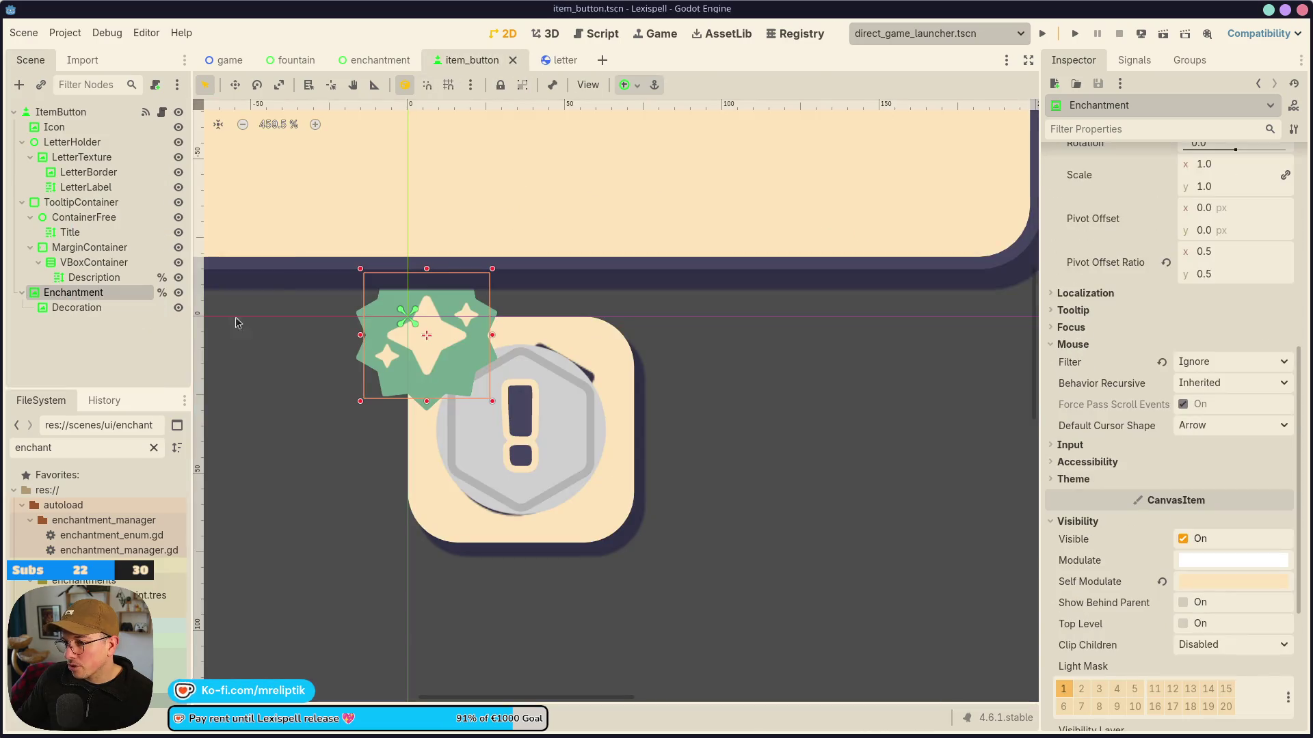
Tint the item button's Decoration background dark purple and check it against the letter scene.
{"action": "scroll", "coordinate": [479, 381], "scroll_direction": "up", "scroll_amount": 4}
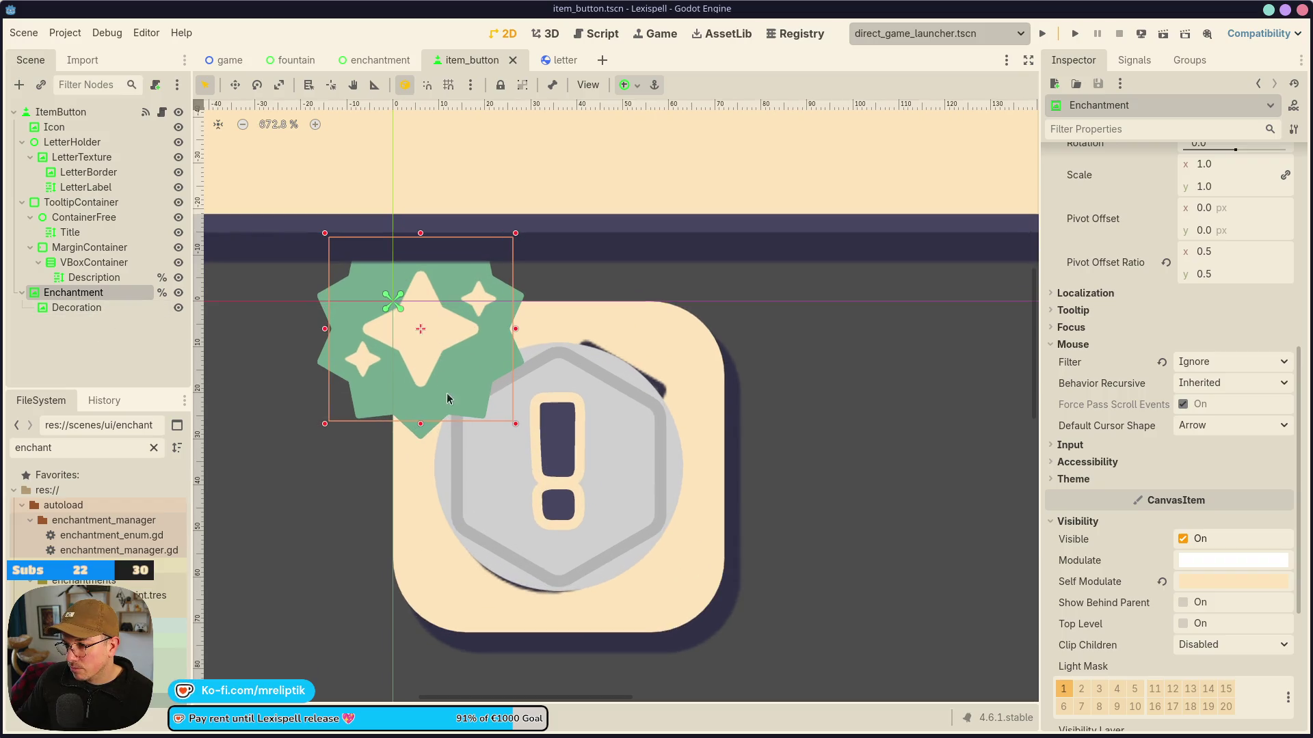
{"action": "left_click", "coordinate": [450, 399]}
{"action": "left_click", "coordinate": [1183, 556]}
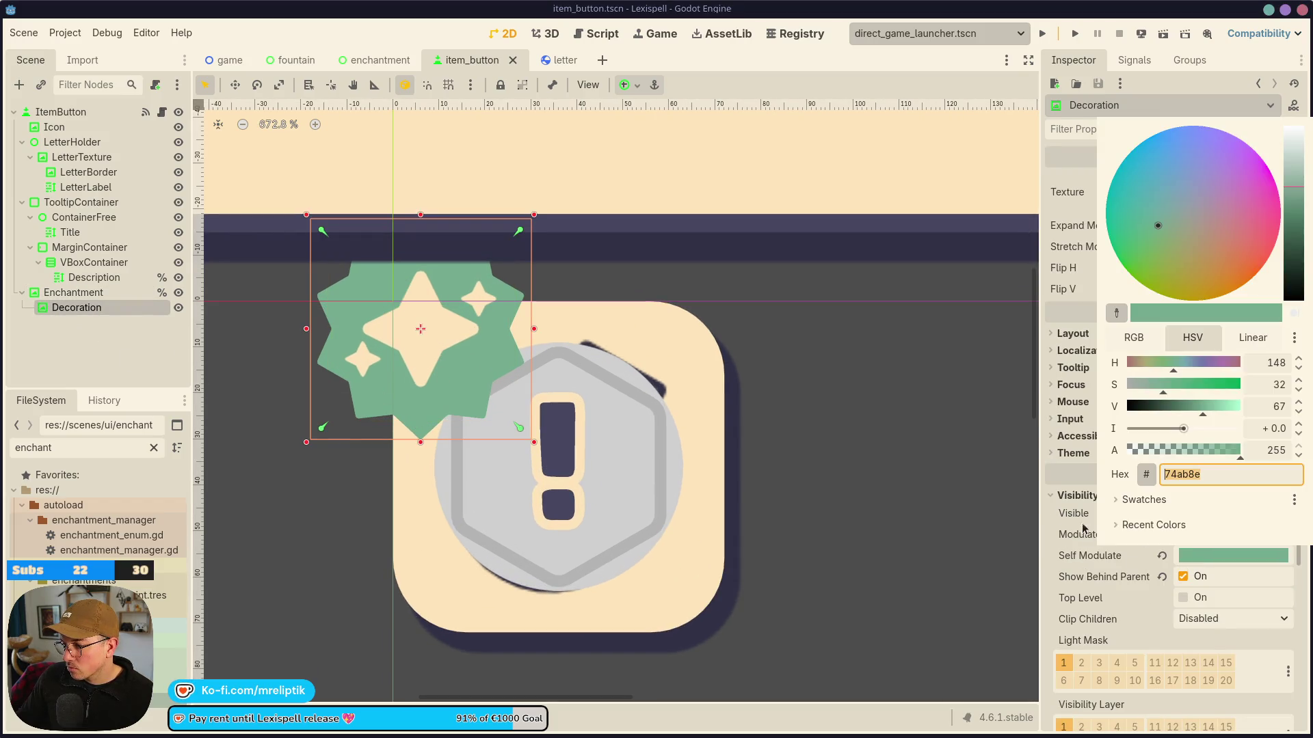
{"action": "left_click", "coordinate": [1159, 524]}
{"action": "left_click", "coordinate": [192, 366]}
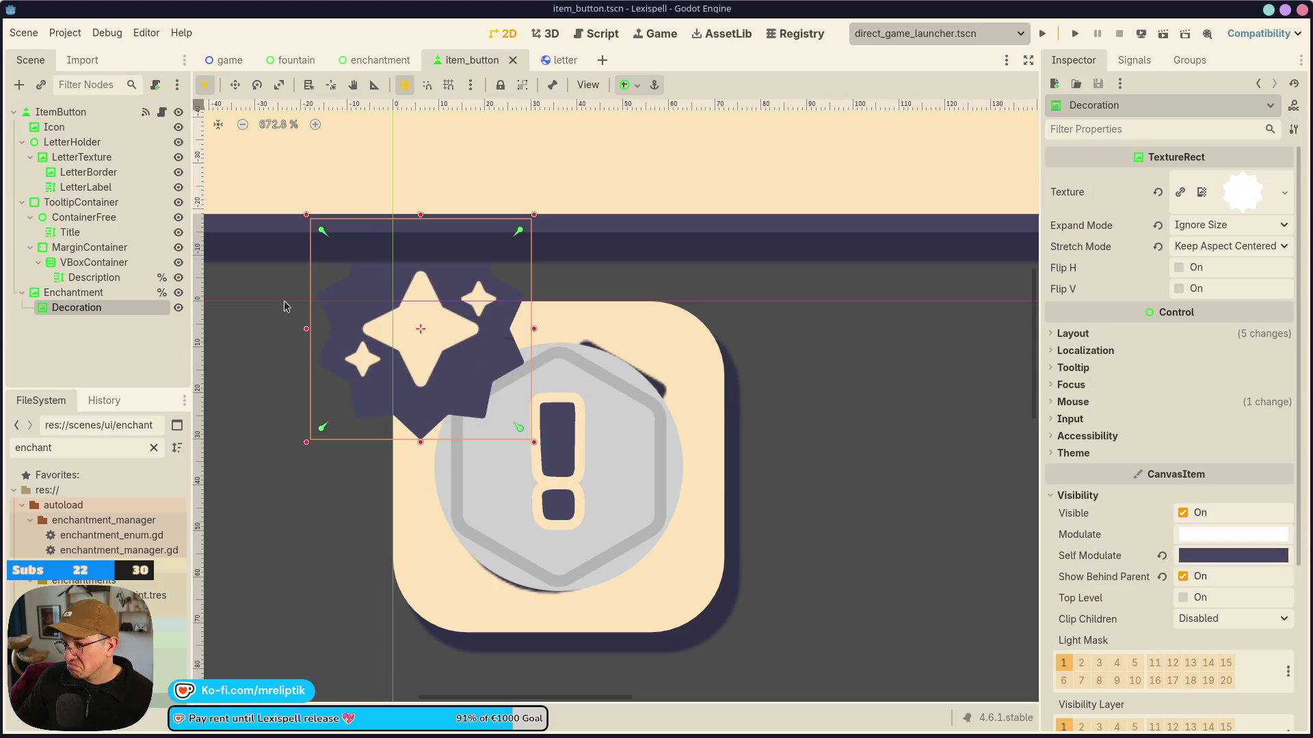
{"action": "left_click", "coordinate": [555, 68]}
{"action": "left_click", "coordinate": [498, 62]}
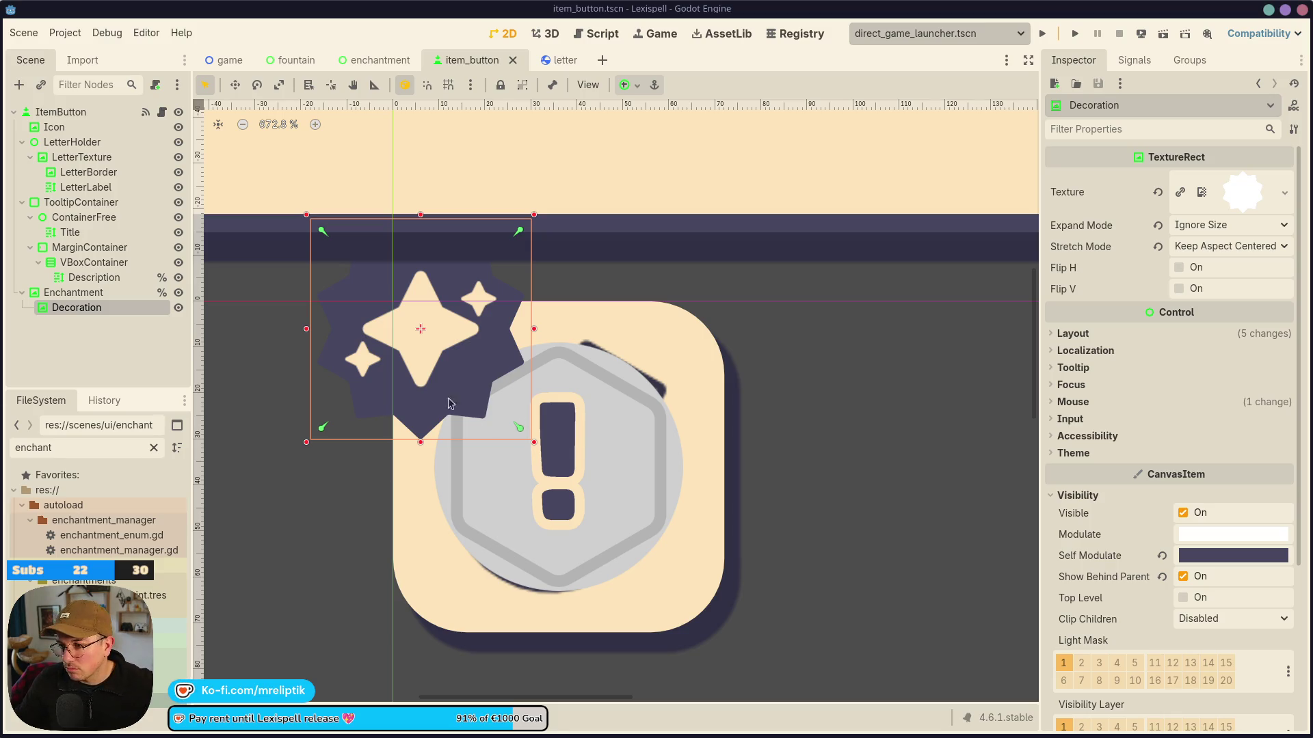
{"action": "key", "text": "Escape"}
{"action": "left_click", "coordinate": [564, 59]}
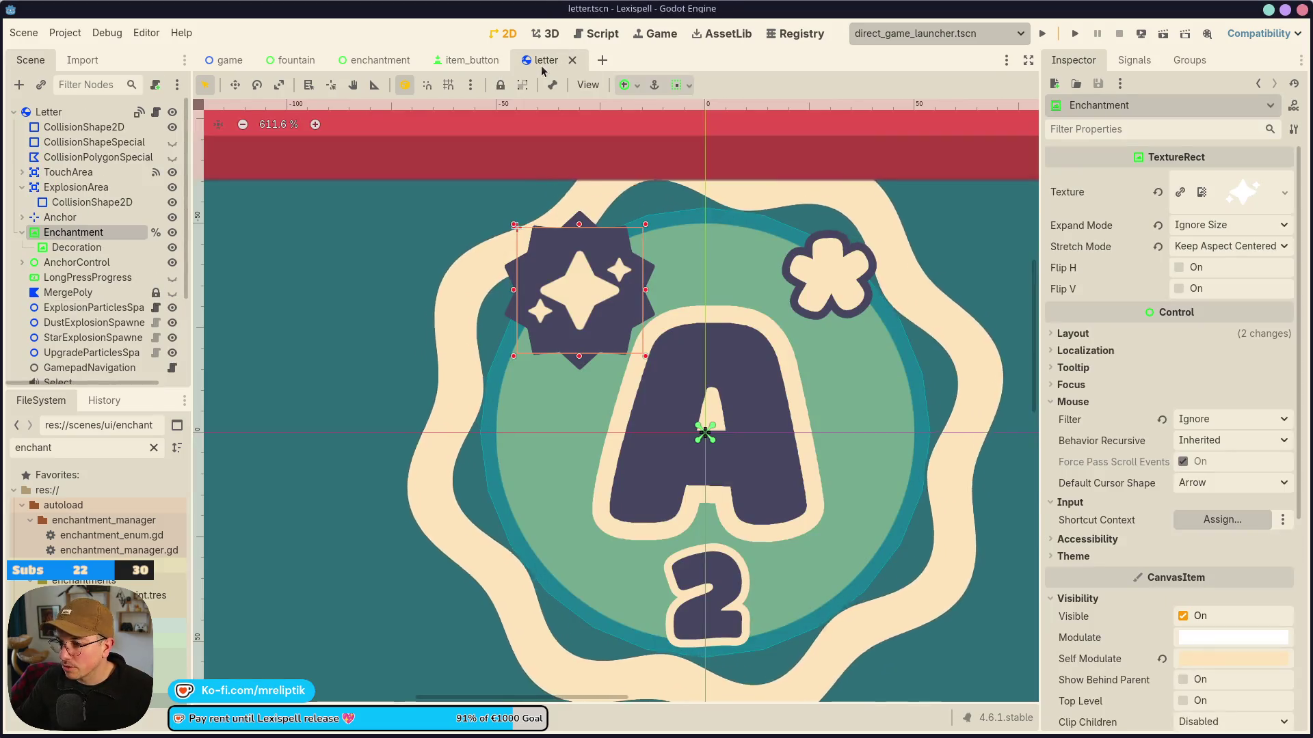
{"action": "left_click", "coordinate": [465, 60]}
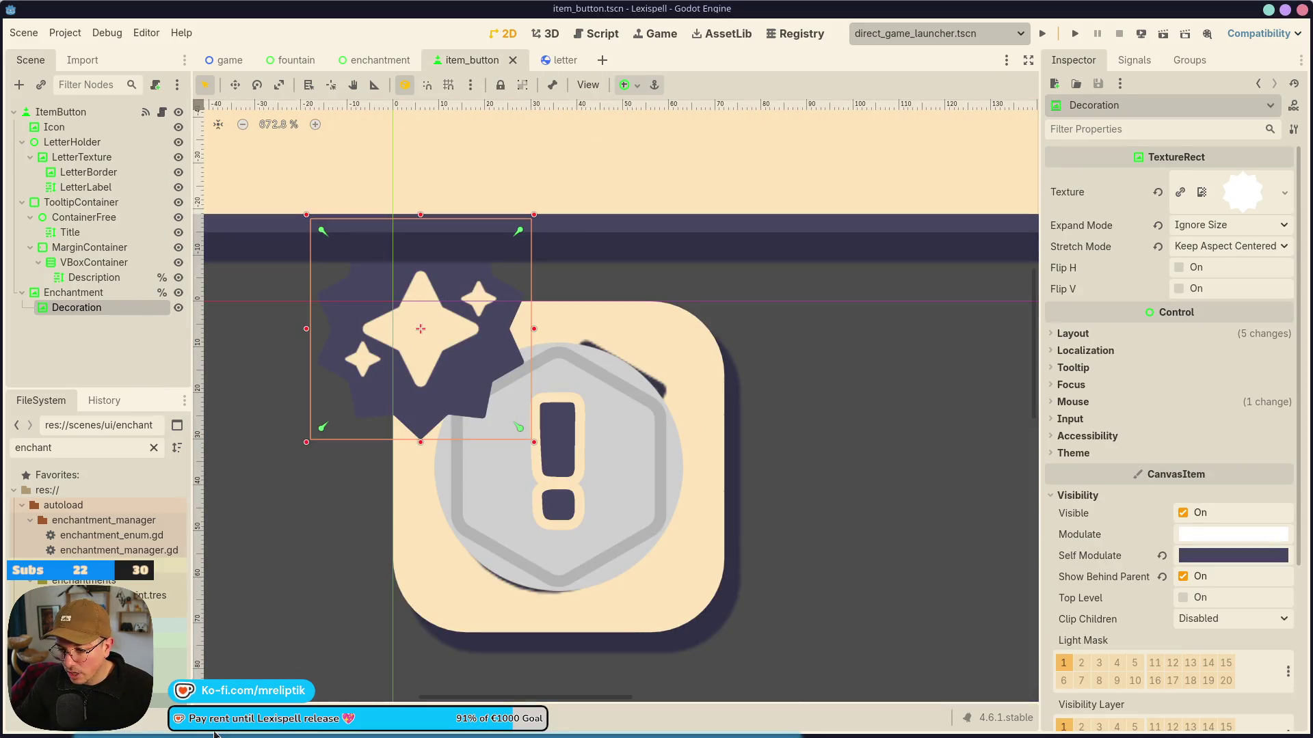
{"action": "key", "text": "alt+Tab"}
Stage letter.tscn and item_button.tscn, commit them, and return to Godot.
{"action": "left_click", "coordinate": [223, 238]}
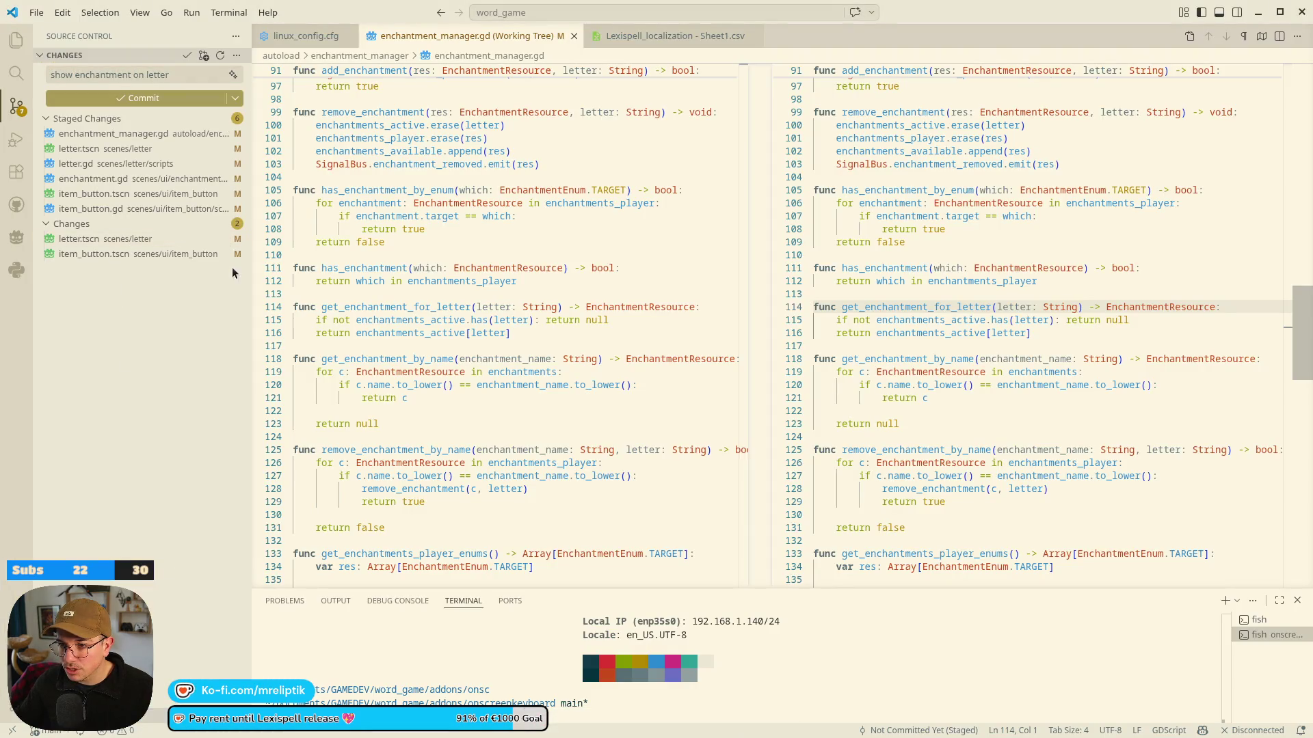
{"action": "left_click", "coordinate": [224, 239]}
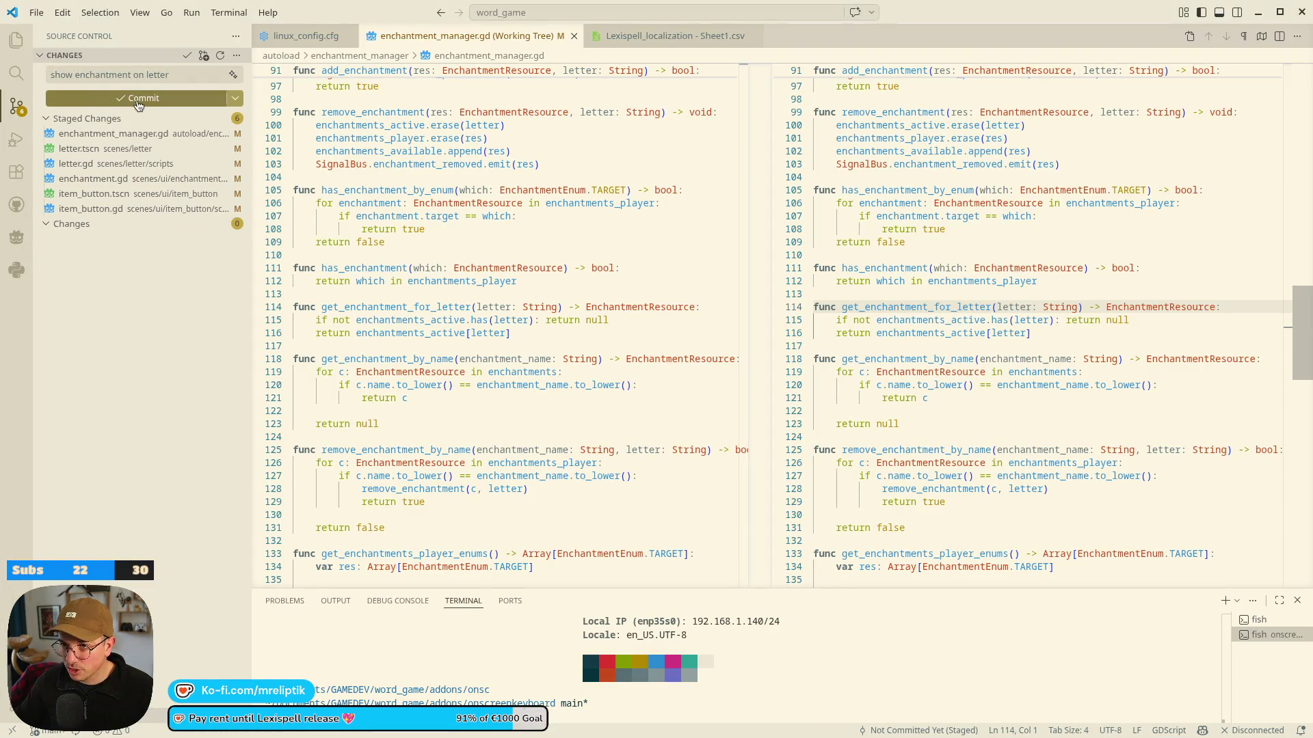
{"action": "left_click", "coordinate": [134, 99]}
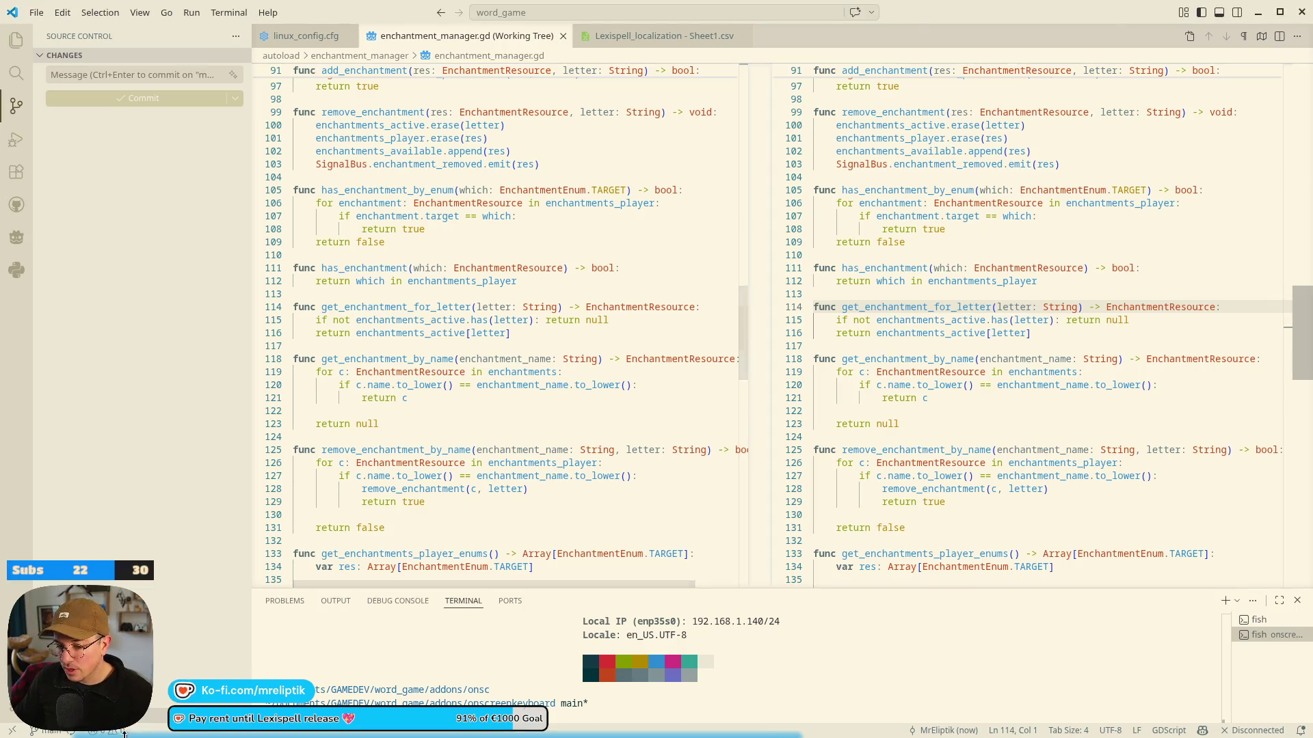
{"action": "left_click", "coordinate": [269, 736]}
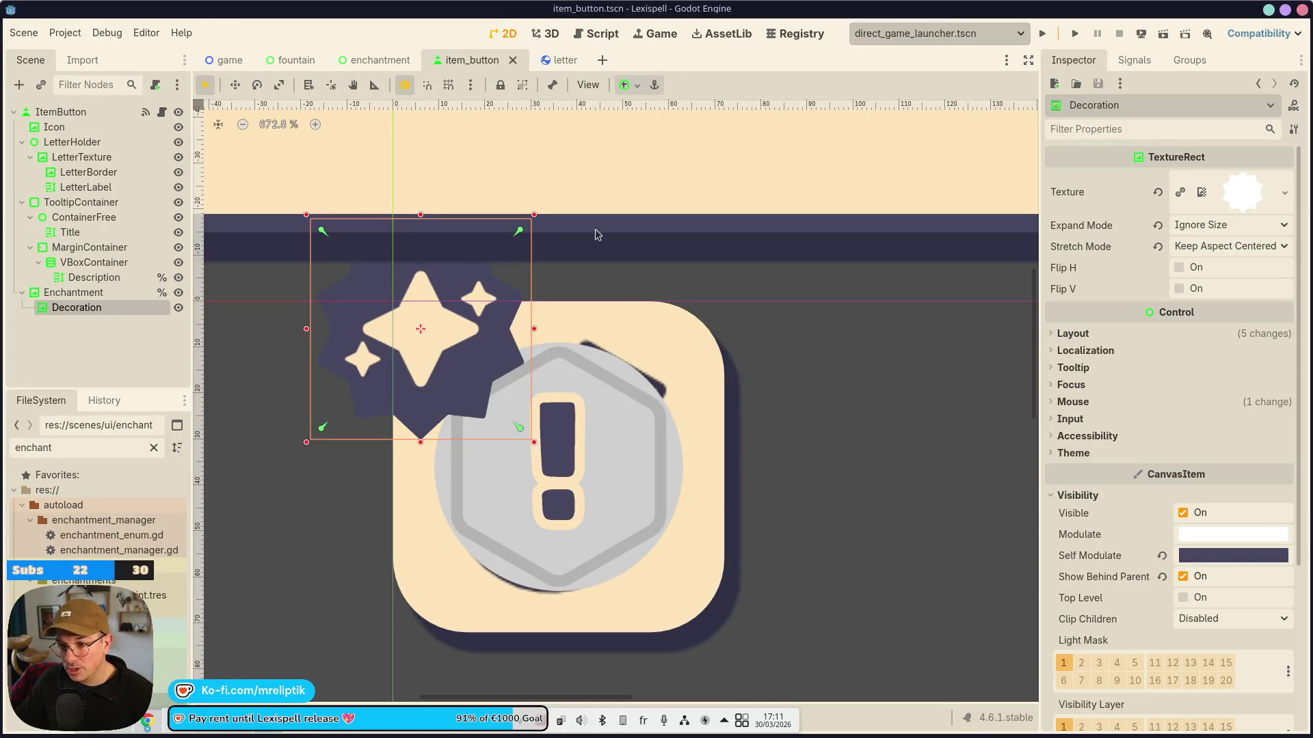
Run and restart the game, drop new letters, and submit the word PALE.
{"action": "left_click", "coordinate": [1164, 36]}
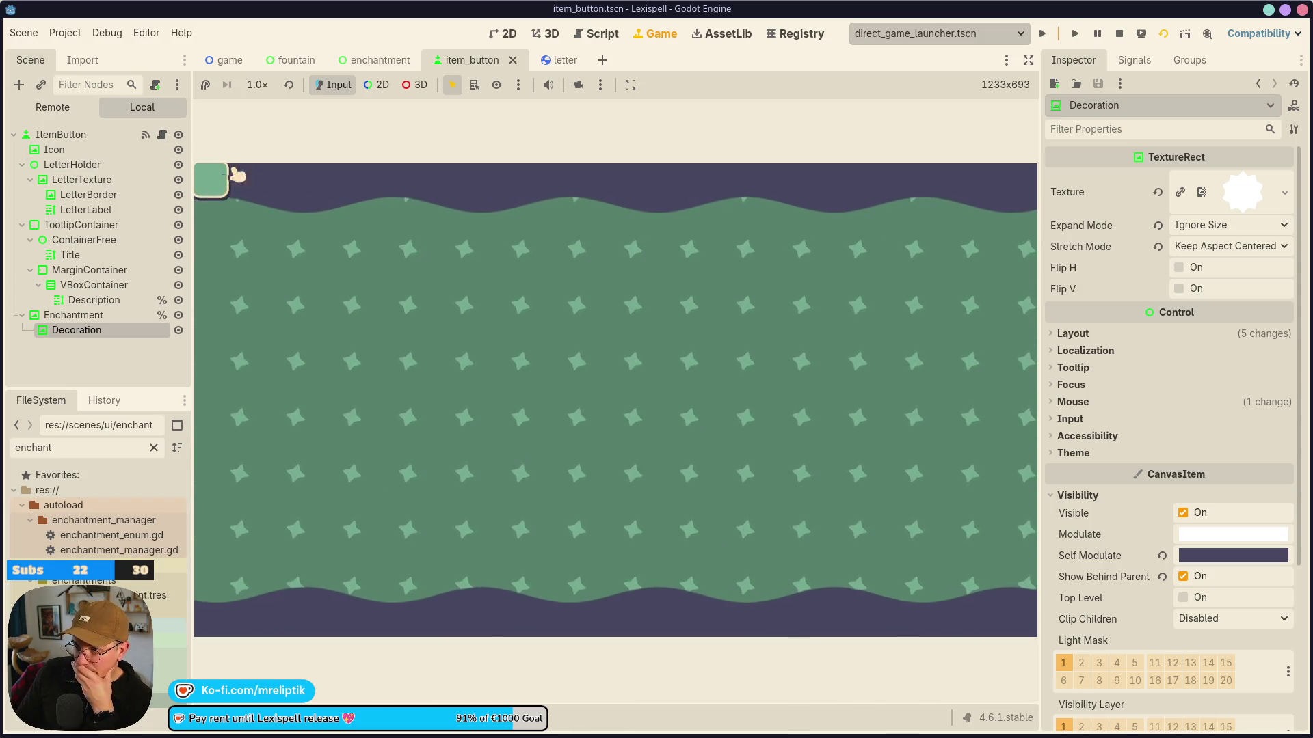
{"action": "left_click", "coordinate": [1042, 34]}
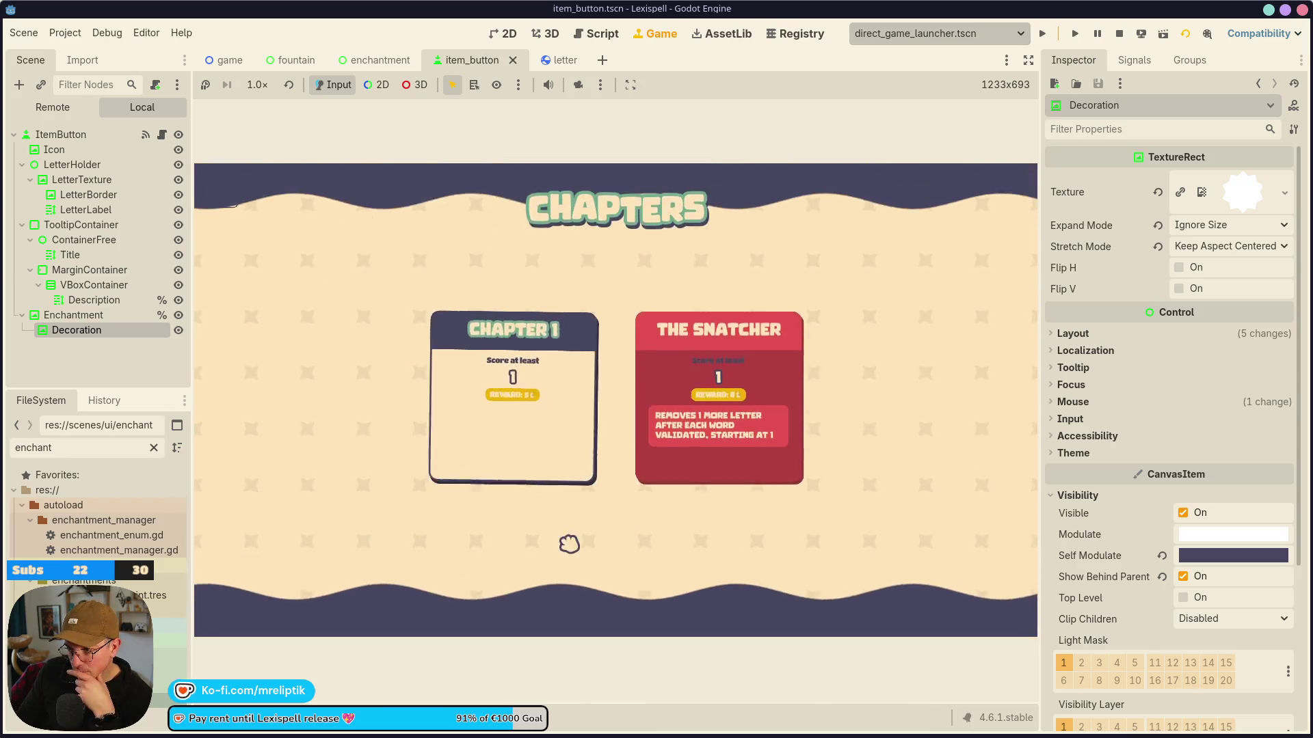
{"action": "left_click", "coordinate": [815, 523]}
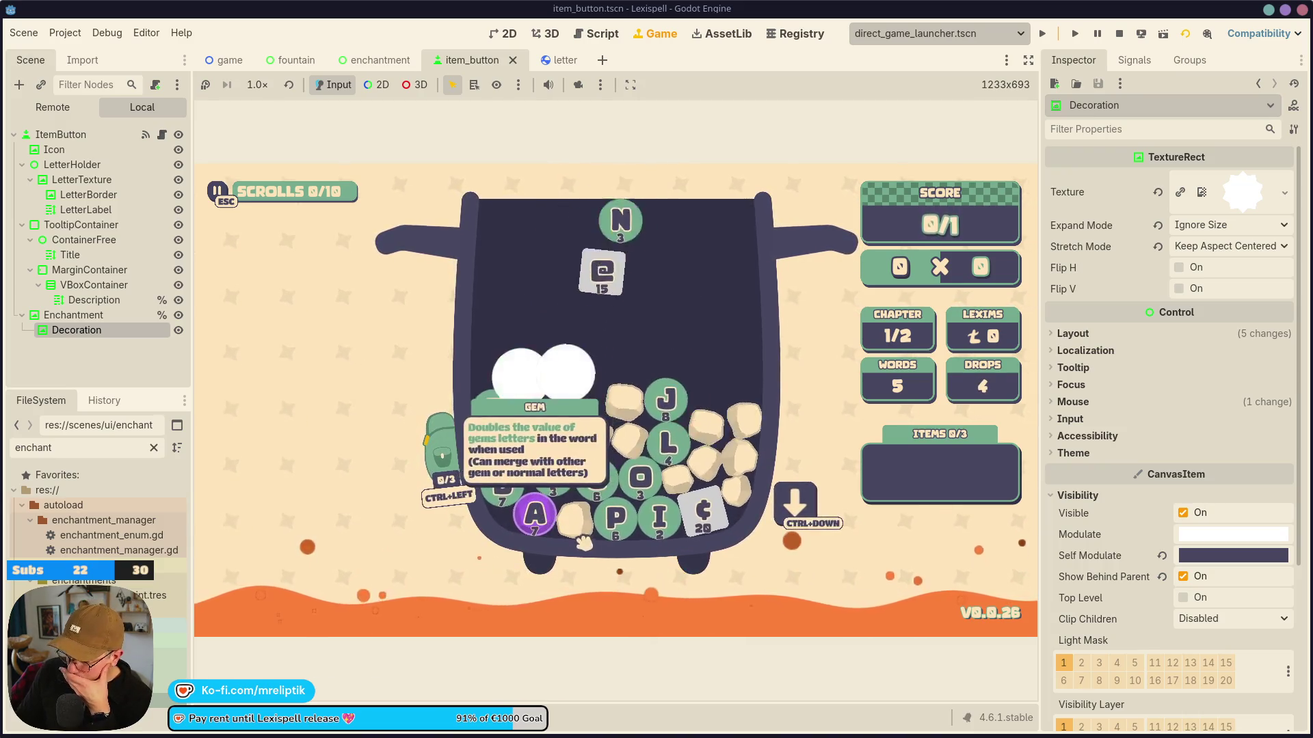
{"action": "left_click", "coordinate": [618, 530]}
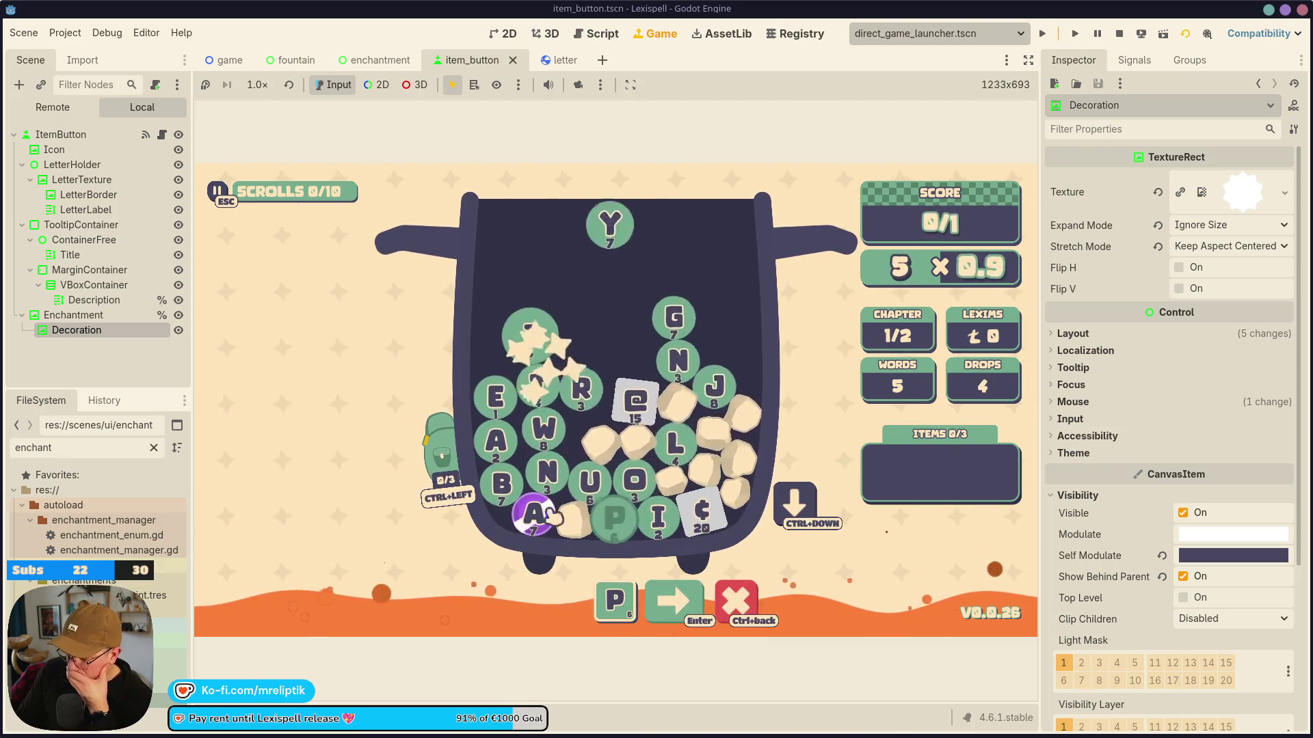
{"action": "left_click", "coordinate": [672, 444]}
{"action": "left_click", "coordinate": [493, 396]}
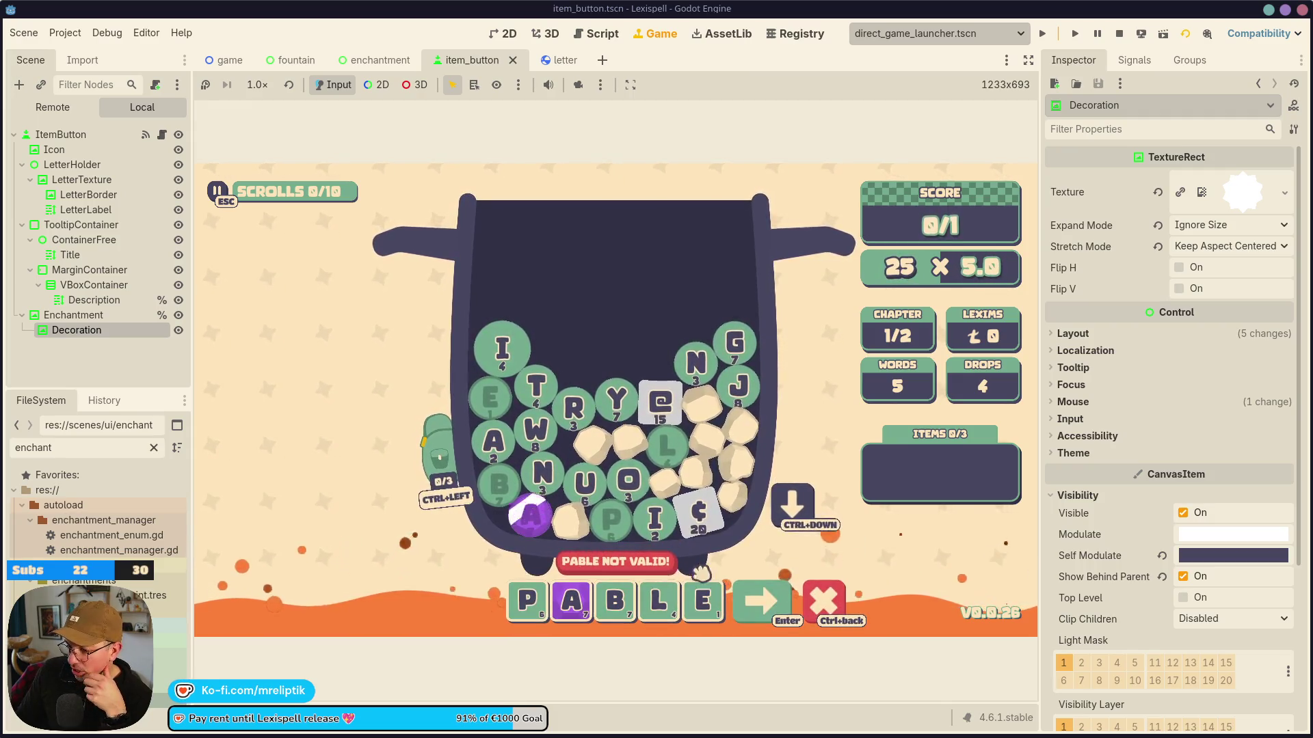
{"action": "left_click", "coordinate": [614, 600]}
{"action": "key", "text": "Return"}
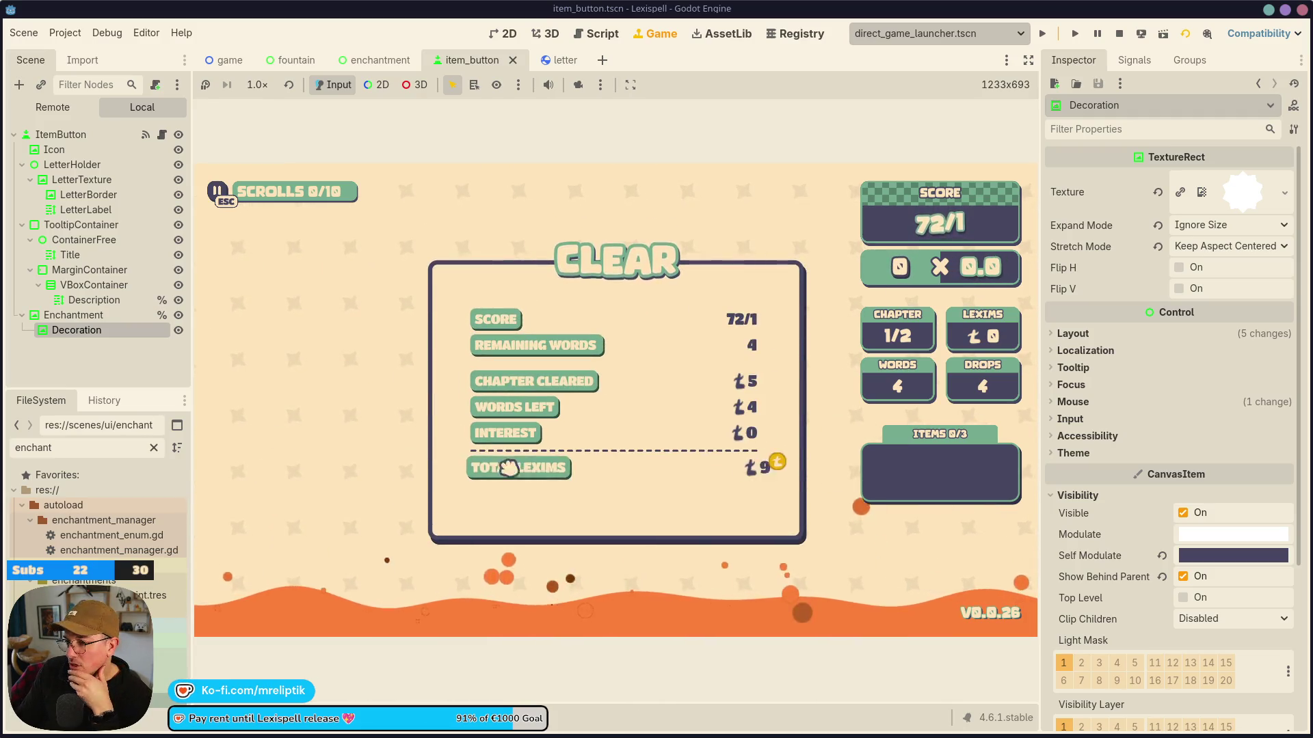
Continue to the enchantment screen and enchant the letter E.
{"action": "left_click", "coordinate": [752, 505]}
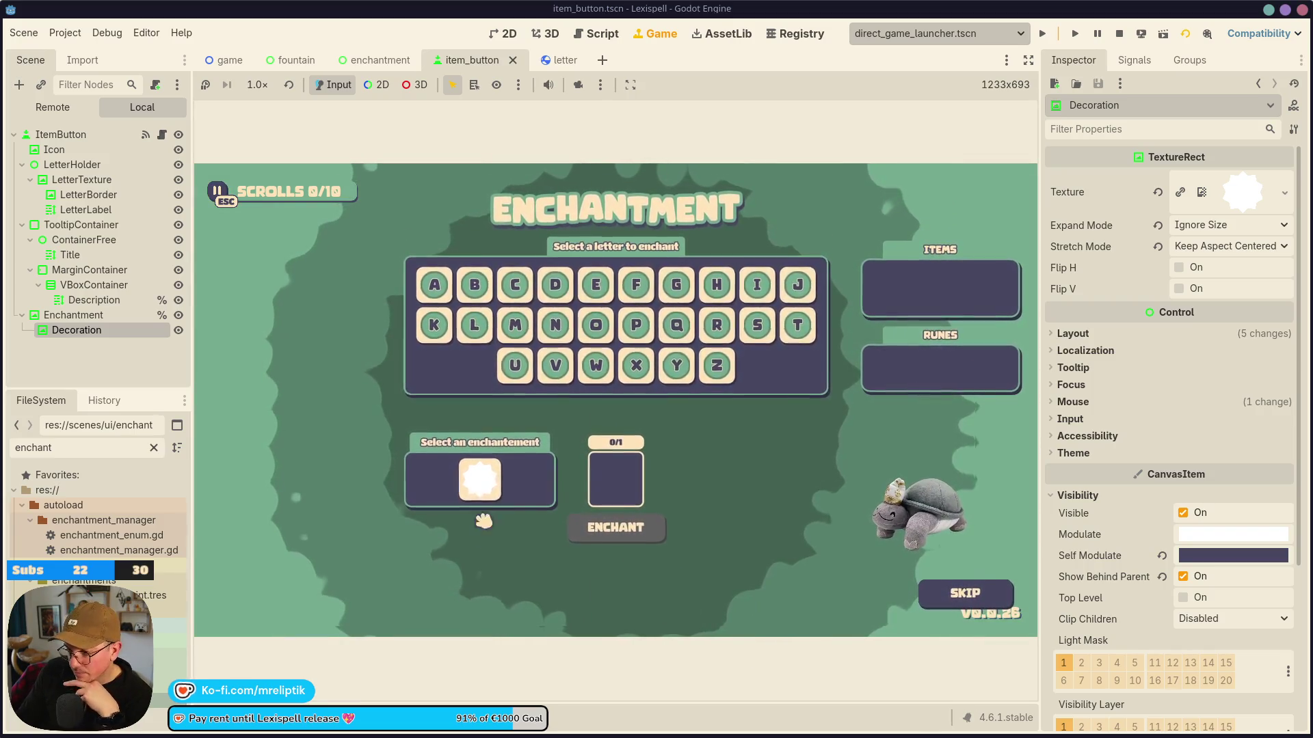
{"action": "left_click", "coordinate": [599, 291]}
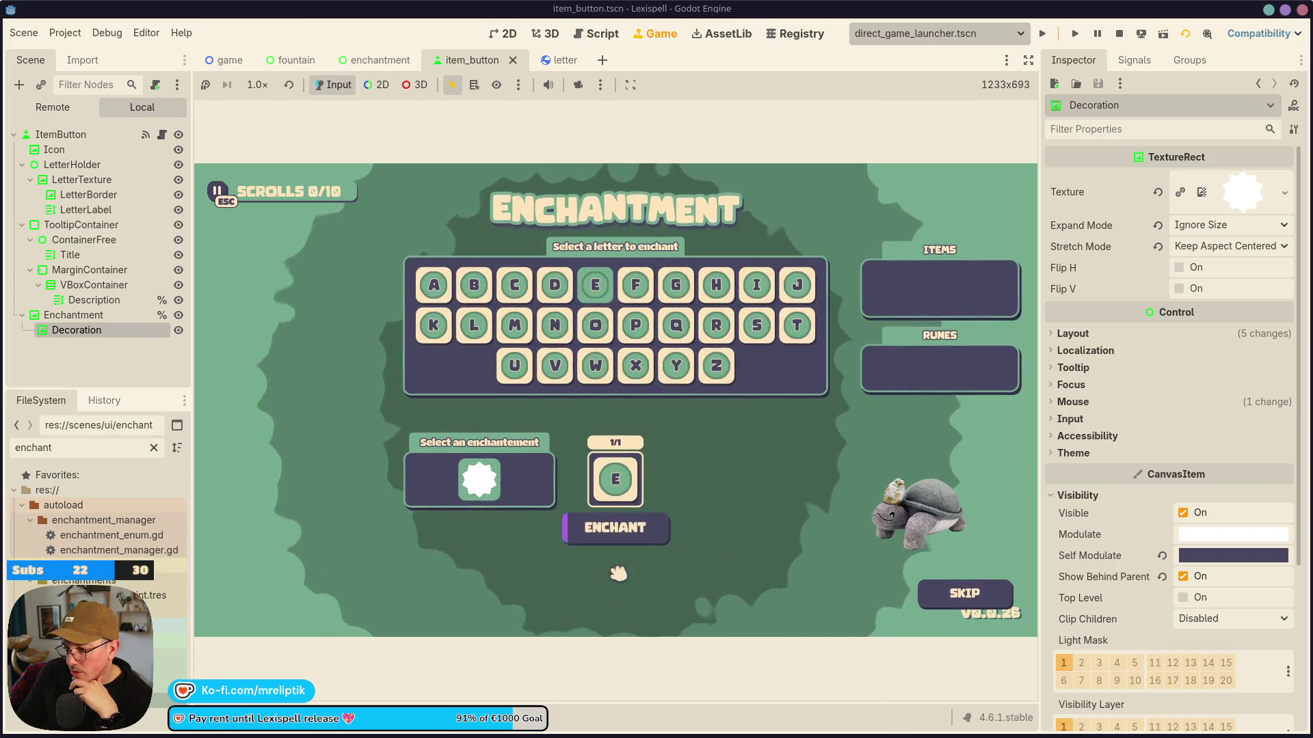
{"action": "left_click", "coordinate": [643, 532]}
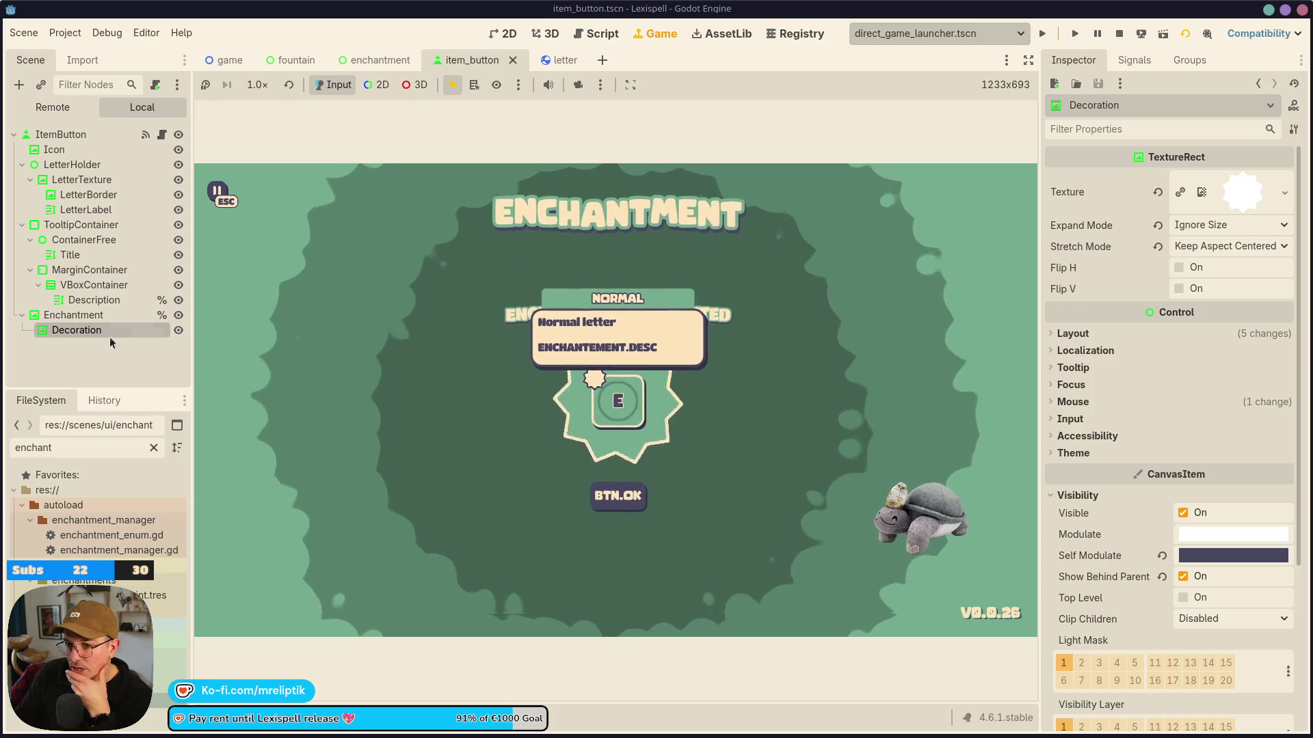
Inspect the Decoration and Enchantment nodes' focus and mouse settings in the item button scene.
{"action": "left_click", "coordinate": [79, 135]}
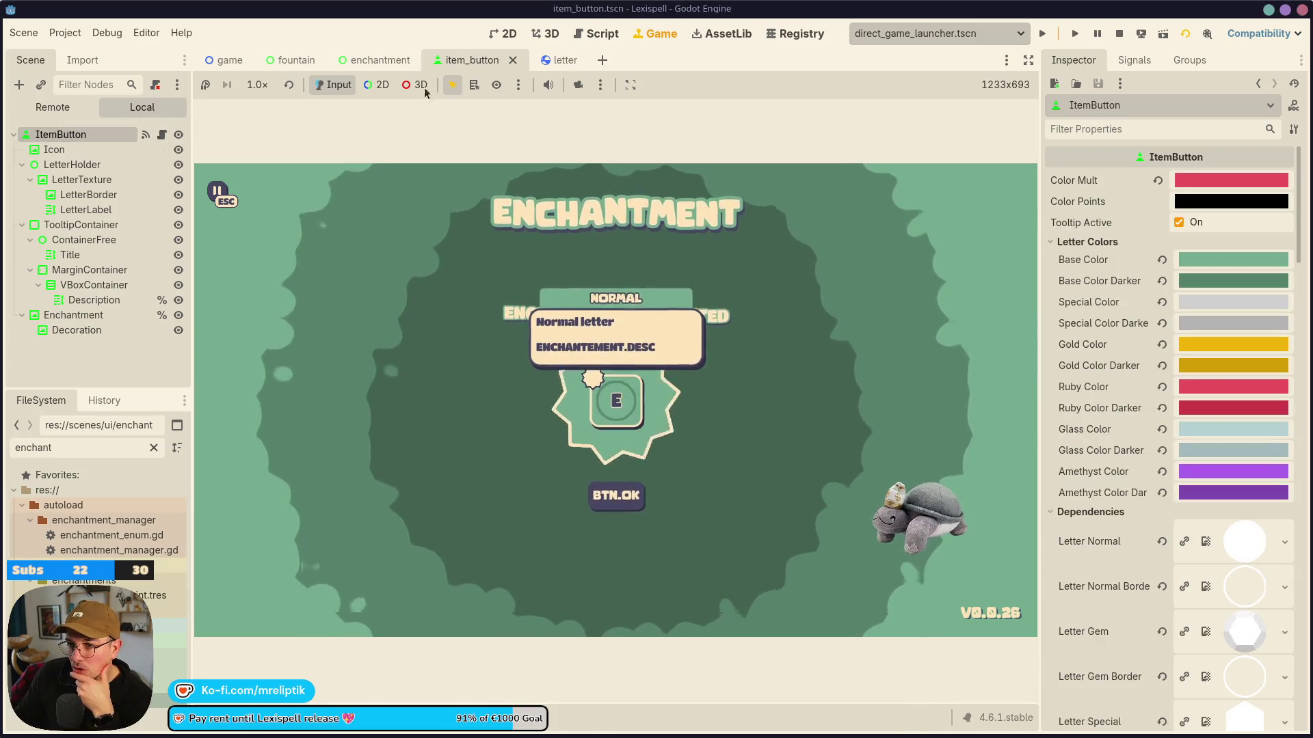
{"action": "key", "text": "ctrl+F1"}
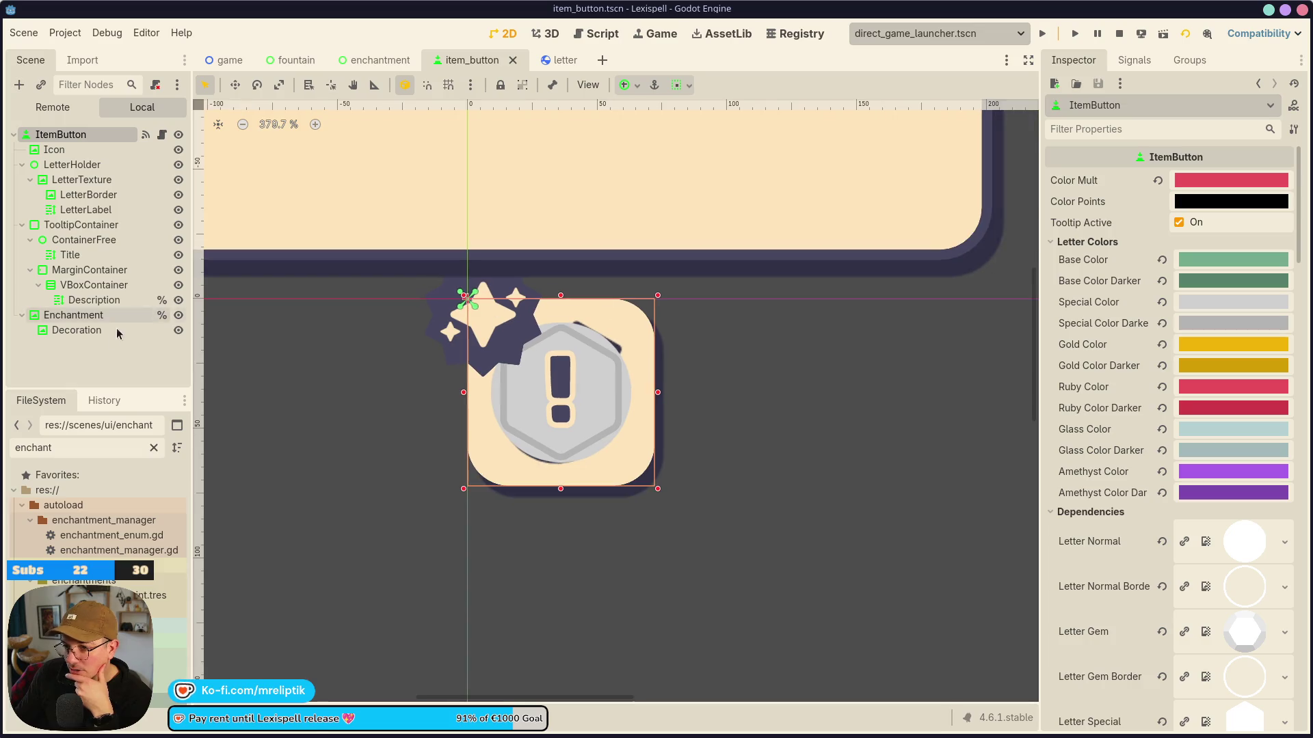
{"action": "left_click", "coordinate": [103, 331]}
{"action": "left_click", "coordinate": [89, 316]}
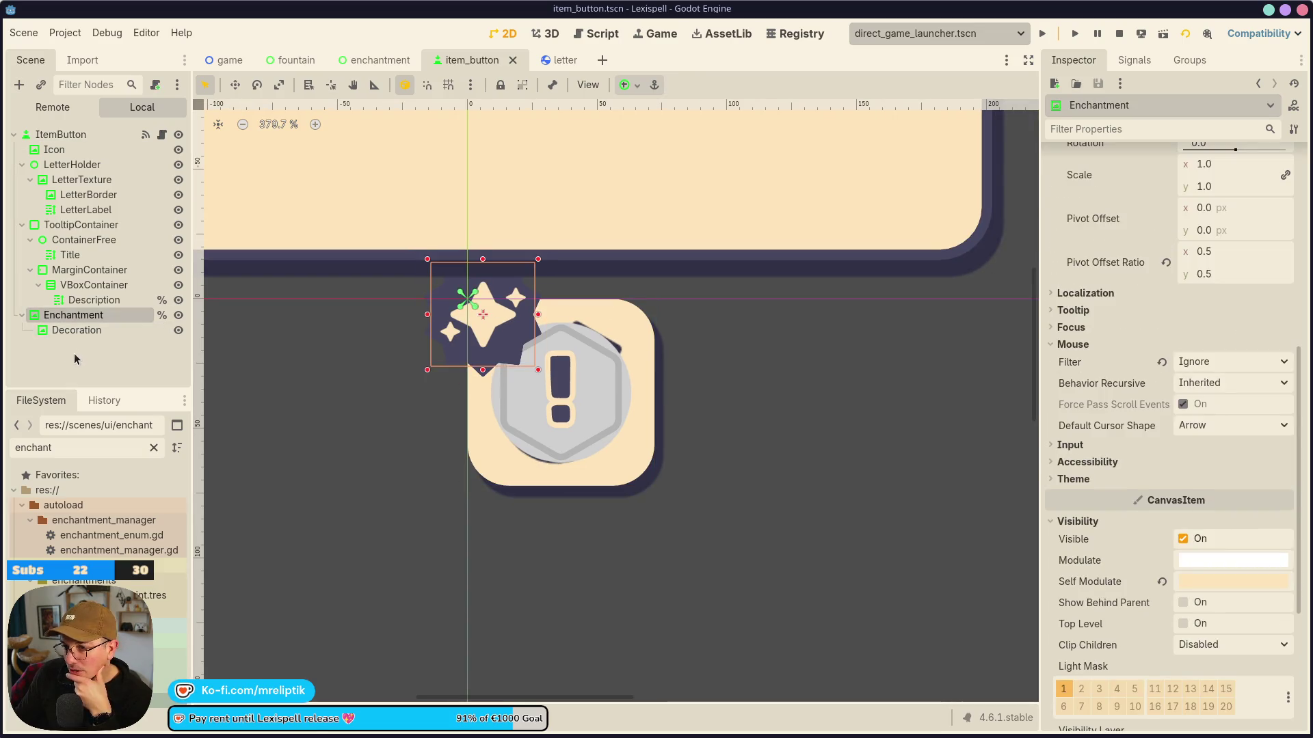
{"action": "left_click", "coordinate": [77, 330]}
{"action": "left_click", "coordinate": [1070, 384]}
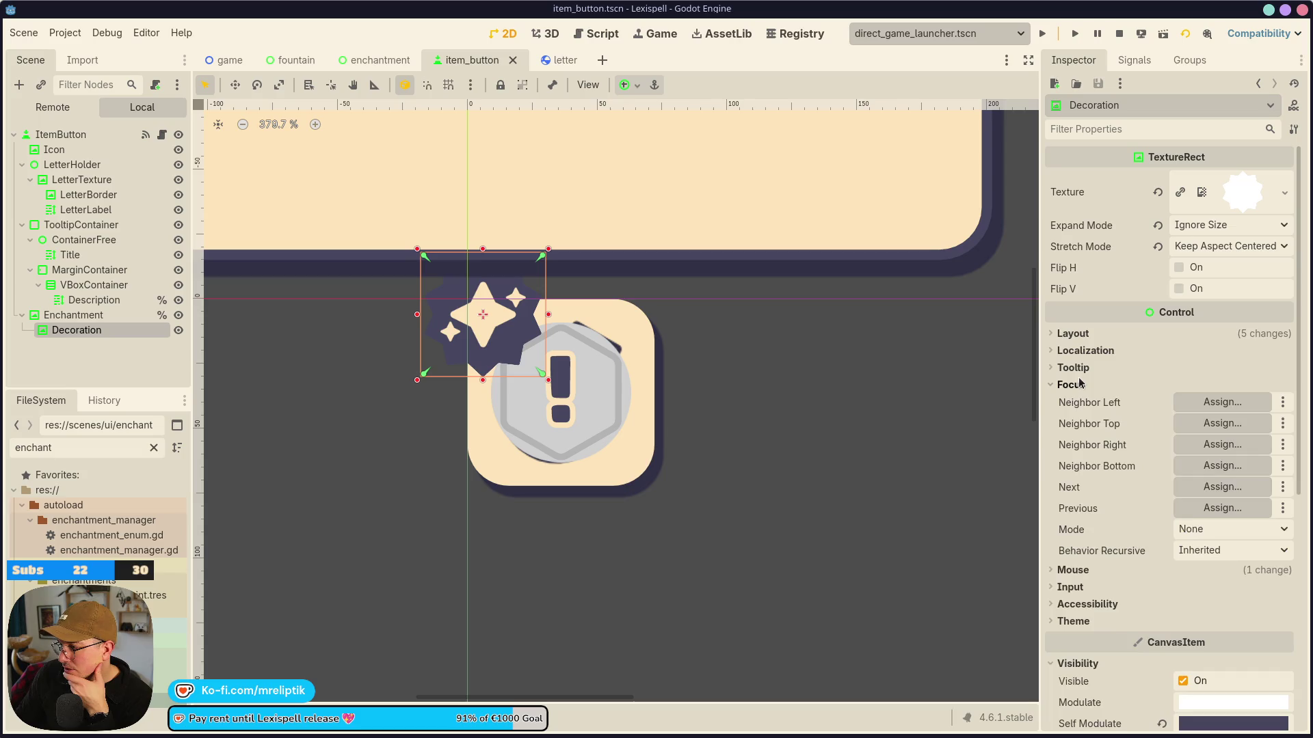
{"action": "left_click", "coordinate": [1079, 384]}
{"action": "left_click", "coordinate": [1074, 401]}
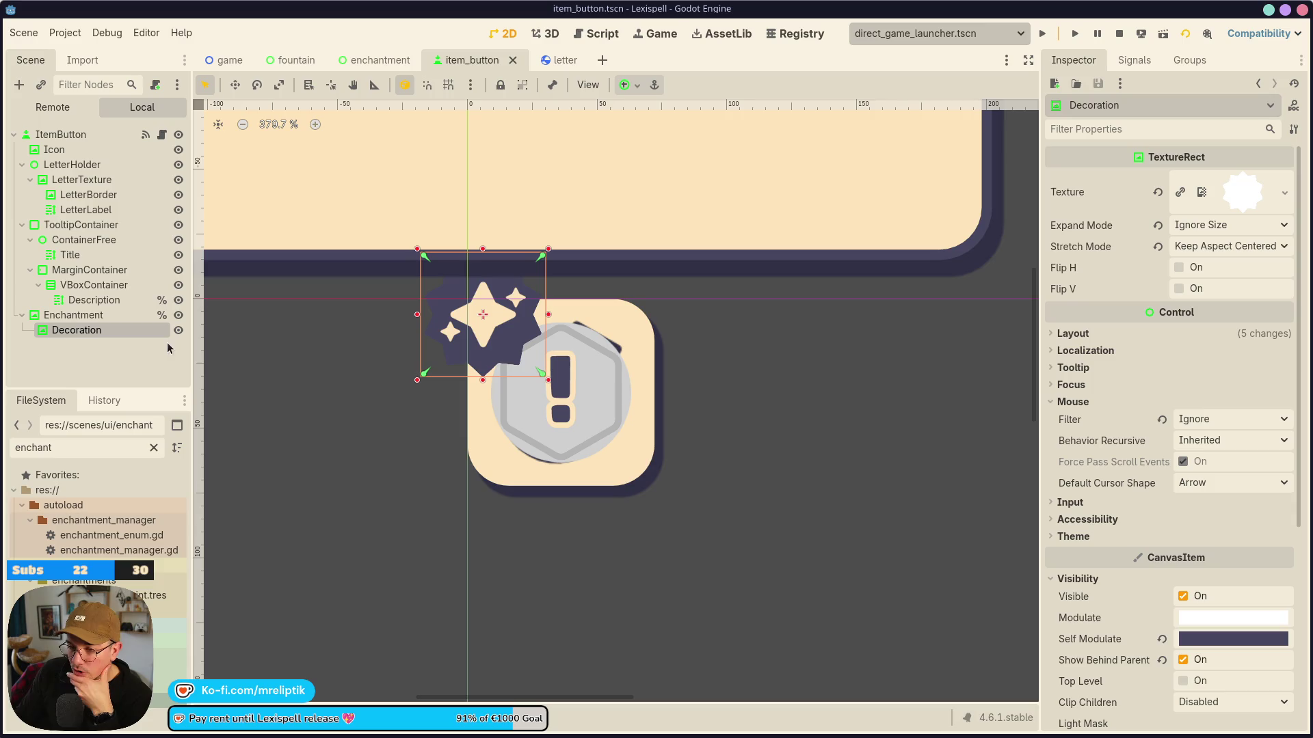
Check the mouse filter on LetterHolder, LetterTexture and LetterBorder.
{"action": "left_click", "coordinate": [74, 165]}
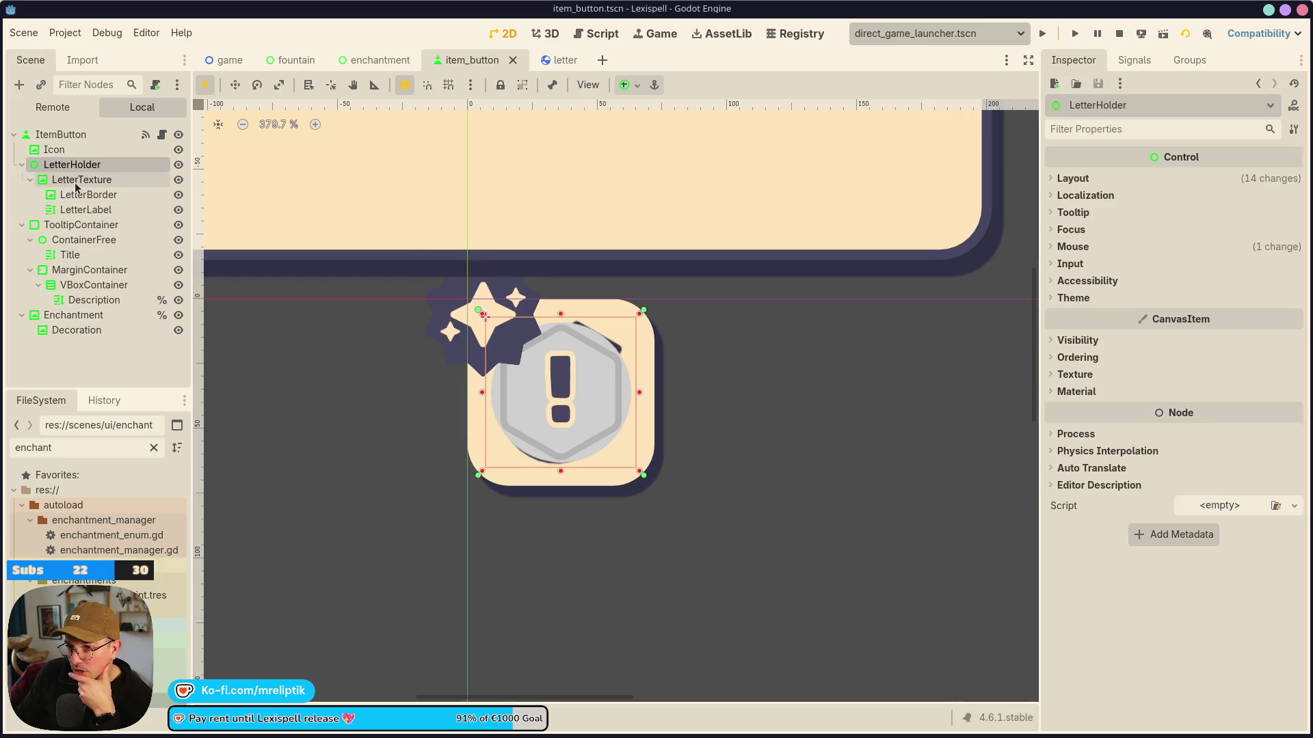
{"action": "left_click", "coordinate": [1067, 246]}
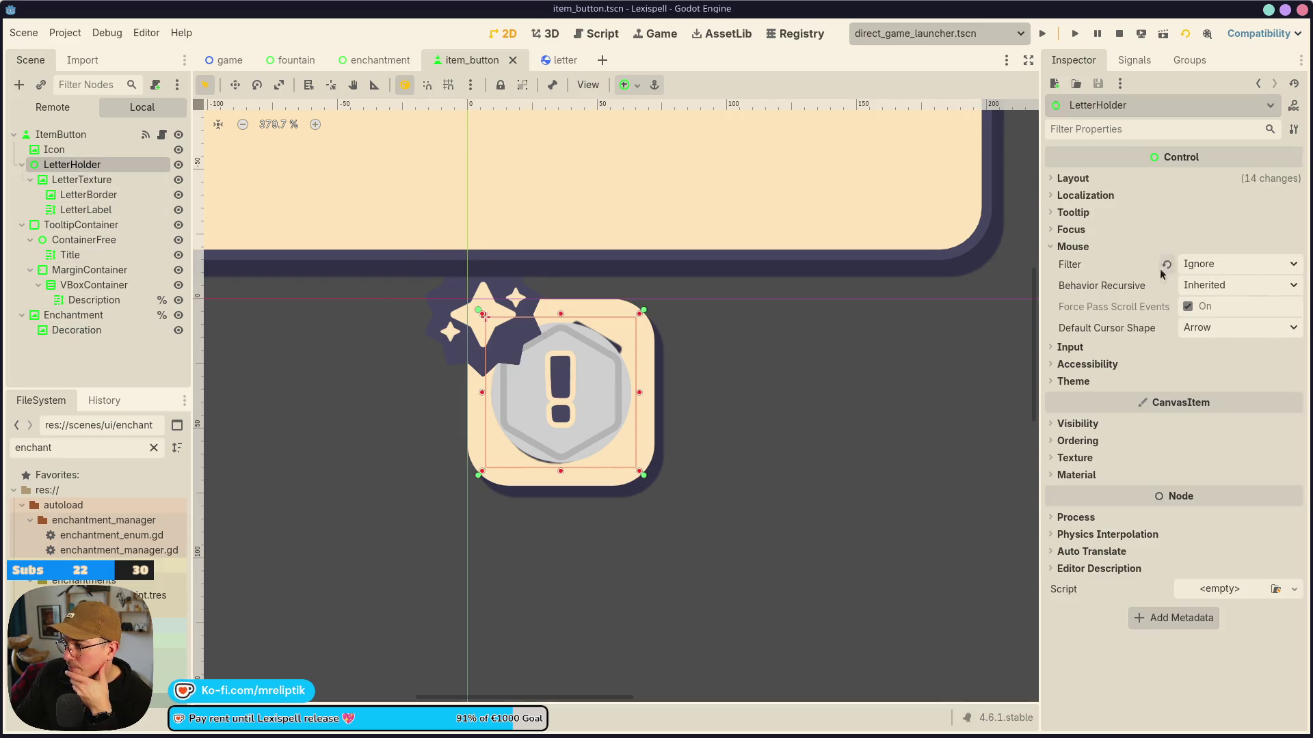
{"action": "left_click", "coordinate": [81, 179]}
{"action": "scroll", "coordinate": [1131, 407], "scroll_direction": "down", "scroll_amount": 5}
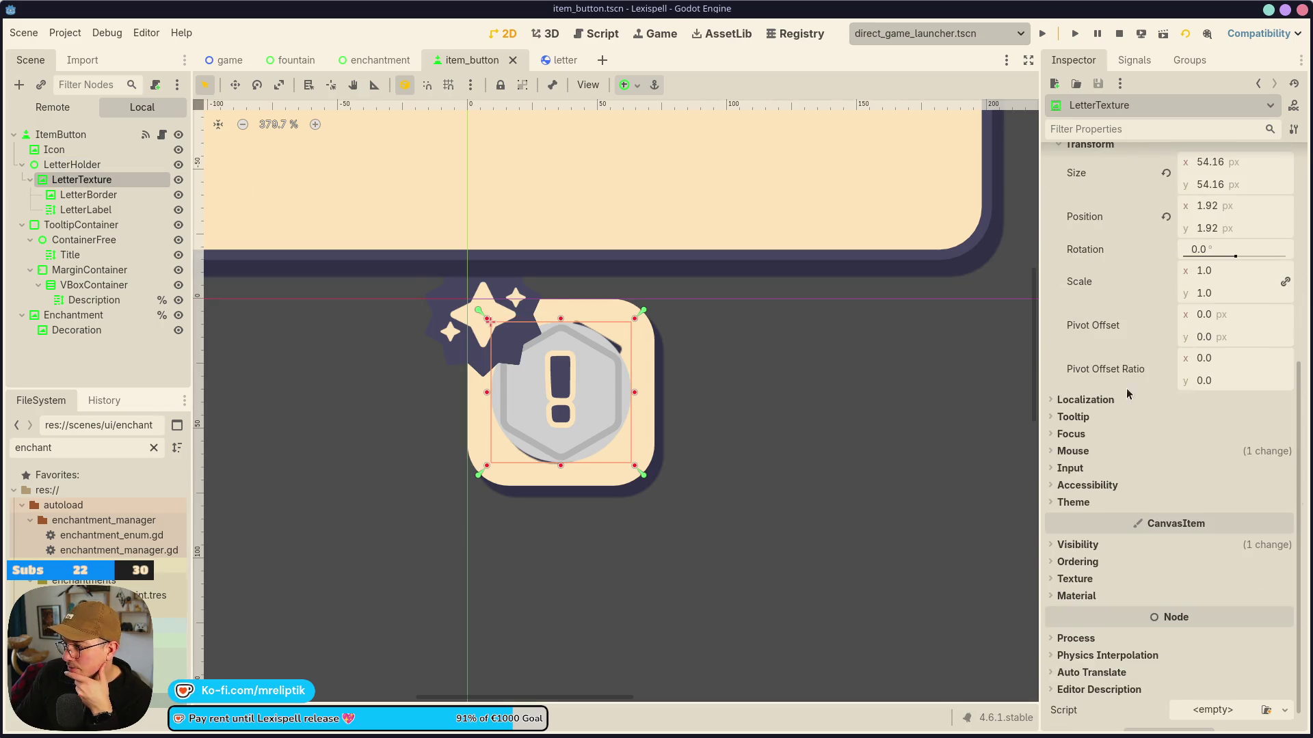
{"action": "left_click", "coordinate": [1084, 453]}
{"action": "left_click", "coordinate": [106, 196]}
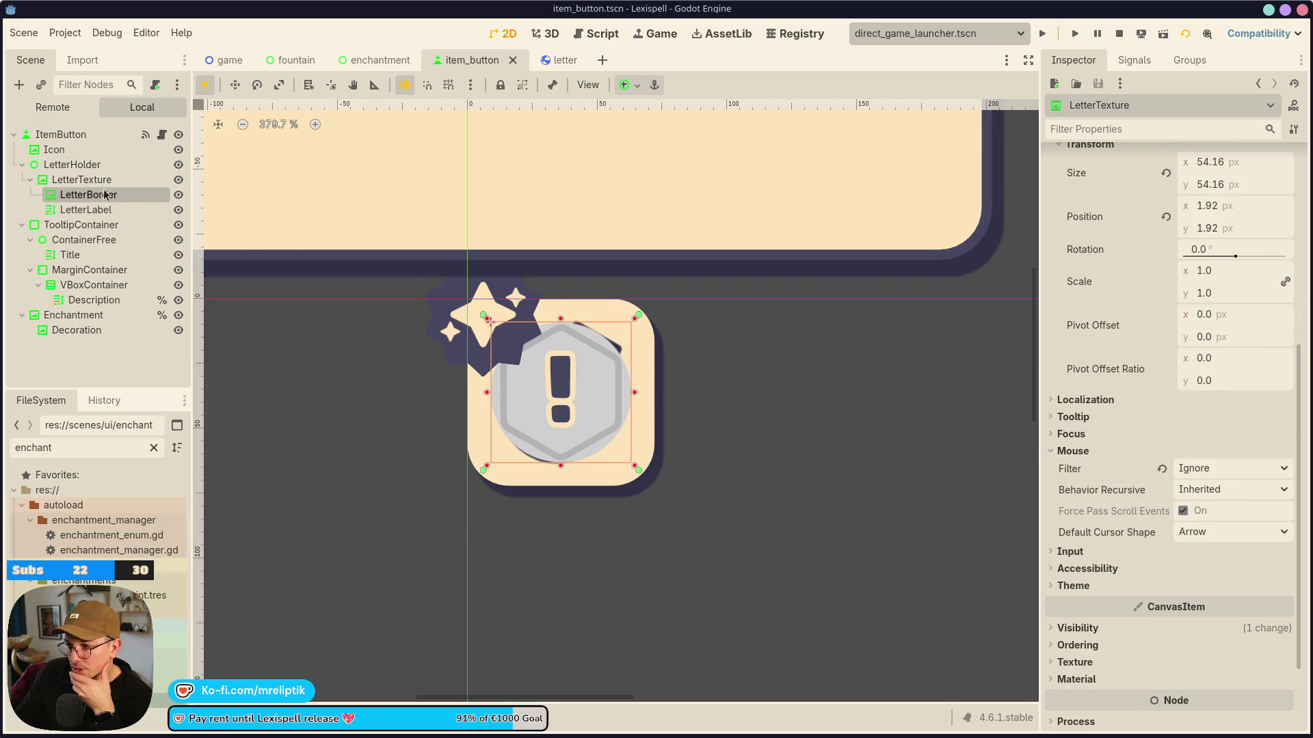
{"action": "left_click", "coordinate": [1077, 403]}
{"action": "left_click", "coordinate": [1075, 403]}
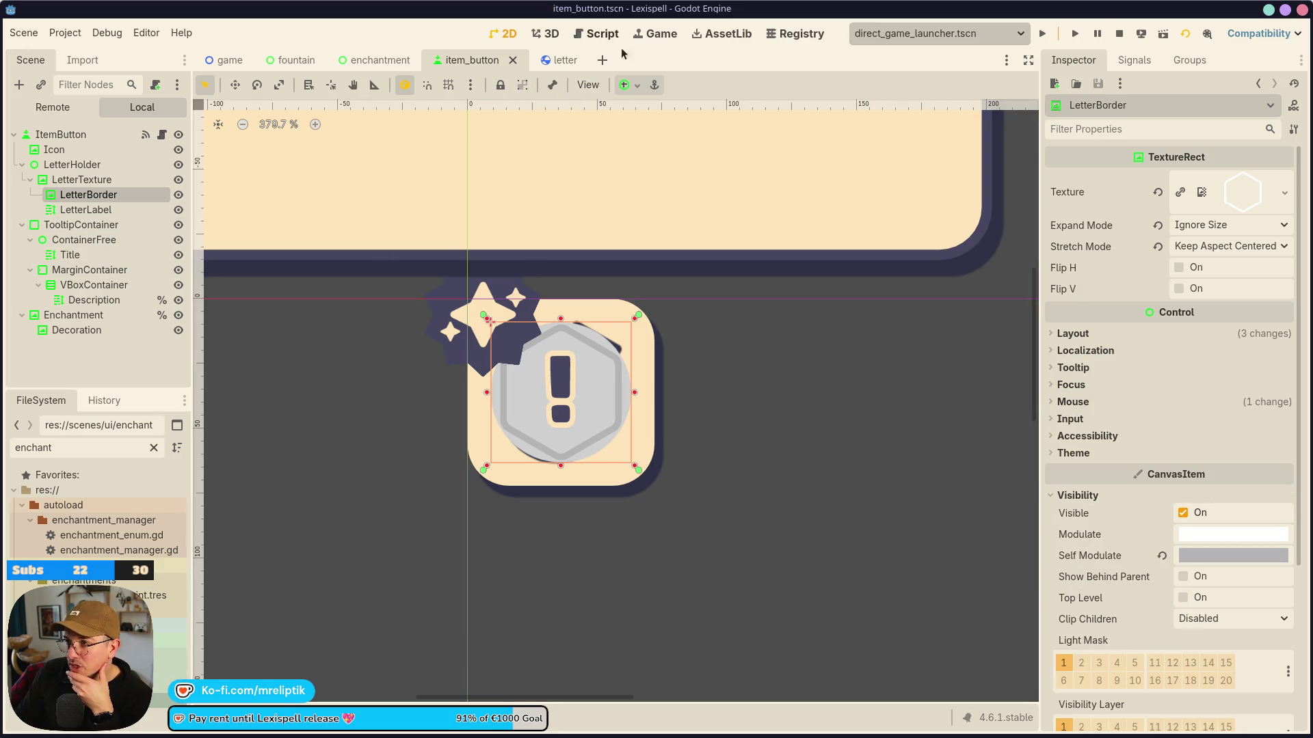
In the running game, show Debugger's clicked control, click the enchanted letter, then return to item_button.gd.
{"action": "left_click", "coordinate": [655, 34]}
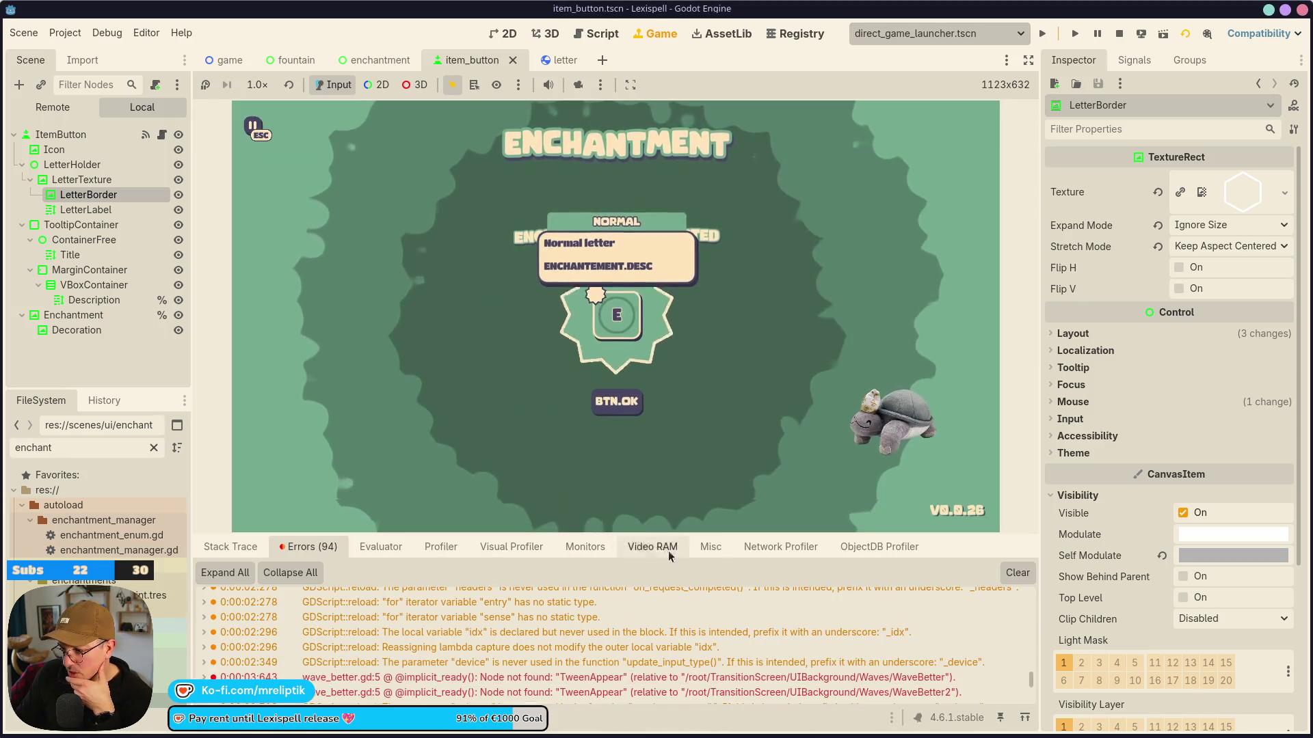
{"action": "left_click", "coordinate": [711, 547]}
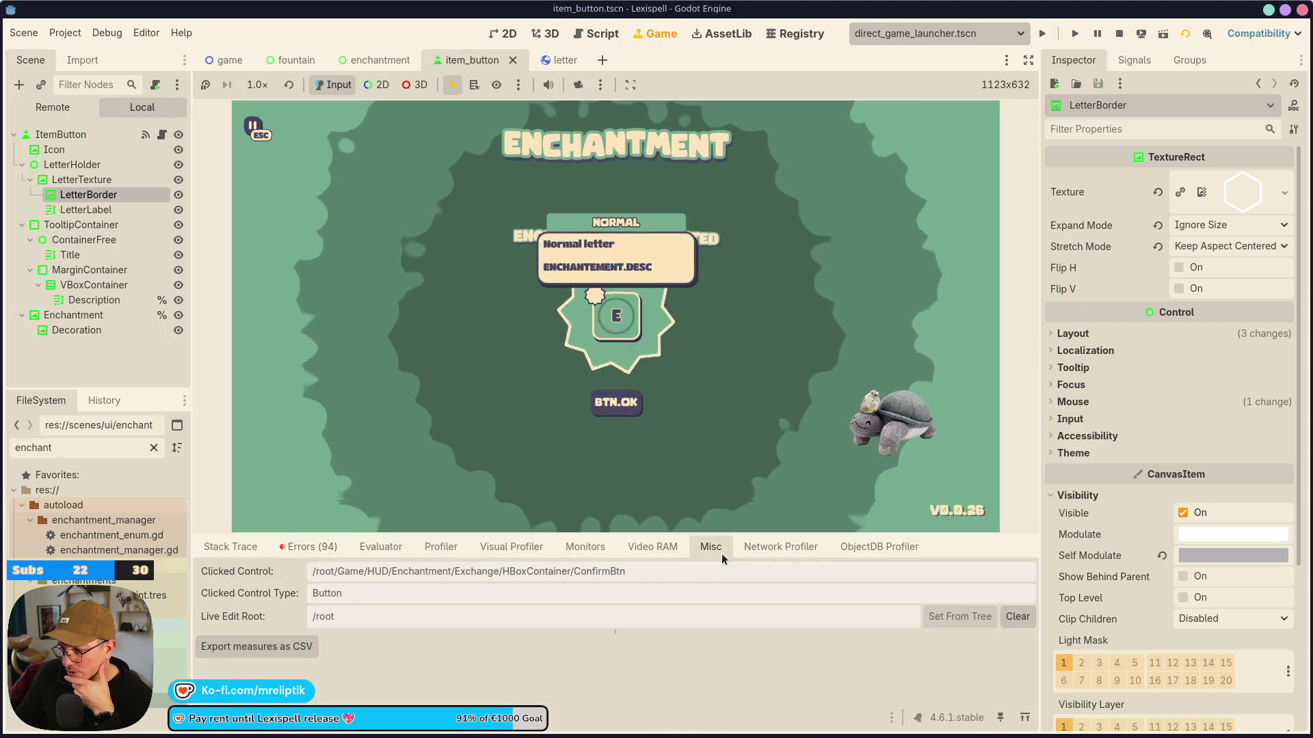
{"action": "left_click", "coordinate": [619, 319]}
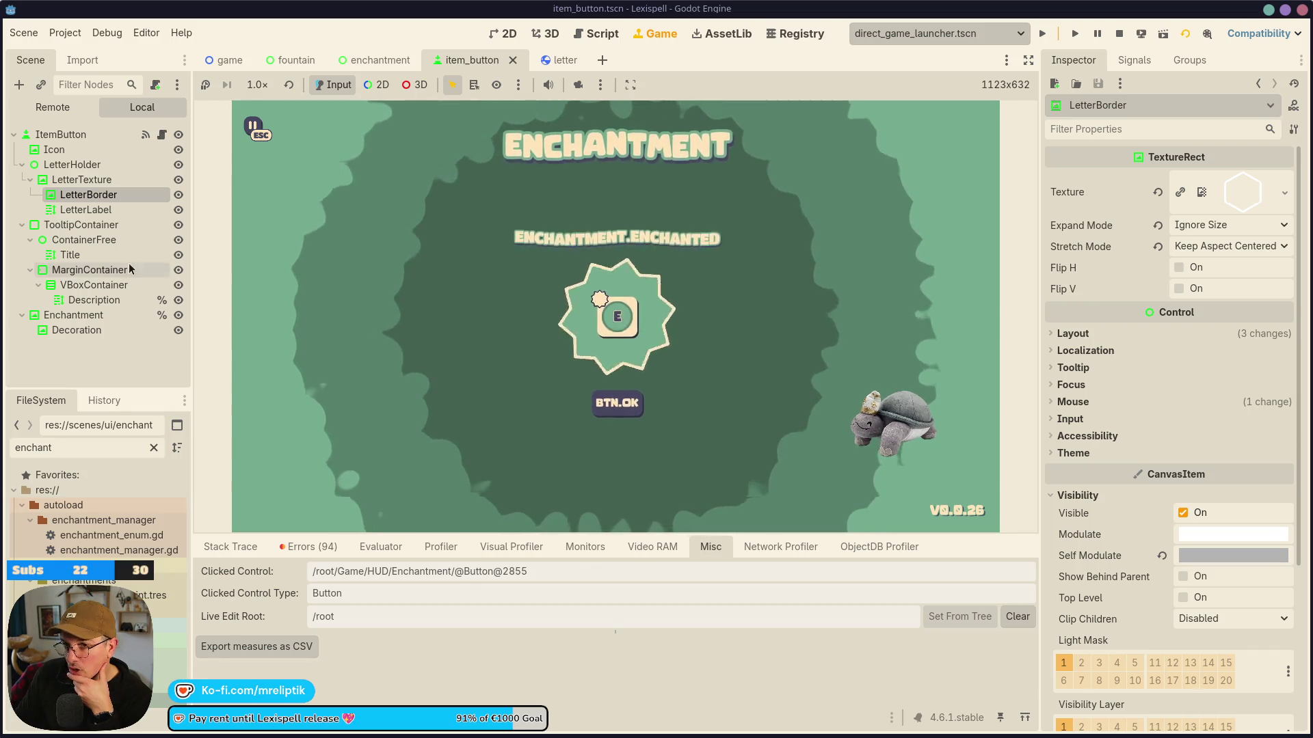
{"action": "key", "text": "ctrl+F3"}
{"action": "scroll", "coordinate": [530, 440], "scroll_direction": "down", "scroll_amount": 6}
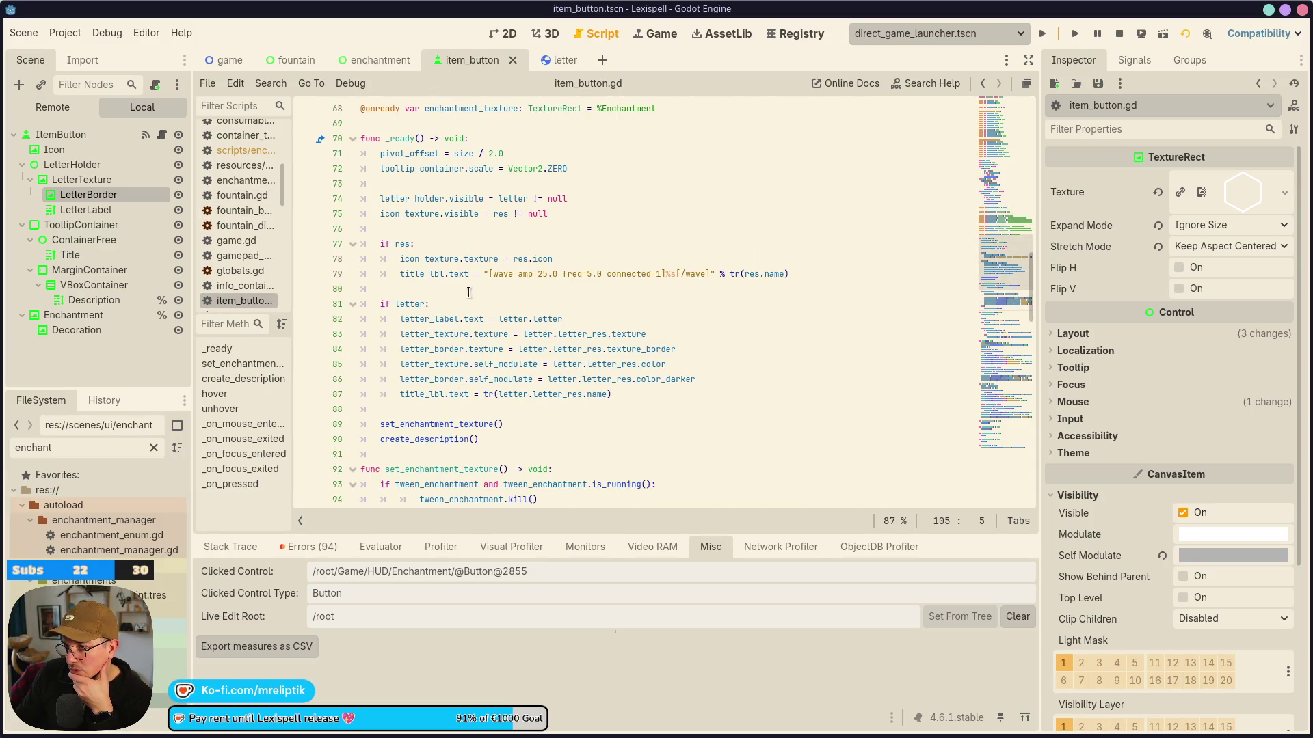
Jump from ItemButton's Signals dock to the _on_mouse_entered handler, then return to the running game.
{"action": "left_click", "coordinate": [60, 134]}
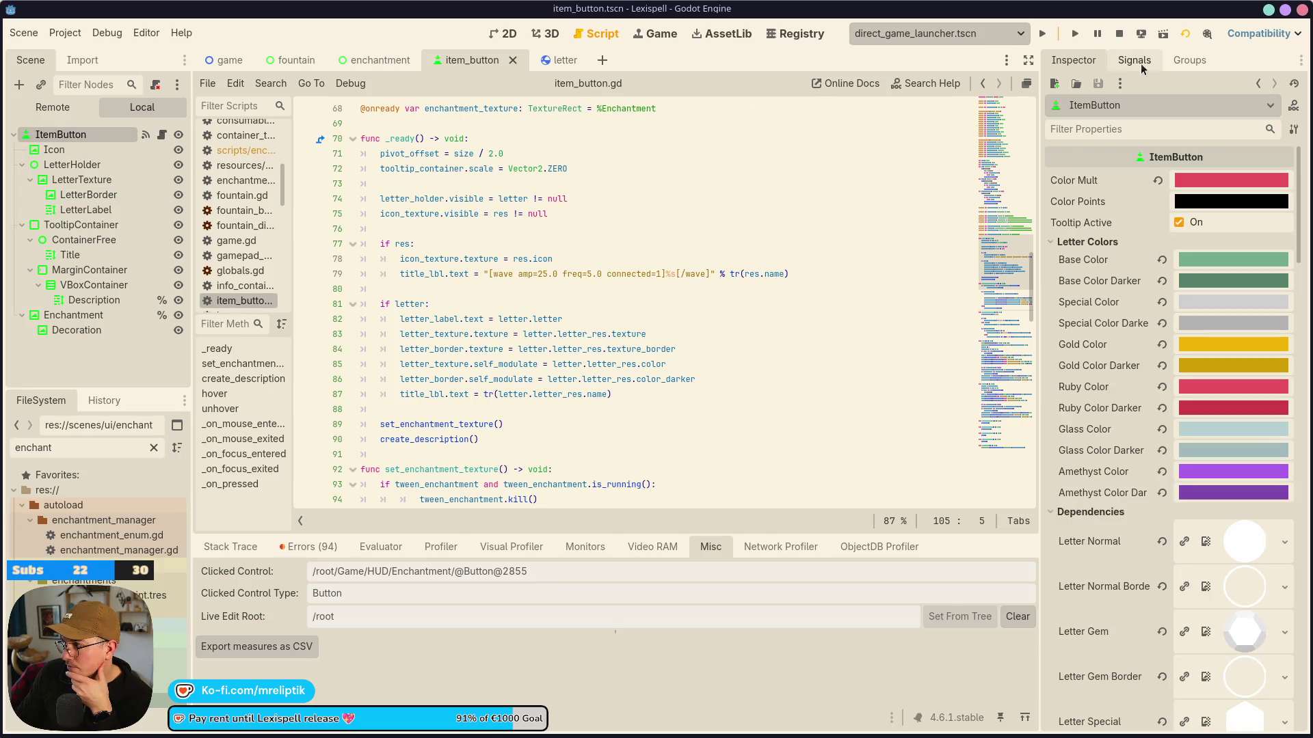
{"action": "left_click", "coordinate": [1134, 60]}
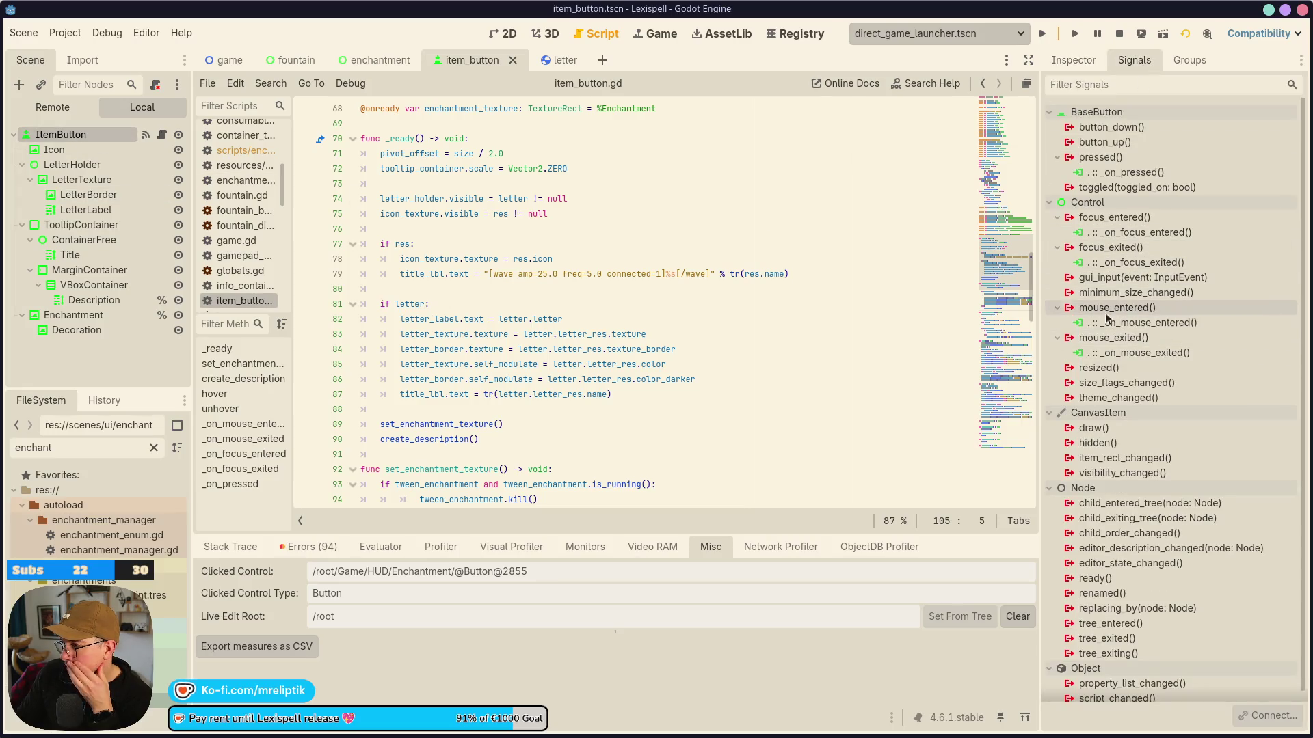
{"action": "left_click", "coordinate": [1143, 324]}
{"action": "double_click", "coordinate": [1143, 324]}
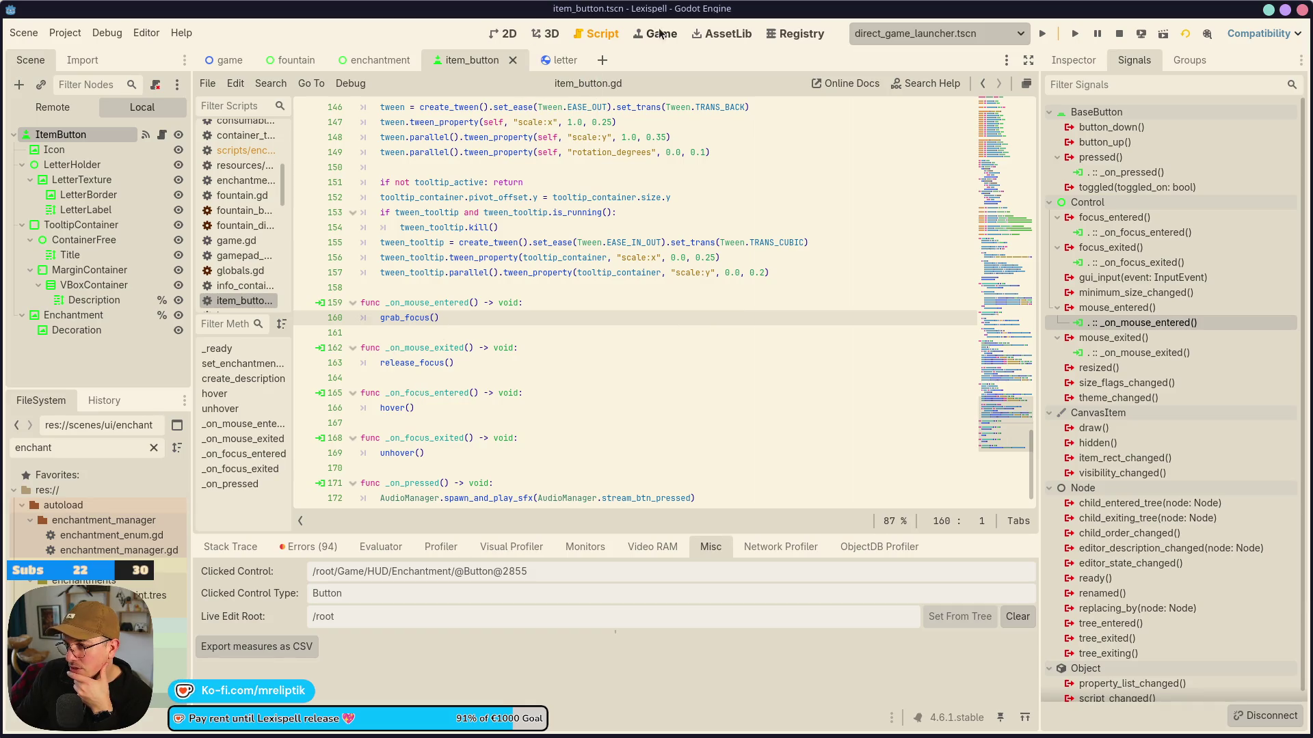
{"action": "key", "text": "ctrl+F4"}
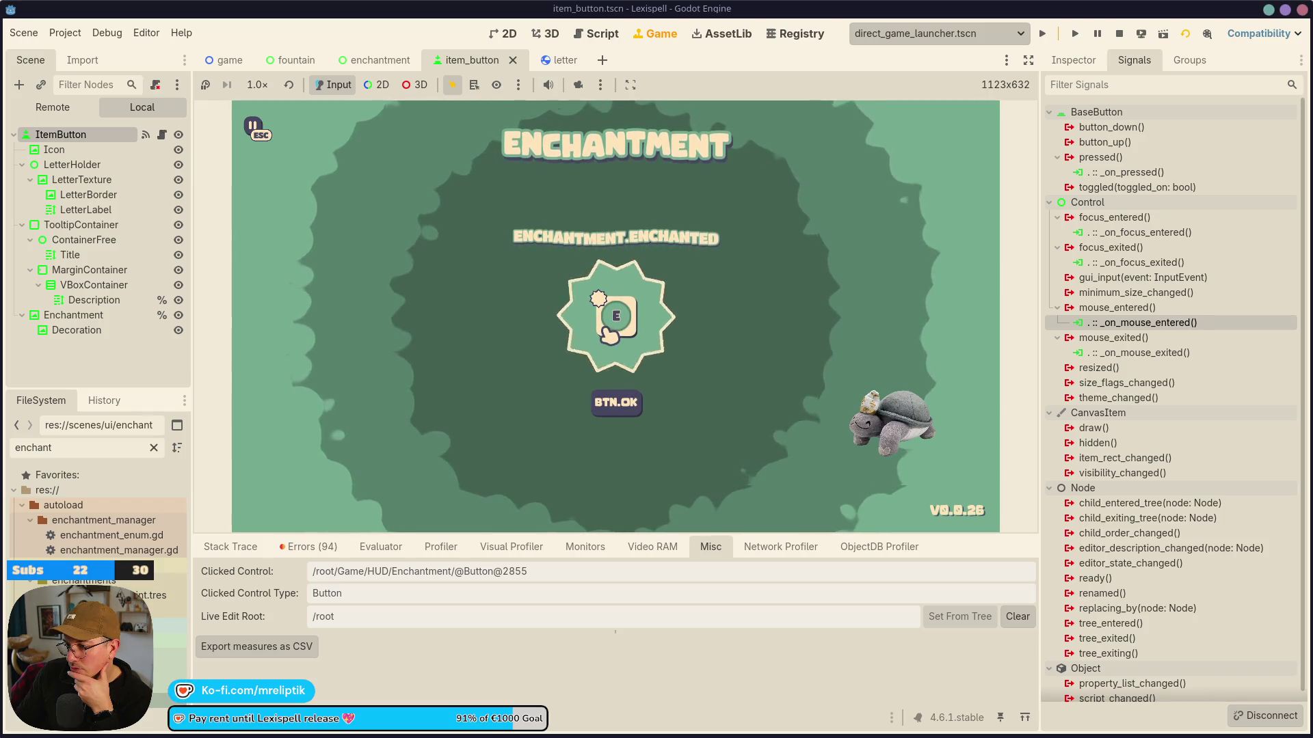
Click the star, the E letter item and the background repeatedly to see which control catches each.
{"action": "left_click", "coordinate": [631, 336]}
{"action": "left_click", "coordinate": [604, 329]}
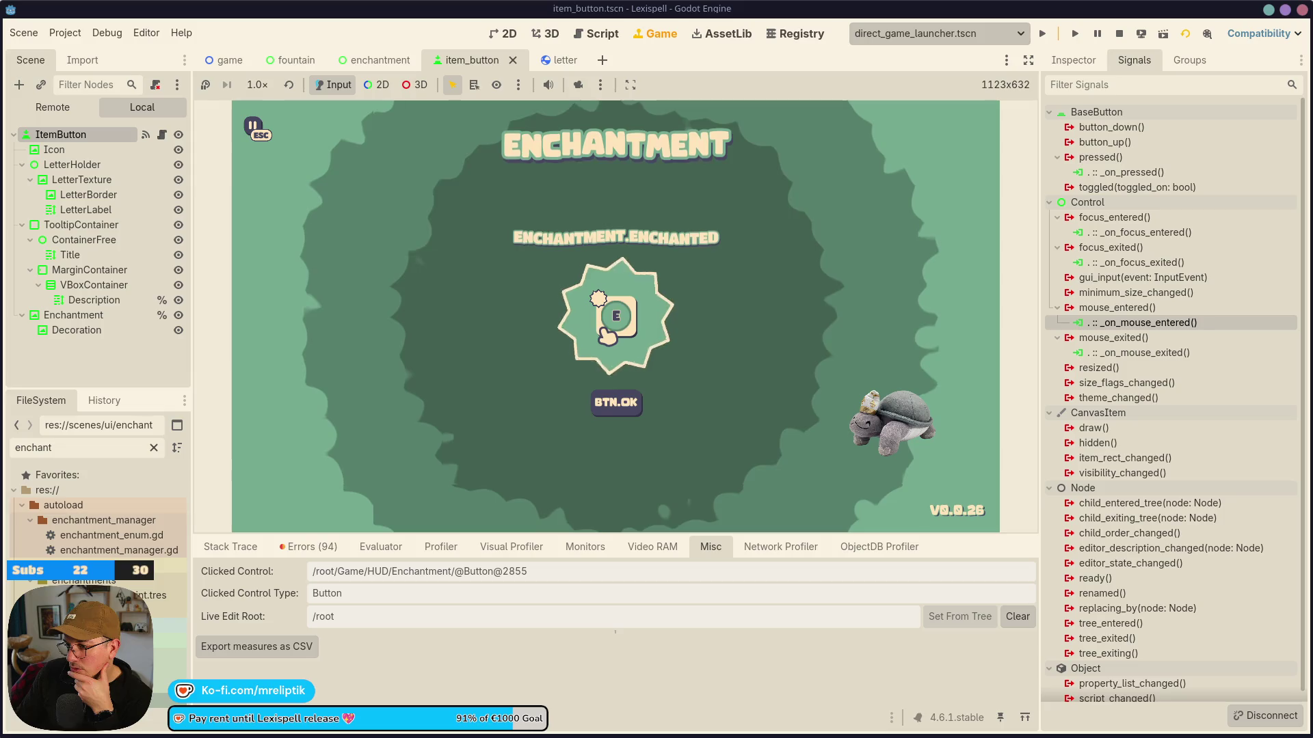
{"action": "left_click", "coordinate": [607, 344]}
{"action": "left_click", "coordinate": [615, 315]}
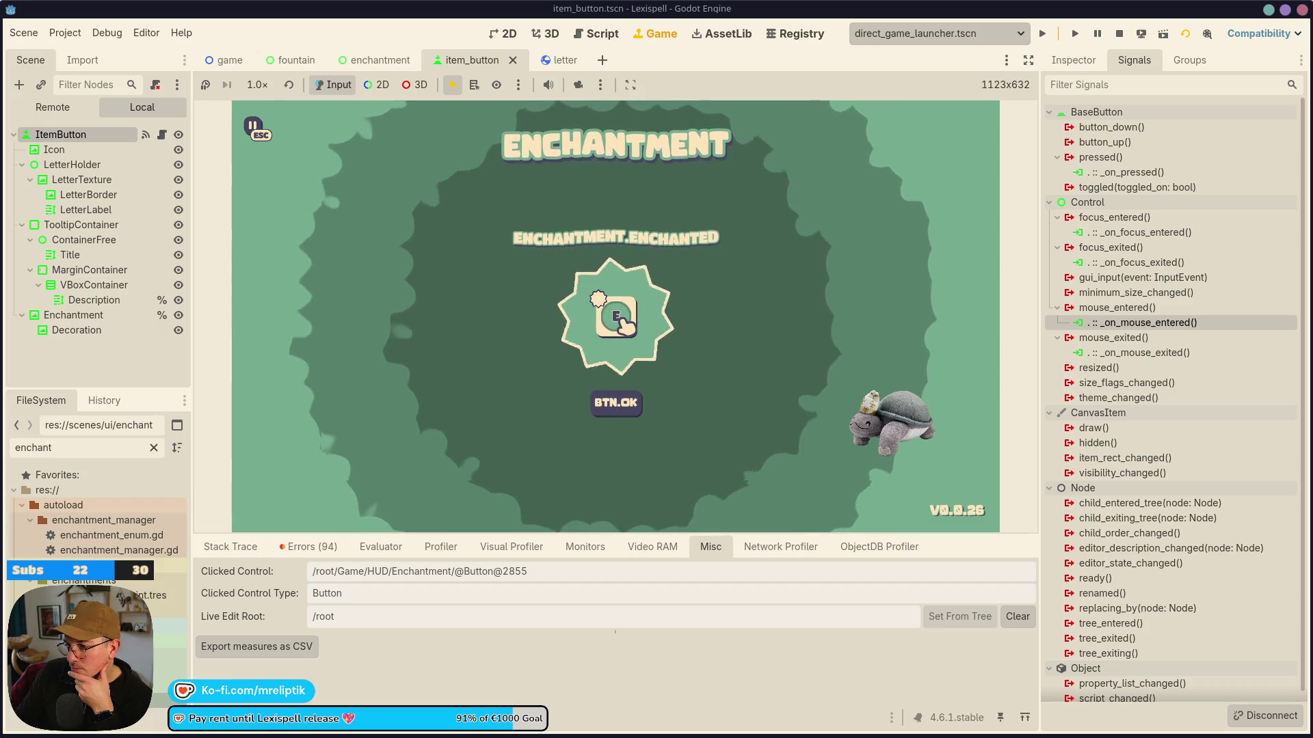
{"action": "left_click", "coordinate": [499, 315]}
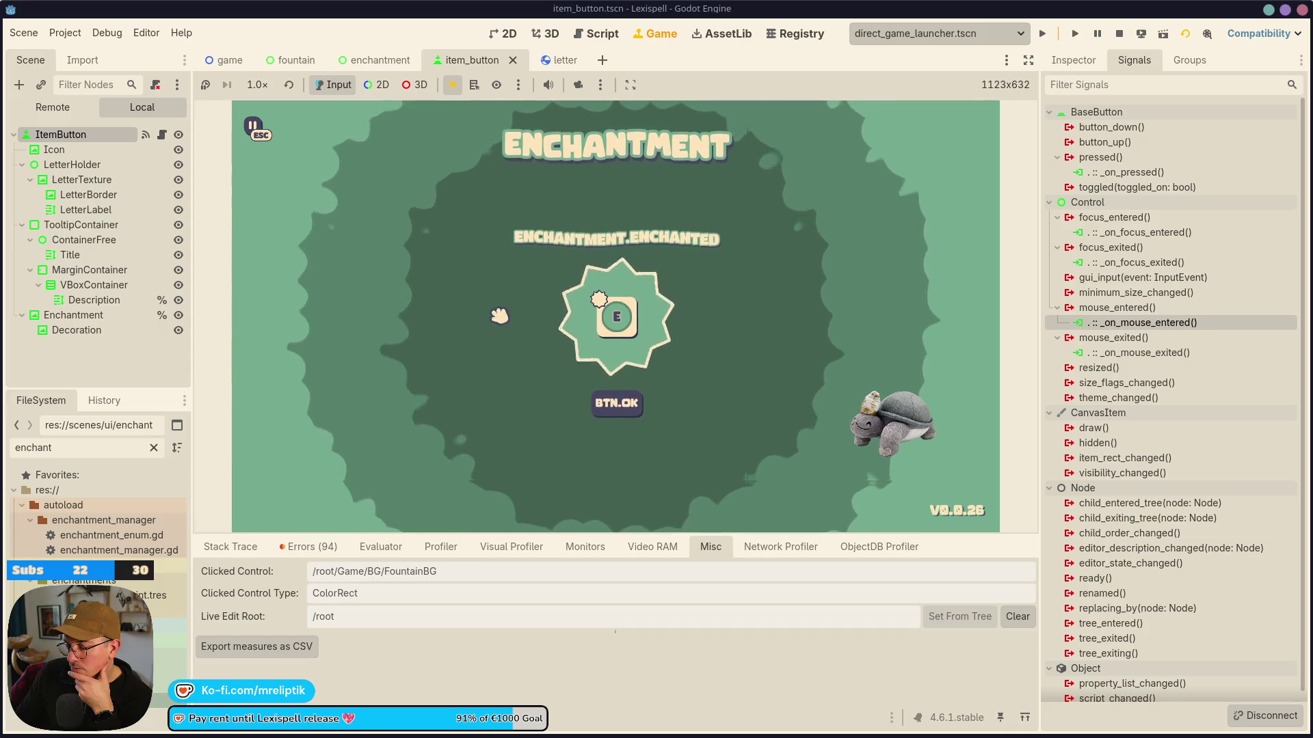
{"action": "left_click", "coordinate": [619, 316]}
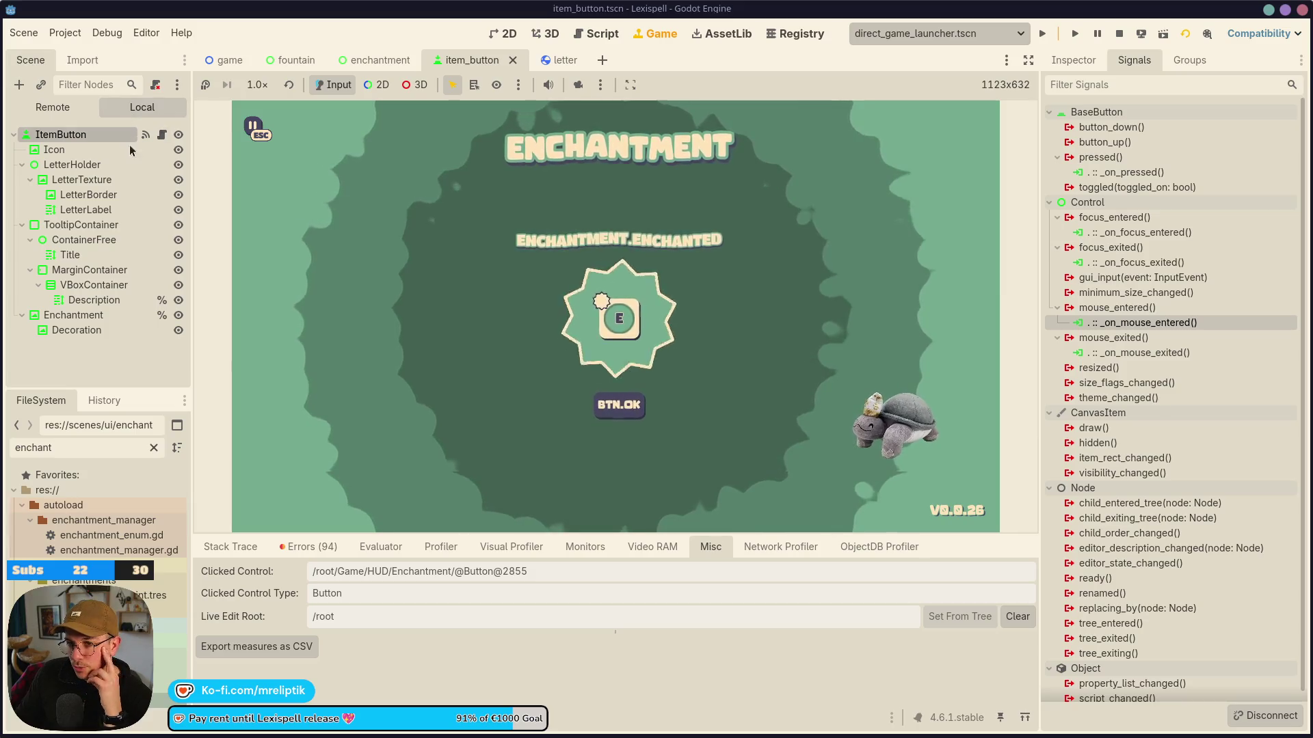
{"action": "left_click", "coordinate": [60, 149]}
Select the Icon node and inspect its mouse settings.
{"action": "left_click", "coordinate": [504, 33]}
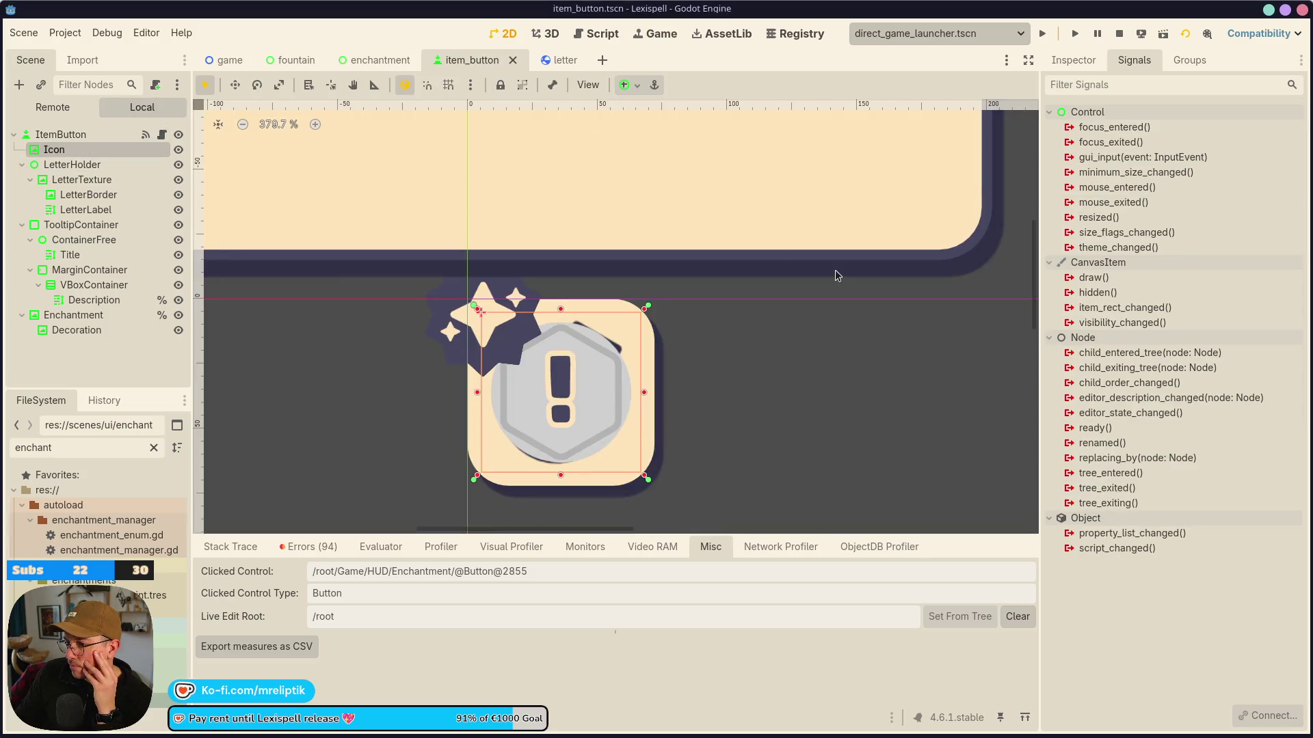
{"action": "left_click", "coordinate": [1074, 60]}
{"action": "scroll", "coordinate": [1087, 427], "scroll_direction": "down", "scroll_amount": 8}
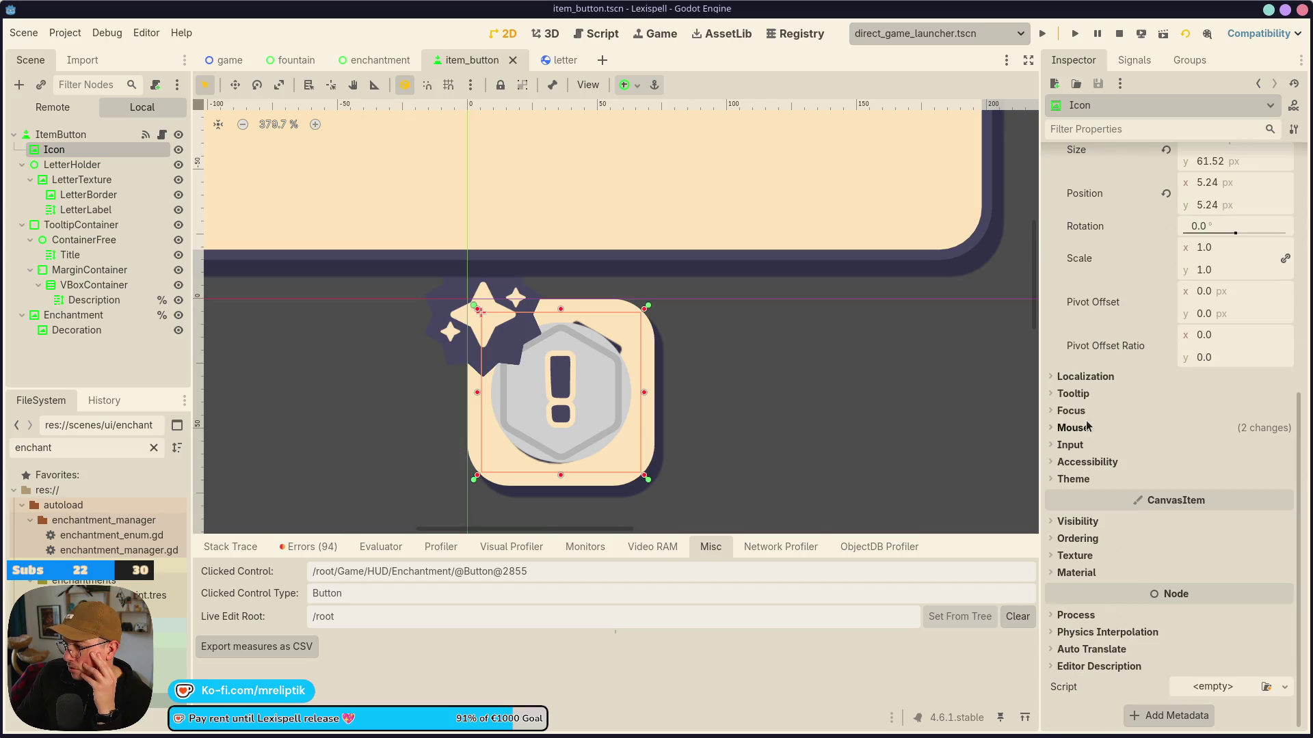
{"action": "left_click", "coordinate": [1073, 428]}
{"action": "left_click", "coordinate": [1073, 429]}
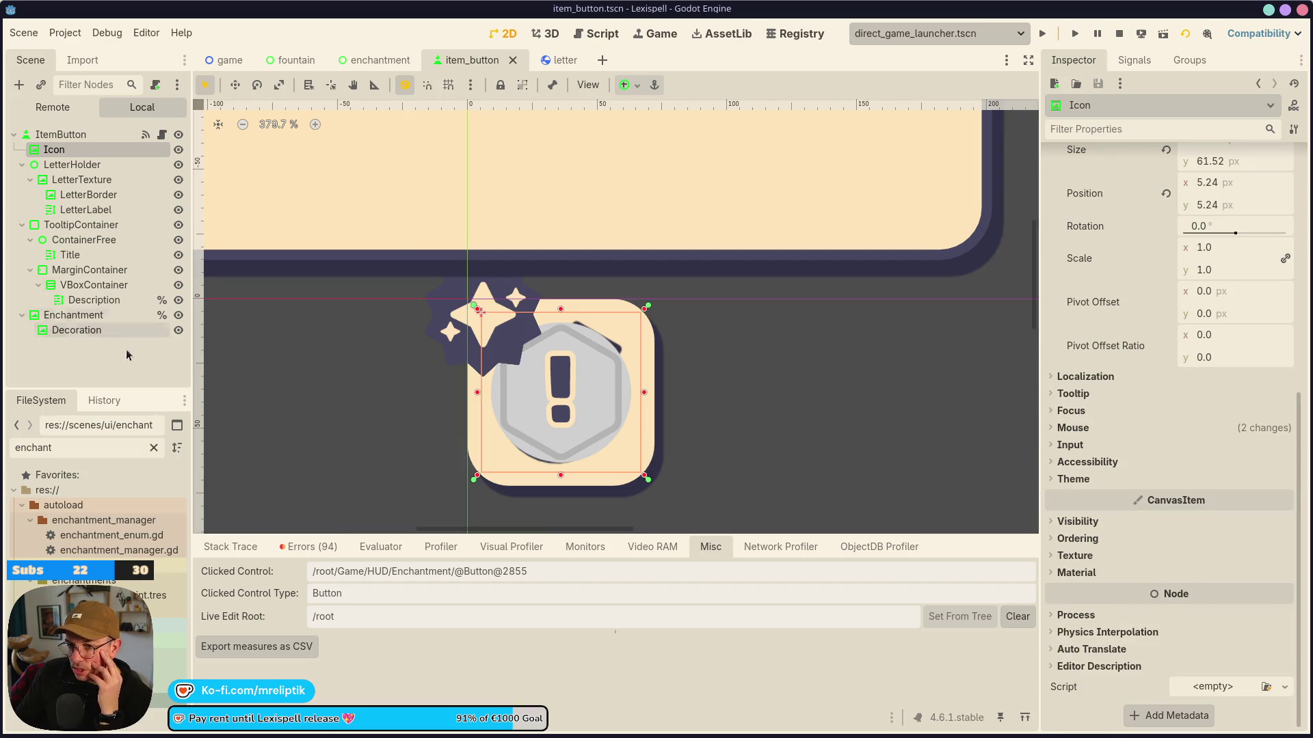
Review the LetterHolder and ItemButton properties, finding ItemButton's mouse filter Stop with Pointing Hand cursor.
{"action": "left_click", "coordinate": [73, 166]}
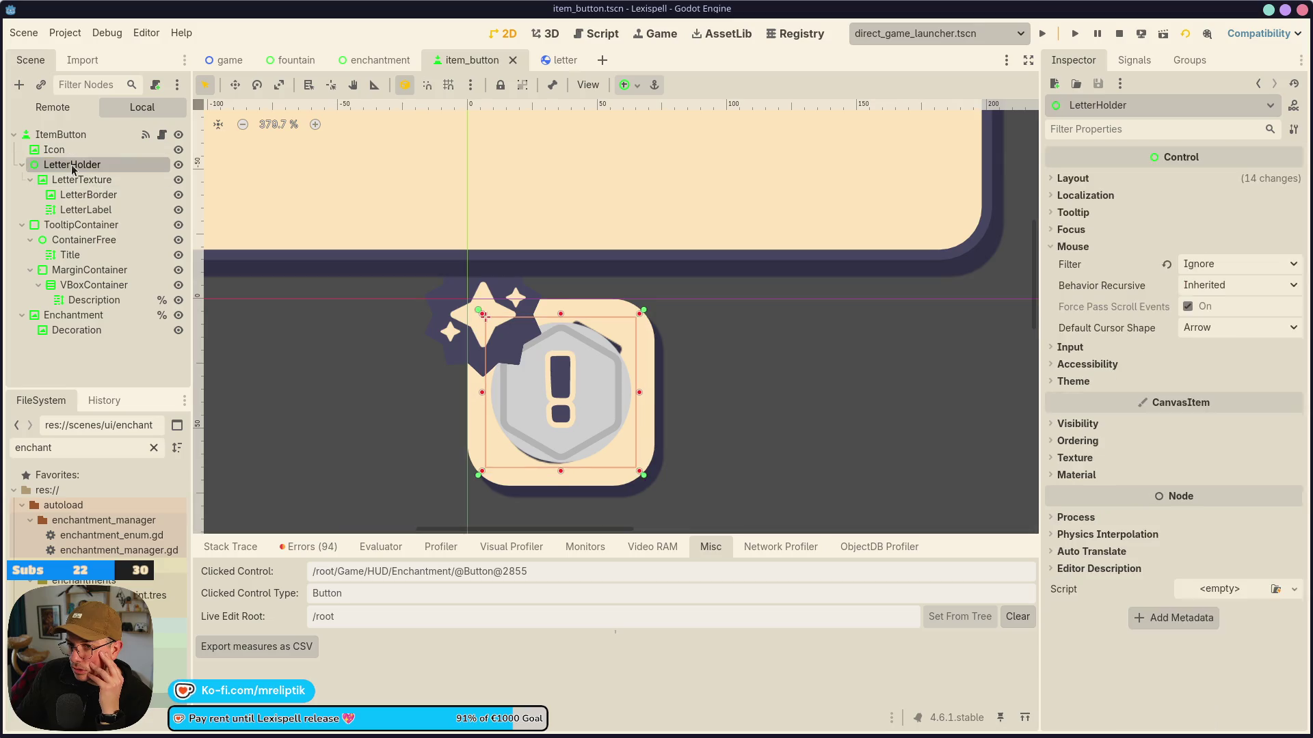
{"action": "left_click", "coordinate": [61, 134]}
{"action": "scroll", "coordinate": [1113, 415], "scroll_direction": "down", "scroll_amount": 10}
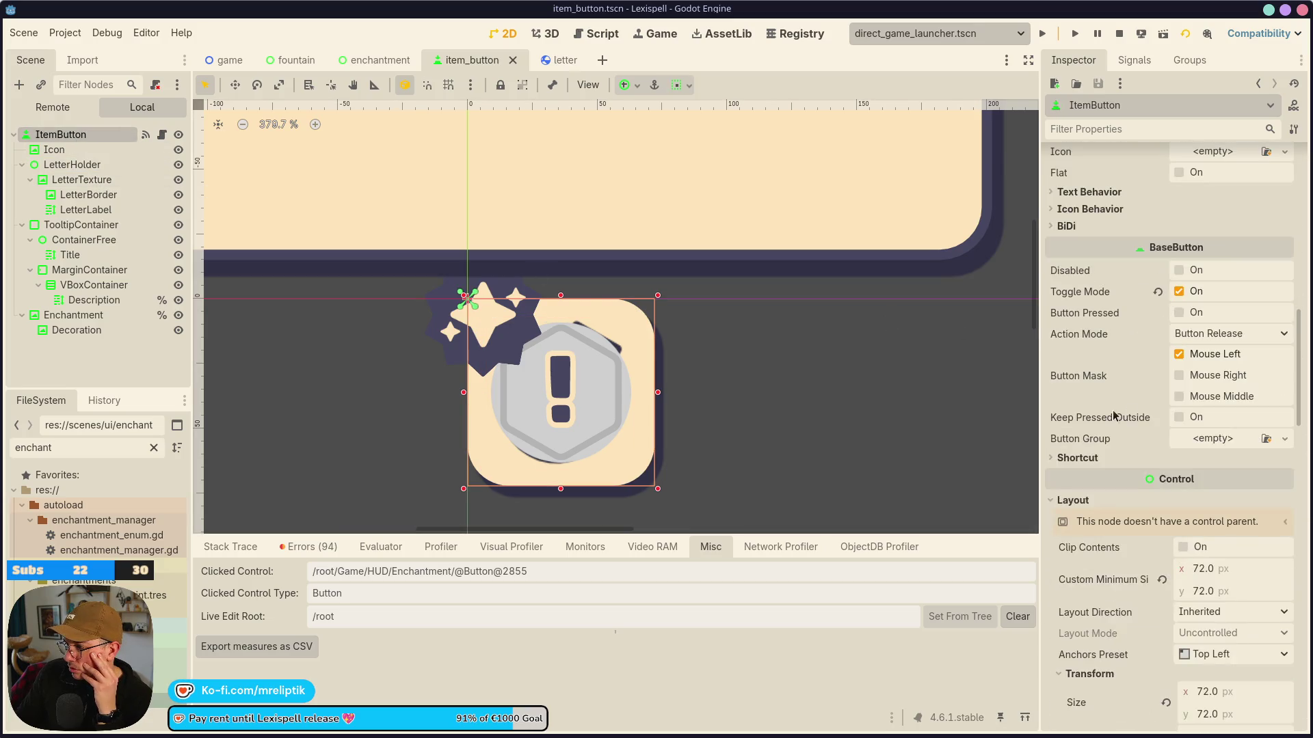
{"action": "scroll", "coordinate": [1080, 382], "scroll_direction": "down", "scroll_amount": 5}
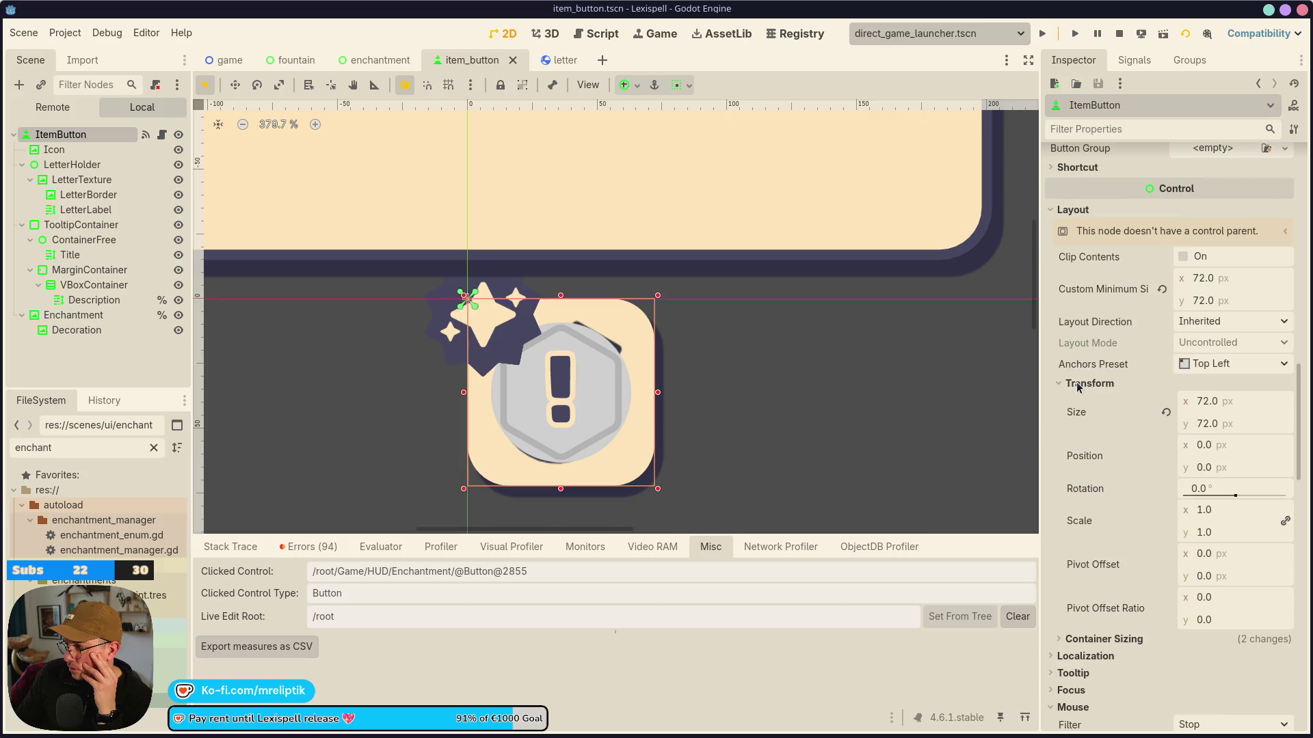
{"action": "scroll", "coordinate": [1075, 390], "scroll_direction": "up", "scroll_amount": 4}
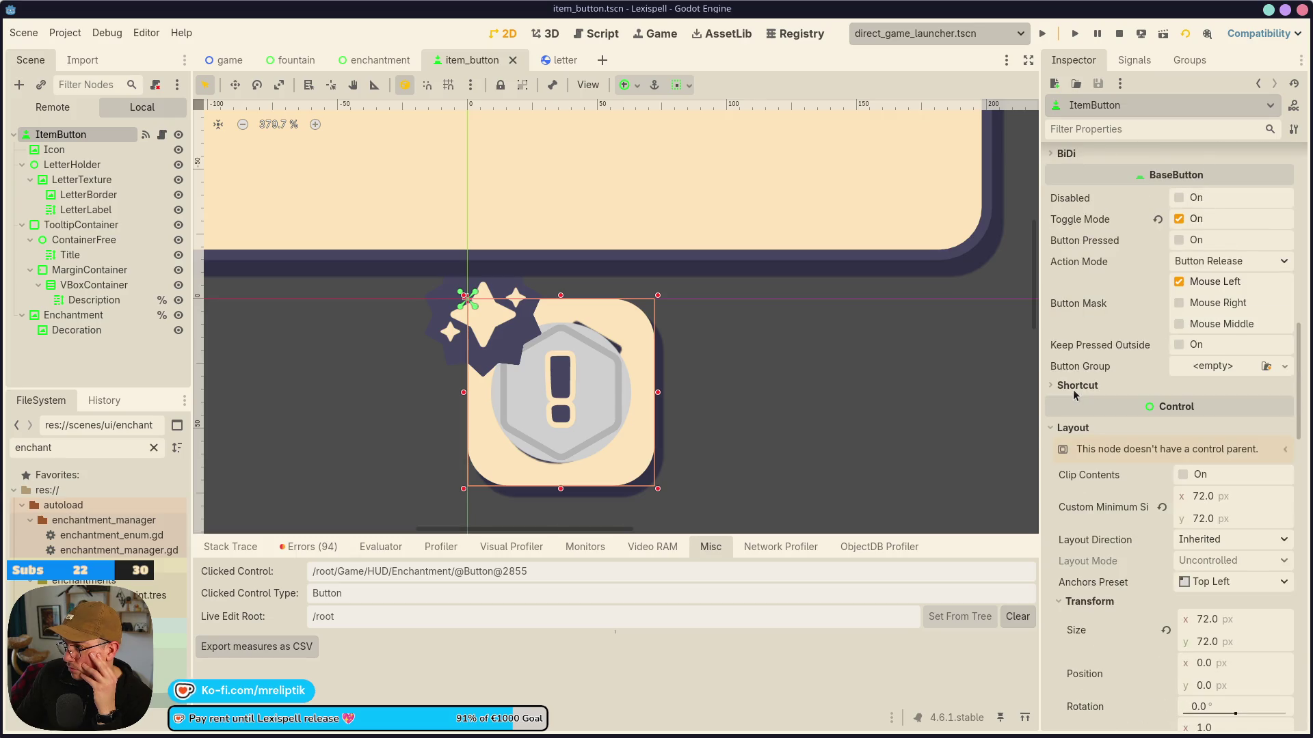
{"action": "scroll", "coordinate": [1073, 397], "scroll_direction": "down", "scroll_amount": 3}
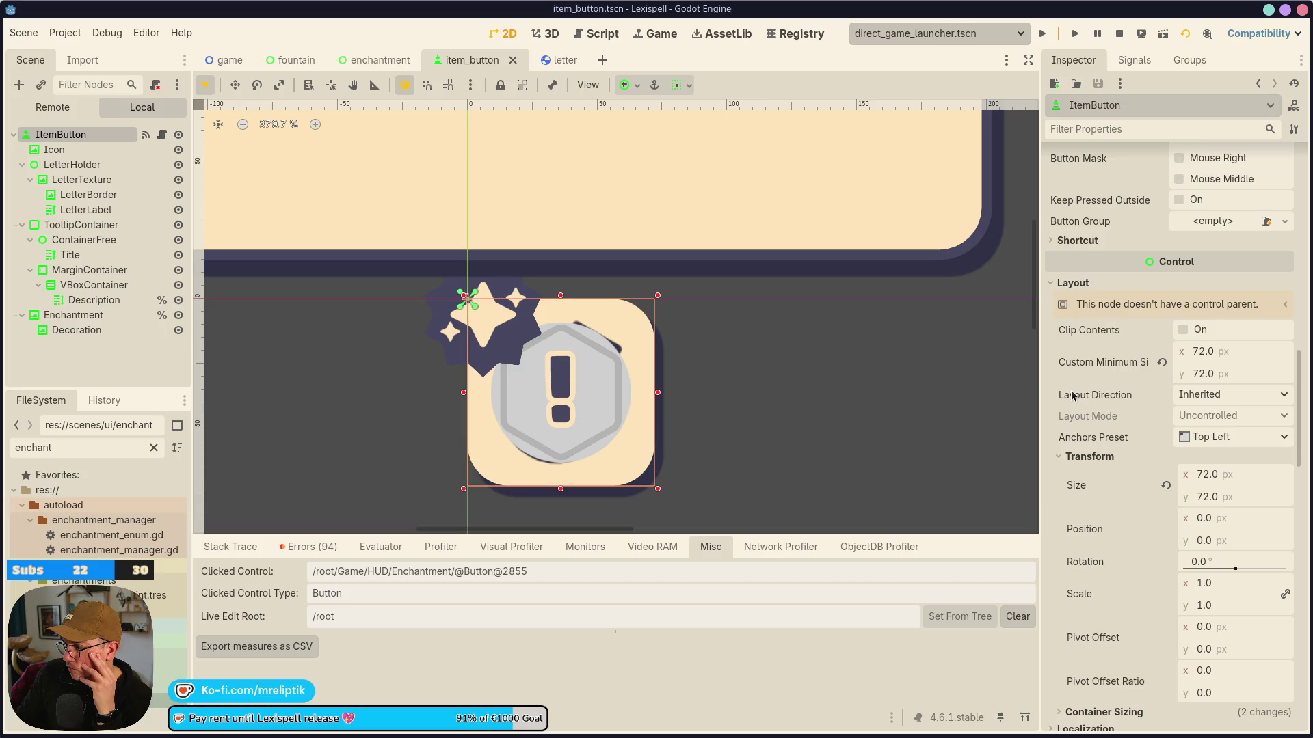
{"action": "scroll", "coordinate": [1072, 395], "scroll_direction": "down", "scroll_amount": 7}
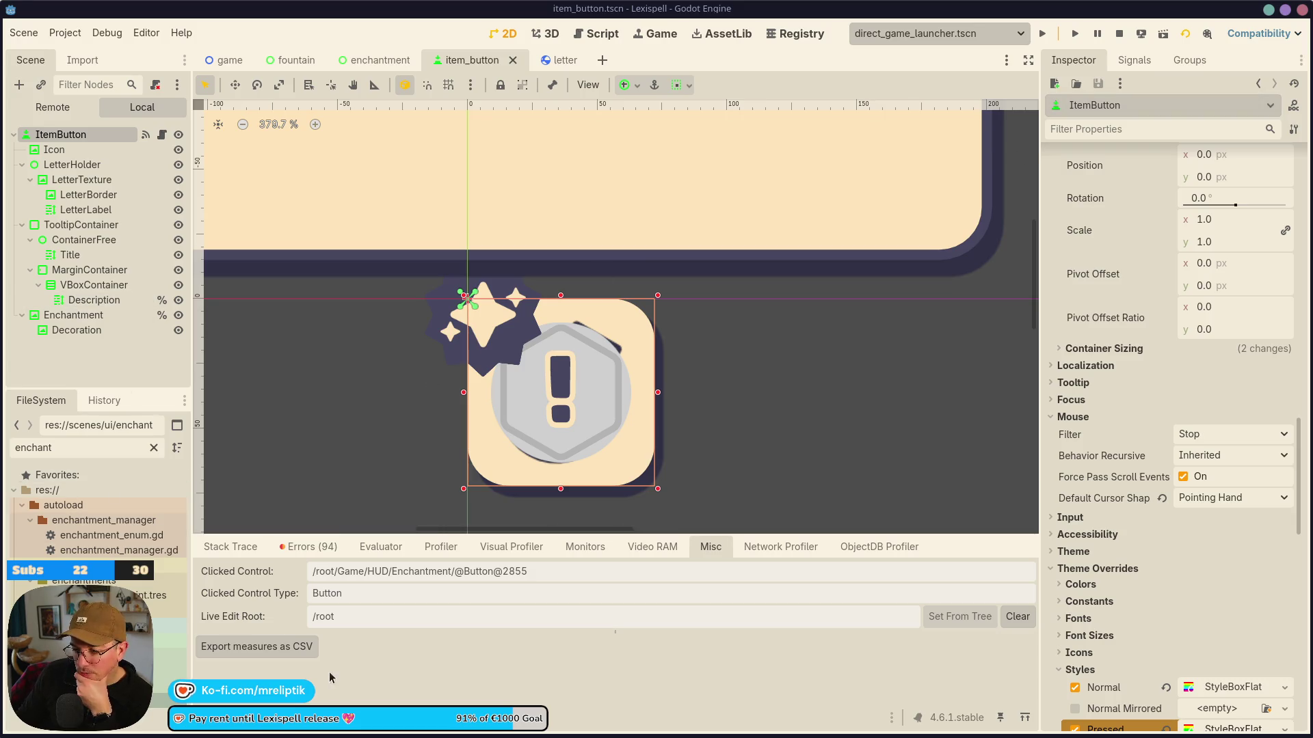
Switch the Scene dock to the Remote live tree and expand Game and HUD.
{"action": "left_click", "coordinate": [80, 60]}
{"action": "left_click", "coordinate": [37, 61]}
{"action": "left_click", "coordinate": [81, 60]}
{"action": "left_click", "coordinate": [31, 62]}
{"action": "scroll", "coordinate": [41, 308], "scroll_direction": "down", "scroll_amount": 8}
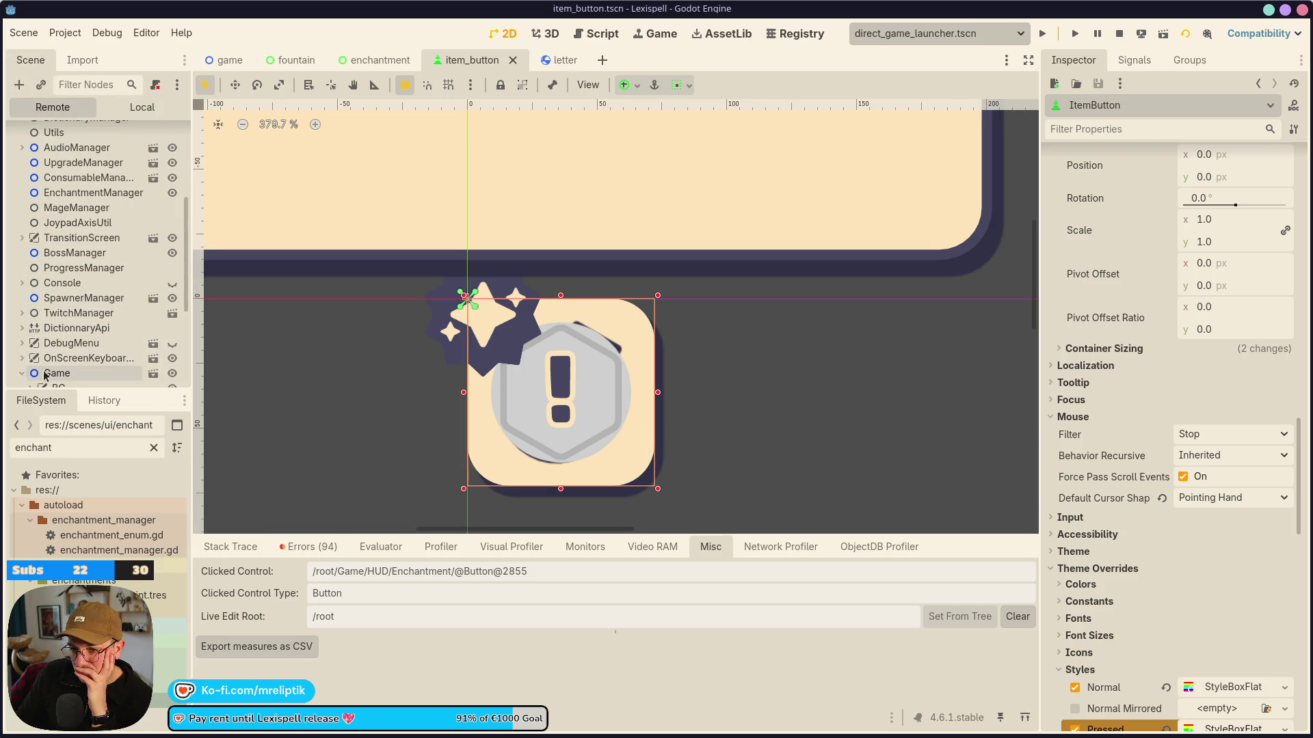
{"action": "left_click", "coordinate": [22, 373]}
{"action": "scroll", "coordinate": [41, 274], "scroll_direction": "down", "scroll_amount": 5}
{"action": "left_click", "coordinate": [31, 349]}
{"action": "scroll", "coordinate": [37, 308], "scroll_direction": "down", "scroll_amount": 3}
{"action": "scroll", "coordinate": [38, 355], "scroll_direction": "down", "scroll_amount": 2}
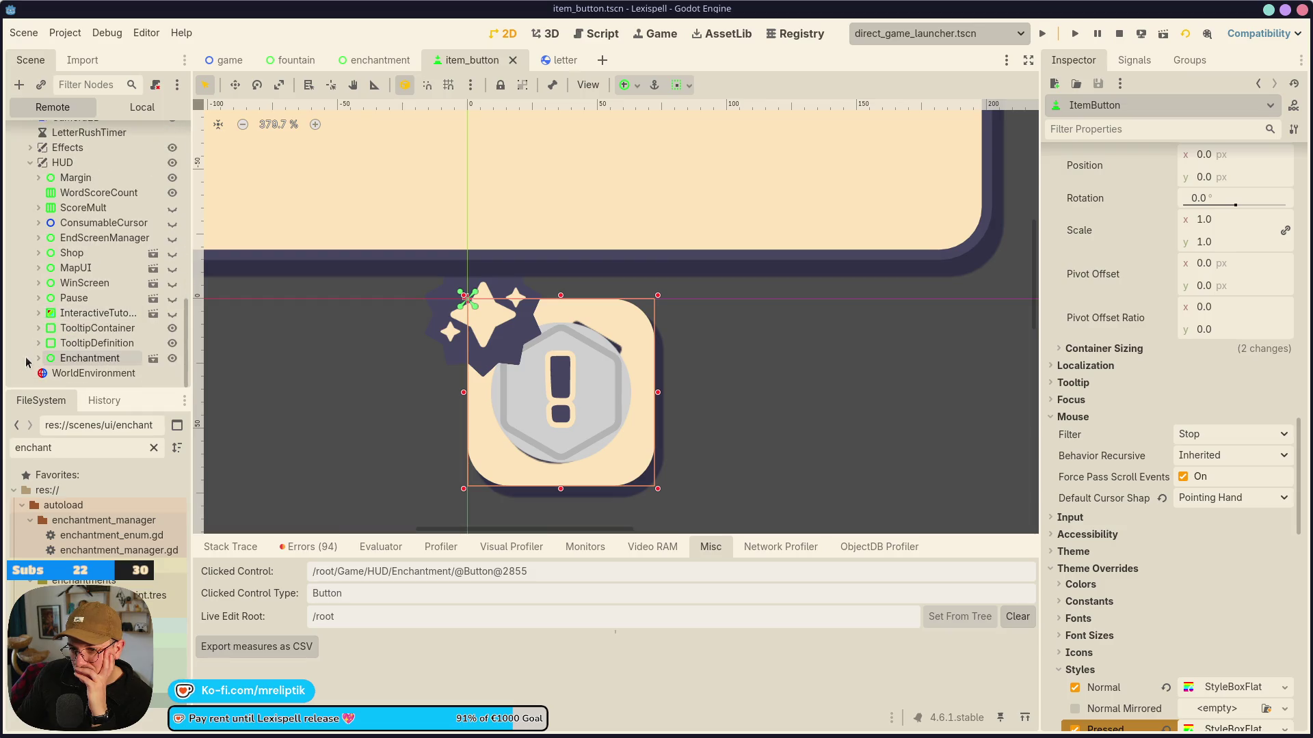
Expand the Enchantment node, peek into EnchantedTitle, and scroll down to the ItemButton instance.
{"action": "left_click", "coordinate": [39, 358]}
{"action": "scroll", "coordinate": [41, 307], "scroll_direction": "down", "scroll_amount": 10}
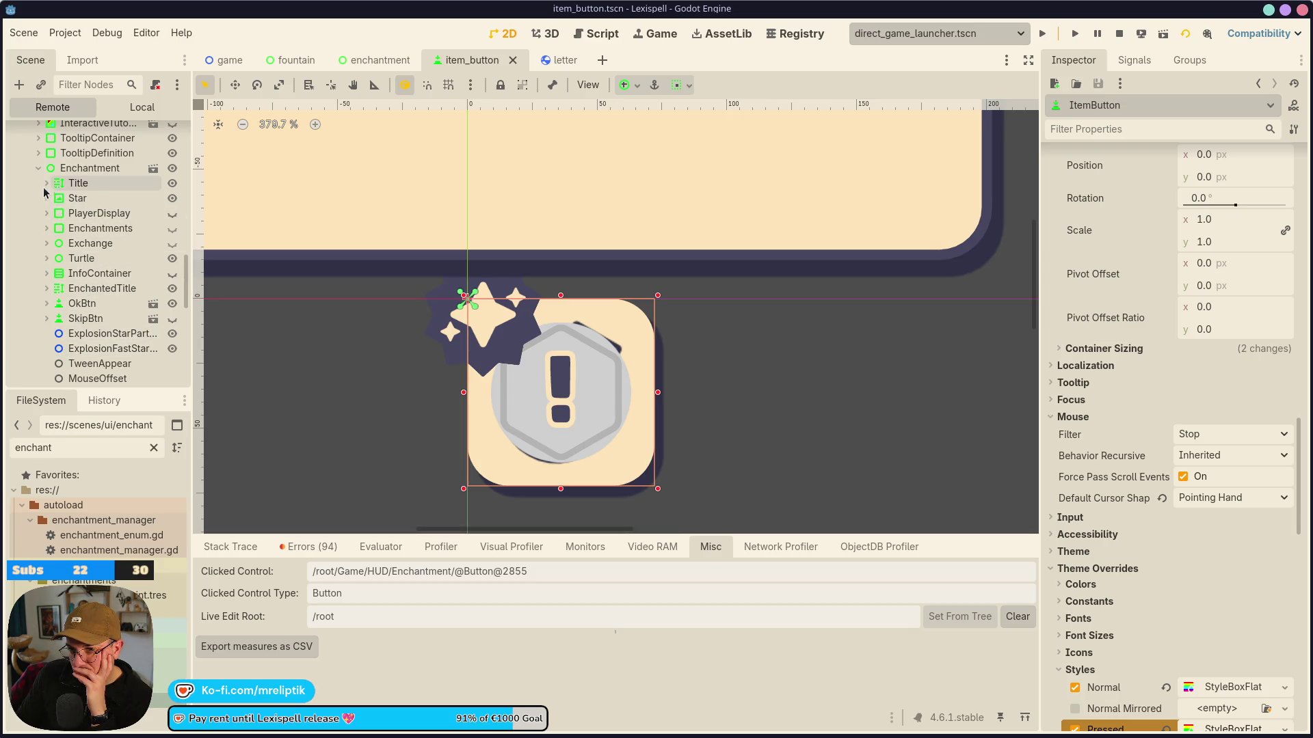
{"action": "left_click", "coordinate": [45, 290]}
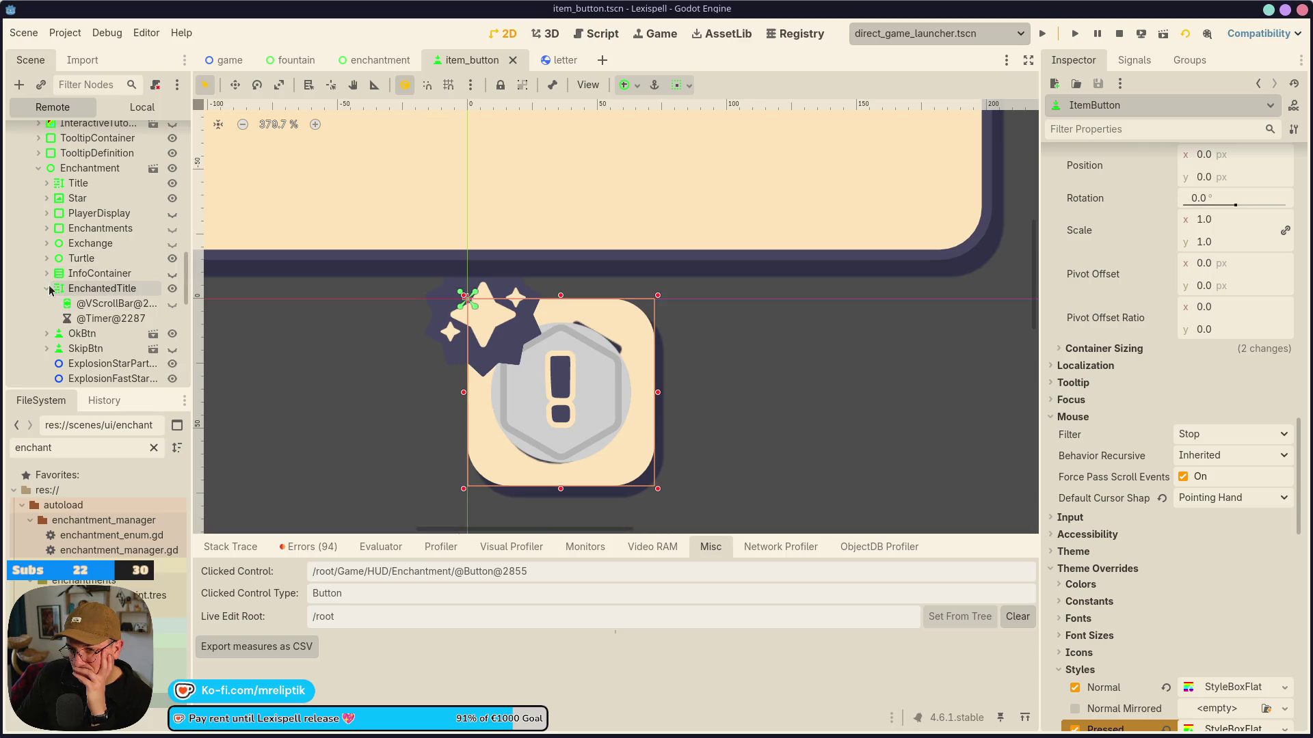
{"action": "left_click", "coordinate": [46, 289]}
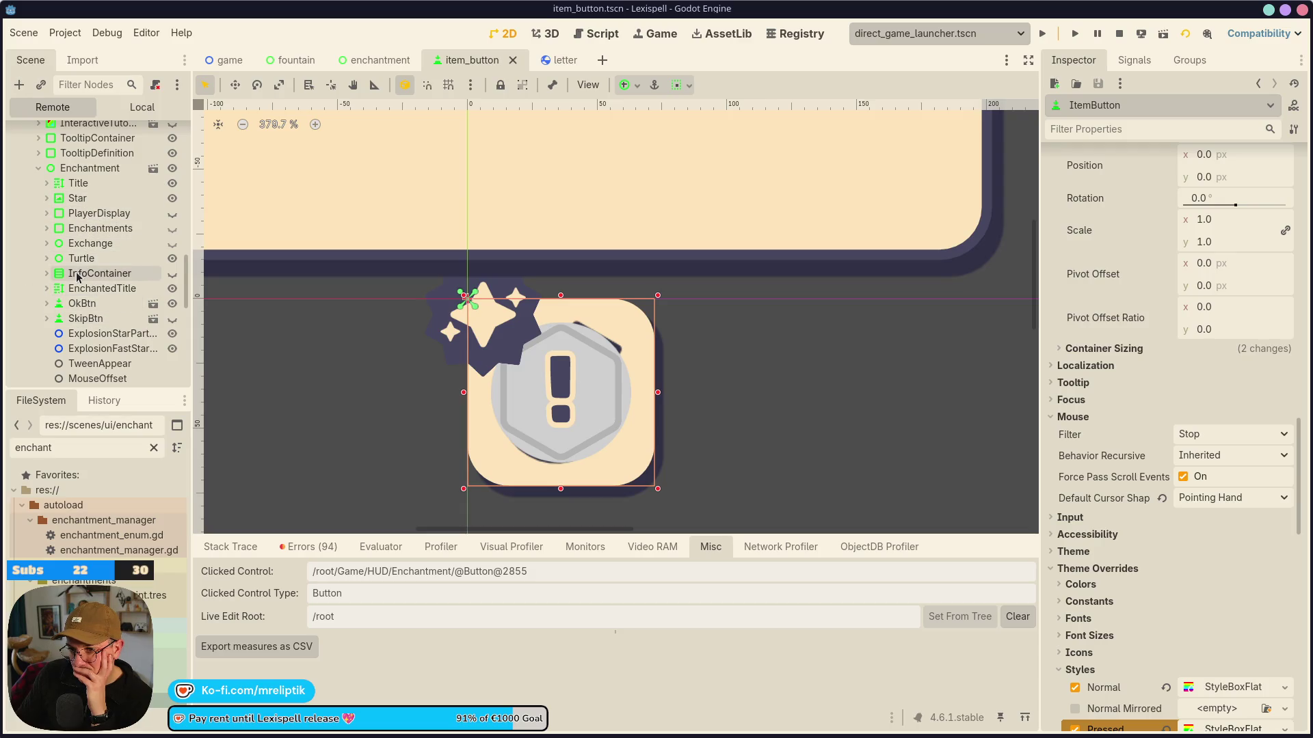
{"action": "scroll", "coordinate": [89, 318], "scroll_direction": "down", "scroll_amount": 3}
{"action": "scroll", "coordinate": [93, 317], "scroll_direction": "down", "scroll_amount": 5}
{"action": "scroll", "coordinate": [99, 315], "scroll_direction": "up", "scroll_amount": 6}
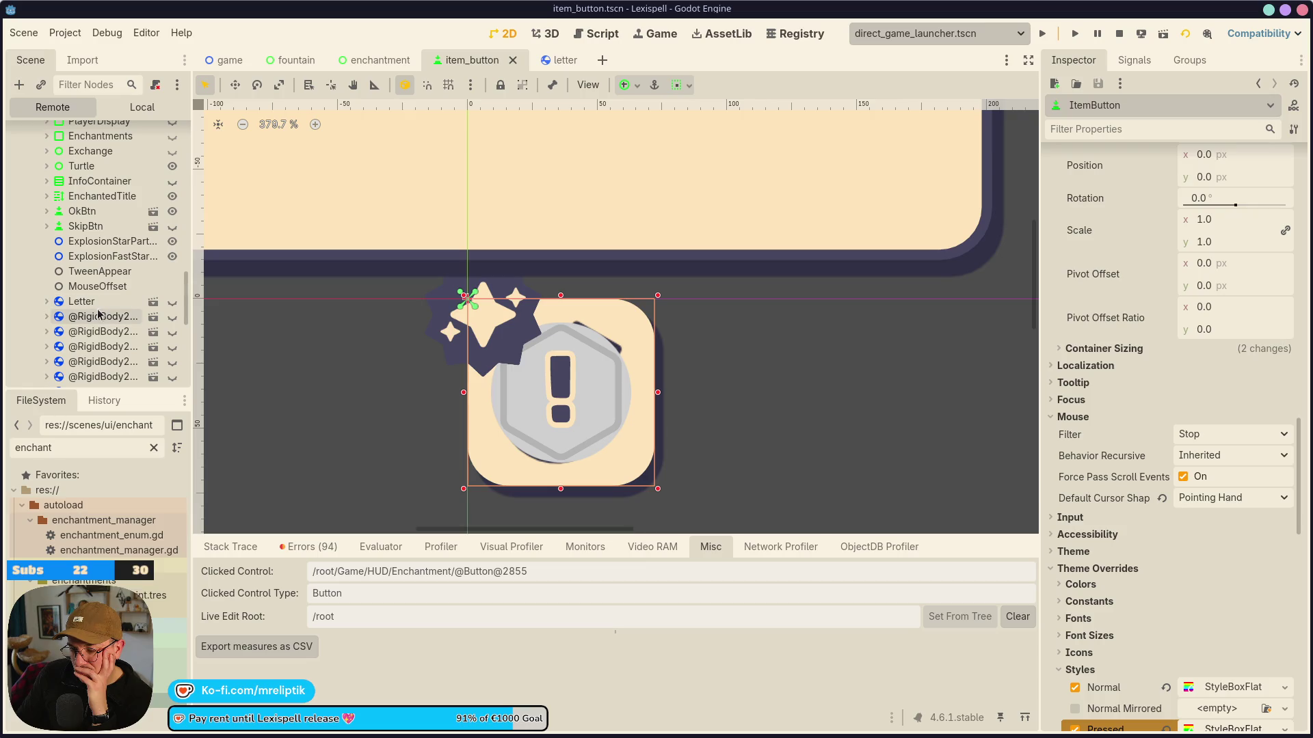
{"action": "scroll", "coordinate": [99, 303], "scroll_direction": "down", "scroll_amount": 6}
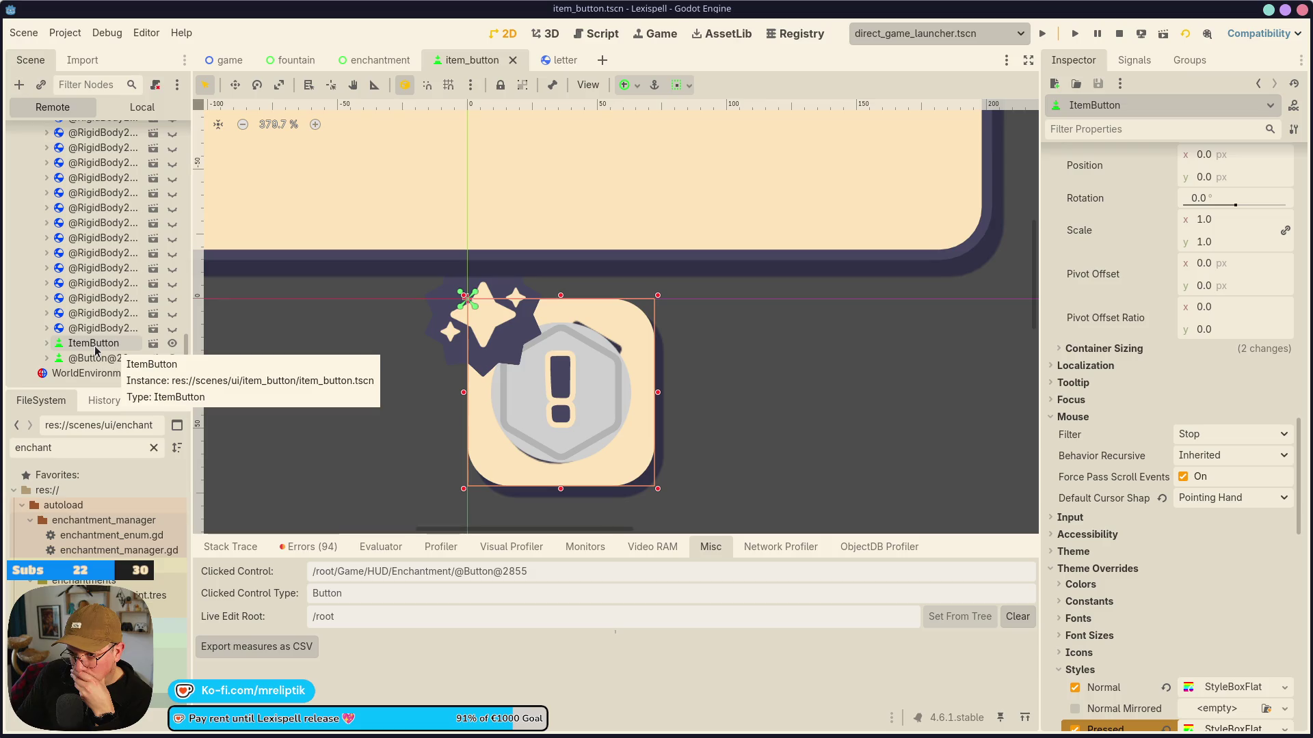
{"action": "left_click", "coordinate": [96, 345]}
{"action": "left_click", "coordinate": [90, 360]}
{"action": "left_click", "coordinate": [94, 343]}
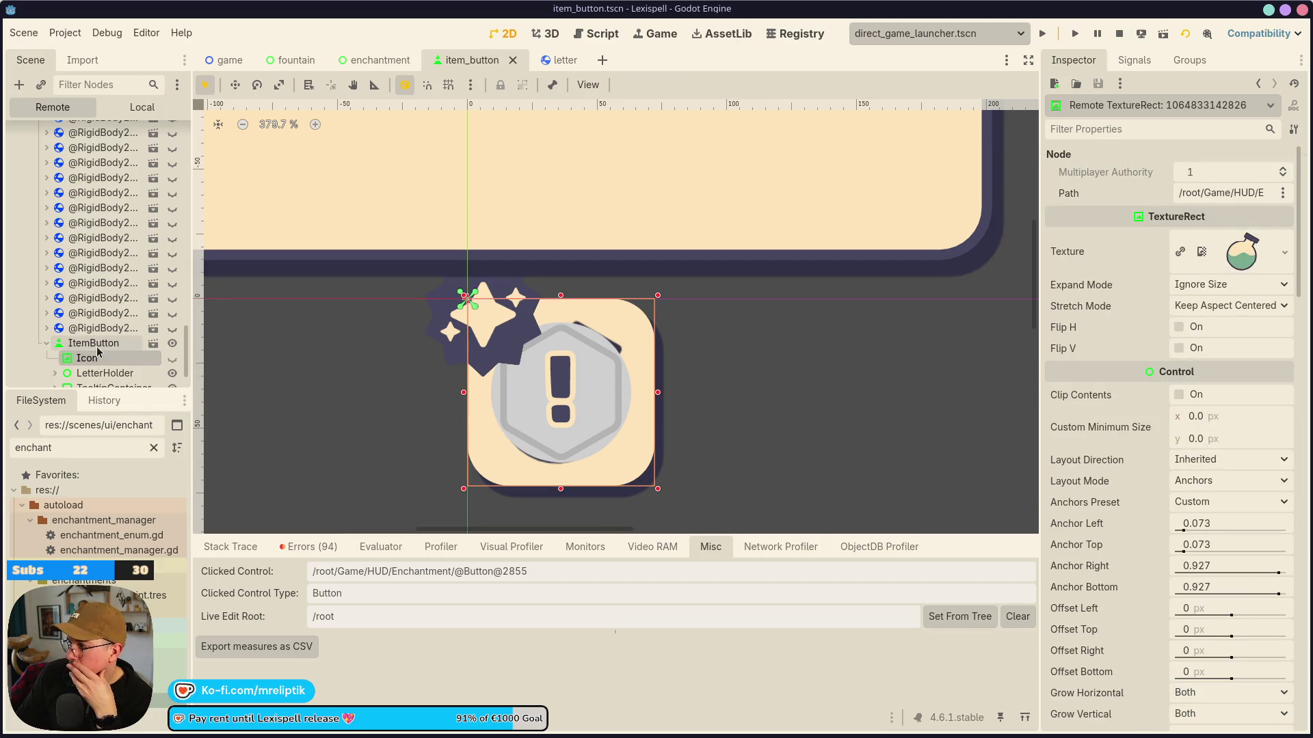
{"action": "left_click", "coordinate": [96, 359]}
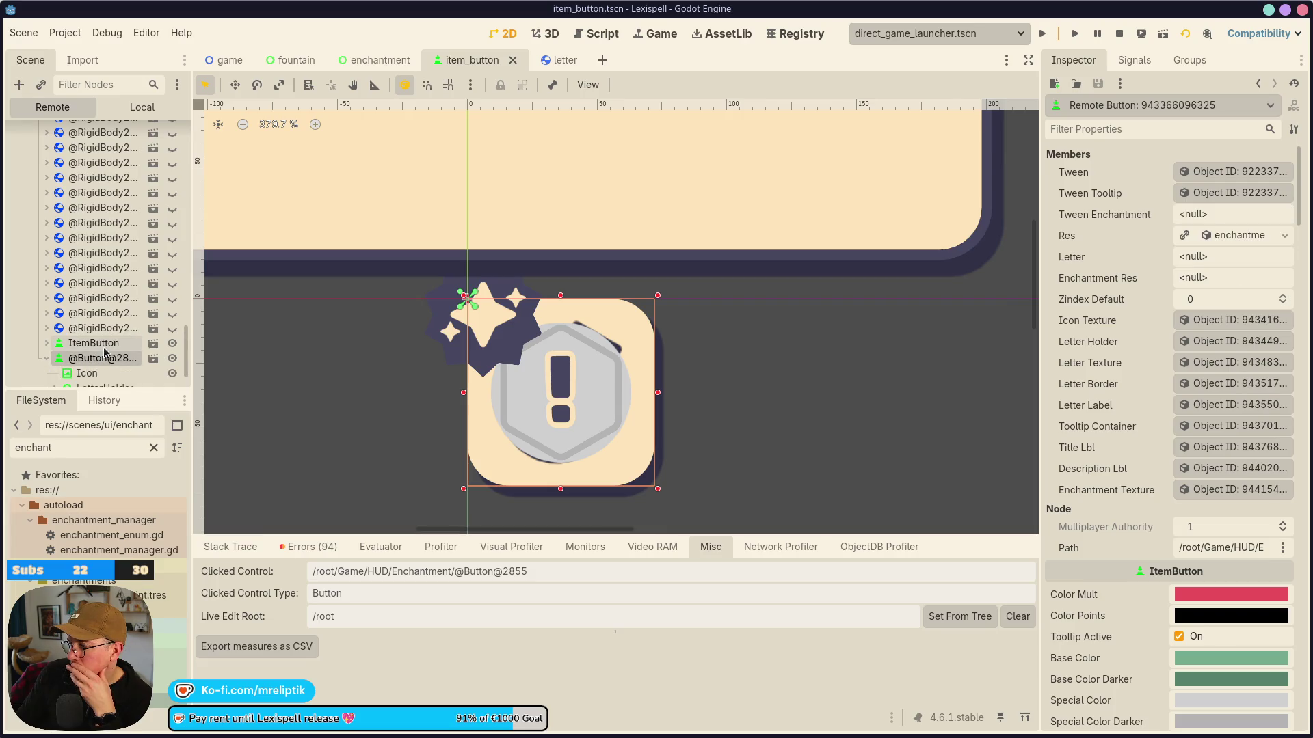
{"action": "left_click", "coordinate": [105, 352]}
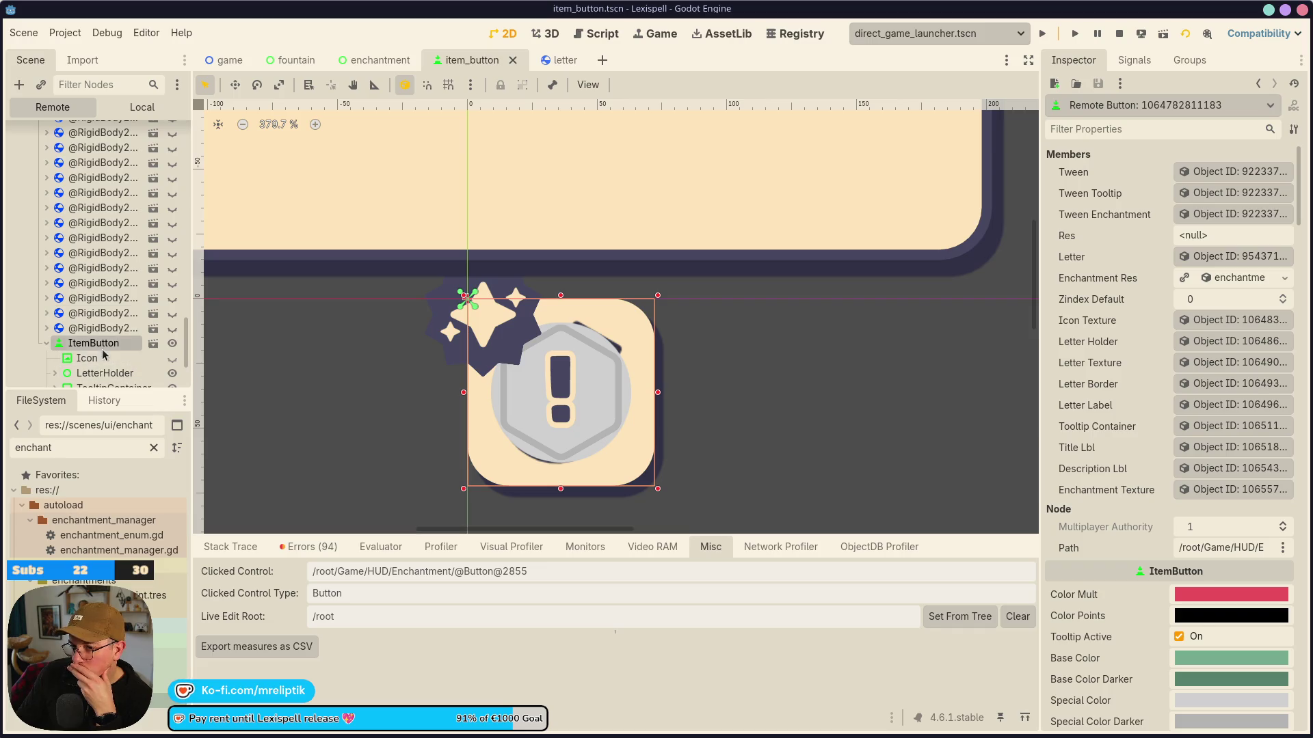
{"action": "left_click", "coordinate": [92, 359]}
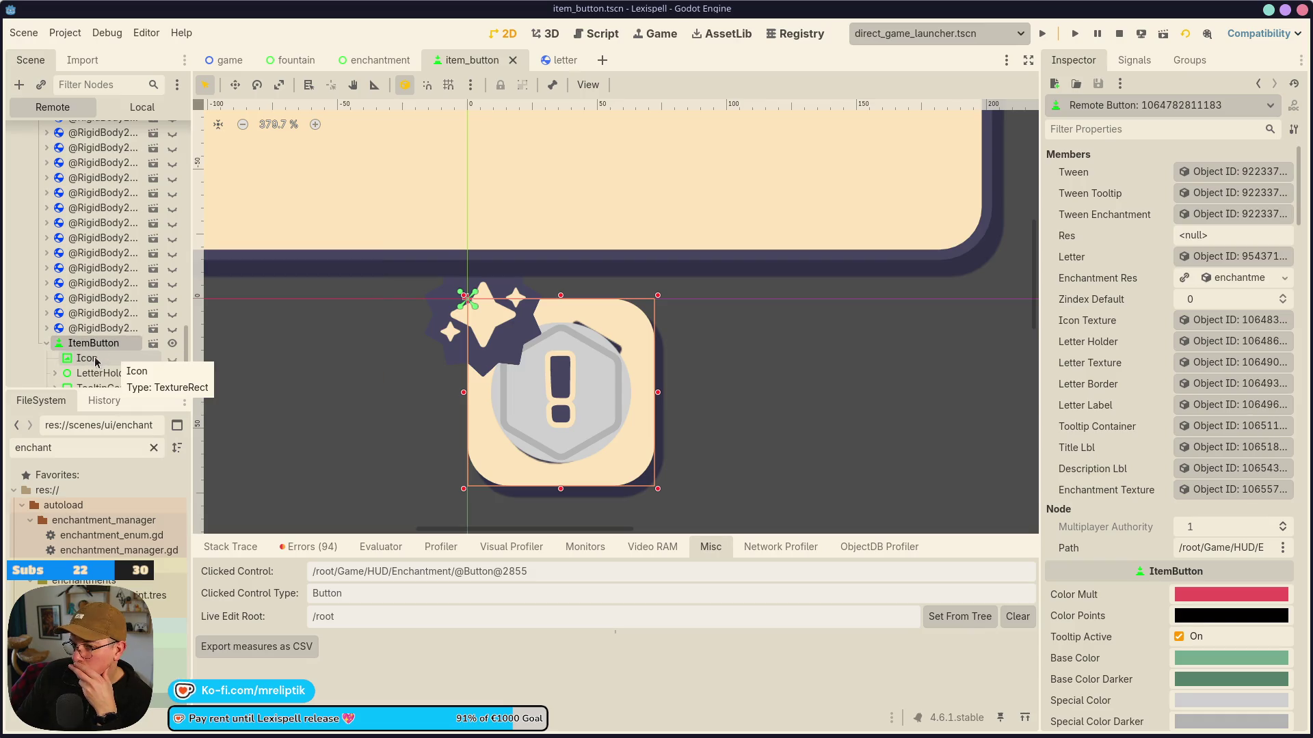
{"action": "left_click", "coordinate": [99, 359]}
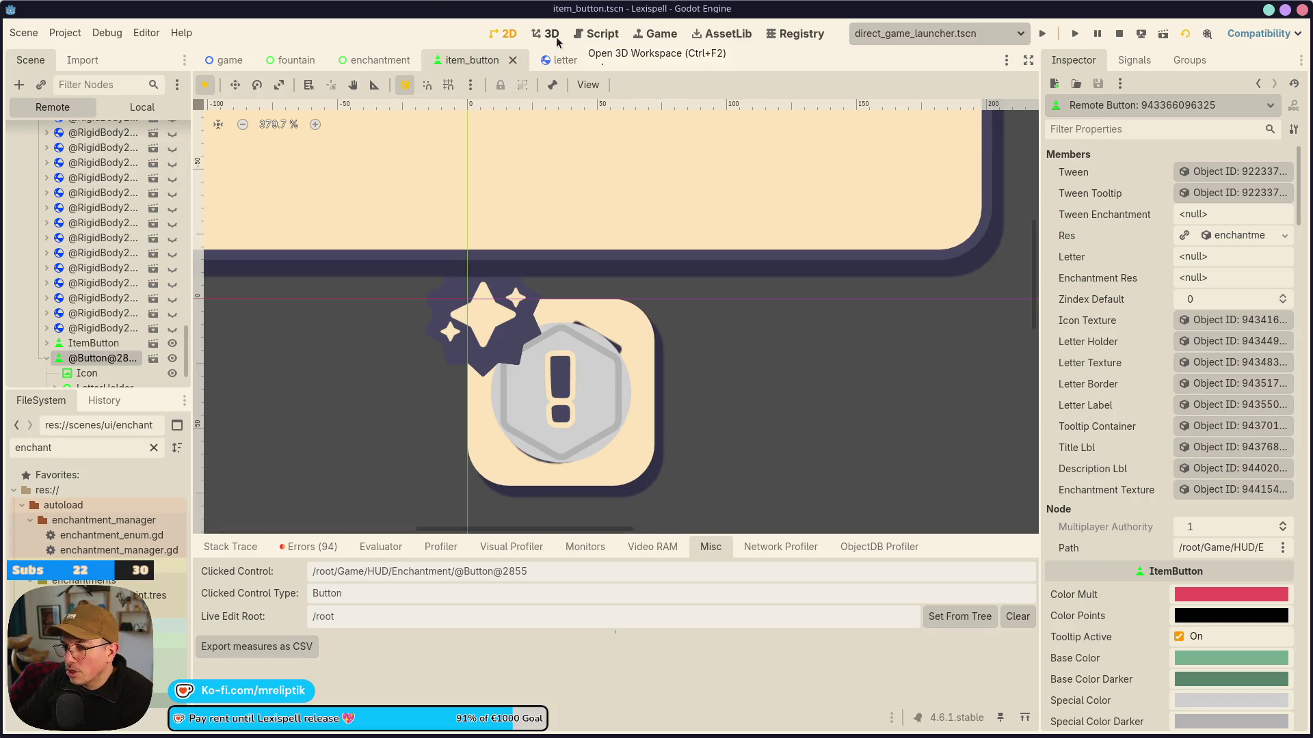
{"action": "left_click", "coordinate": [47, 359]}
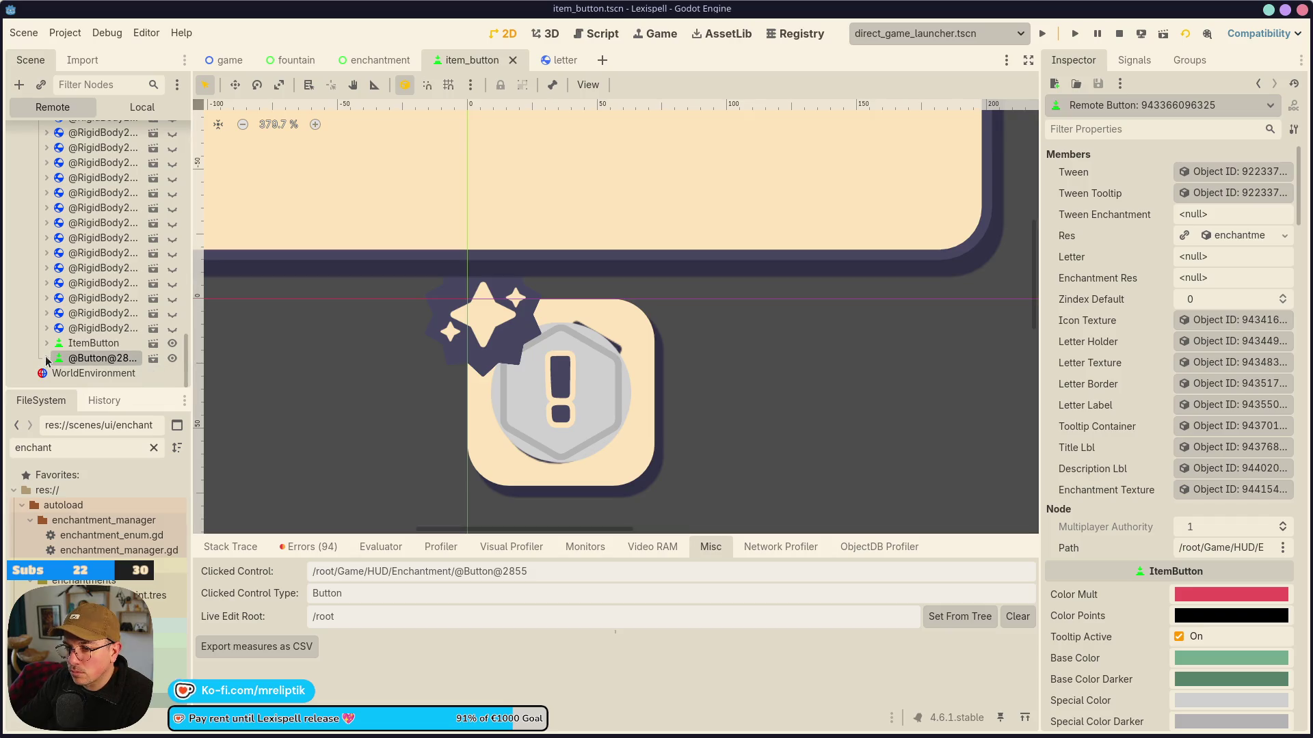
Inspect the Icon texture of the live ItemButton in the Inspector.
{"action": "double_click", "coordinate": [90, 344]}
{"action": "left_click", "coordinate": [86, 359]}
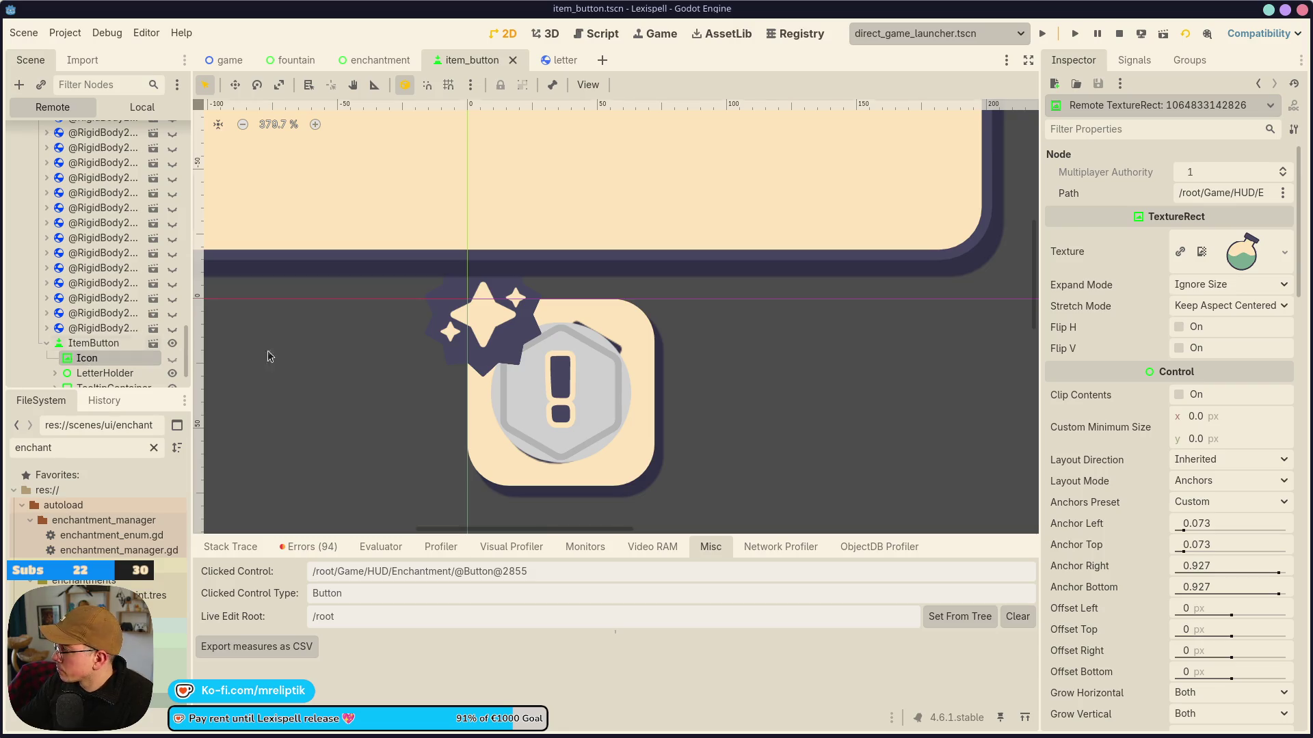
{"action": "scroll", "coordinate": [22, 296], "scroll_direction": "down", "scroll_amount": 2}
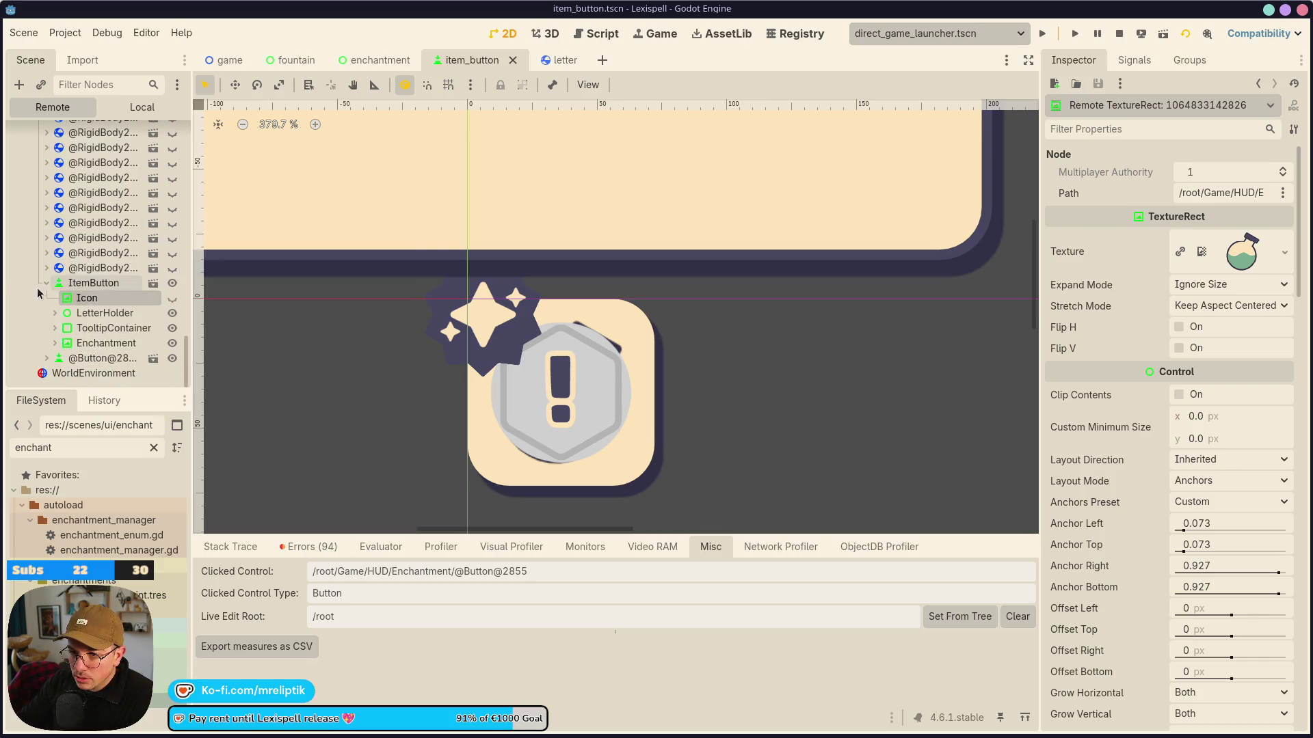
{"action": "scroll", "coordinate": [37, 287], "scroll_direction": "up", "scroll_amount": 5}
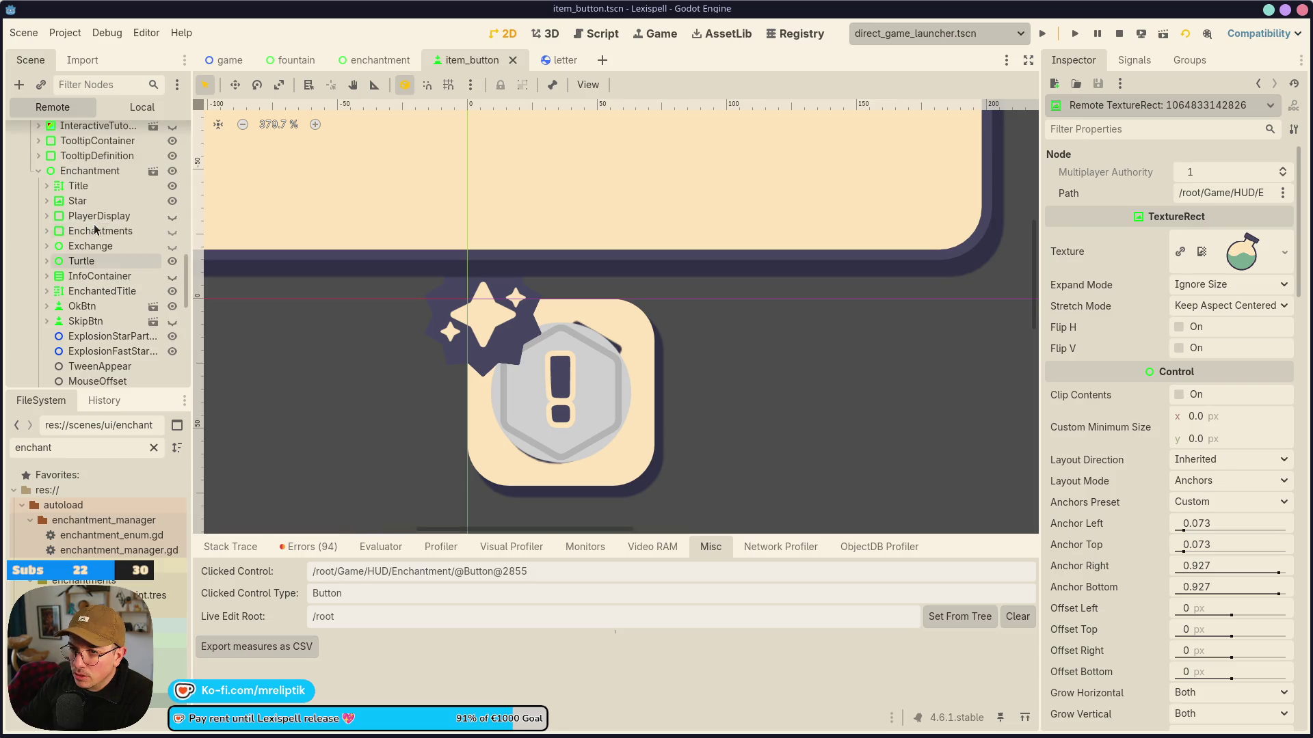
{"action": "scroll", "coordinate": [160, 196], "scroll_direction": "up", "scroll_amount": 10}
{"action": "scroll", "coordinate": [160, 196], "scroll_direction": "up", "scroll_amount": 5}
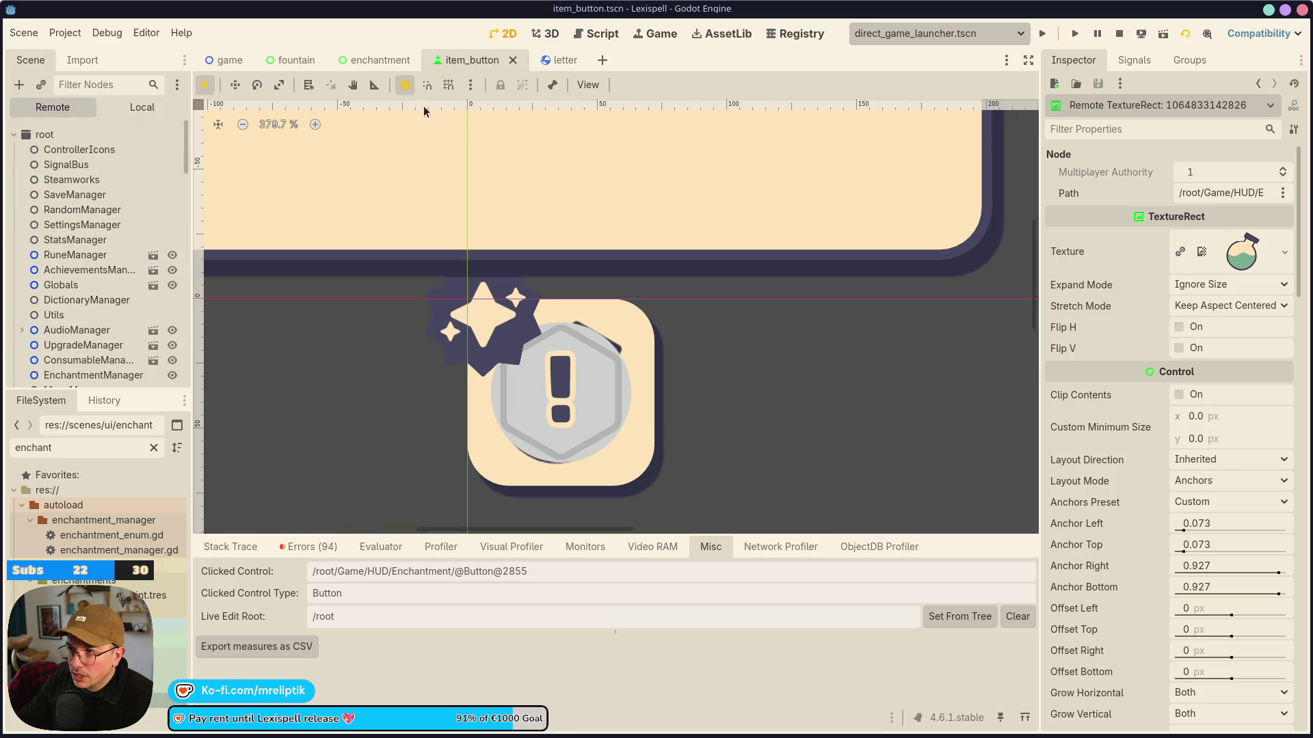
Go back to the running game, show the Local scene tree, and open enchantment.gd.
{"action": "left_click", "coordinate": [656, 33]}
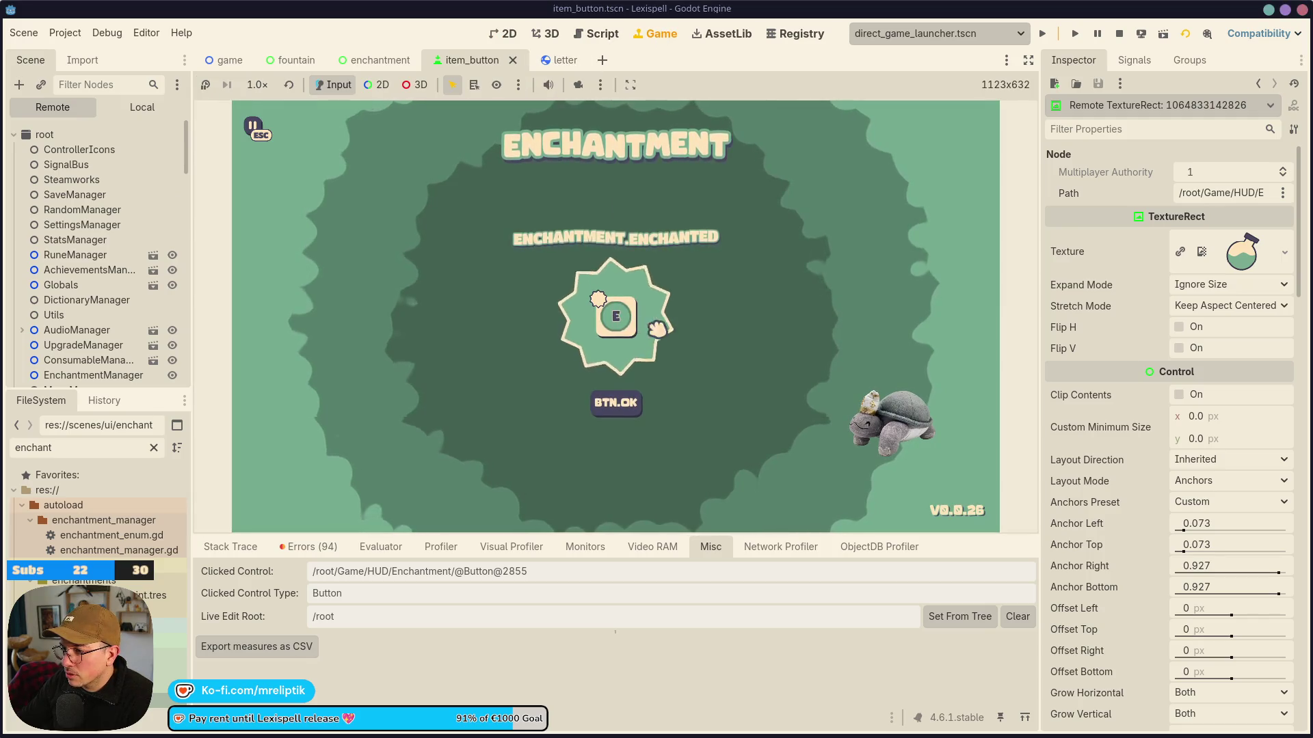
{"action": "scroll", "coordinate": [129, 286], "scroll_direction": "down", "scroll_amount": 5}
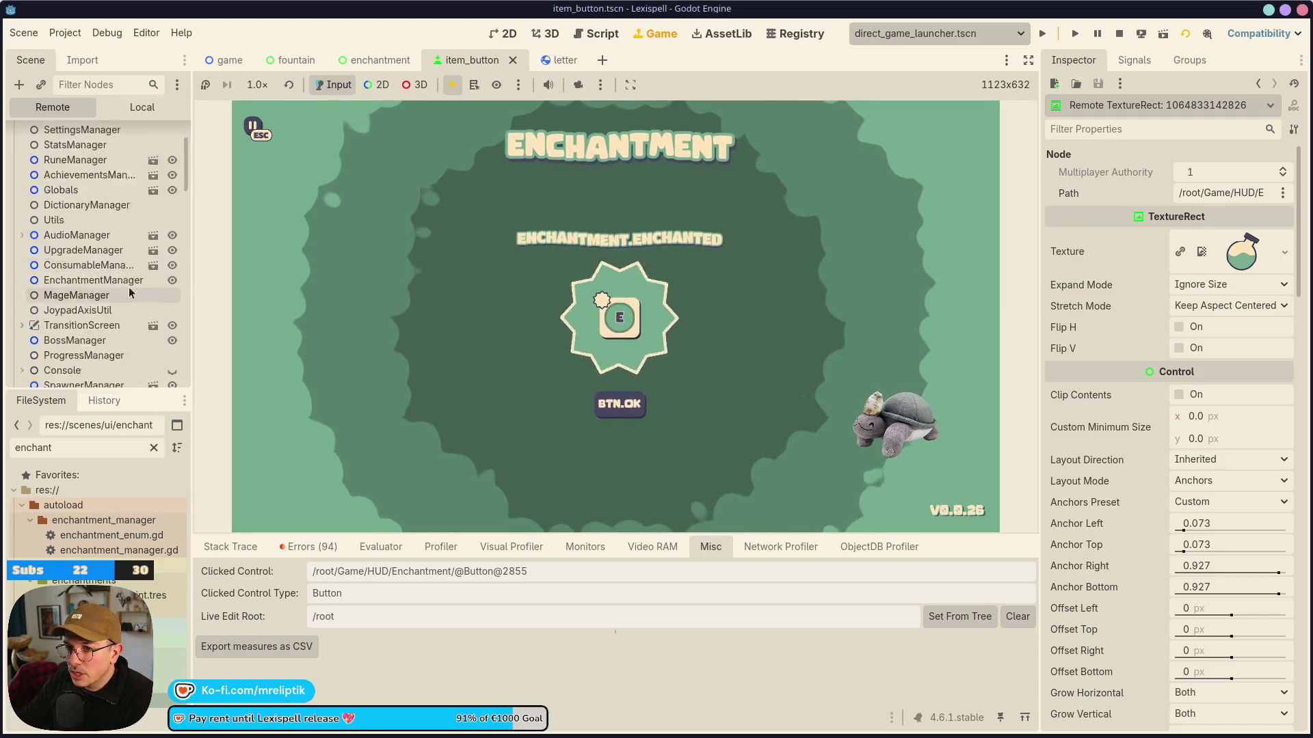
{"action": "left_click", "coordinate": [143, 107]}
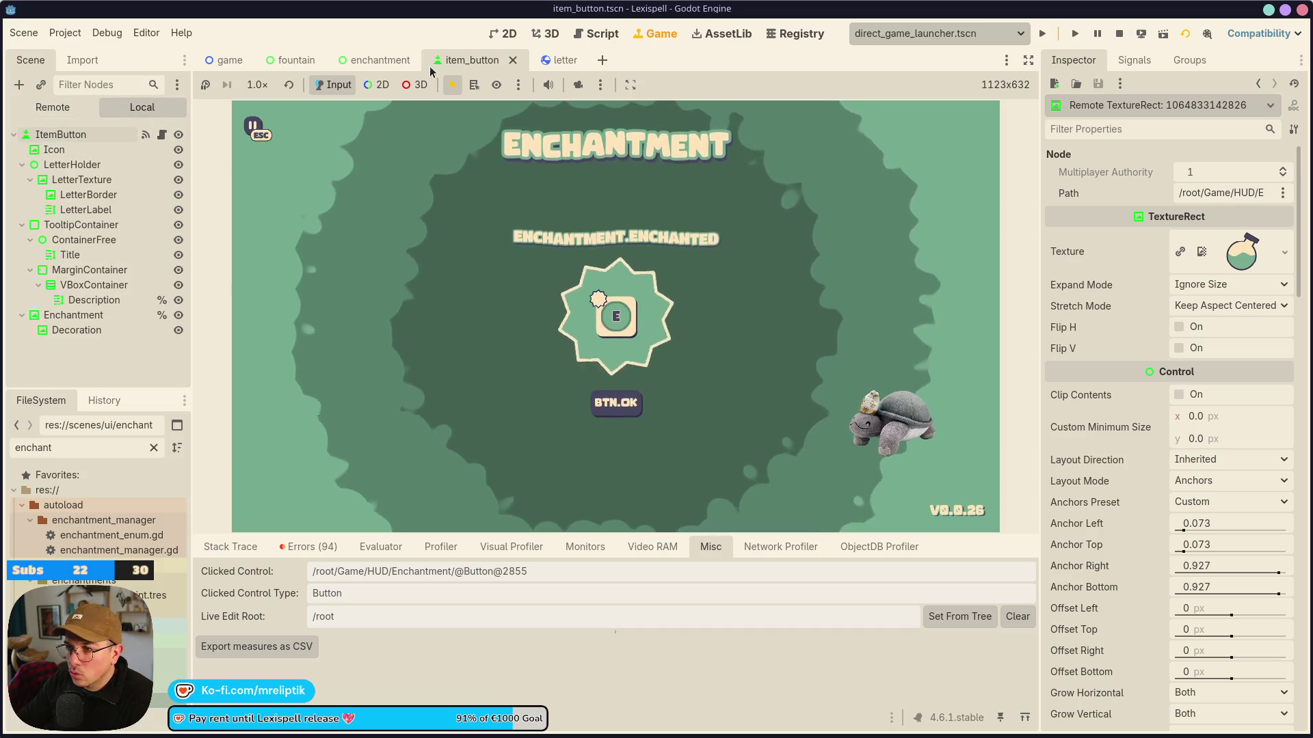
{"action": "key", "text": "ctrl+shift+Tab"}
{"action": "left_click", "coordinate": [156, 135]}
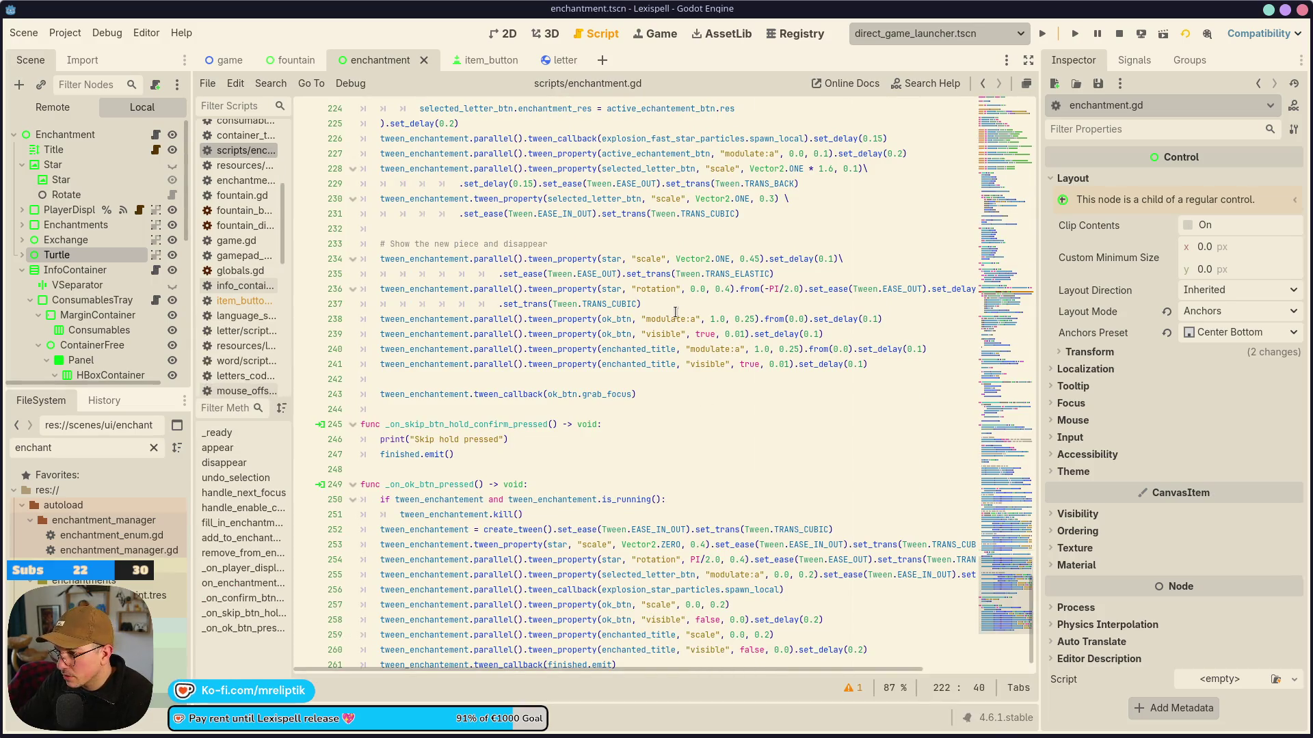
Check uses of active_echantement_btn and duplicate the button fade-out tween on line 227.
{"action": "double_click", "coordinate": [662, 334]}
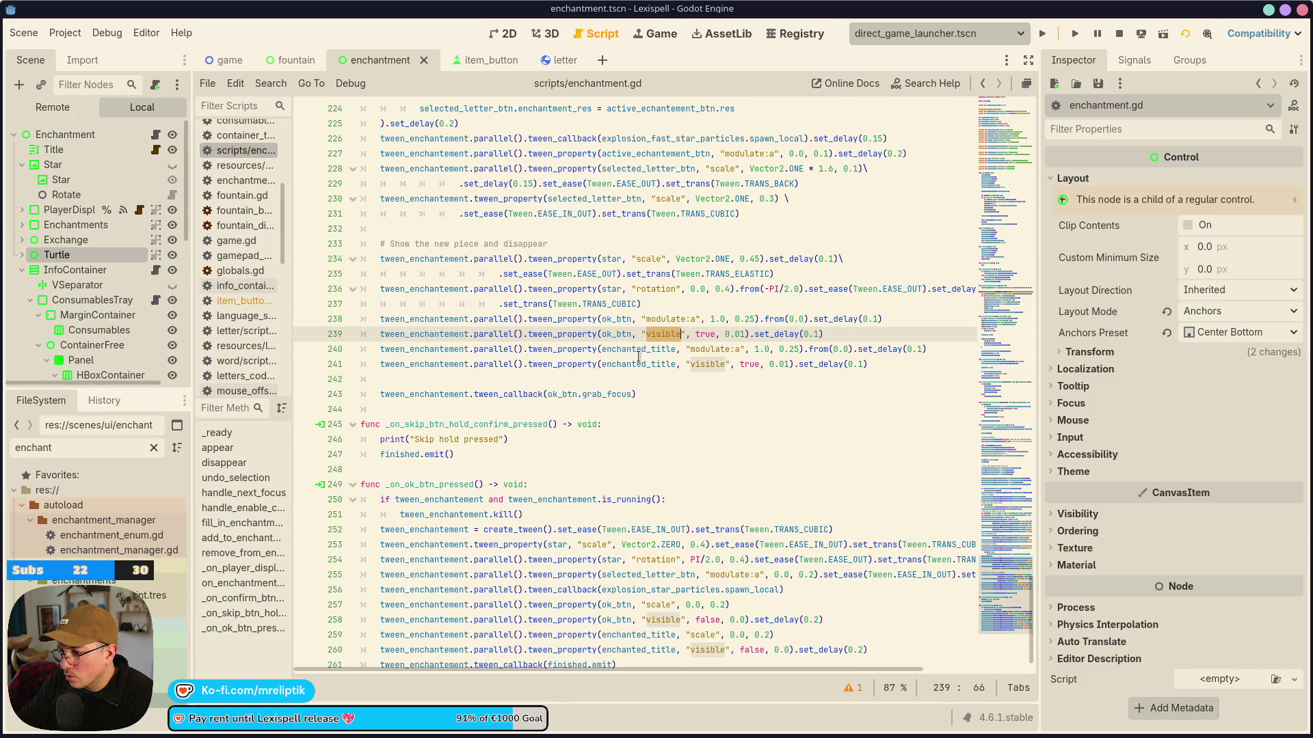
{"action": "double_click", "coordinate": [582, 199]}
{"action": "scroll", "coordinate": [757, 222], "scroll_direction": "up", "scroll_amount": 2}
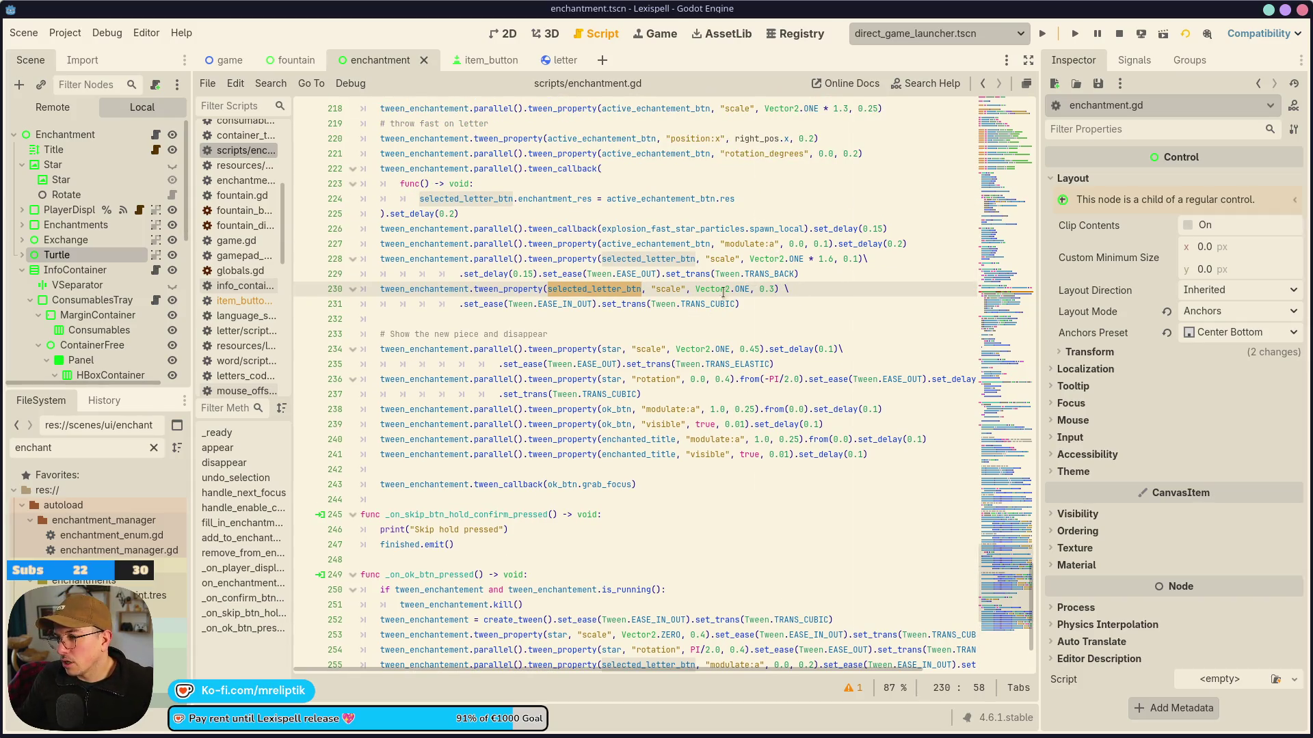
{"action": "double_click", "coordinate": [677, 243]}
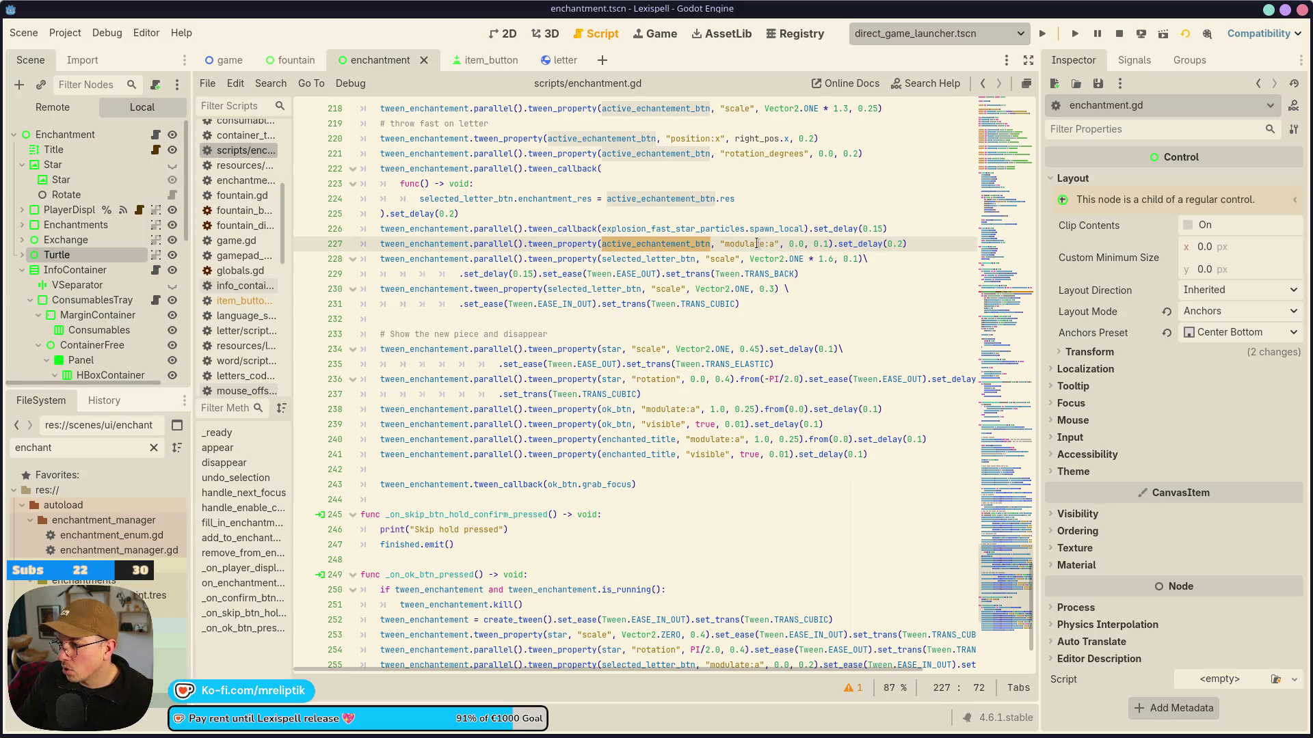
{"action": "left_click", "coordinate": [929, 244]}
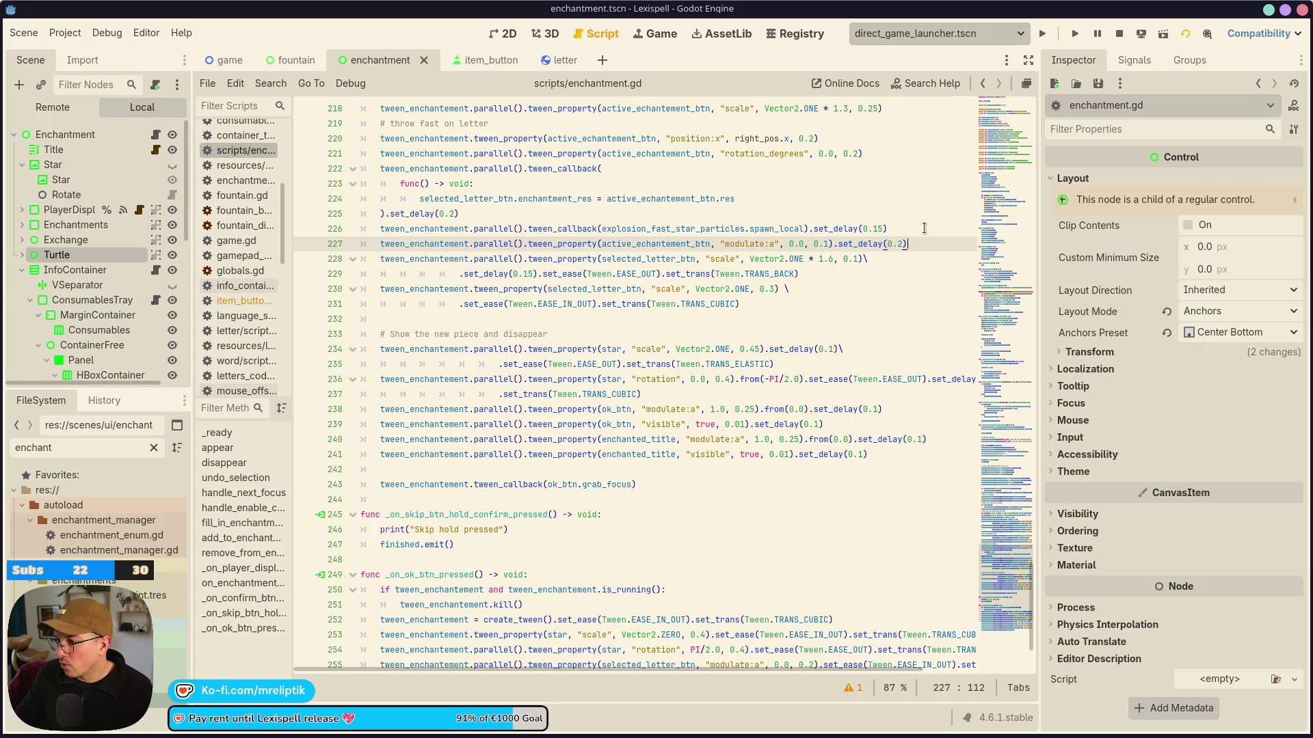
{"action": "key", "text": "ctrl+shift+d"}
Change the duplicated line to tween "visible" to false with 0.3 delay, and save enchantment.gd.
{"action": "left_click", "coordinate": [902, 259]}
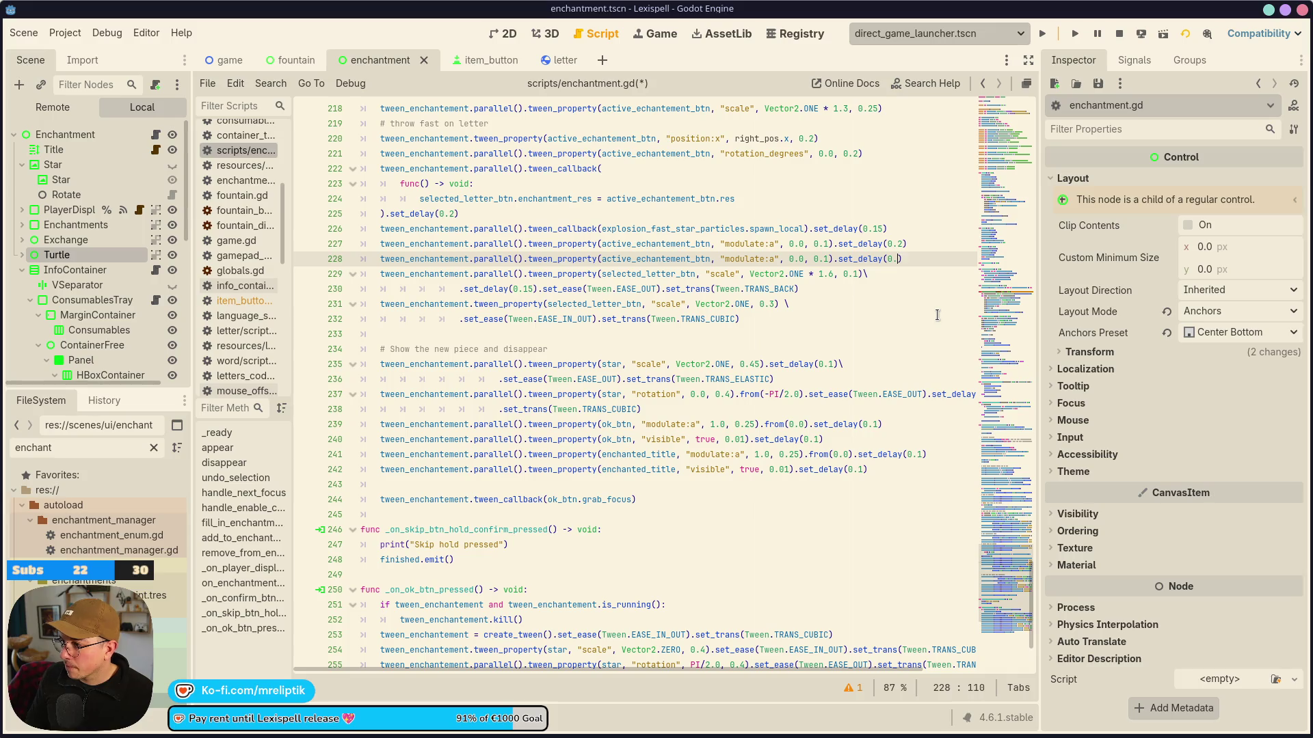
{"action": "type", "text": "1"}
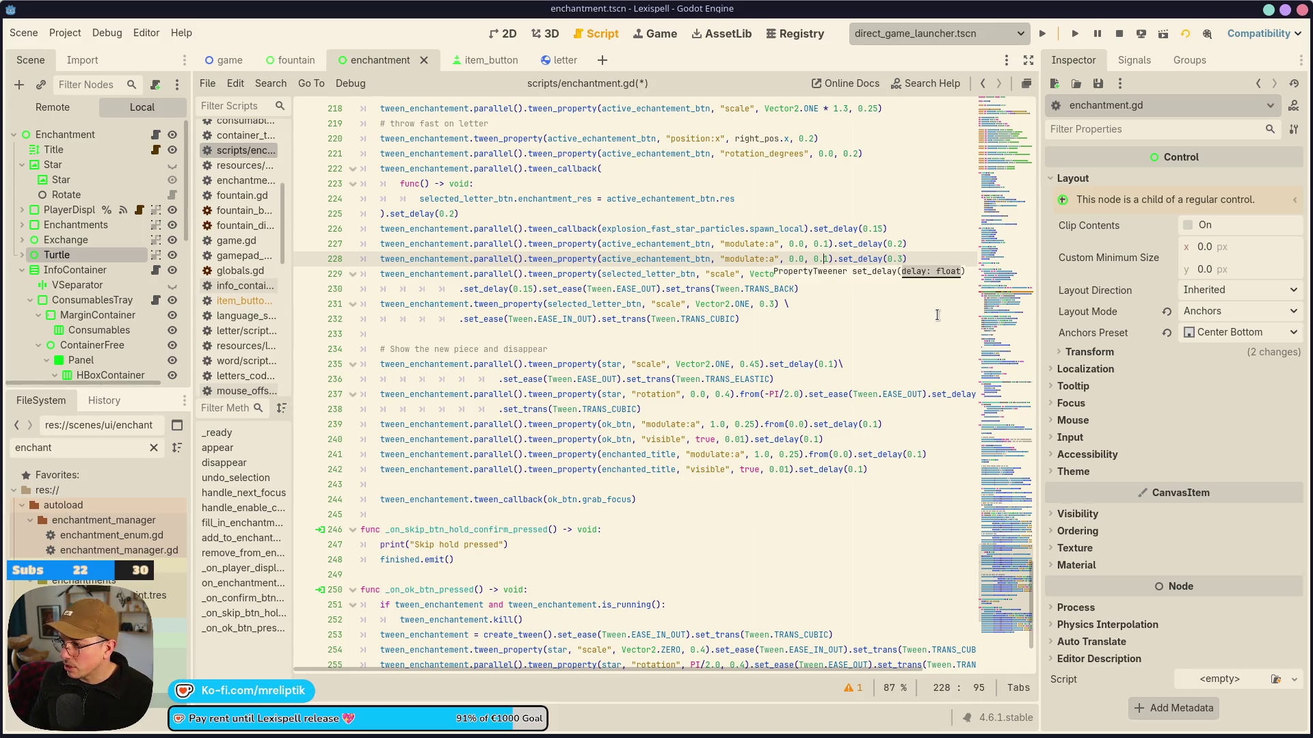
{"action": "key", "text": "ctrl+z"}
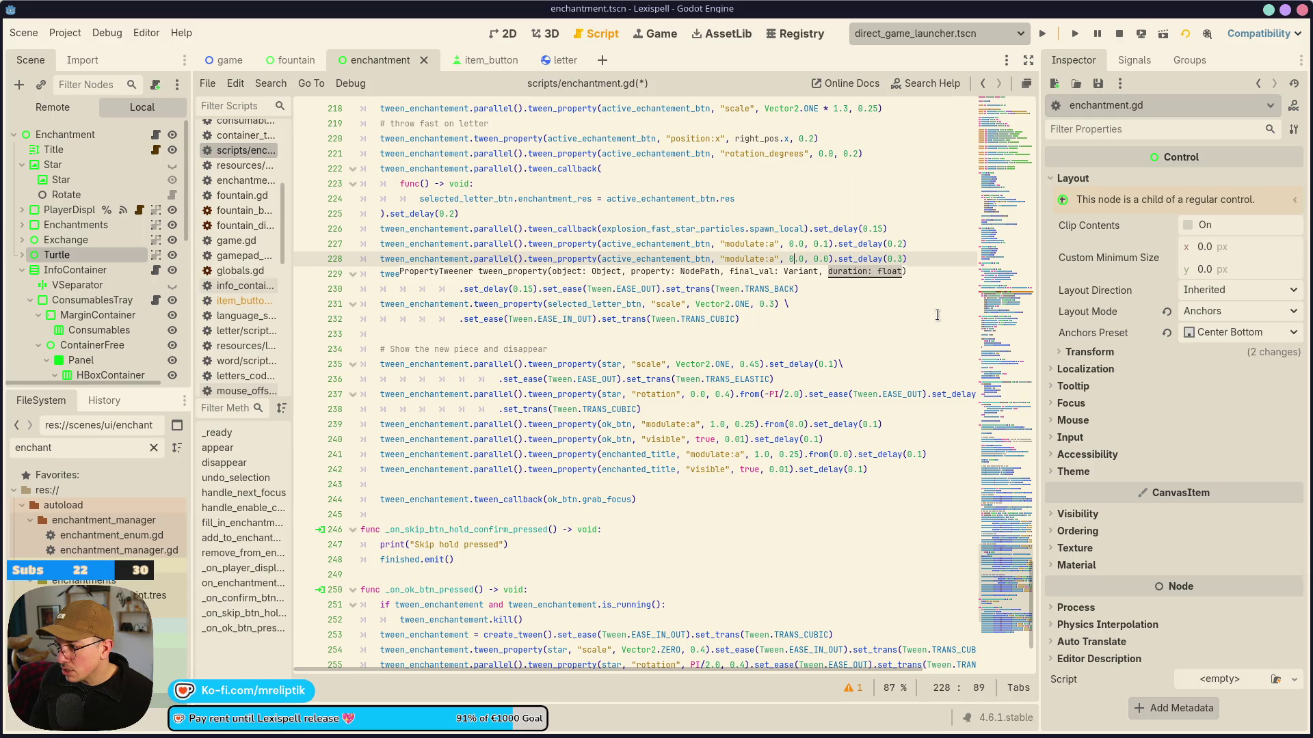
{"action": "key", "text": "ctrl+BackSpace"}
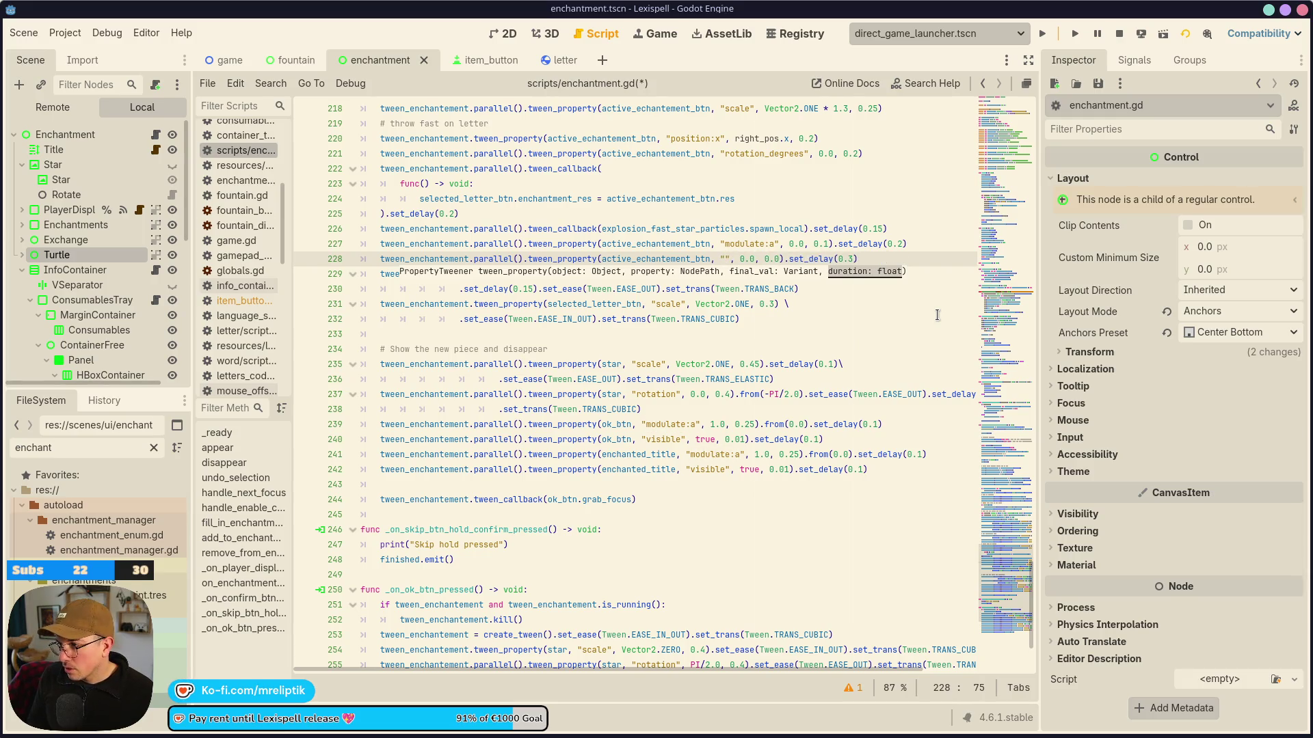
{"action": "type", "text": "show"}
{"action": "key", "text": "Right"}
{"action": "key", "text": "Right"}
{"action": "key", "text": "Right"}
{"action": "key", "text": "Left"}
{"action": "key", "text": "Left"}
{"action": "key", "text": "Left"}
{"action": "key", "text": "ctrl+shift+Left"}
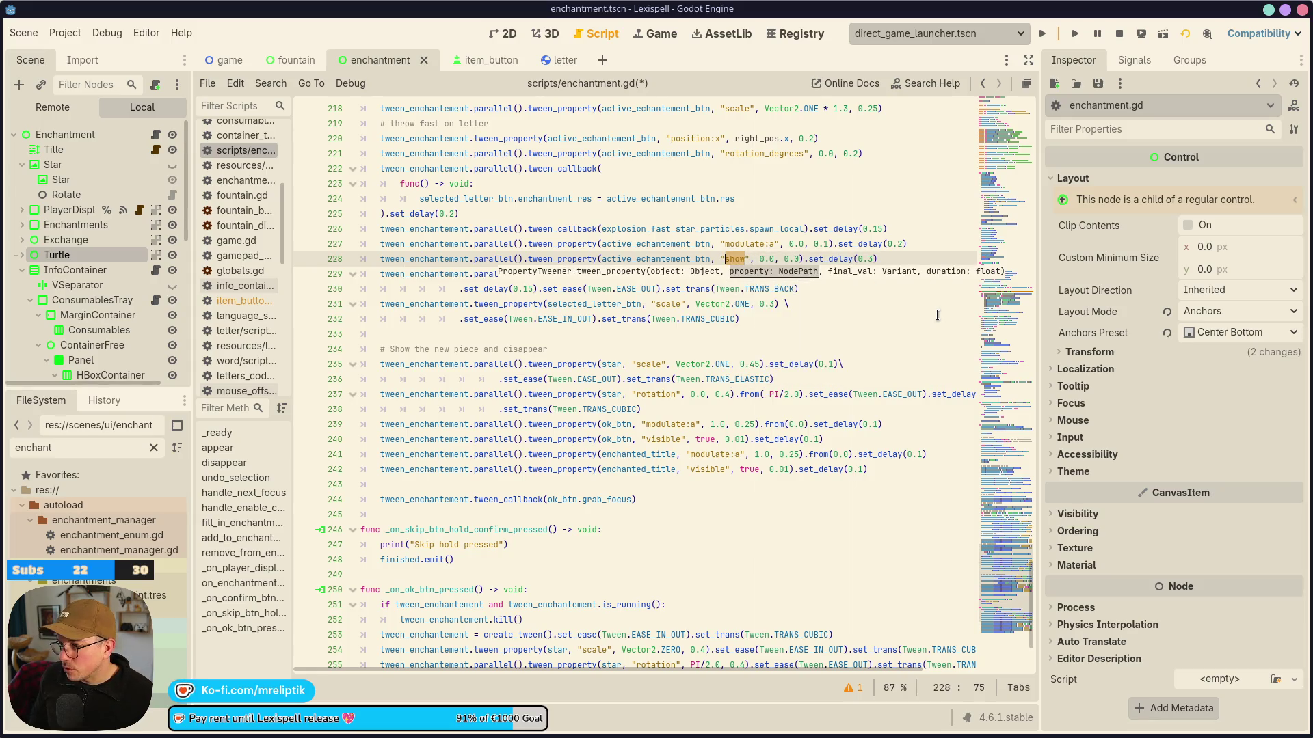
{"action": "type", "text": "visible"}
{"action": "key", "text": "Right"}
{"action": "key", "text": "Right"}
{"action": "key", "text": "Right"}
{"action": "key", "text": "ctrl+shift+Right"}
{"action": "type", "text": "false"}
{"action": "key", "text": "ctrl+s"}
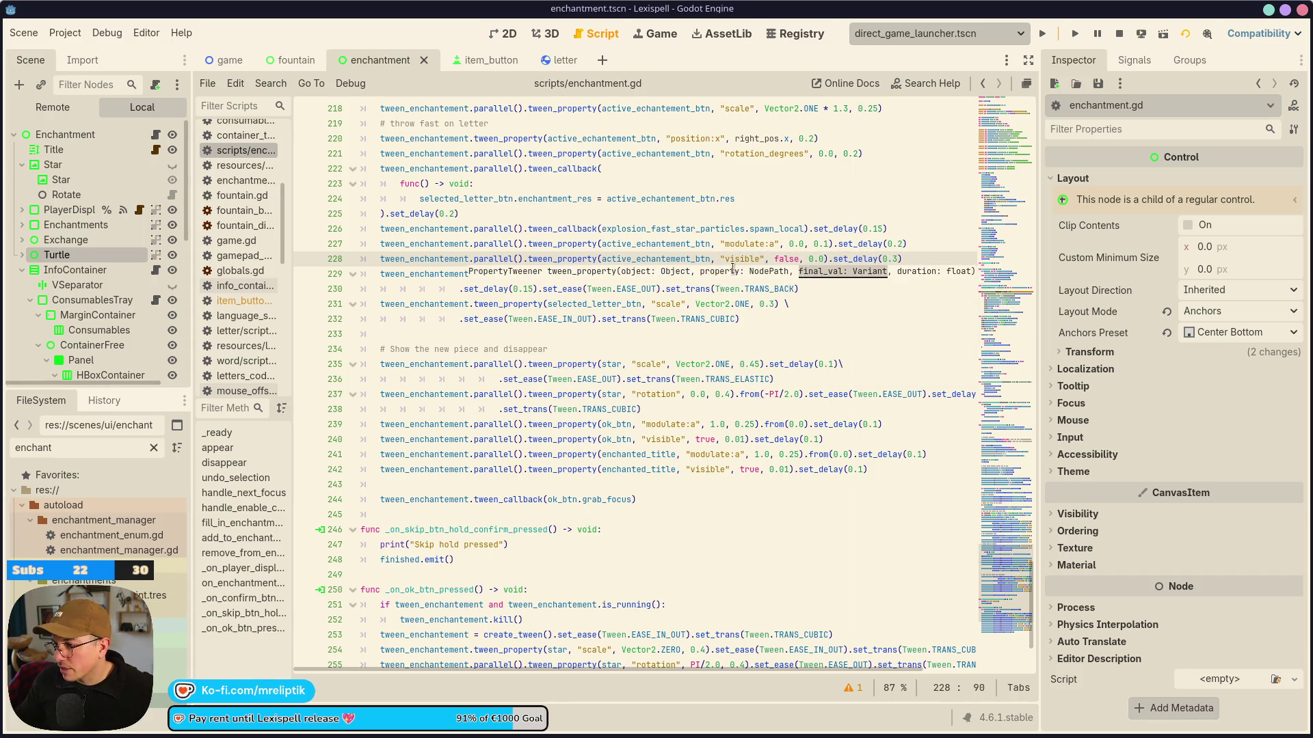
Resume the game, start Chapter 1, and try the letters V, E, P, E.
{"action": "left_click", "coordinate": [660, 36]}
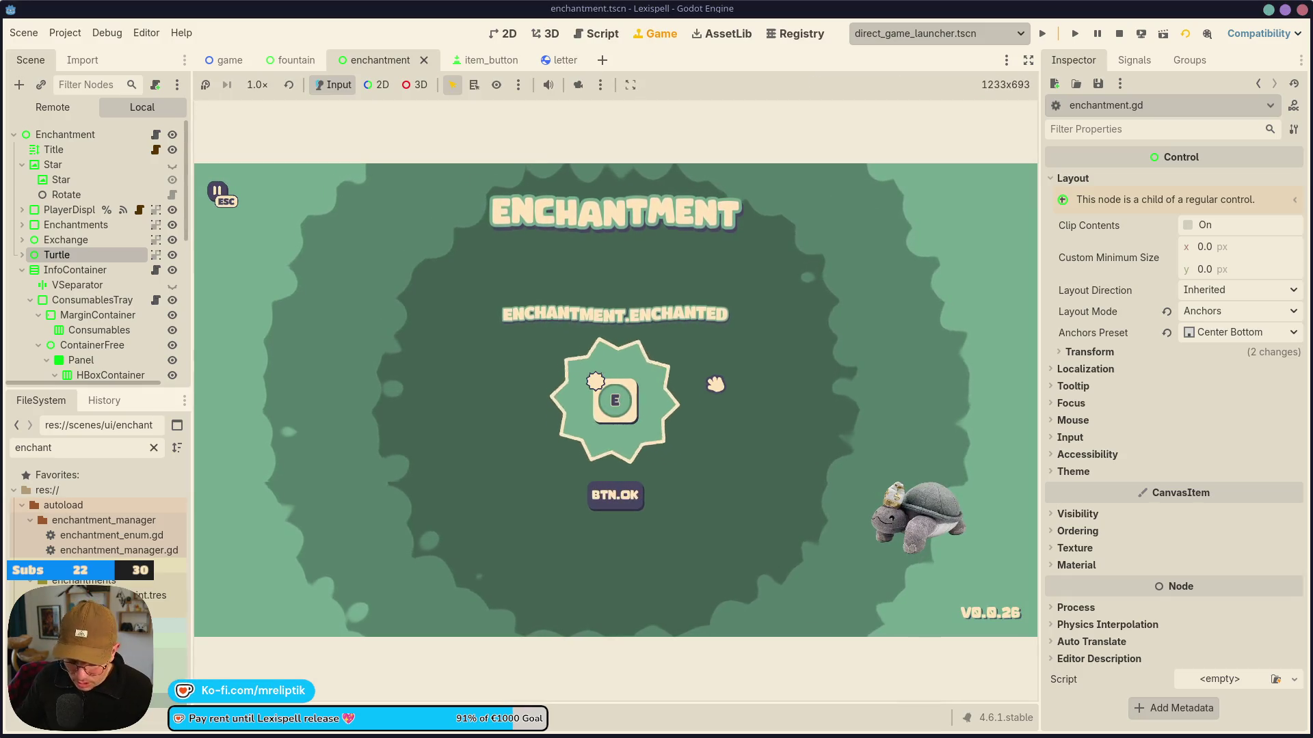
{"action": "left_click", "coordinate": [660, 395]}
{"action": "left_click", "coordinate": [512, 414]}
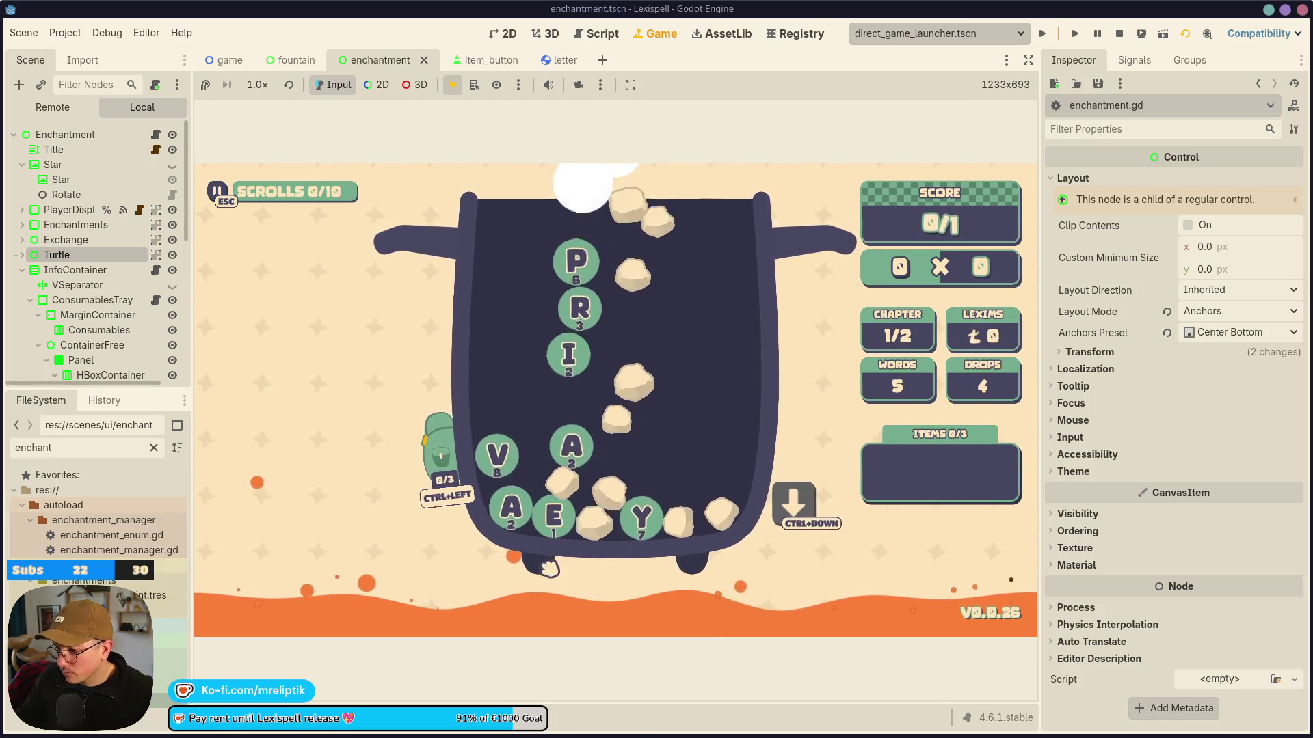
{"action": "left_click", "coordinate": [514, 463]}
{"action": "left_click", "coordinate": [561, 516]}
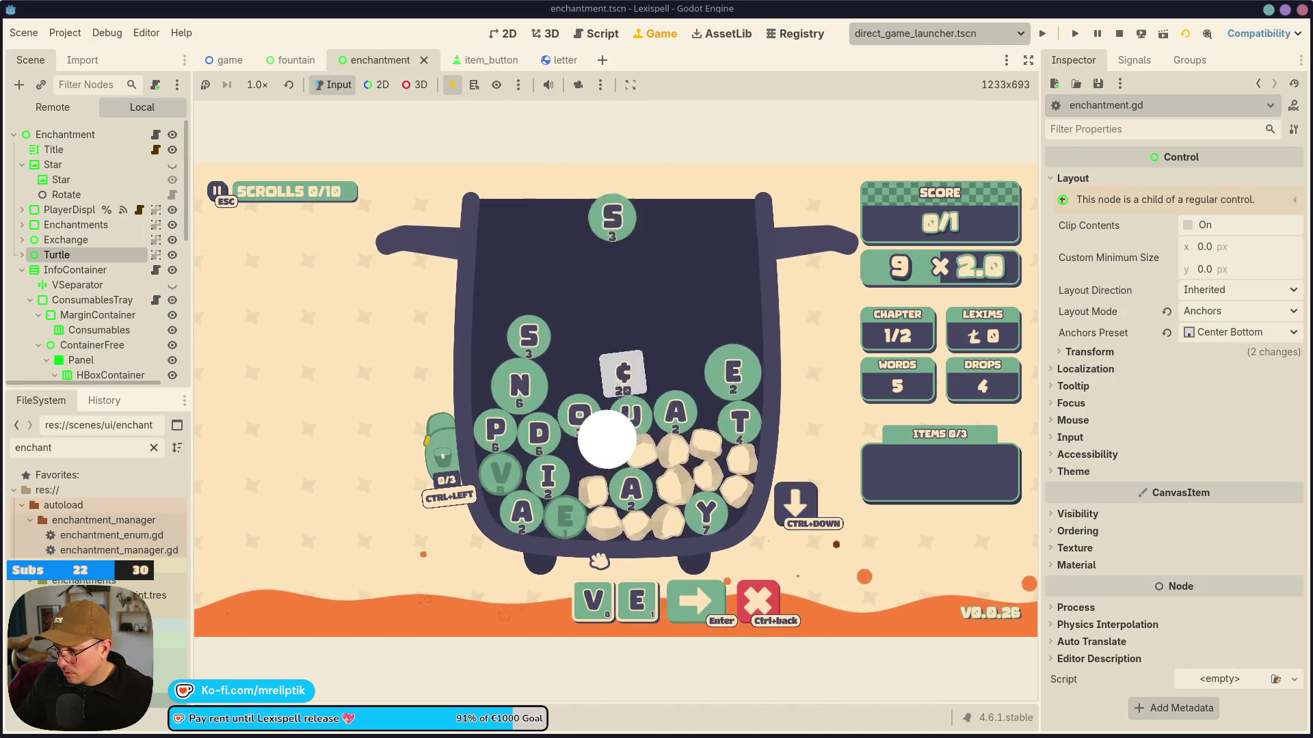
{"action": "left_click", "coordinate": [494, 420]}
{"action": "left_click", "coordinate": [713, 367]}
{"action": "key", "text": "Return"}
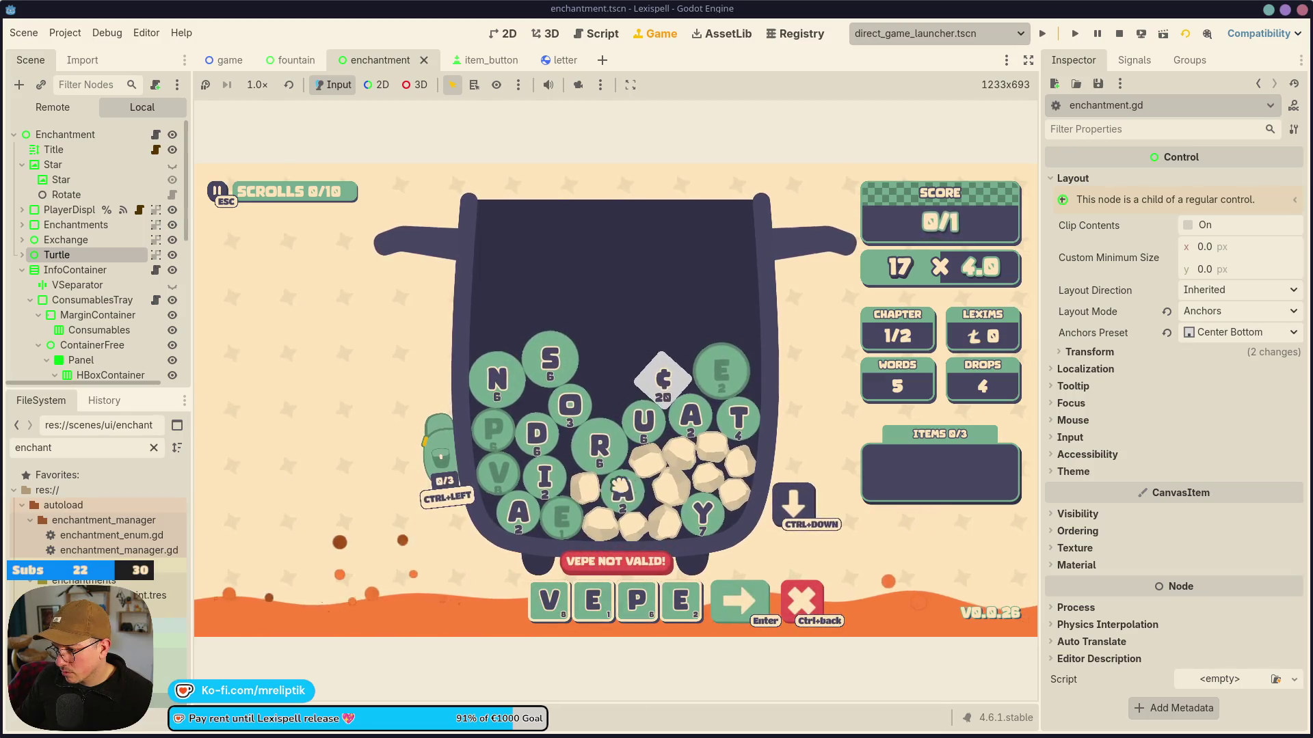
Clear the invalid word, then spell DATE and submit it.
{"action": "left_click", "coordinate": [622, 490]}
{"action": "mouse_move", "coordinate": [702, 600]}
{"action": "left_mouse_down"}
{"action": "mouse_move", "coordinate": [612, 619]}
{"action": "mouse_move", "coordinate": [571, 601]}
{"action": "left_mouse_up"}
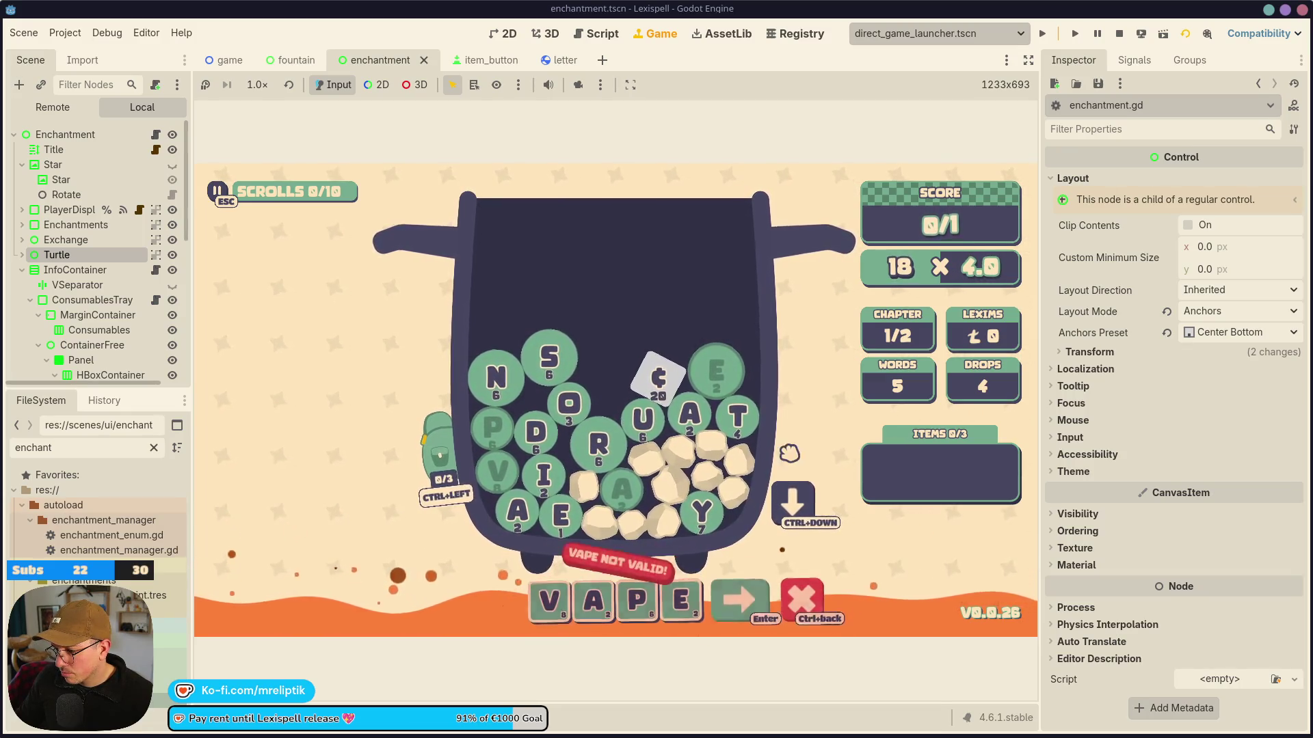
{"action": "key", "text": "ctrl+BackSpace"}
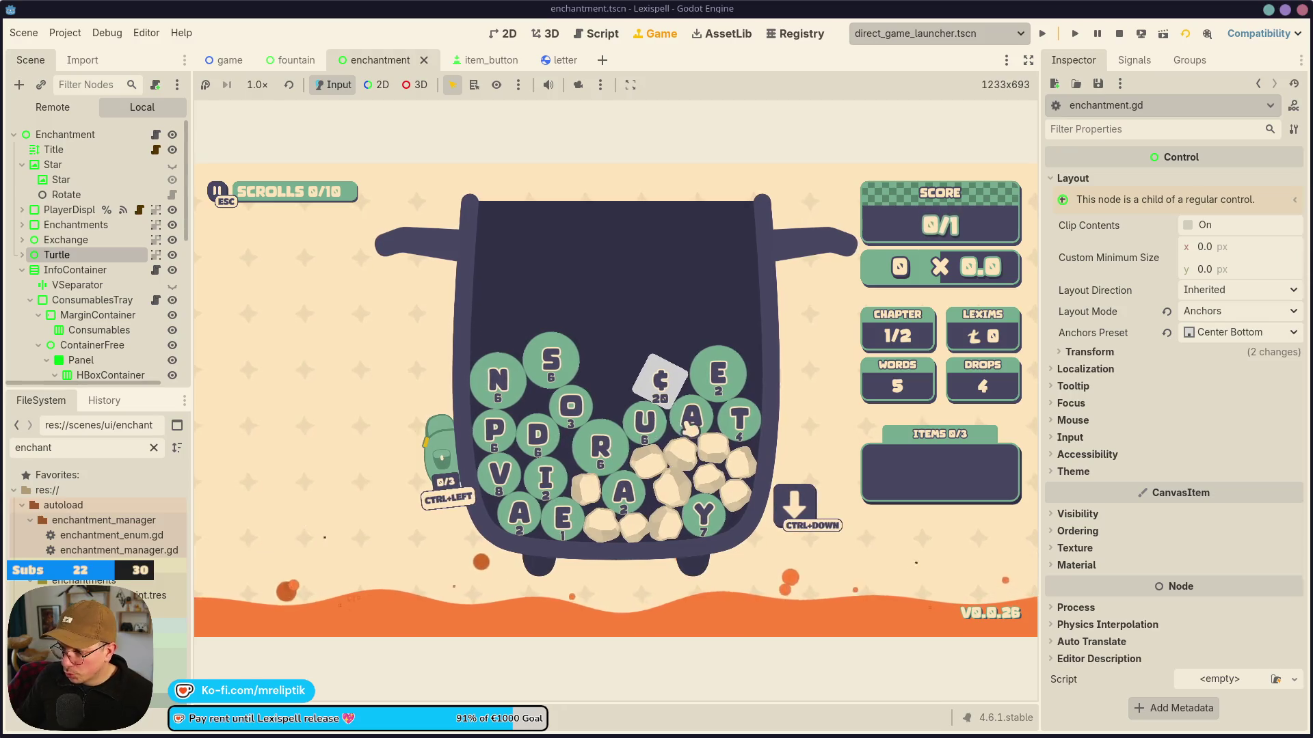
{"action": "left_click", "coordinate": [611, 451]}
{"action": "key", "text": "BackSpace"}
{"action": "type", "text": "date"}
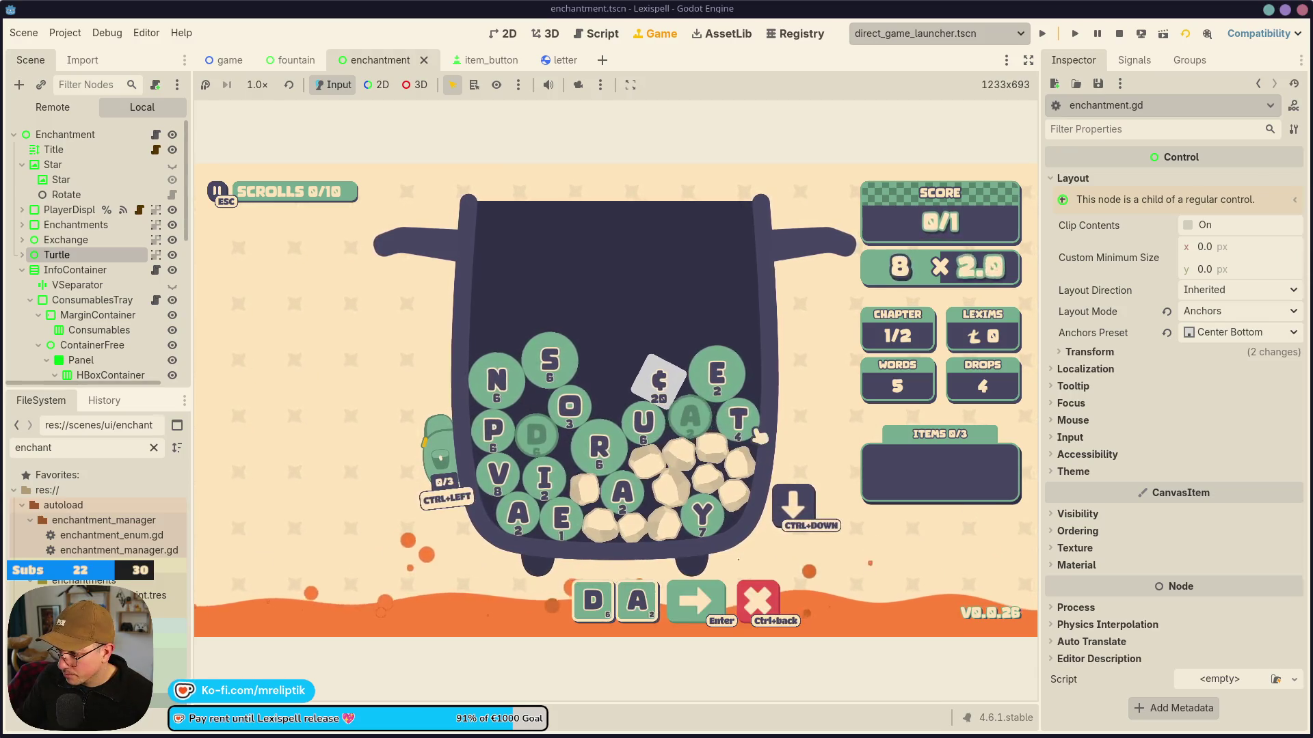
{"action": "left_click", "coordinate": [746, 605]}
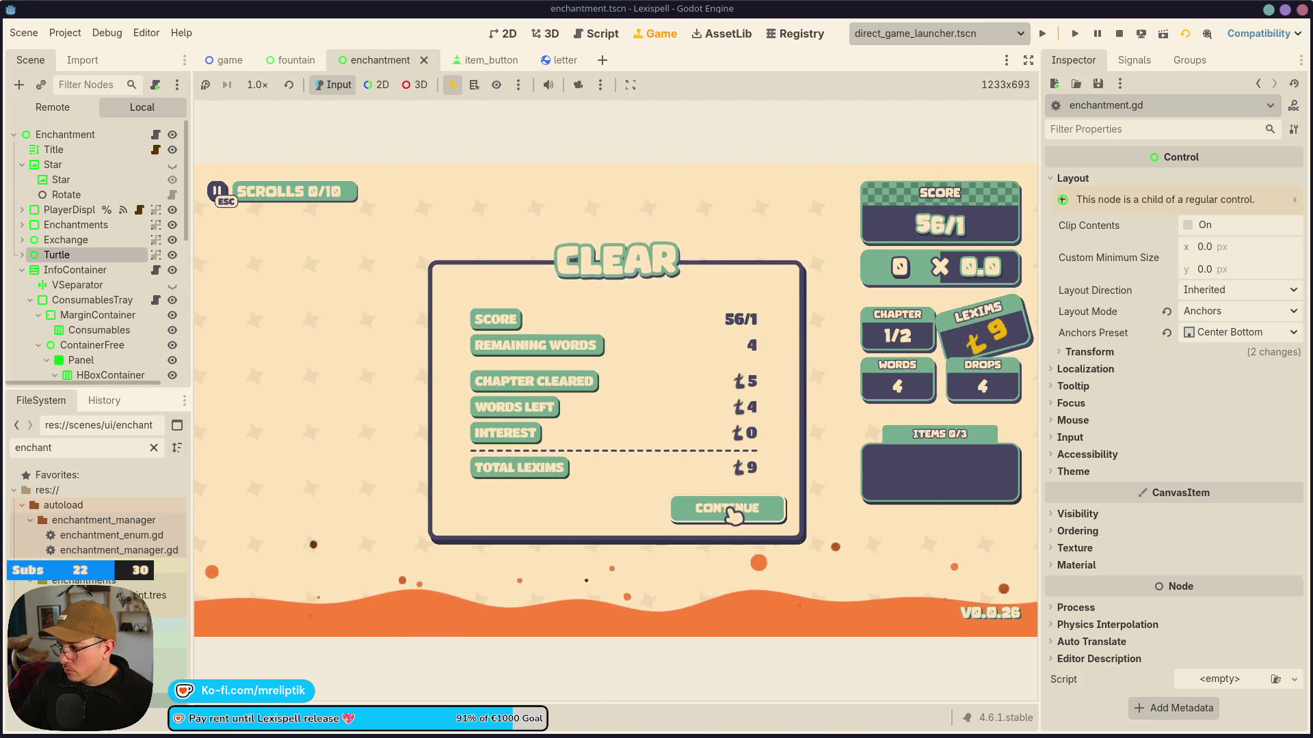
Enchant the letter E after the chapter summary and confirm the result.
{"action": "left_click", "coordinate": [749, 516]}
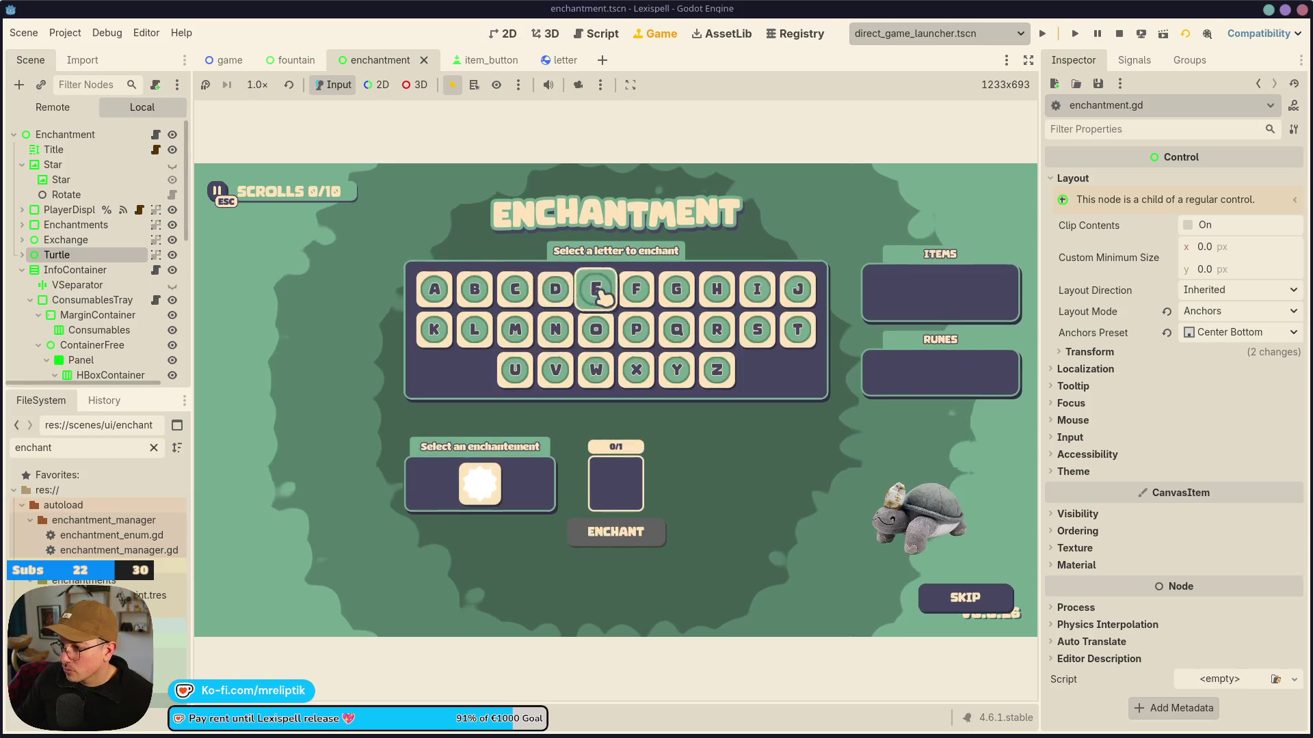
{"action": "left_click", "coordinate": [600, 287]}
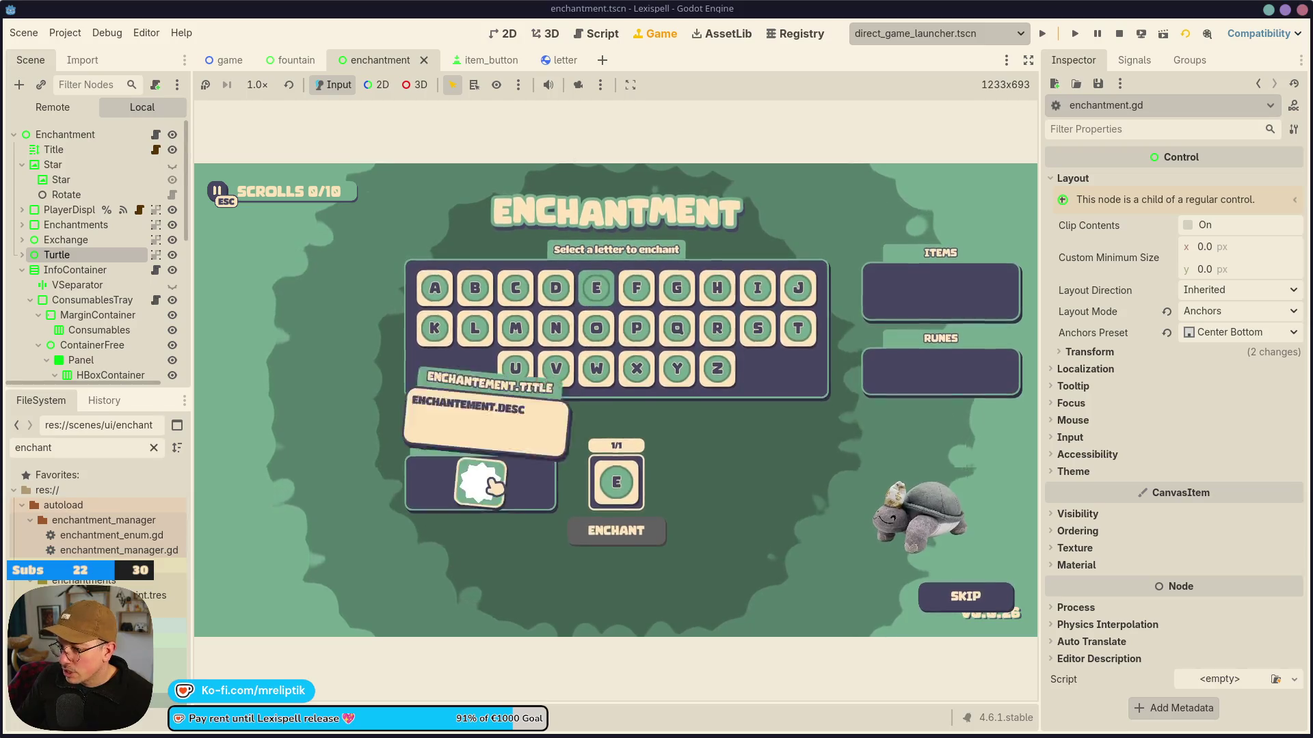
{"action": "left_click", "coordinate": [616, 528]}
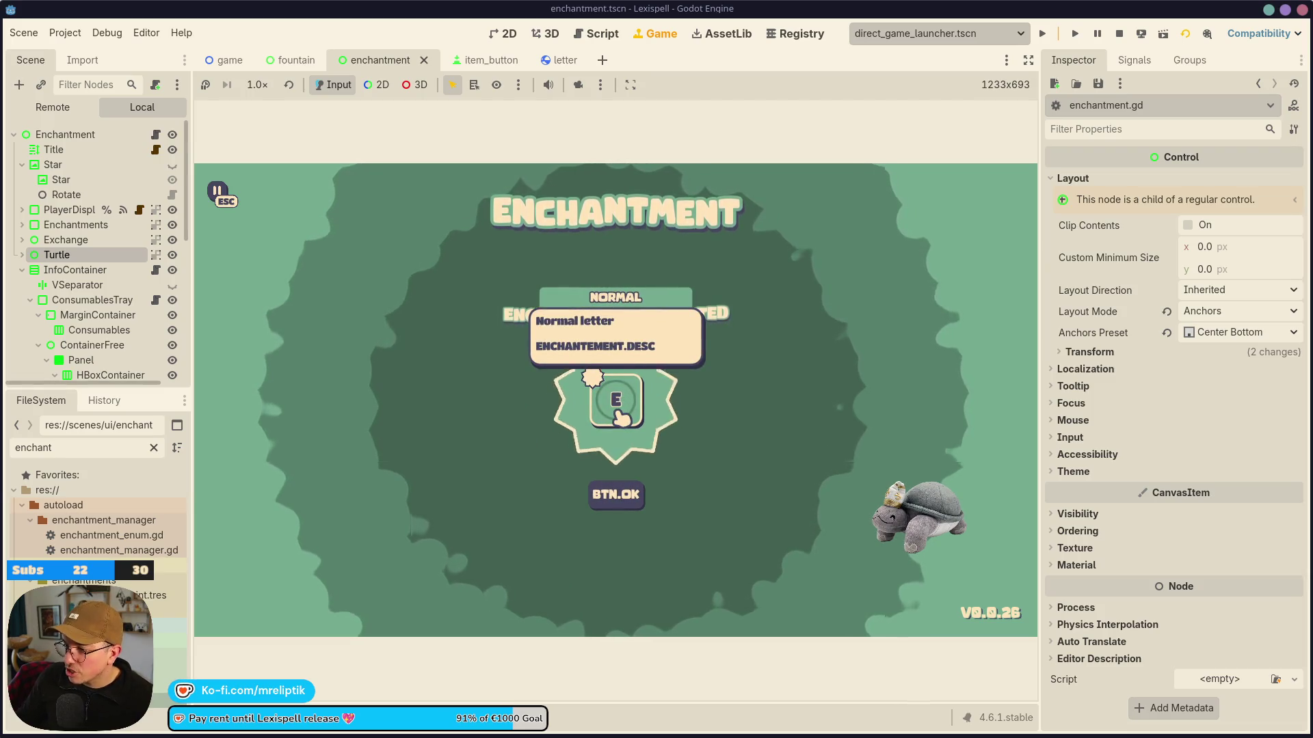
{"action": "left_click", "coordinate": [623, 505]}
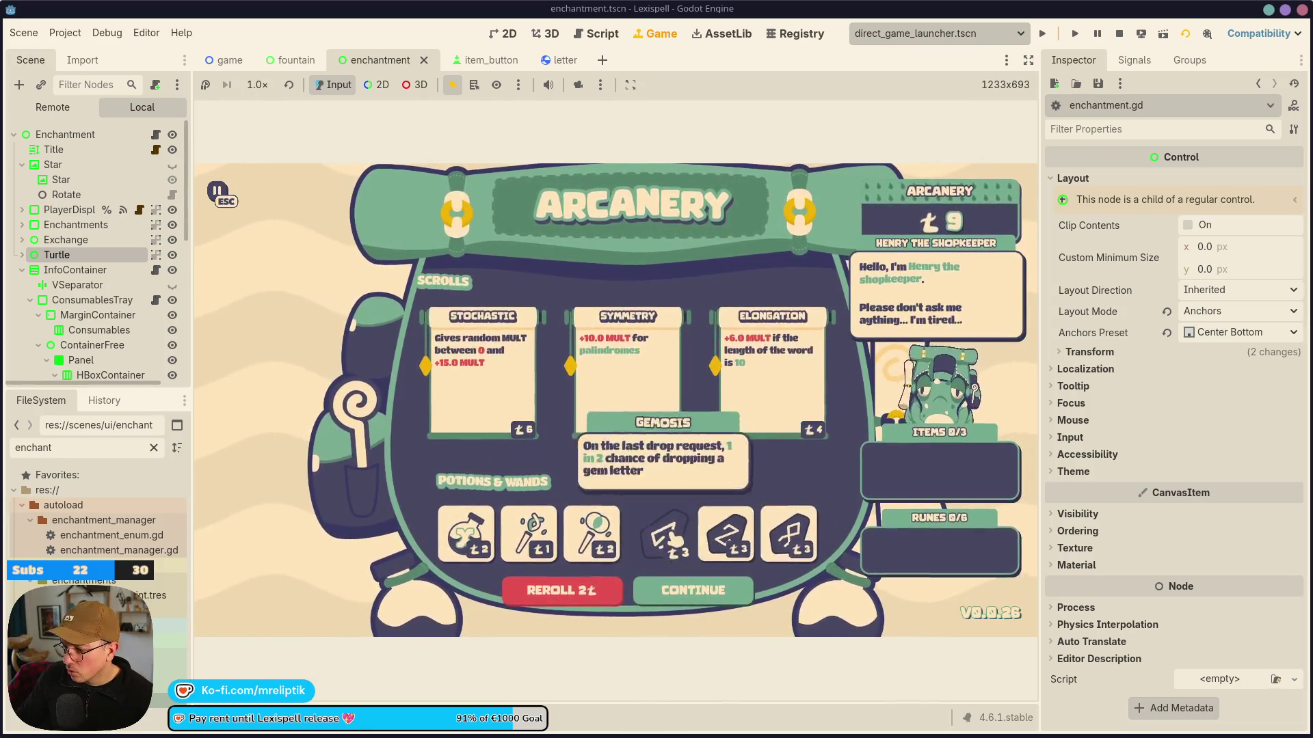
Buy the Elongation scroll in the shop and start The Normalist chapter.
{"action": "left_click", "coordinate": [771, 377]}
{"action": "left_click", "coordinate": [693, 592]}
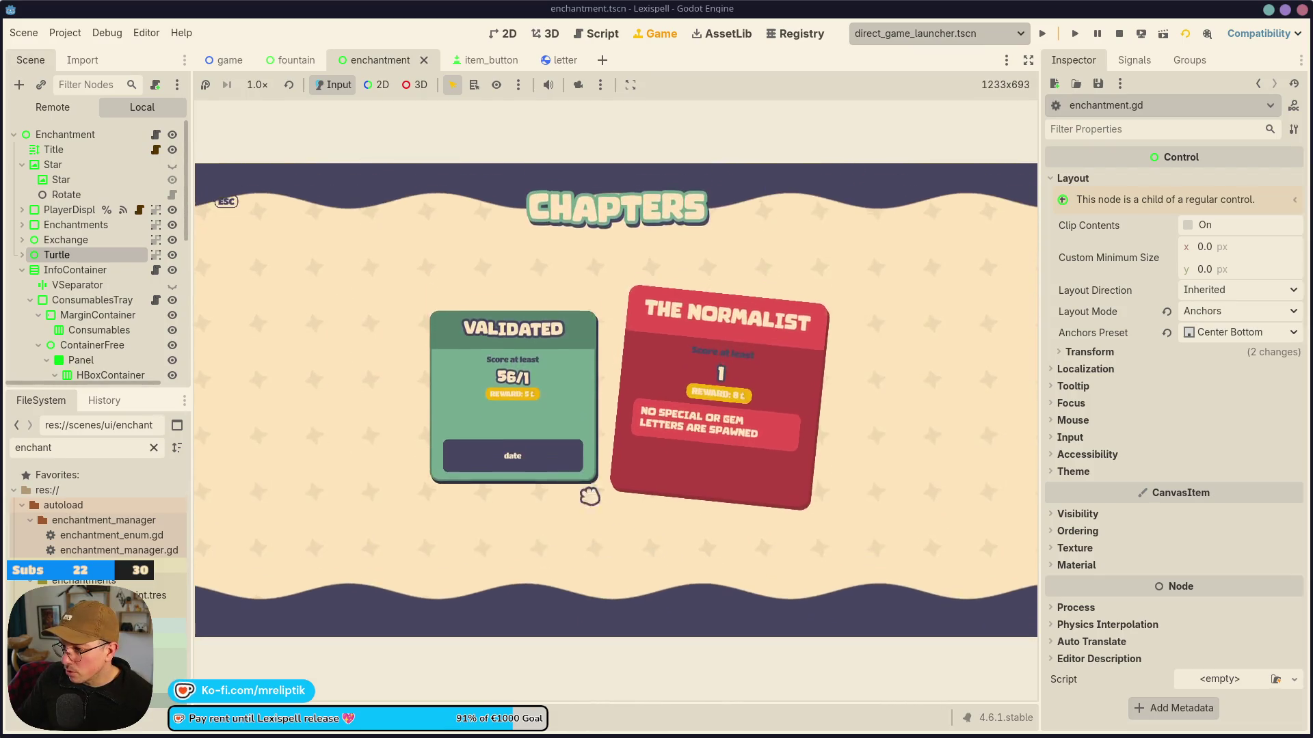
{"action": "left_click", "coordinate": [791, 513]}
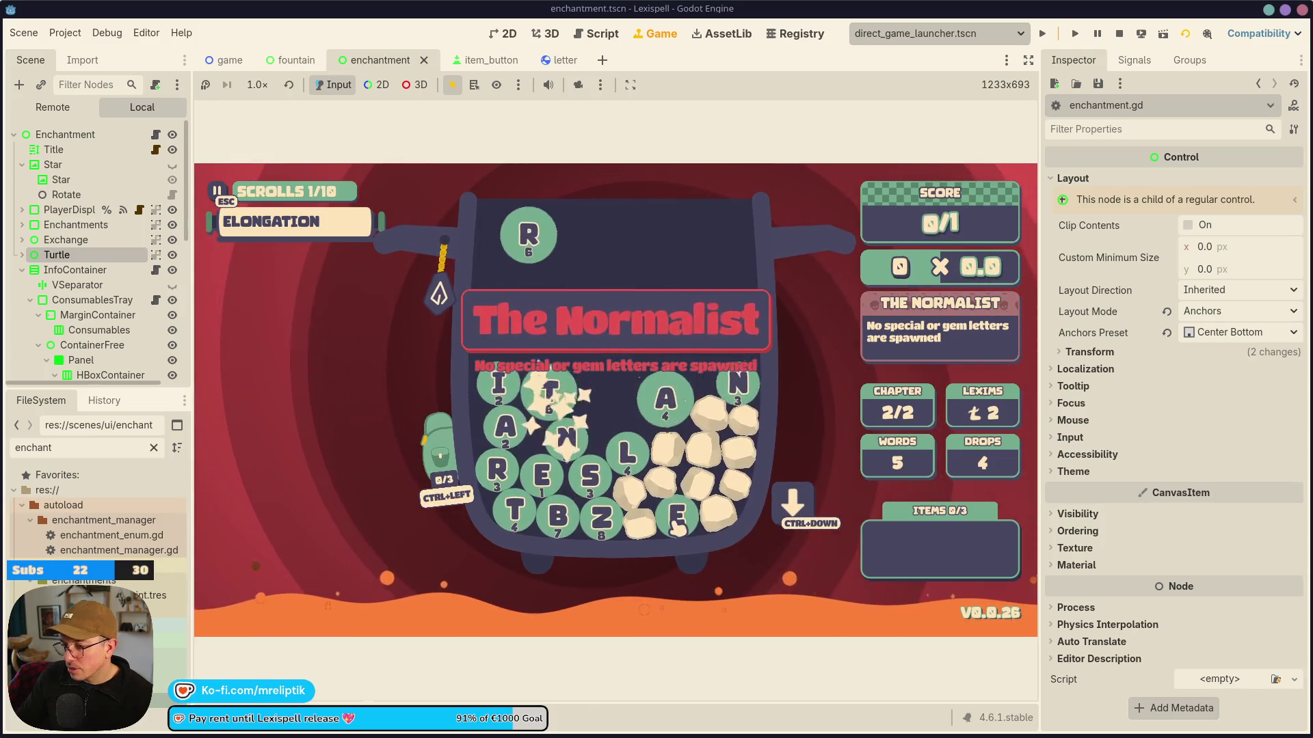
{"action": "left_click", "coordinate": [536, 714]}
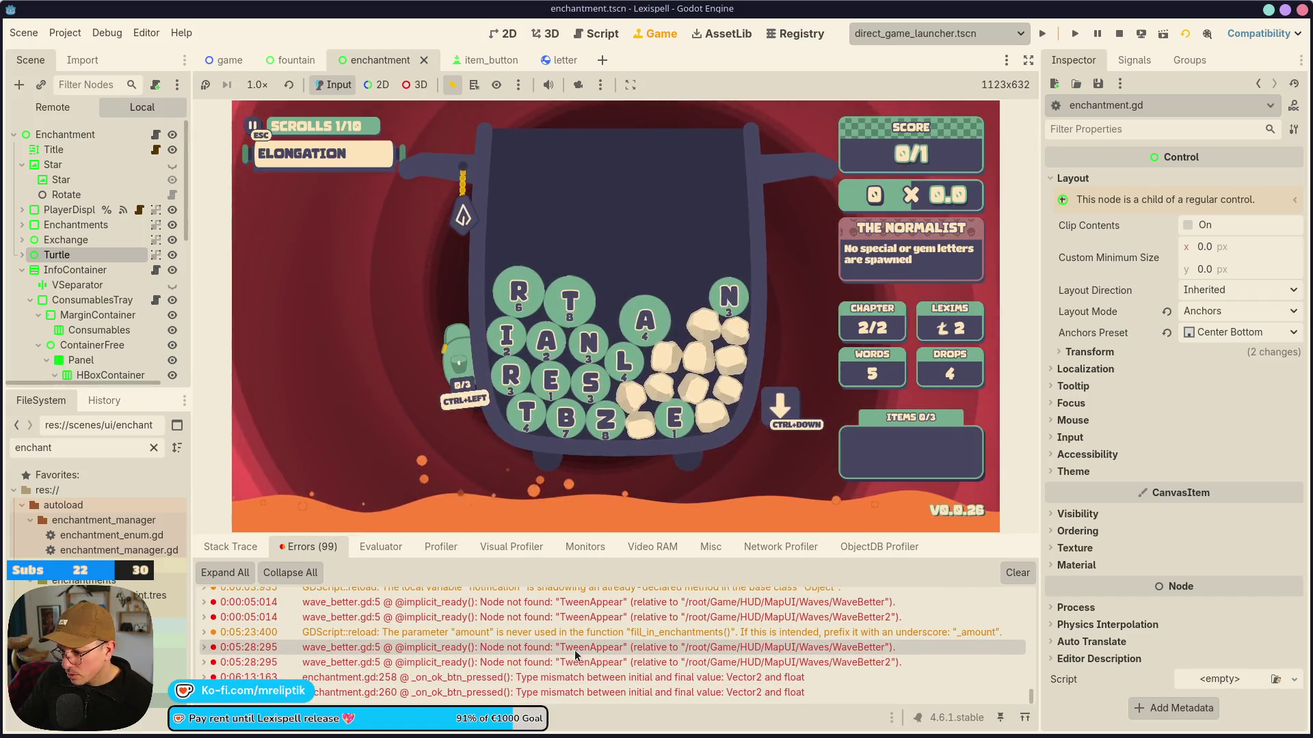
Follow the Debugger errors from wave_better.gd's TweenAppear to enchantment.gd line 258.
{"action": "double_click", "coordinate": [553, 603]}
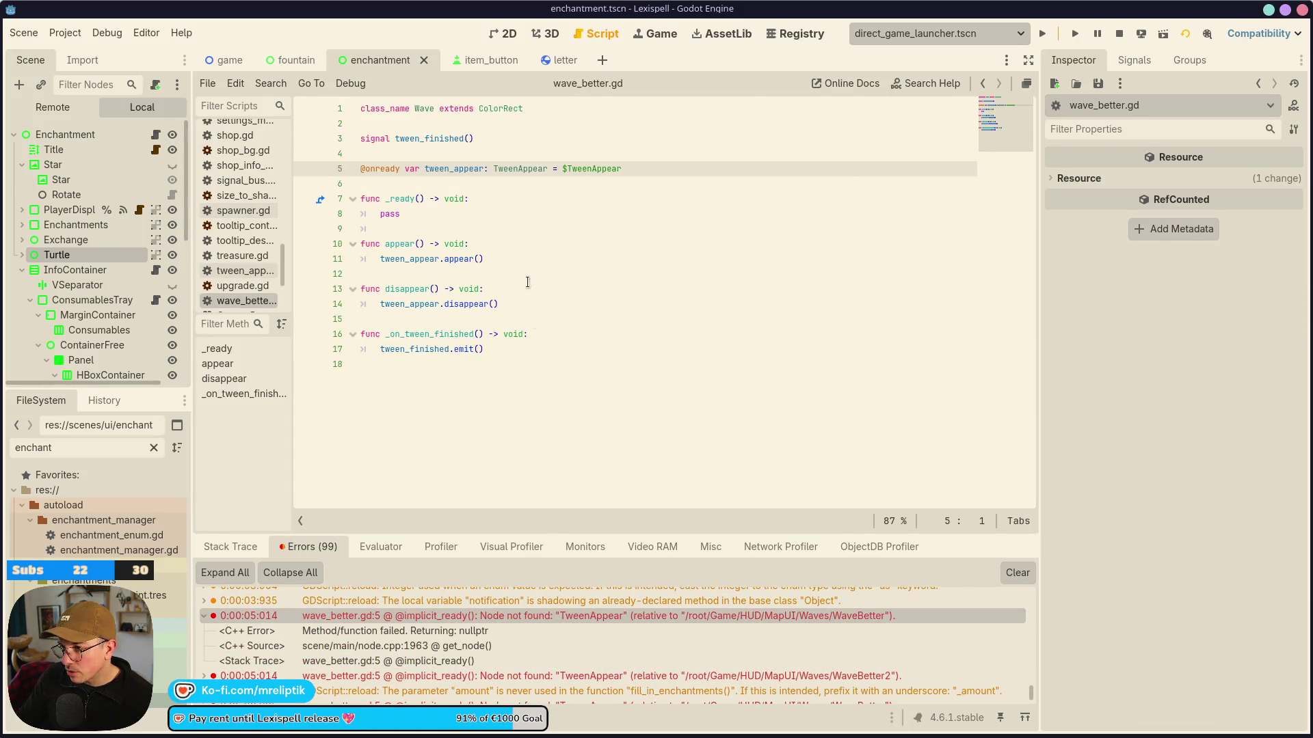
{"action": "double_click", "coordinate": [447, 169]}
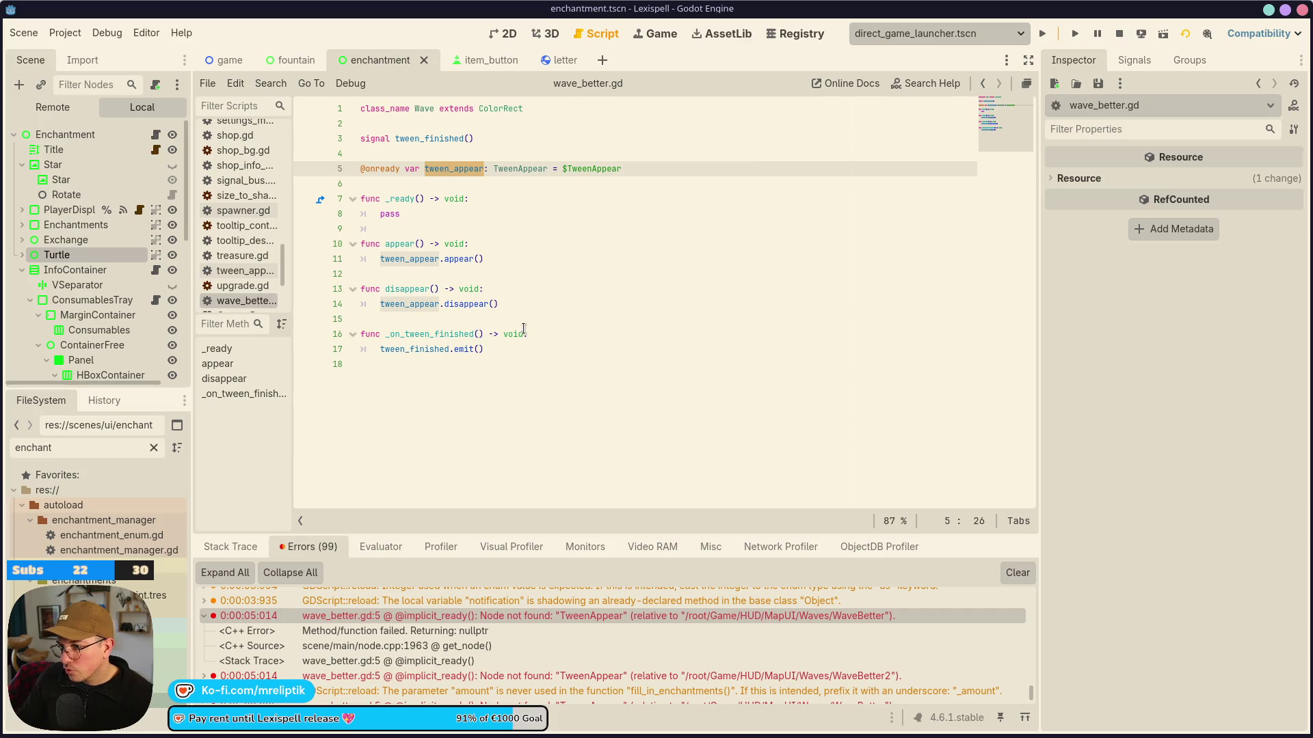
{"action": "scroll", "coordinate": [585, 658], "scroll_direction": "down", "scroll_amount": 3}
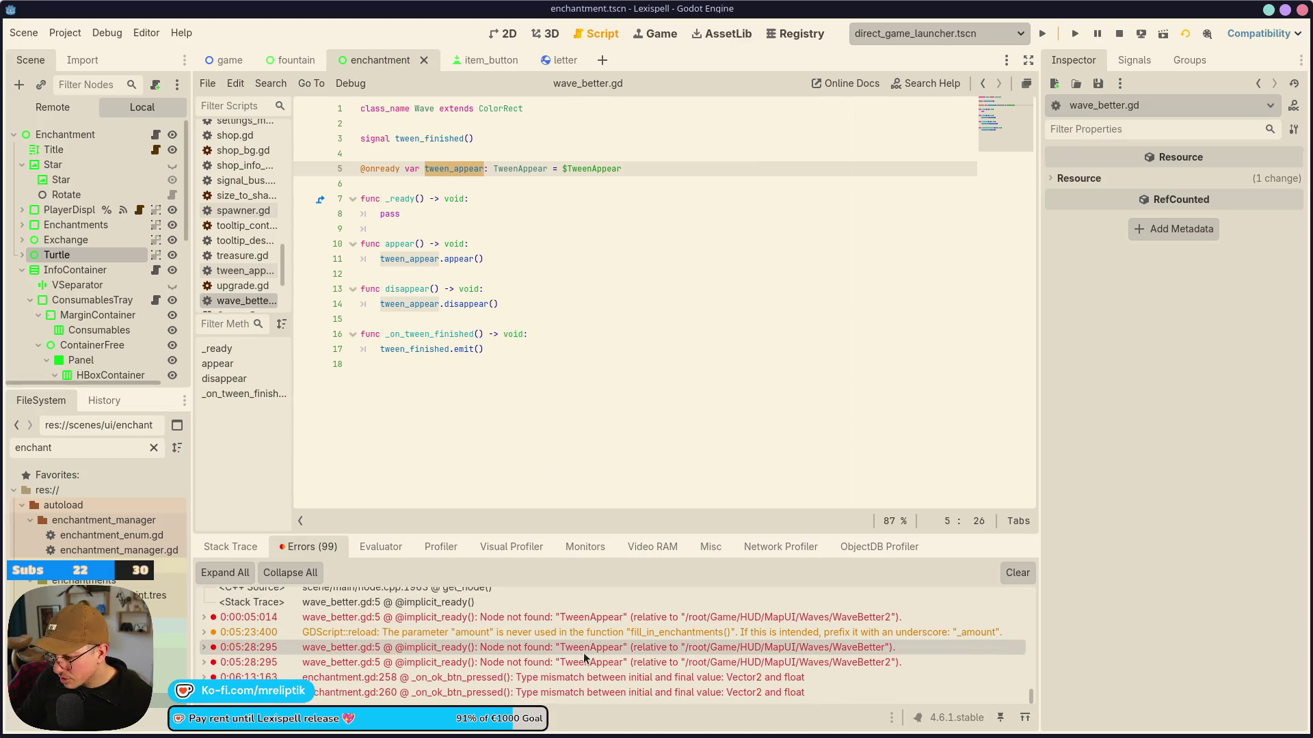
{"action": "double_click", "coordinate": [584, 677]}
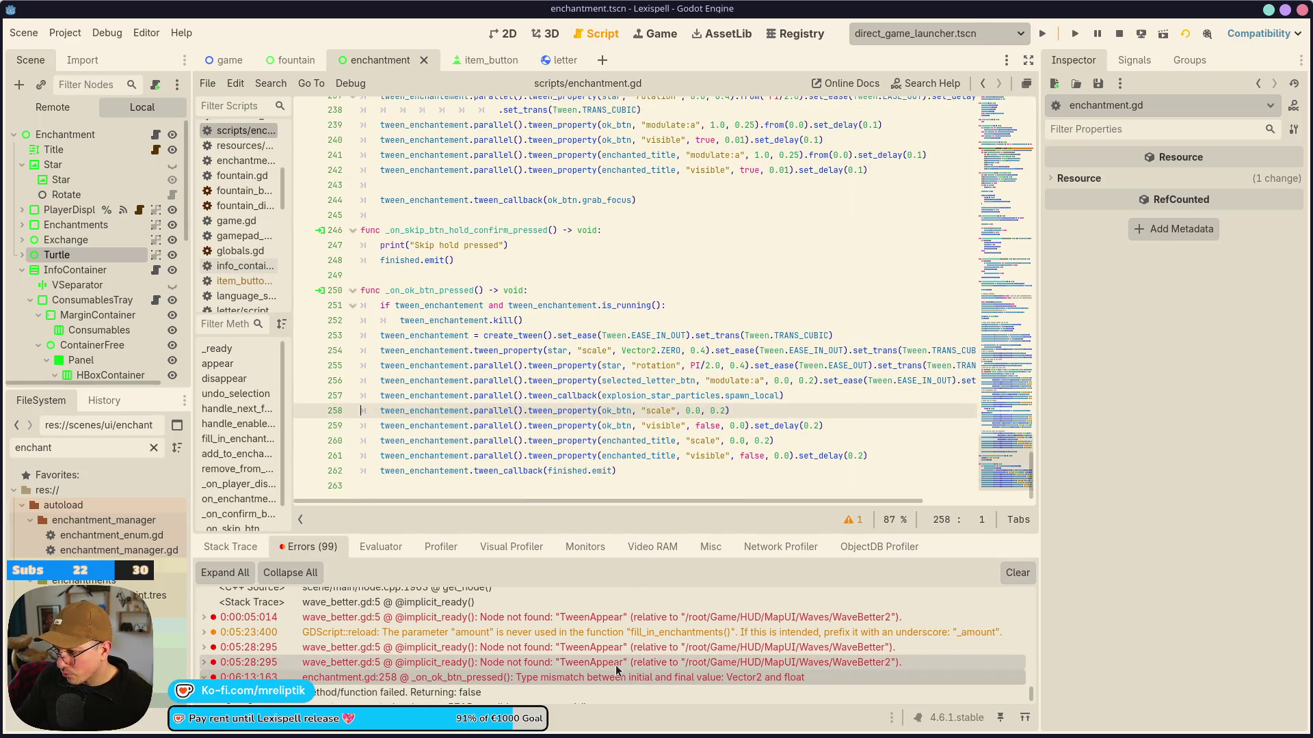
Swap 0.0 for Vector2.ZERO in the scale tweens on enchantment.gd lines 258 and 260.
{"action": "scroll", "coordinate": [613, 660], "scroll_direction": "down", "scroll_amount": 1}
{"action": "left_click", "coordinate": [698, 411]}
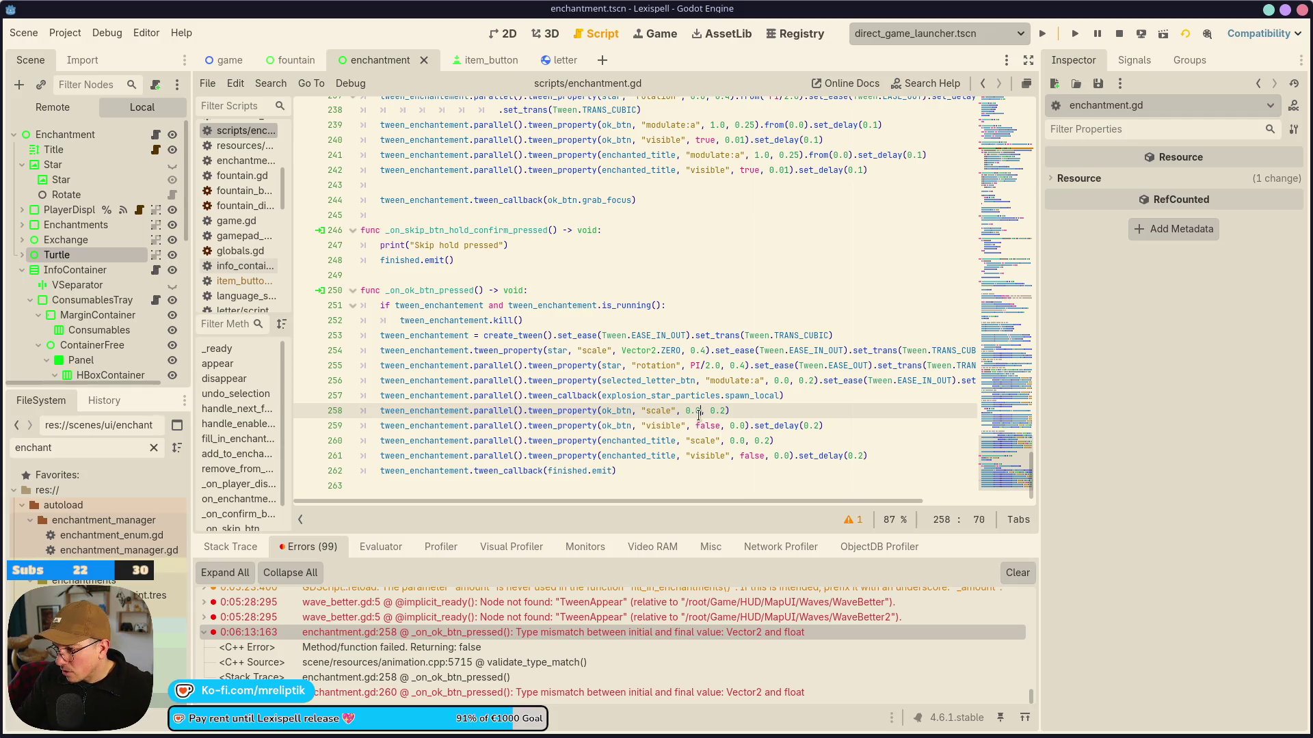
{"action": "key", "text": "BackSpace"}
{"action": "key", "text": "BackSpace"}
{"action": "key", "text": "BackSpace"}
{"action": "type", "text": "Vector2"}
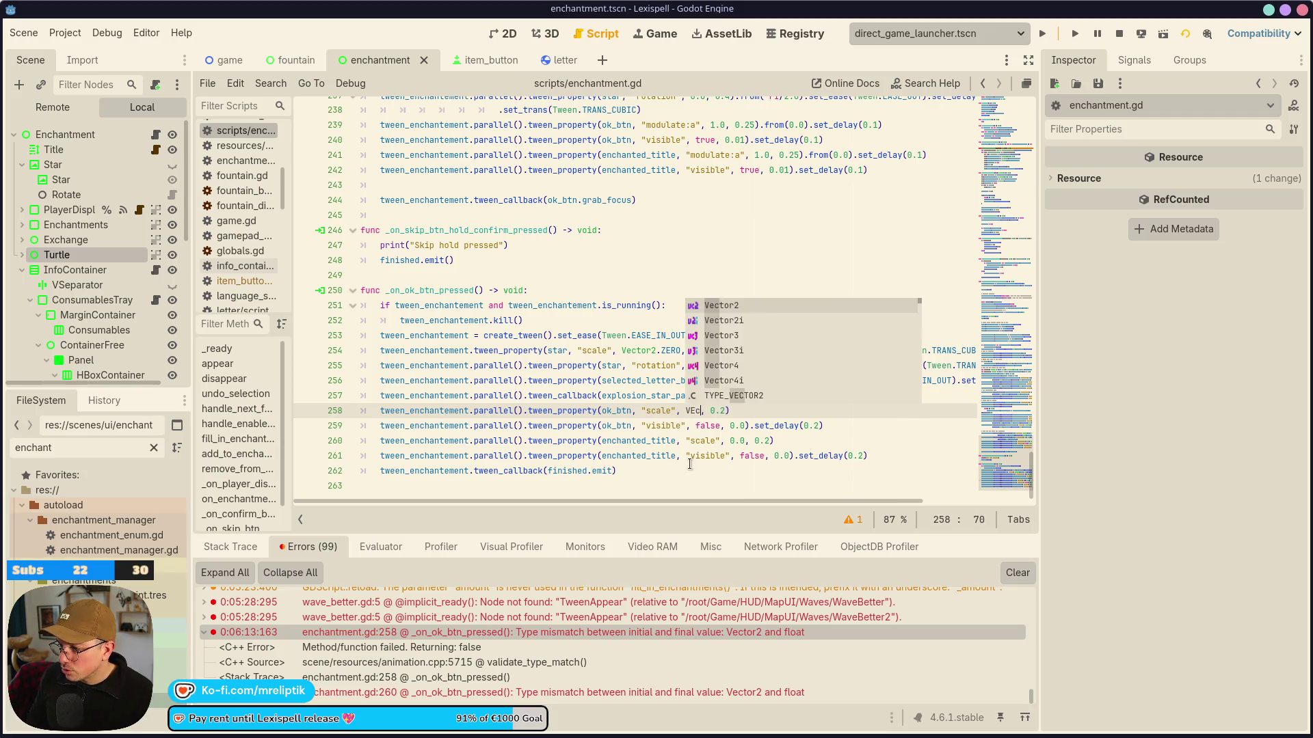
{"action": "type", "text": ".ZERO"}
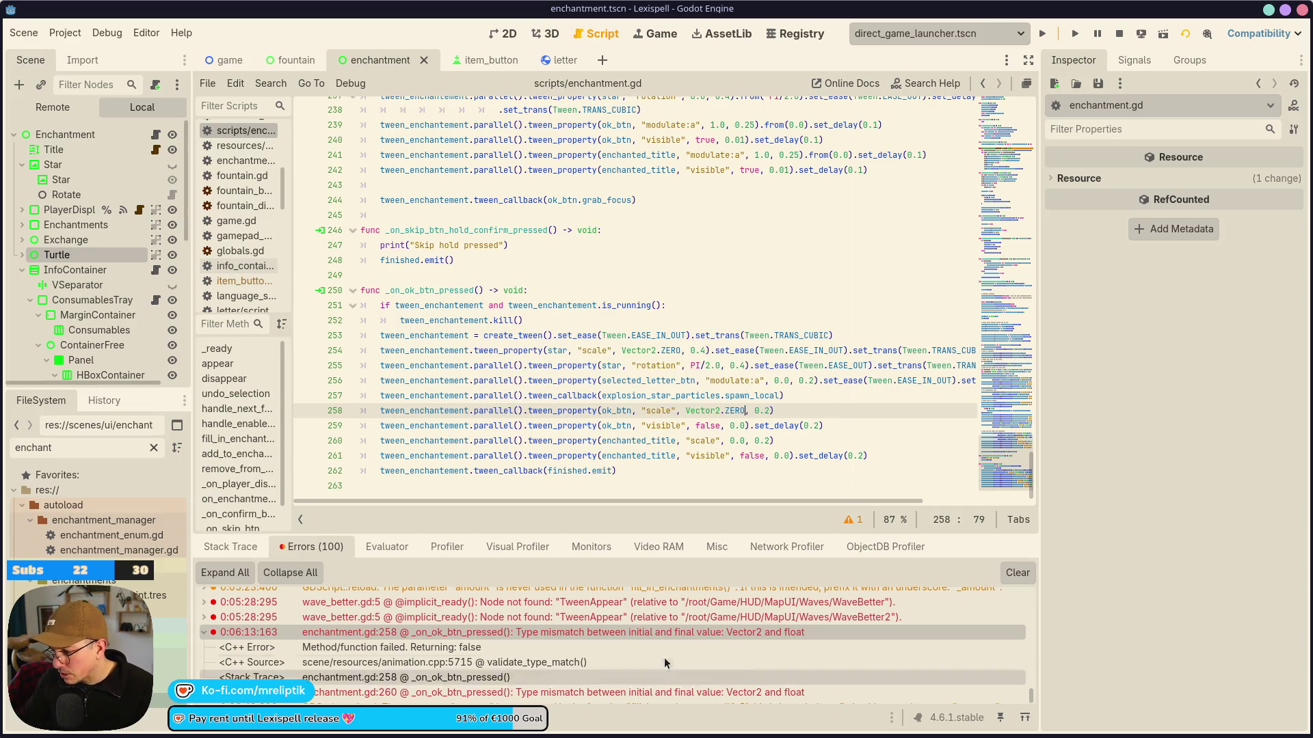
{"action": "scroll", "coordinate": [663, 657], "scroll_direction": "down", "scroll_amount": 1}
{"action": "double_click", "coordinate": [664, 679]}
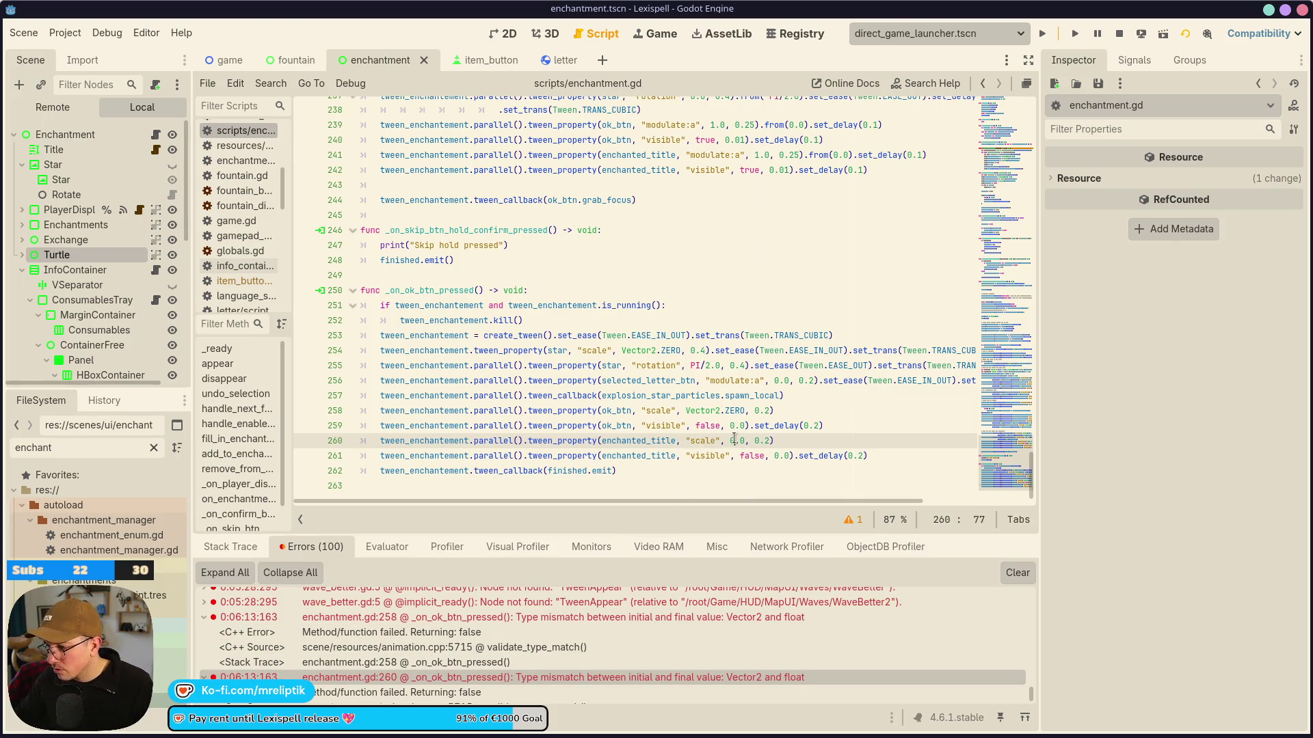
{"action": "key", "text": "Delete"}
{"action": "key", "text": "BackSpace"}
{"action": "key", "text": "BackSpace"}
{"action": "type", "text": "Vector2.Z"}
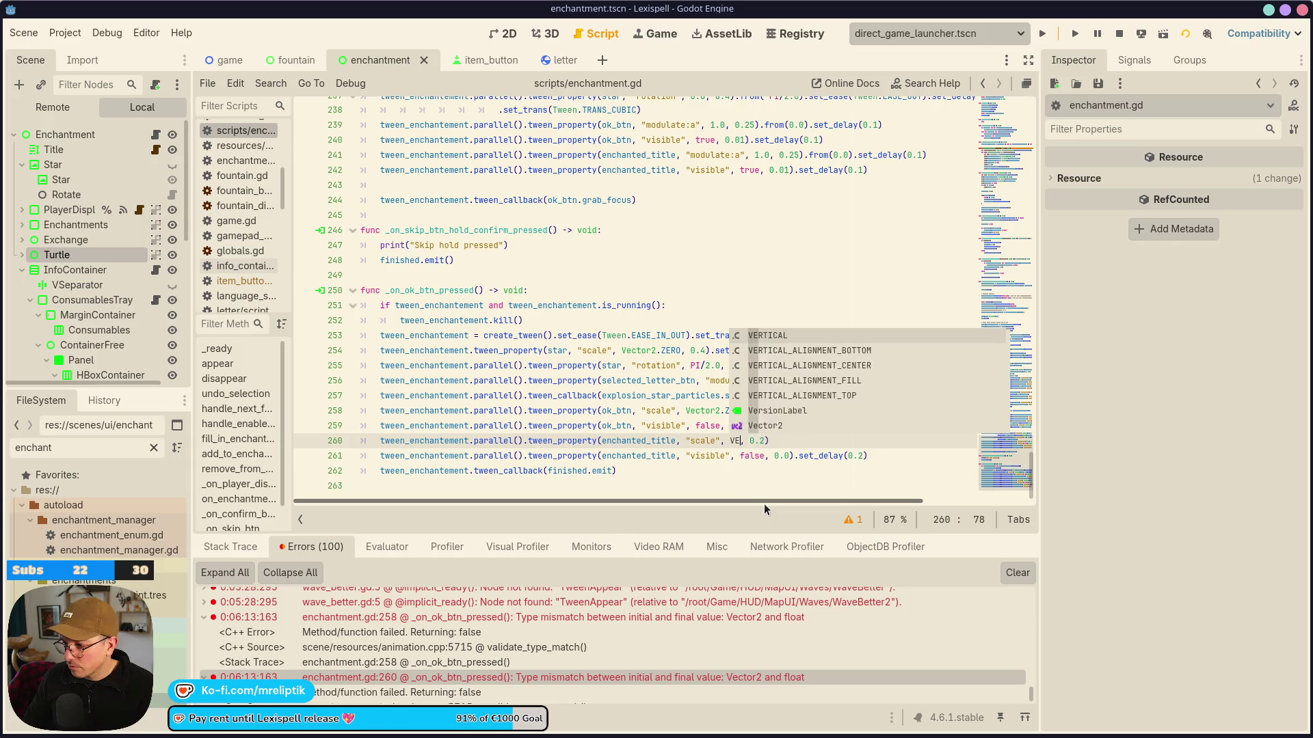
{"action": "type", "text": "ERO"}
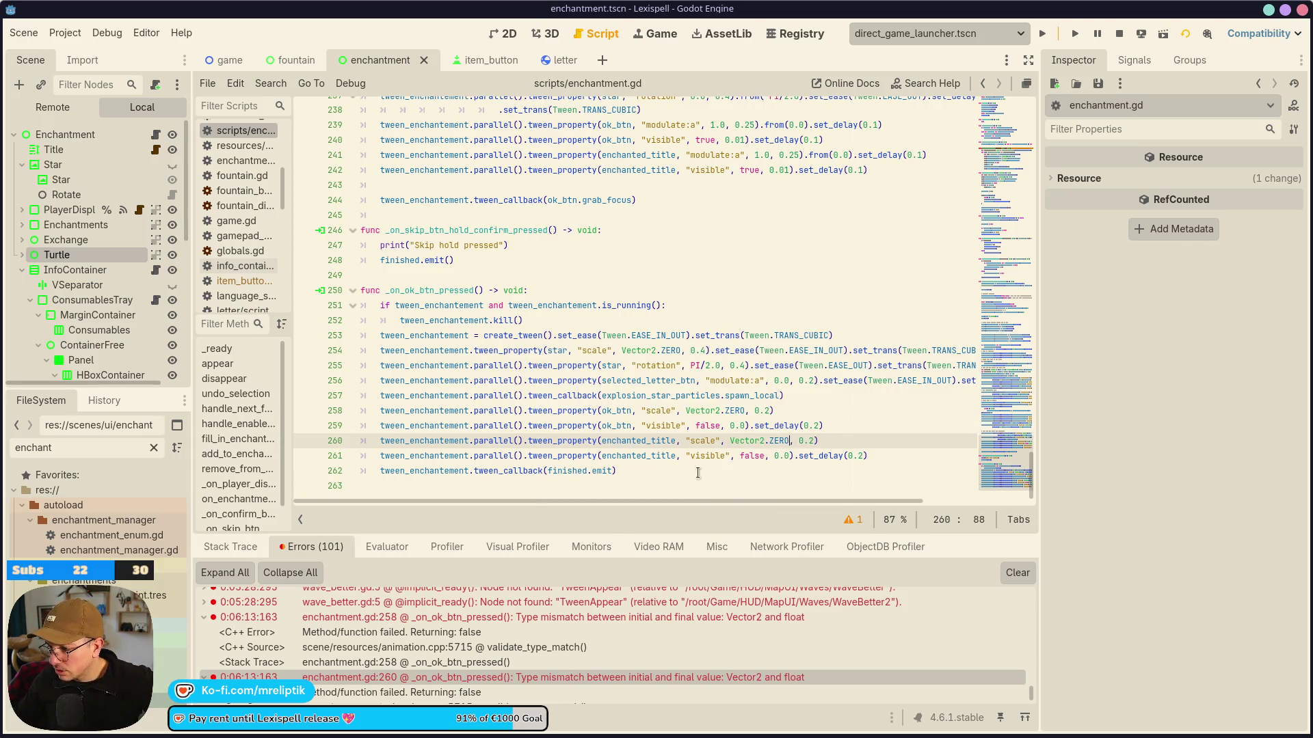
{"action": "scroll", "coordinate": [742, 657], "scroll_direction": "down", "scroll_amount": 2}
{"action": "scroll", "coordinate": [751, 407], "scroll_direction": "up", "scroll_amount": 15}
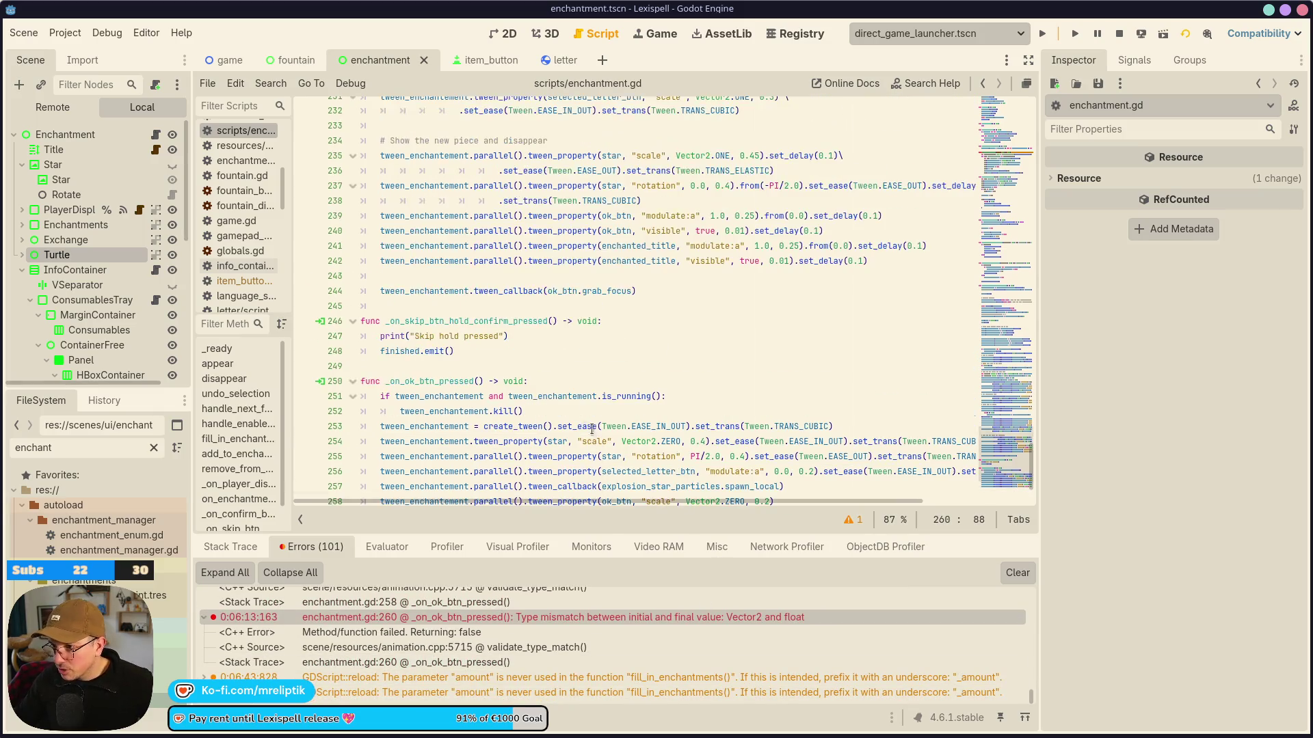
{"action": "scroll", "coordinate": [751, 406], "scroll_direction": "up", "scroll_amount": 6}
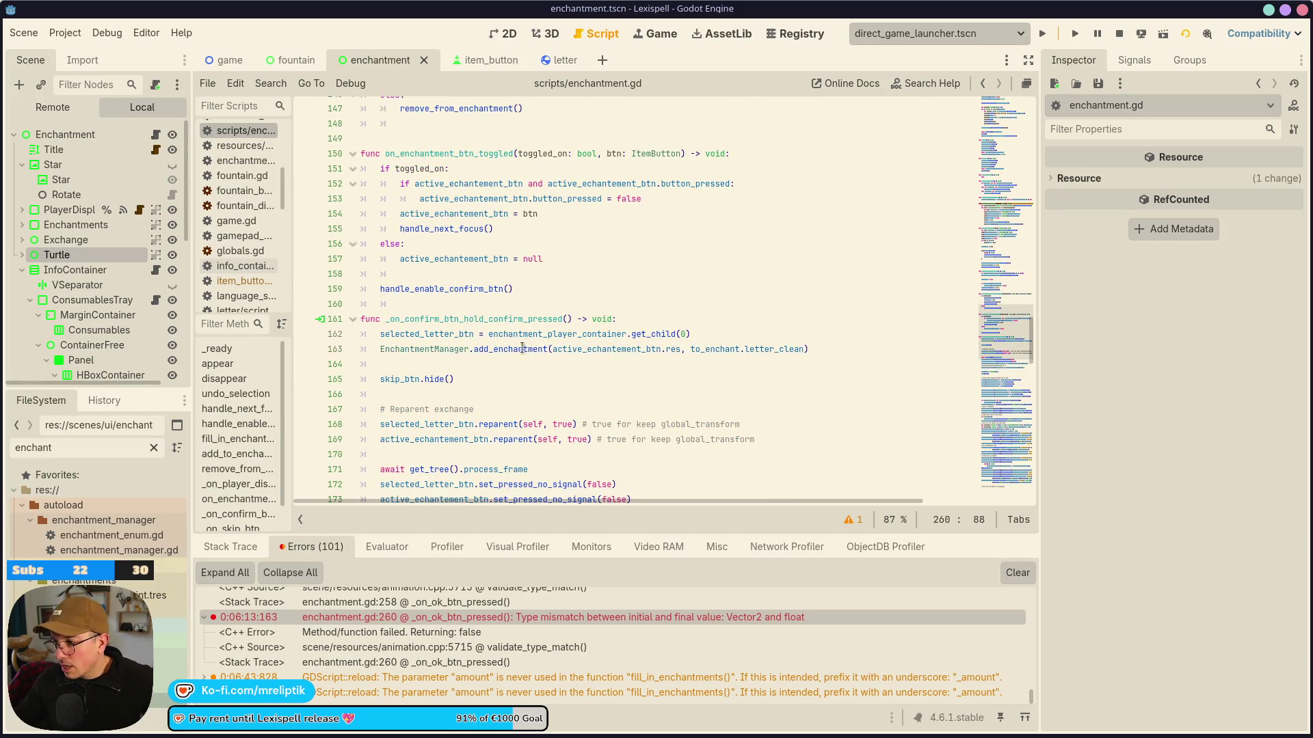
Mark the add_enchantment call on line 163, then examine the enchantment_res lines in letter.gd.
{"action": "double_click", "coordinate": [522, 349]}
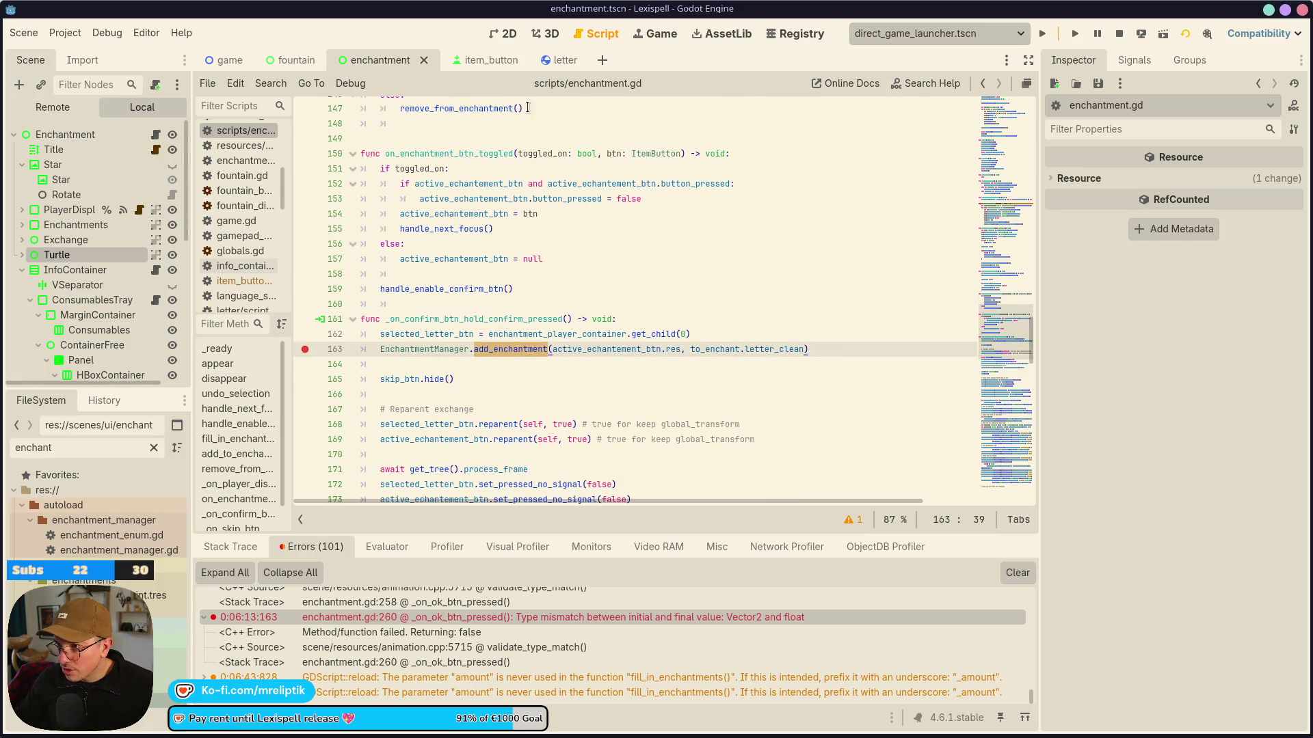
{"action": "left_click", "coordinate": [562, 61]}
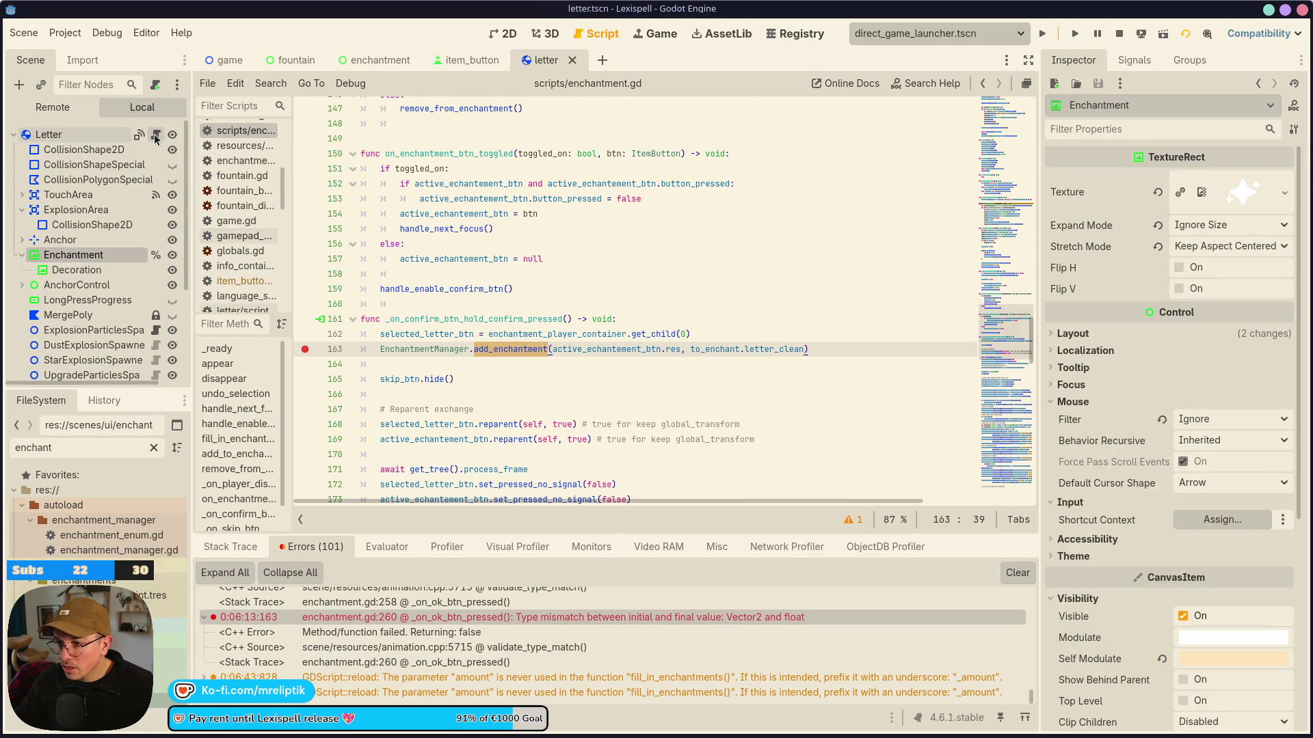
{"action": "left_click", "coordinate": [156, 136]}
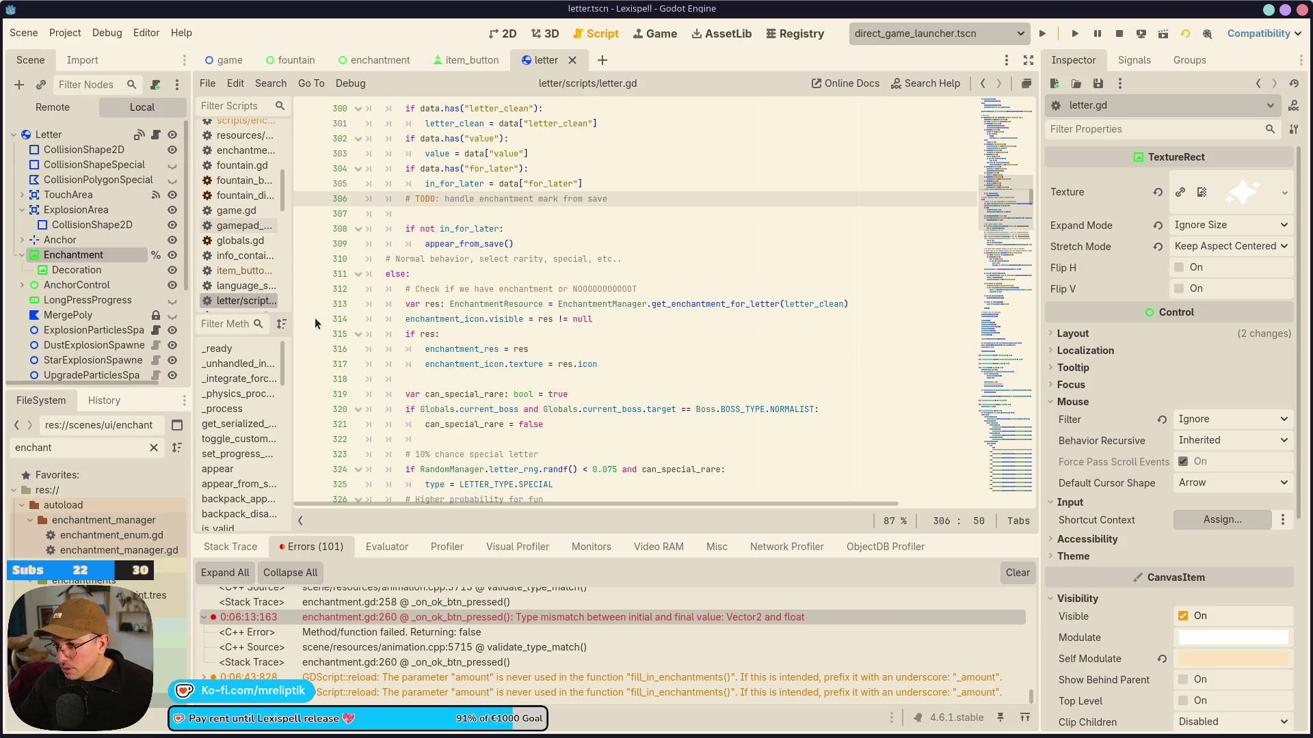
{"action": "left_click", "coordinate": [456, 349]}
{"action": "left_click_drag", "start_coordinate": [456, 349], "coordinate": [424, 349]}
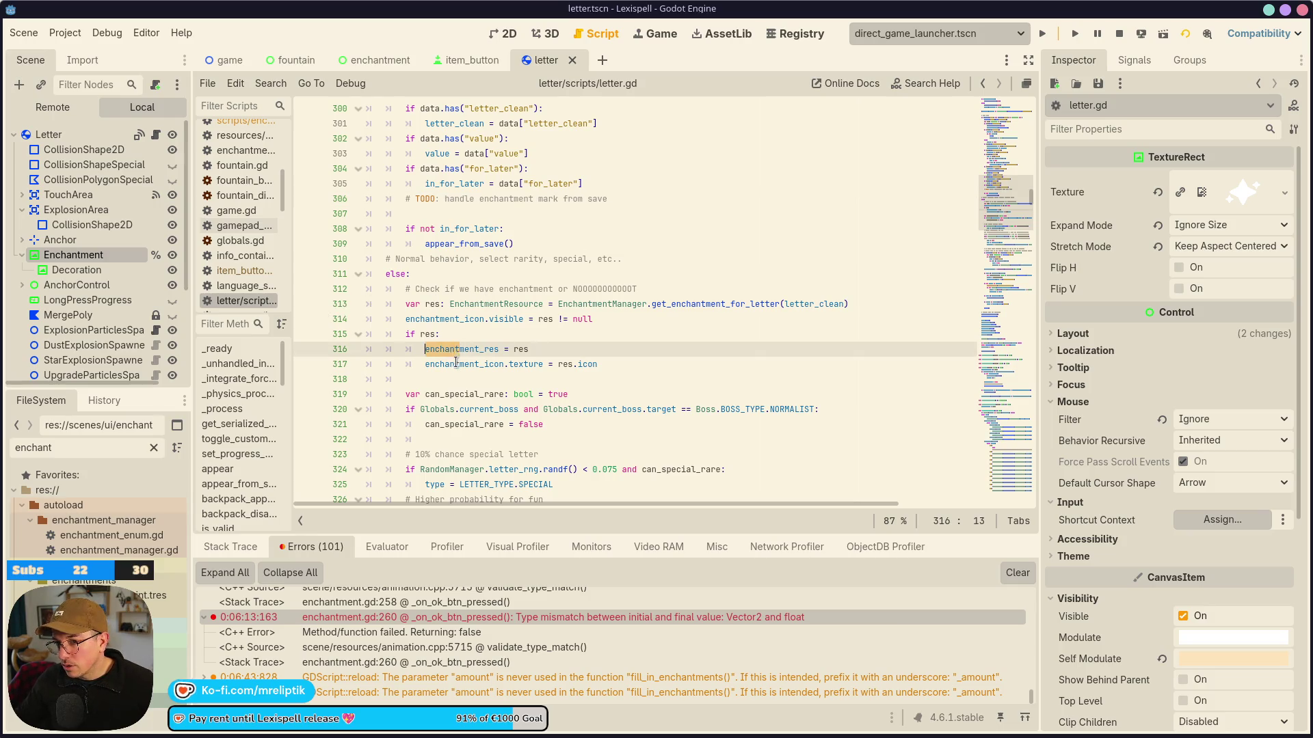
{"action": "left_click", "coordinate": [636, 359]}
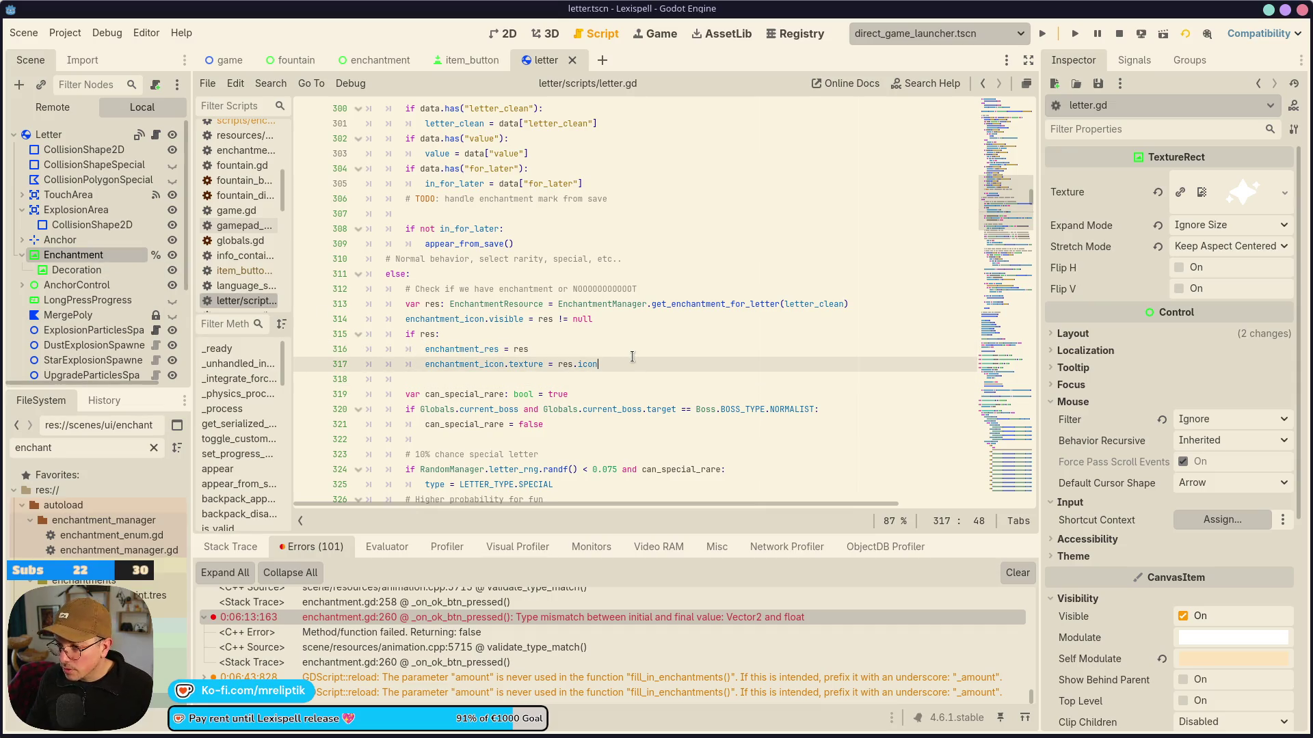
{"action": "key", "text": "Return"}
{"action": "key", "text": "ctrl+z"}
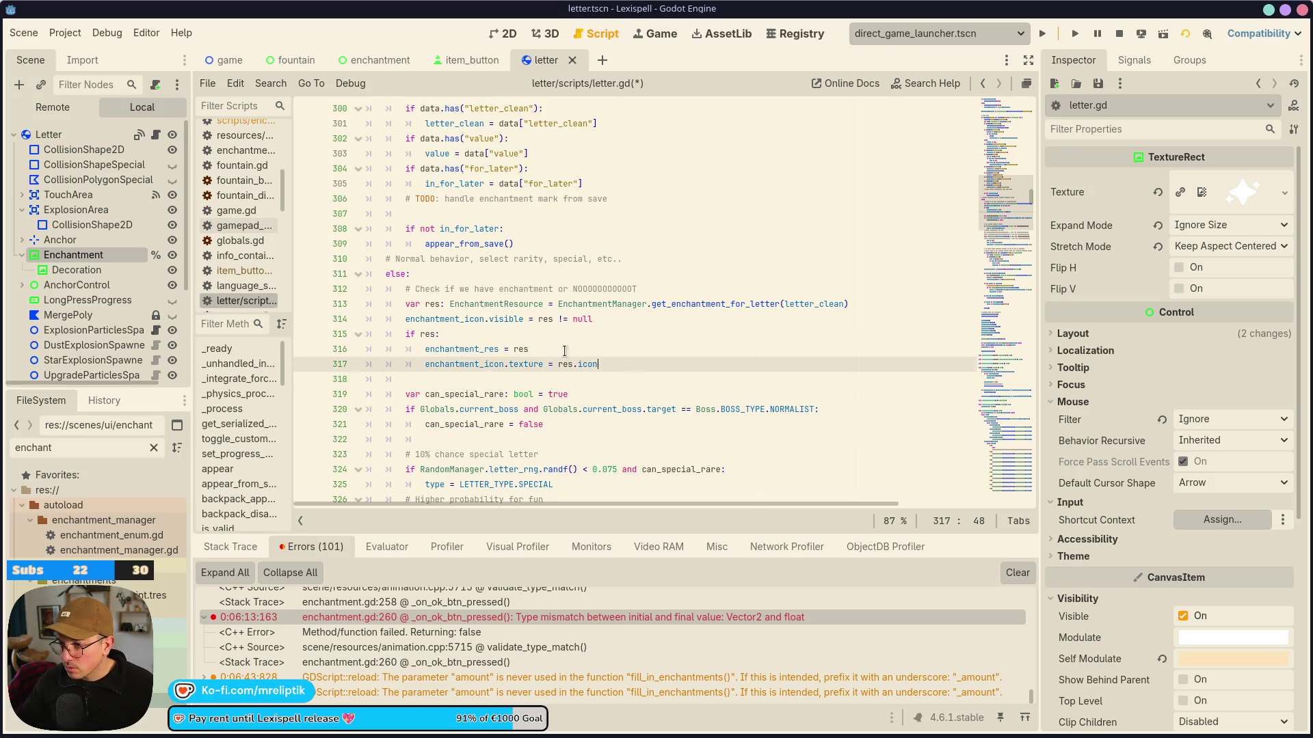
Set a breakpoint on letter.gd line 313 and stop the running game.
{"action": "left_click", "coordinate": [305, 319]}
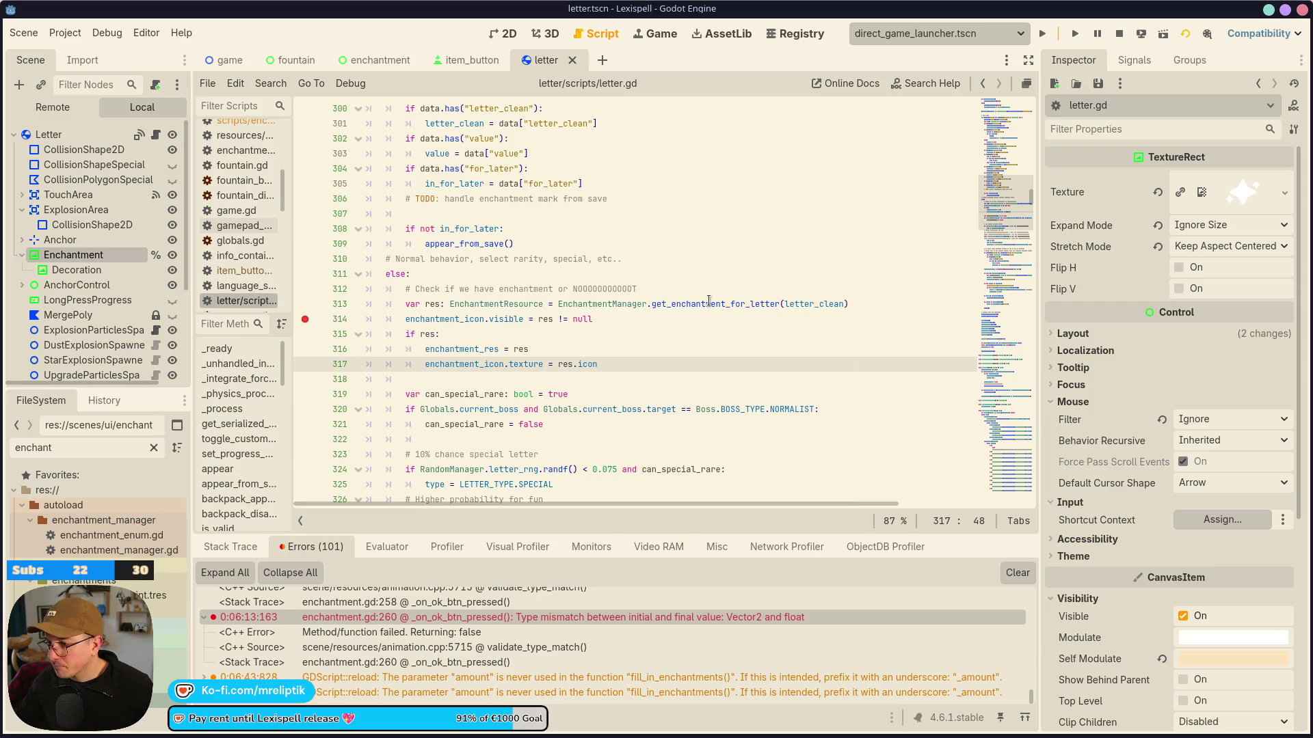
{"action": "left_click", "coordinate": [305, 305]}
{"action": "left_click", "coordinate": [304, 320]}
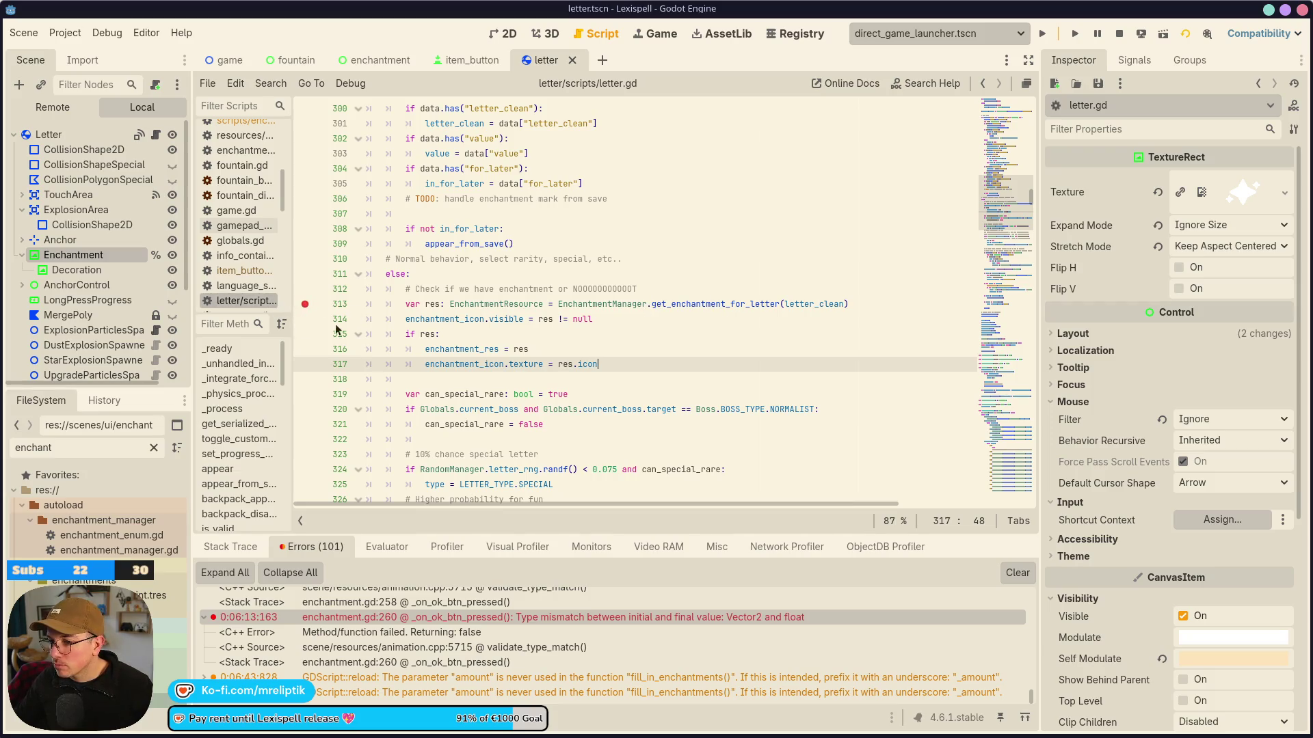
{"action": "left_click", "coordinate": [1119, 34]}
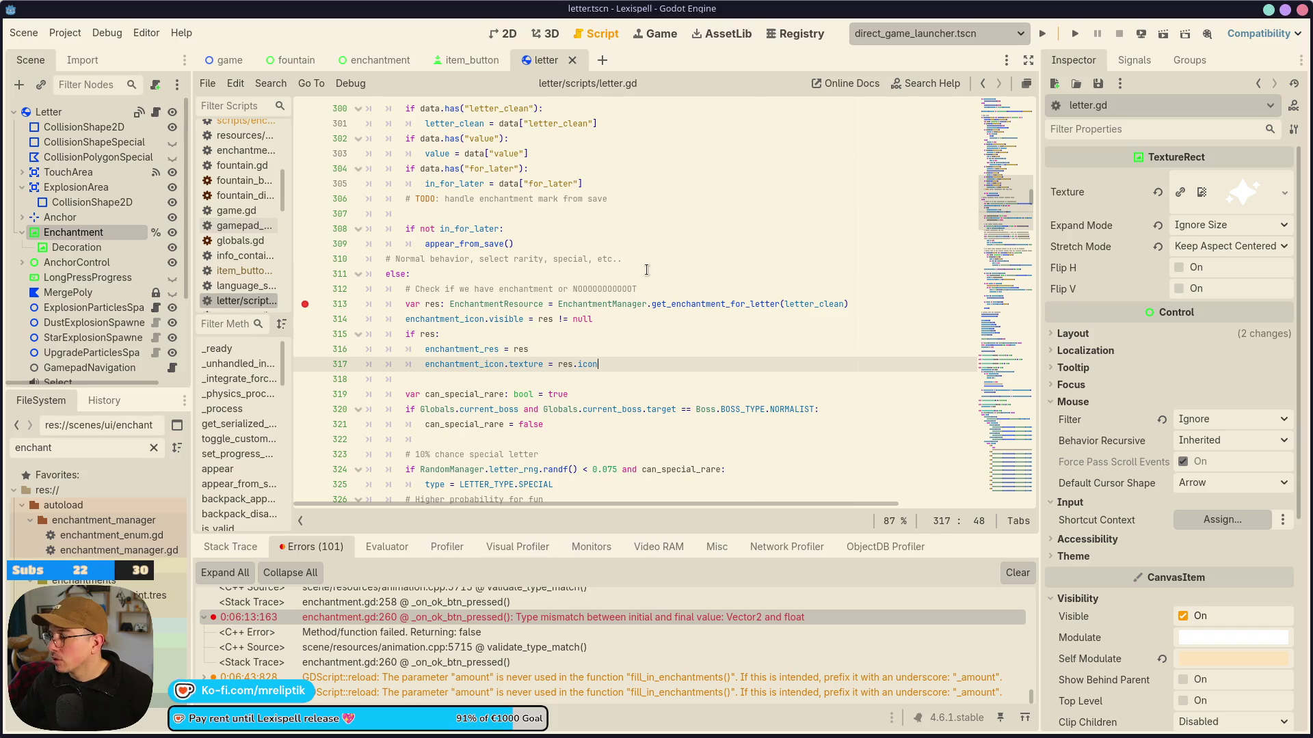
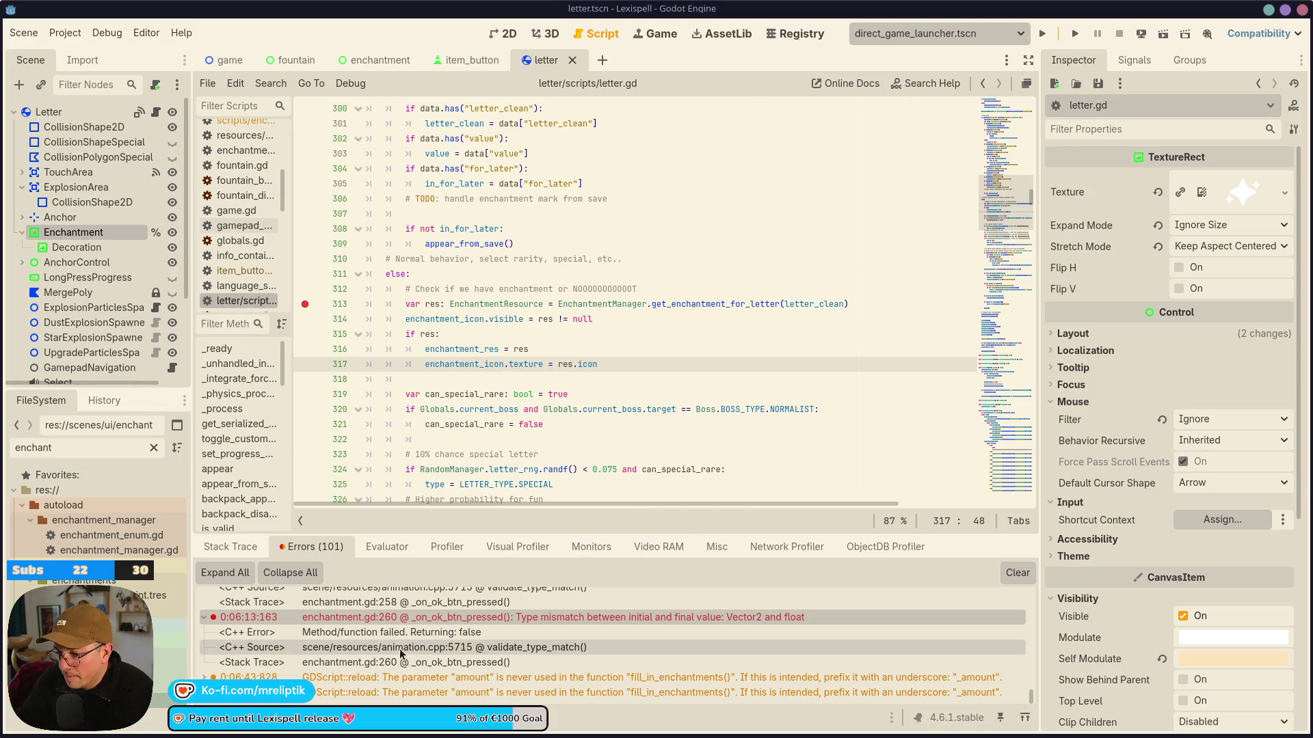
Launch Lexispell, resume execution past the letter.gd line 313 breakpoint, and show the running game.
{"action": "left_click", "coordinate": [1043, 35]}
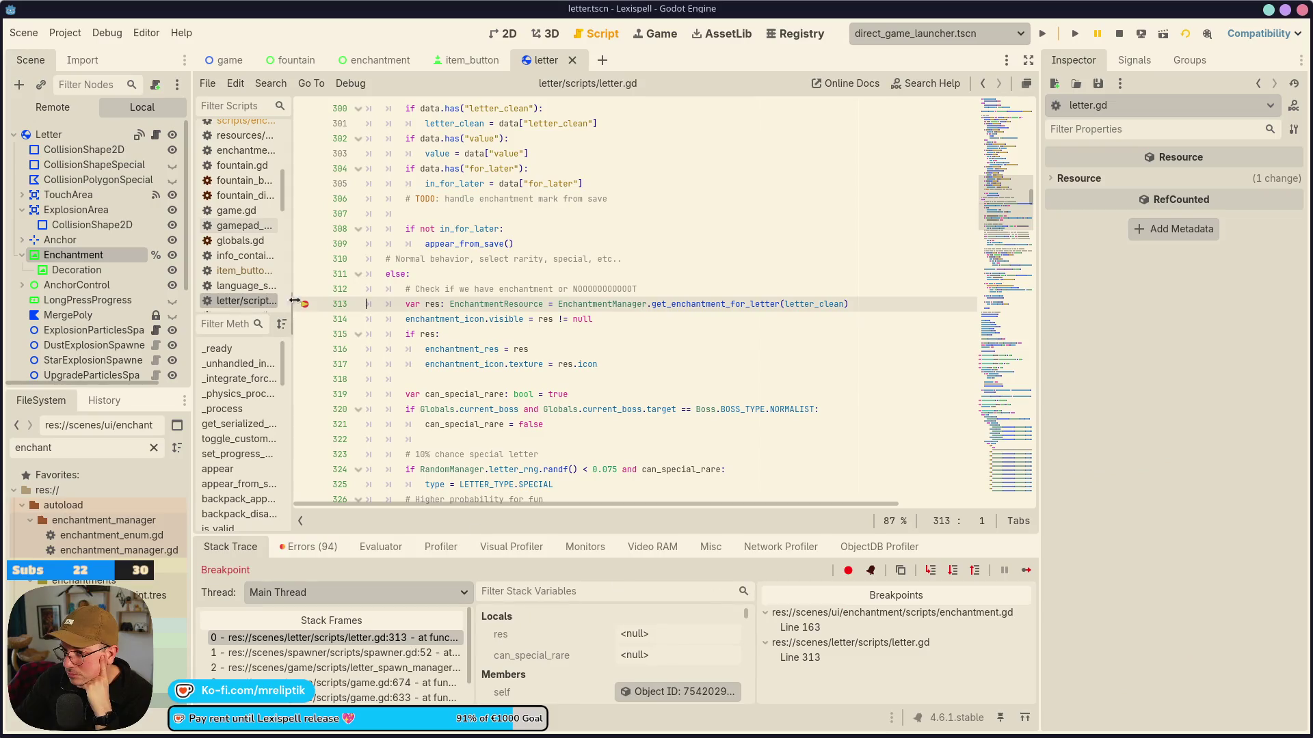
{"action": "key", "text": "F12"}
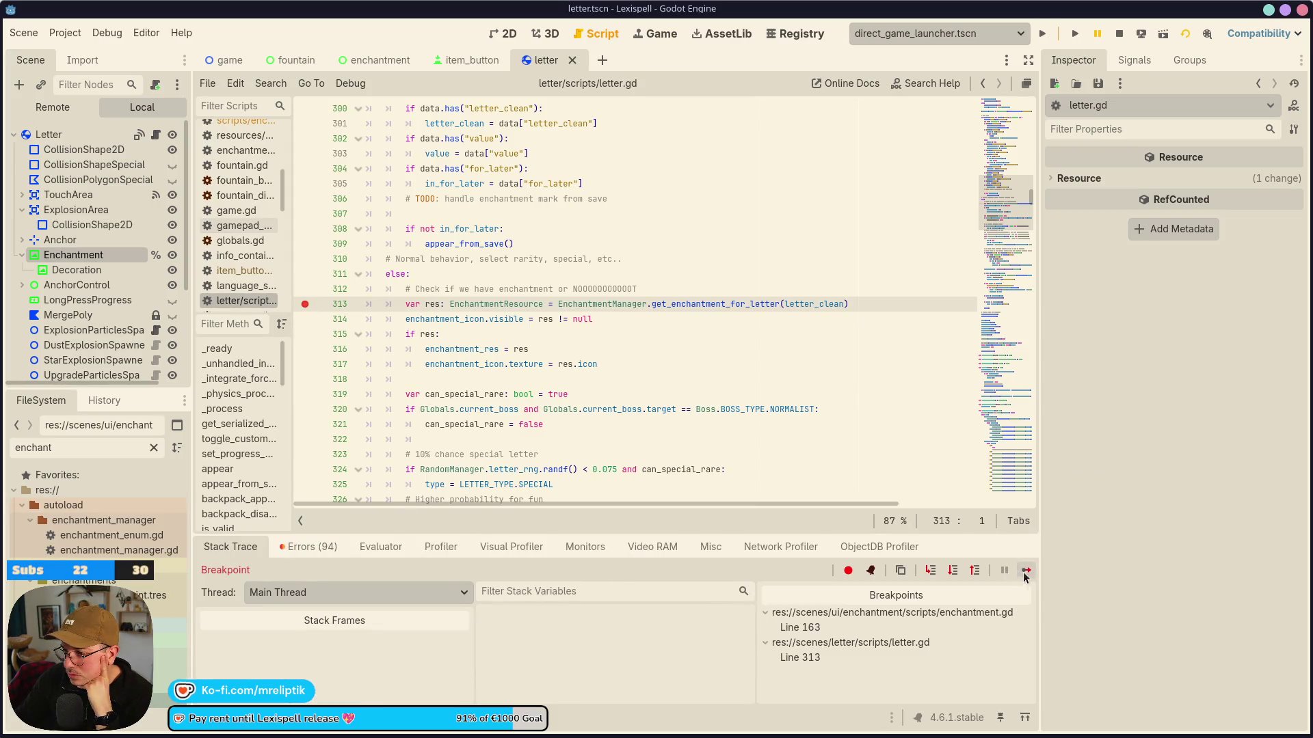
{"action": "left_click", "coordinate": [1028, 570]}
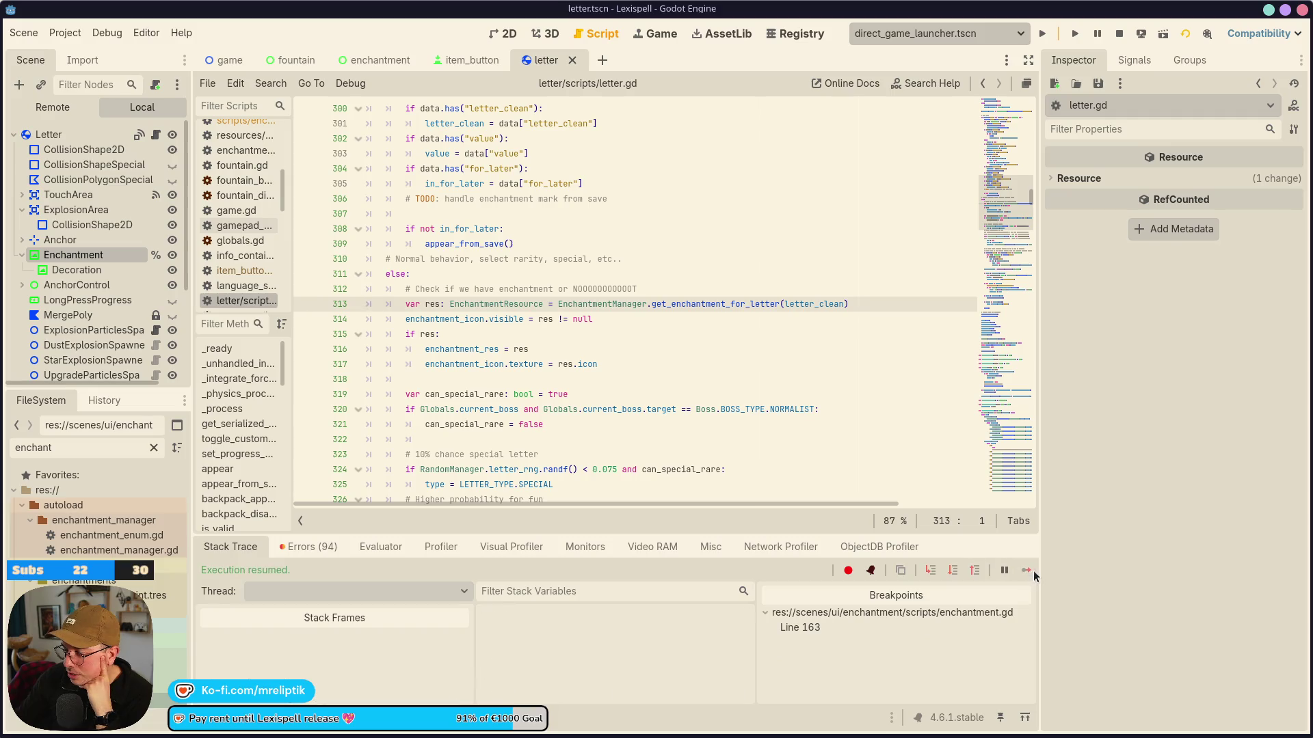
{"action": "left_click", "coordinate": [661, 34]}
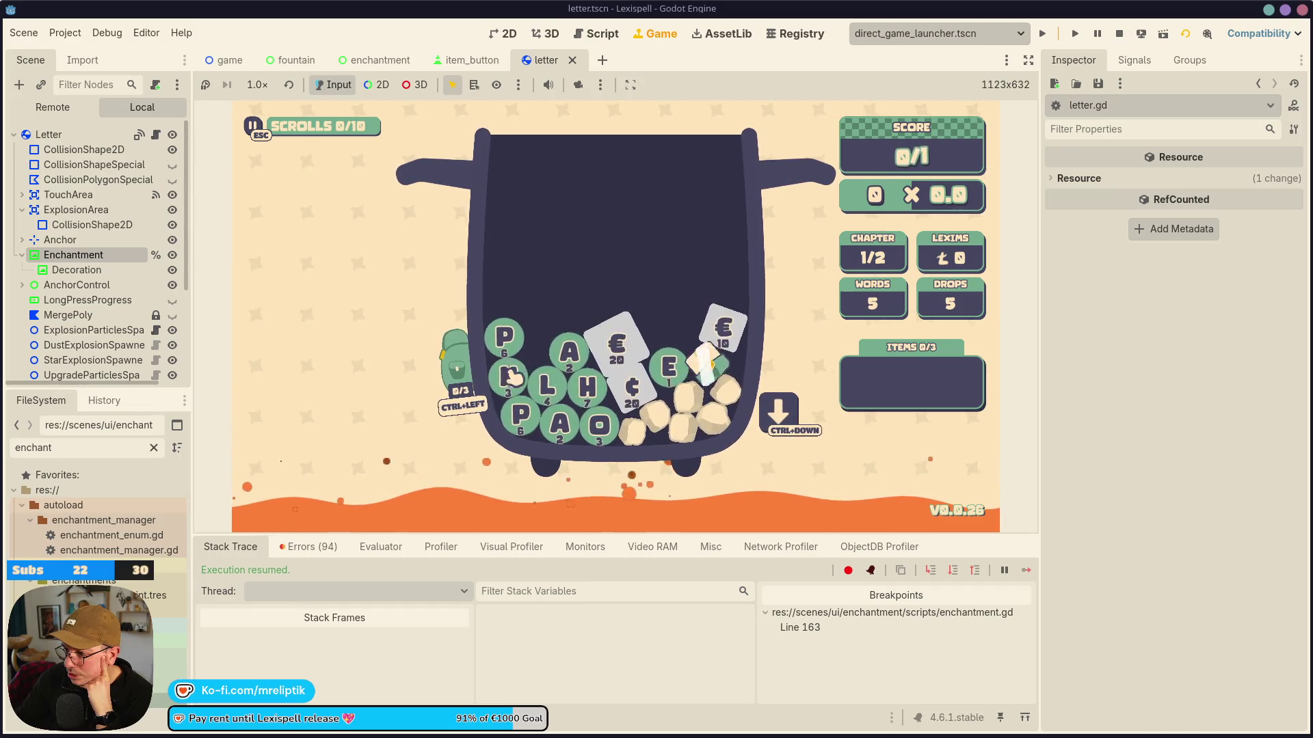
Drop a fresh batch of letters into the pot and submit GEE for 9 × 3.0.
{"action": "mouse_move", "coordinate": [634, 351]}
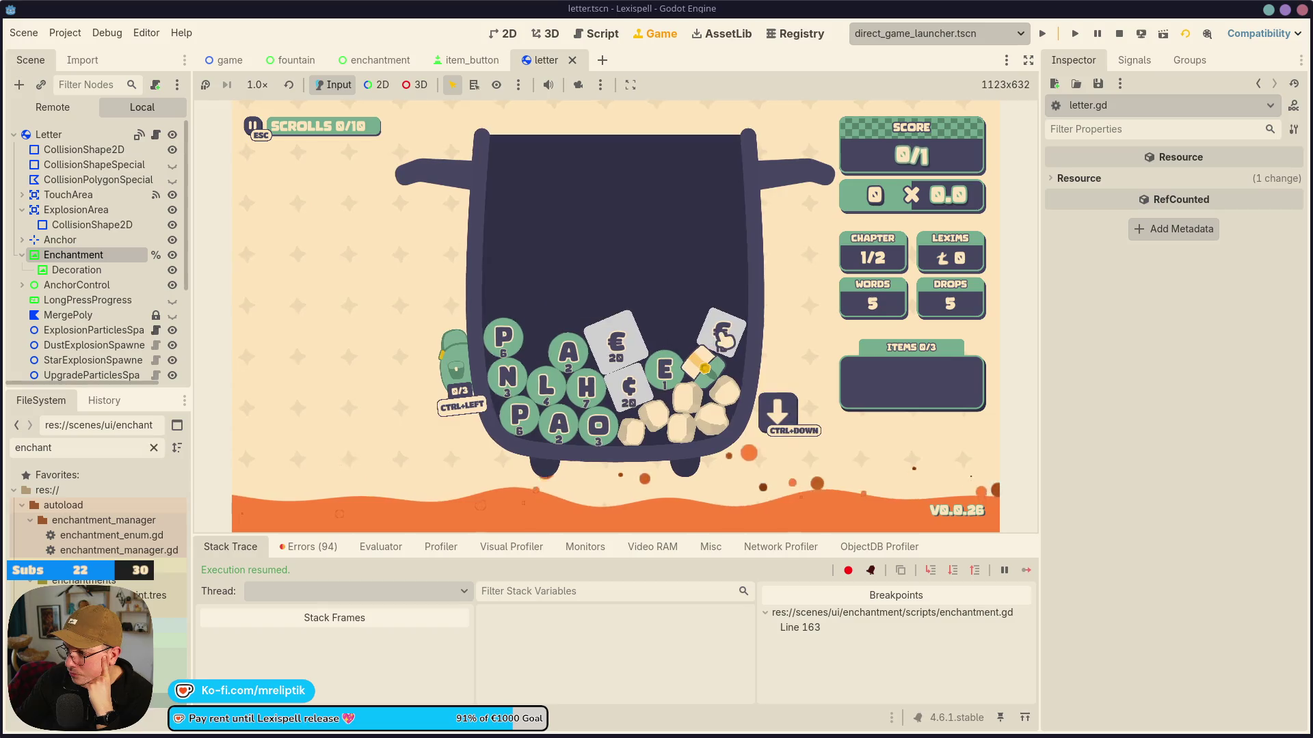
{"action": "left_click", "coordinate": [778, 414]}
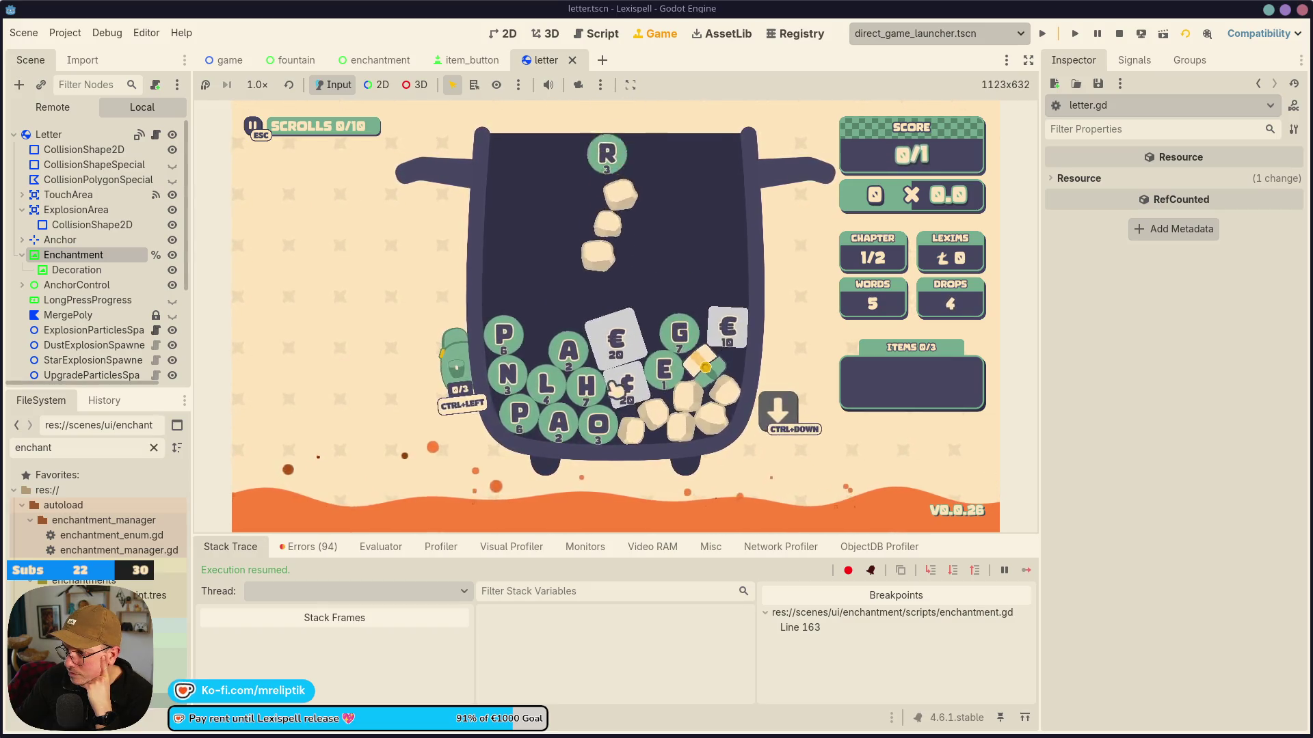
{"action": "type", "text": "ge"}
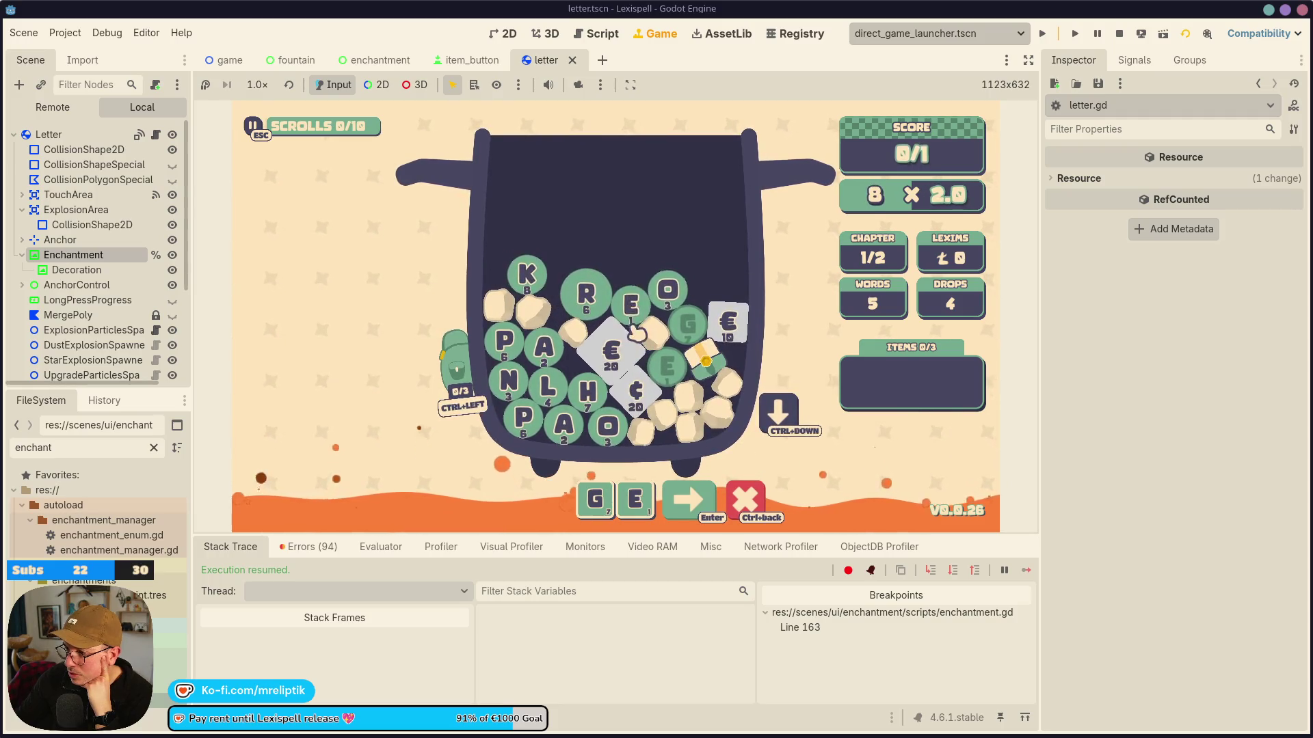
{"action": "left_click", "coordinate": [633, 324]}
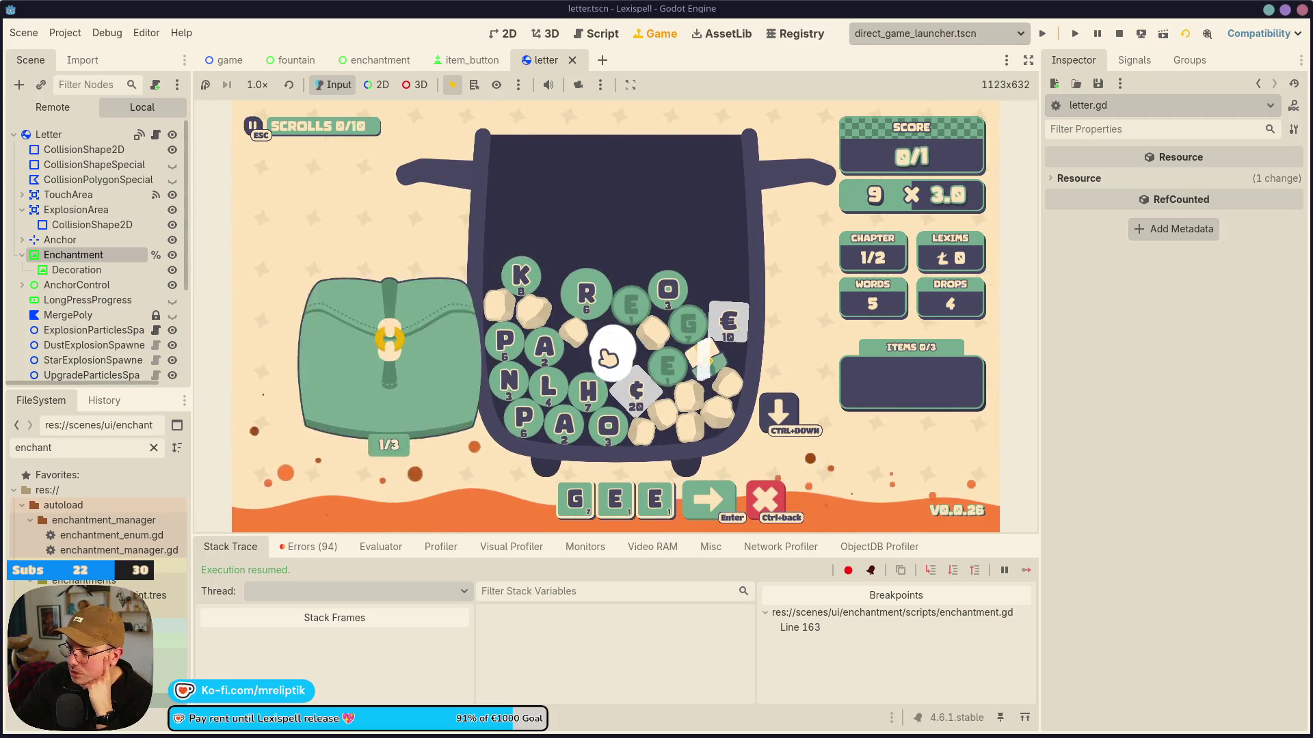
{"action": "key", "text": "Return"}
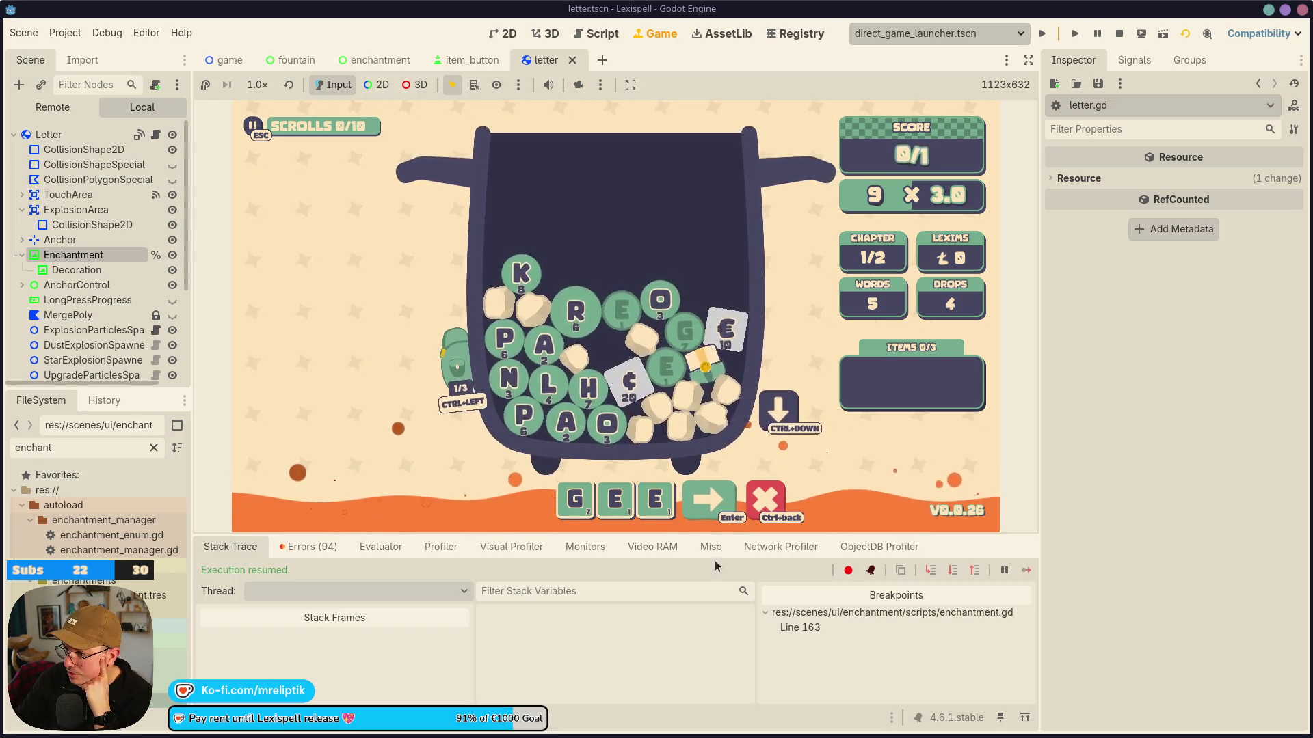